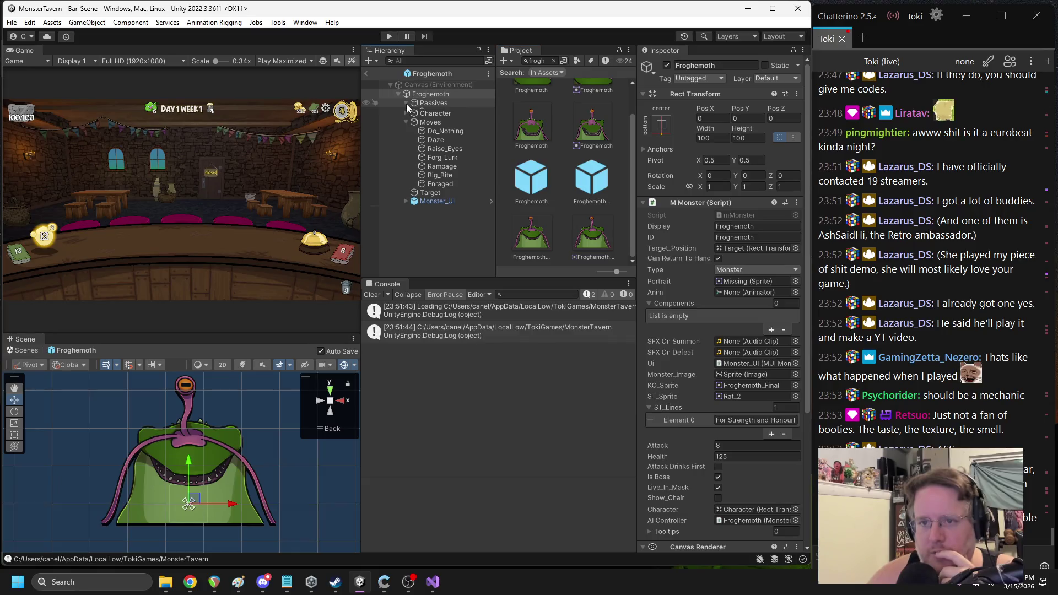
Add the EnrageAt50 passive as the first entry in the Froghemoth's M Monster Components list
{"action": "left_click", "coordinate": [431, 94]}
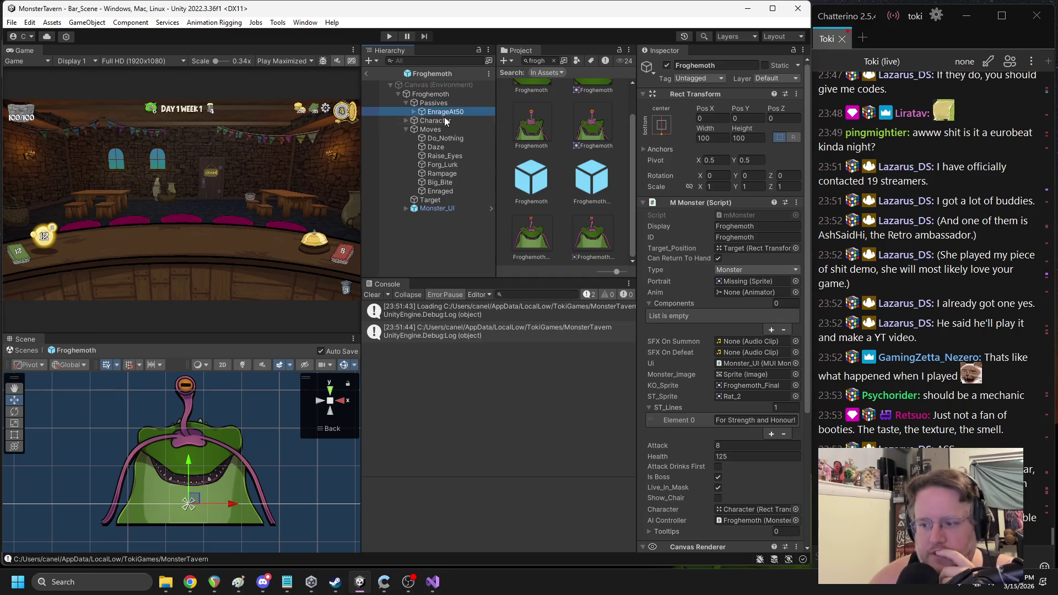
{"action": "left_click", "coordinate": [680, 305]}
{"action": "left_click_drag", "start_coordinate": [681, 305], "coordinate": [680, 305]}
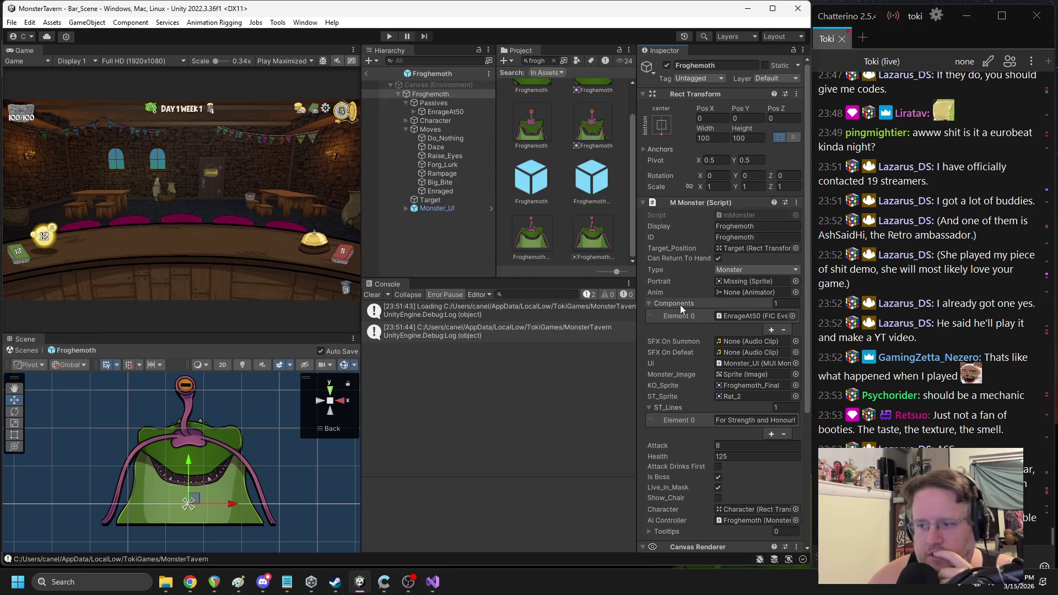
{"action": "left_click", "coordinate": [371, 76]}
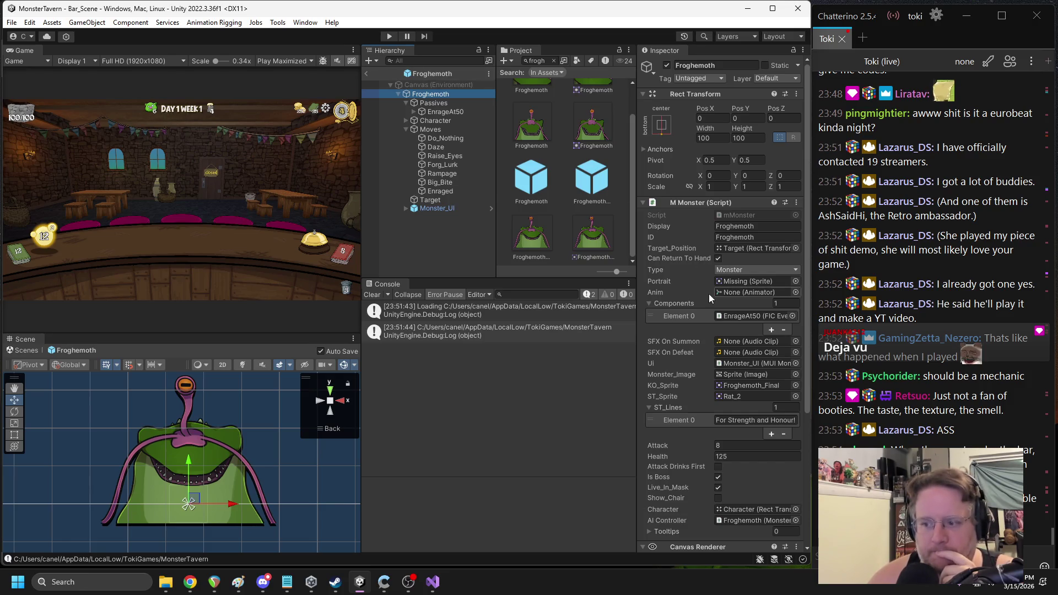
Inspect EnrageAt50's SummonTaunts action and open the B_Tauntacle monster it summons
{"action": "scroll", "coordinate": [703, 279], "scroll_direction": "down", "scroll_amount": 3}
{"action": "left_click", "coordinate": [444, 112]}
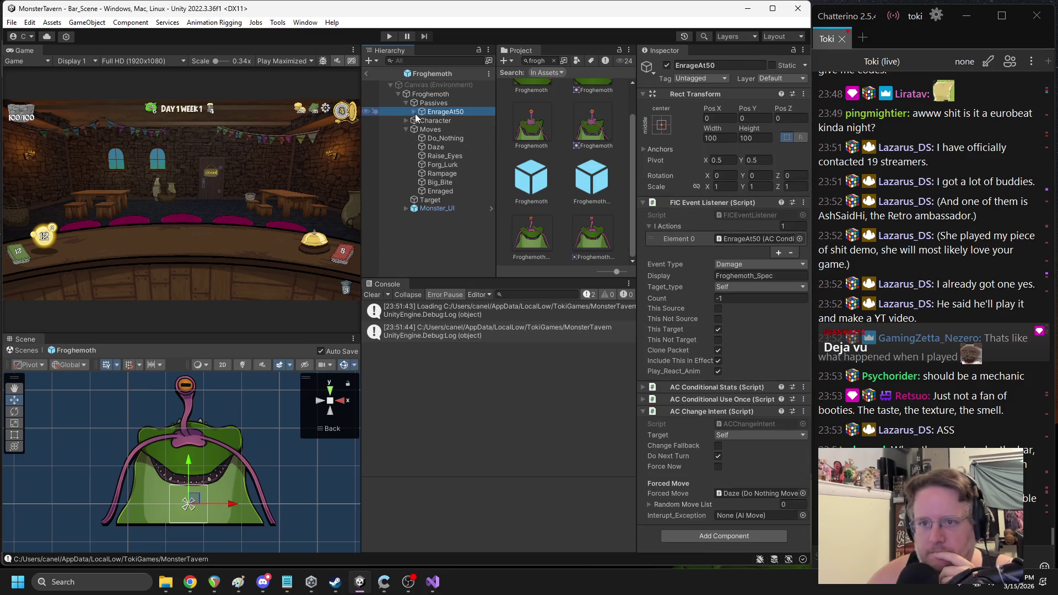
{"action": "left_click", "coordinate": [414, 112]}
{"action": "left_click", "coordinate": [435, 120]}
{"action": "left_click", "coordinate": [721, 226]}
{"action": "left_click", "coordinate": [738, 248]}
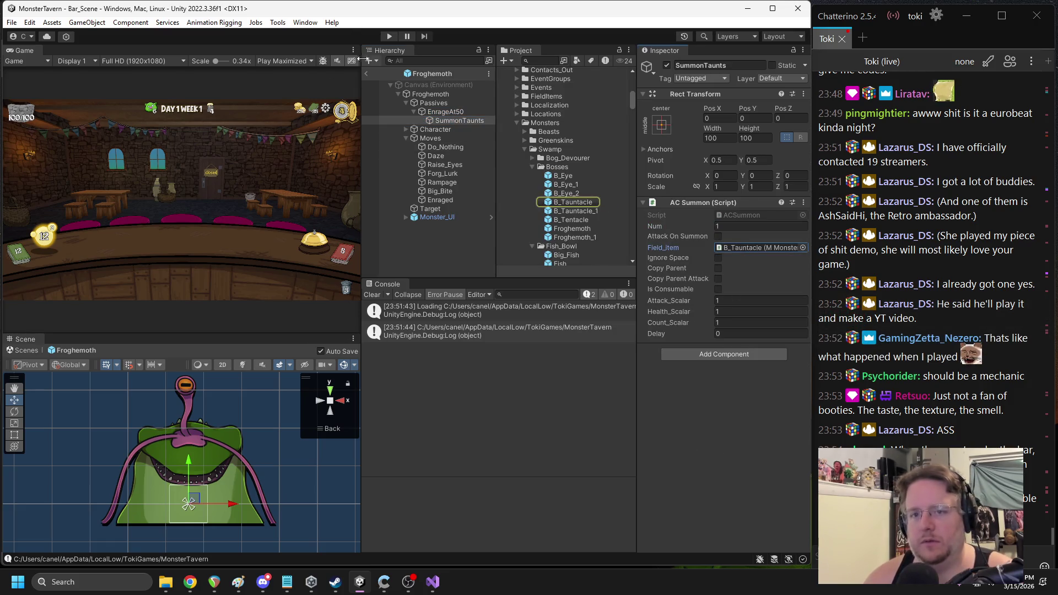
{"action": "left_click", "coordinate": [573, 201]}
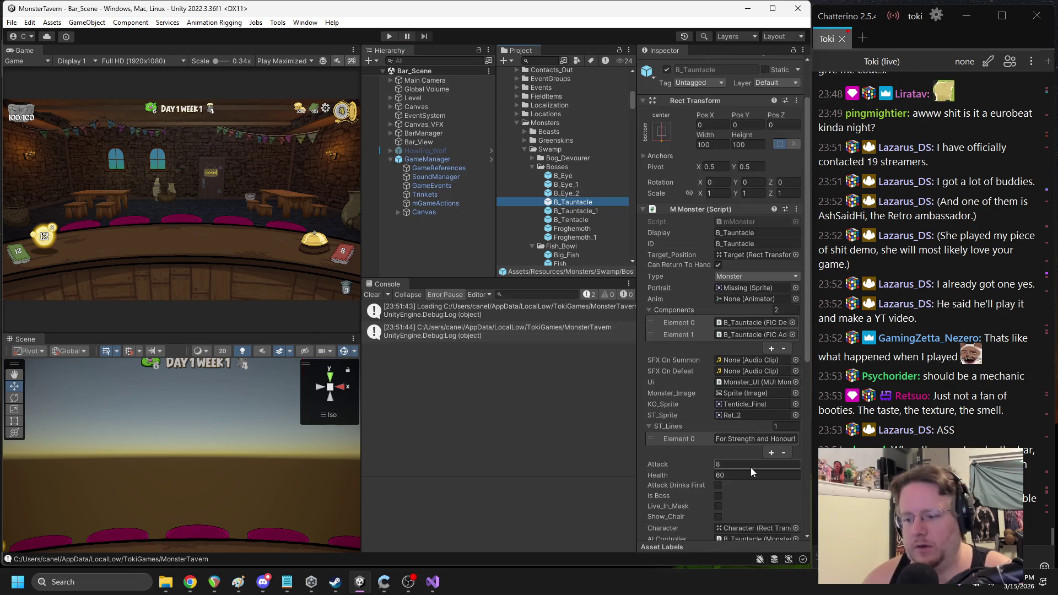
Change B_Tauntacle's Health to 38, then open the Froghemoth prefab and return to Bar_Scene
{"action": "left_click", "coordinate": [736, 471]}
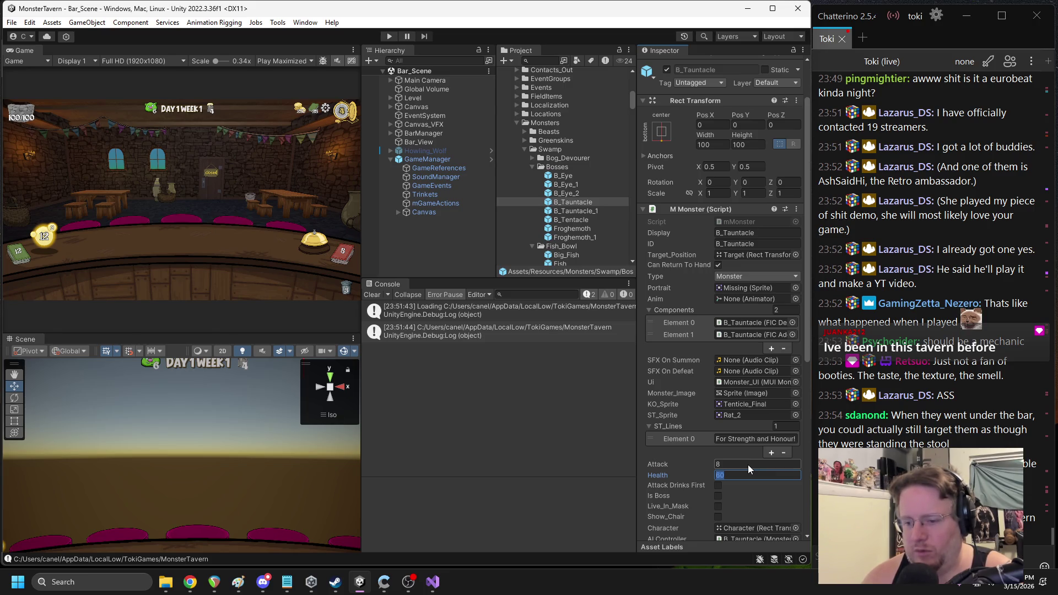
{"action": "type", "text": "40"}
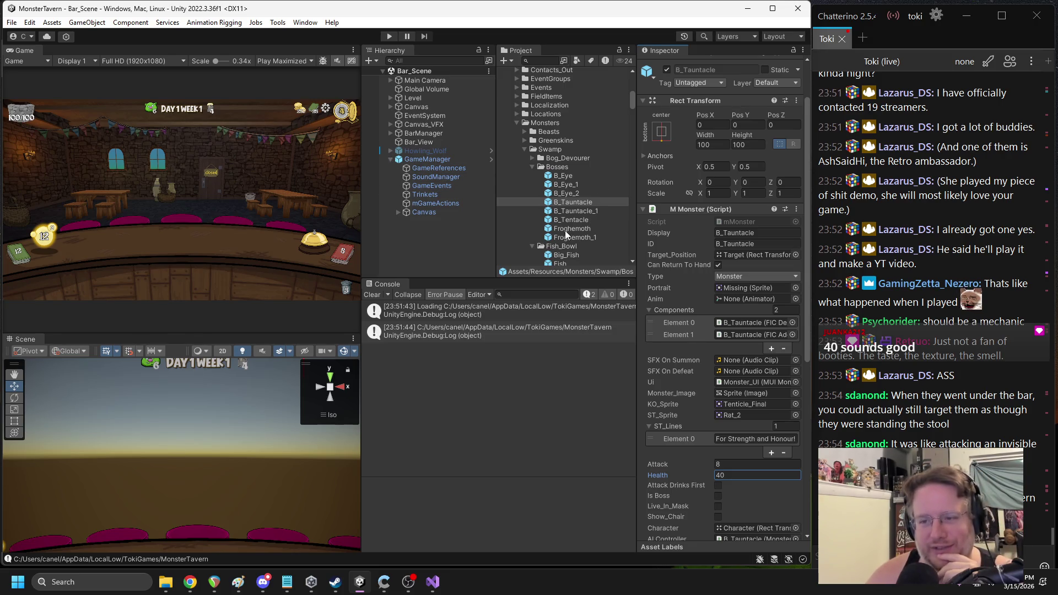
{"action": "left_click", "coordinate": [391, 108]}
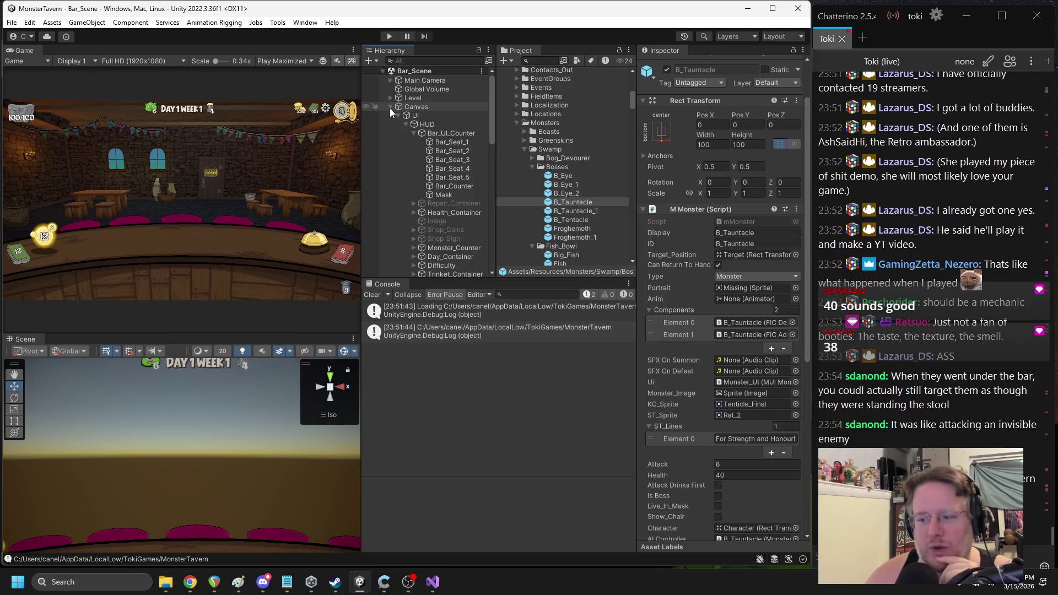
{"action": "left_click", "coordinate": [733, 472]}
{"action": "type", "text": "38"}
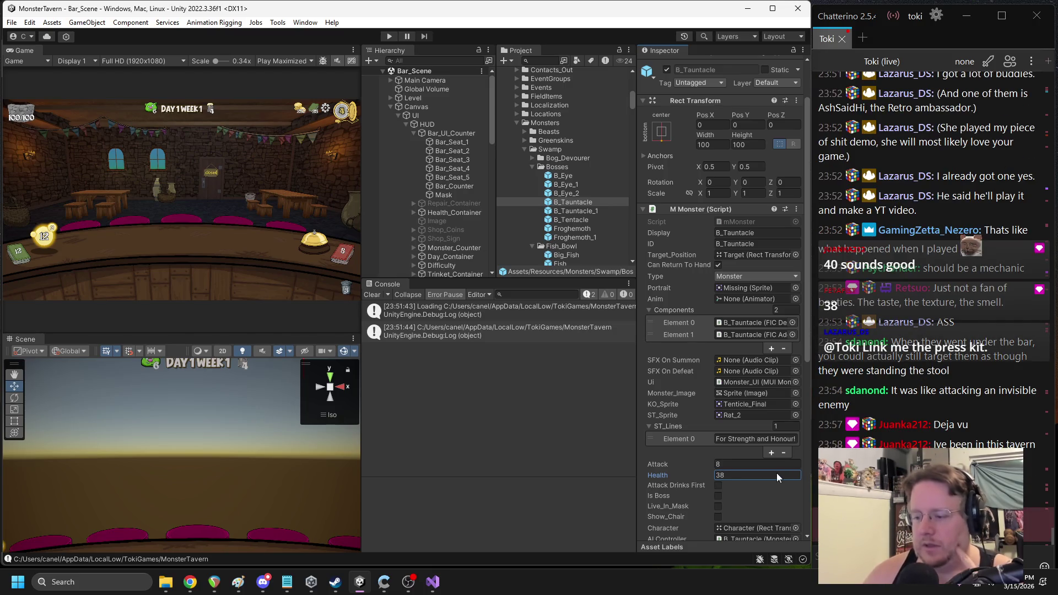
{"action": "key", "text": "alt+Tab"}
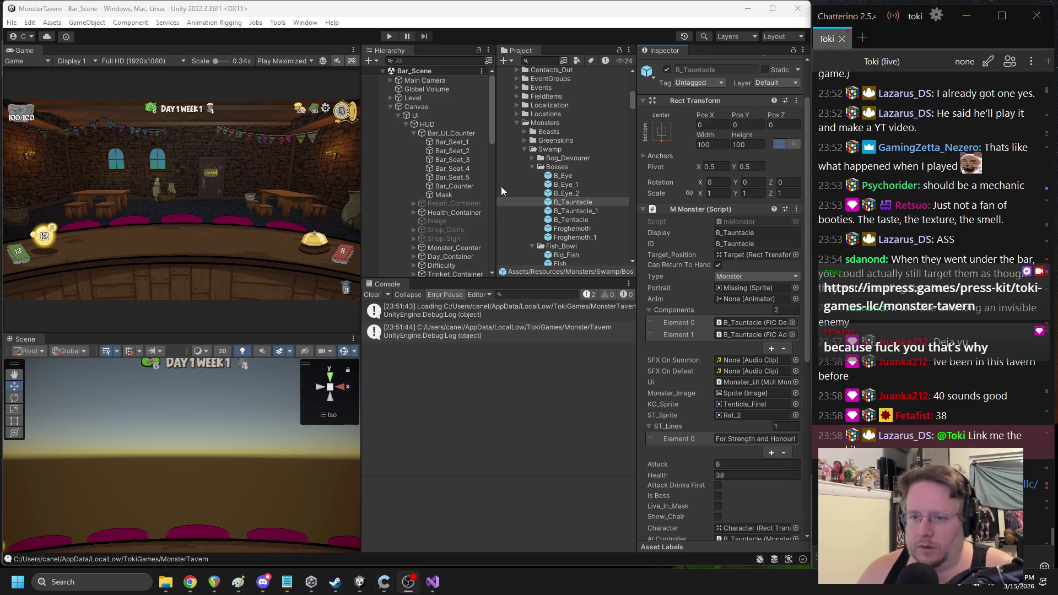
{"action": "double_click", "coordinate": [574, 230]}
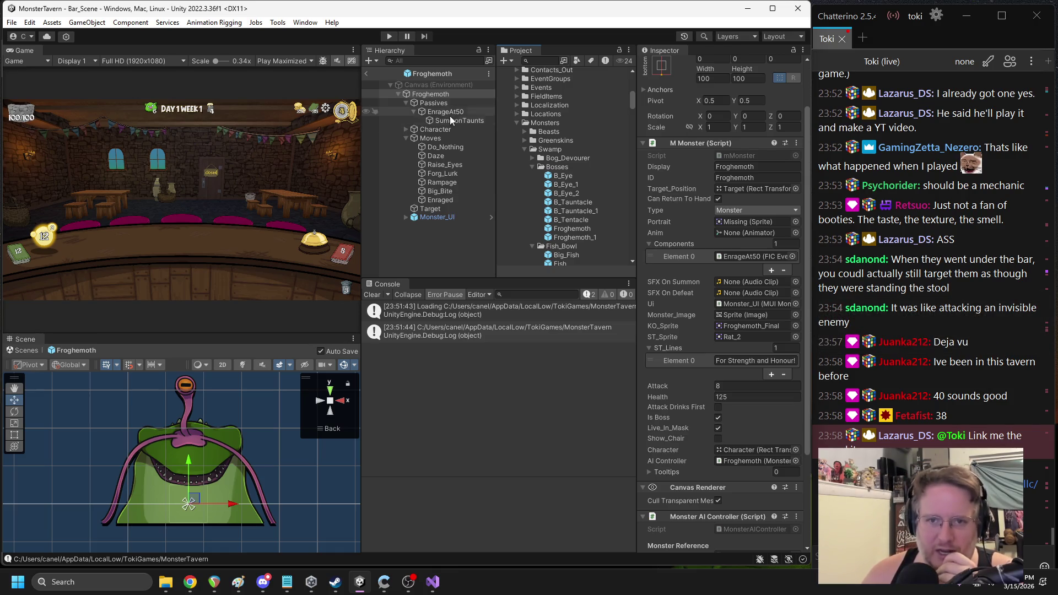
{"action": "left_click", "coordinate": [367, 73]}
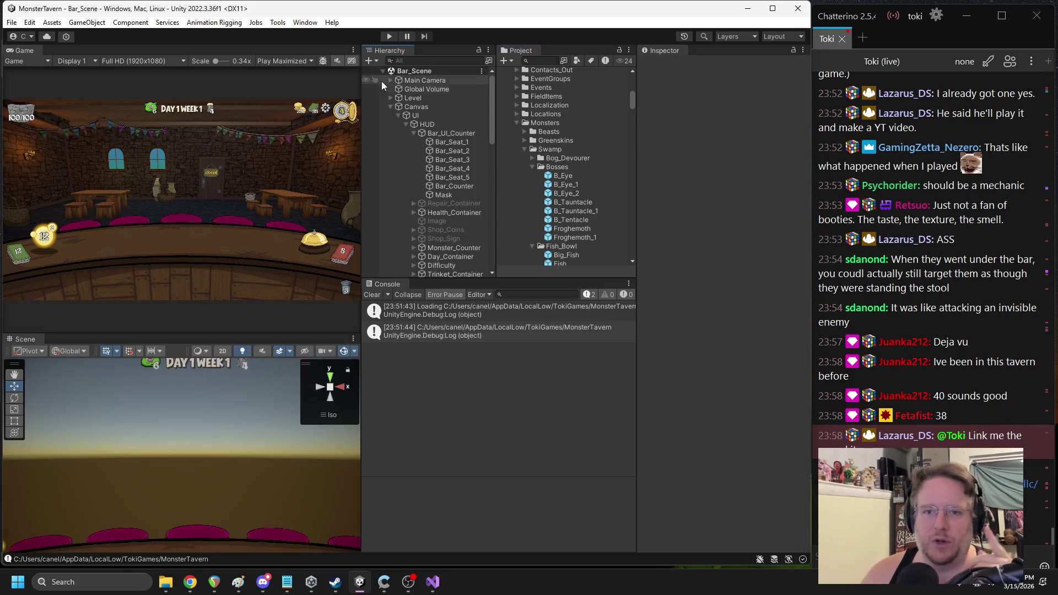
Place a B_Tauntacle instance under Play_Space_3 in the Hierarchy
{"action": "left_click", "coordinate": [415, 133]}
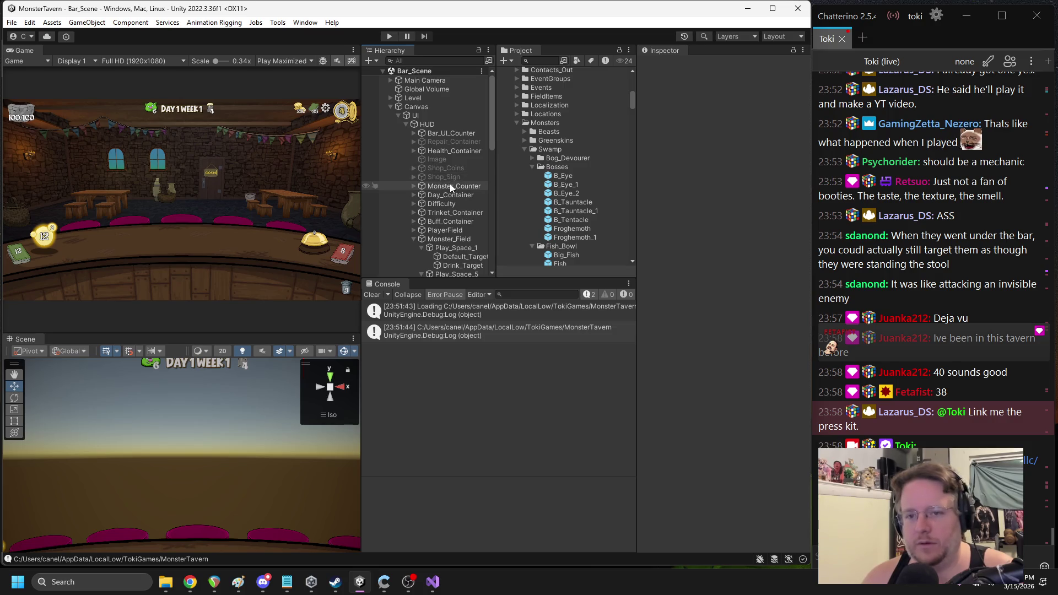
{"action": "scroll", "coordinate": [449, 198], "scroll_direction": "down", "scroll_amount": 3}
{"action": "scroll", "coordinate": [441, 199], "scroll_direction": "down", "scroll_amount": 6}
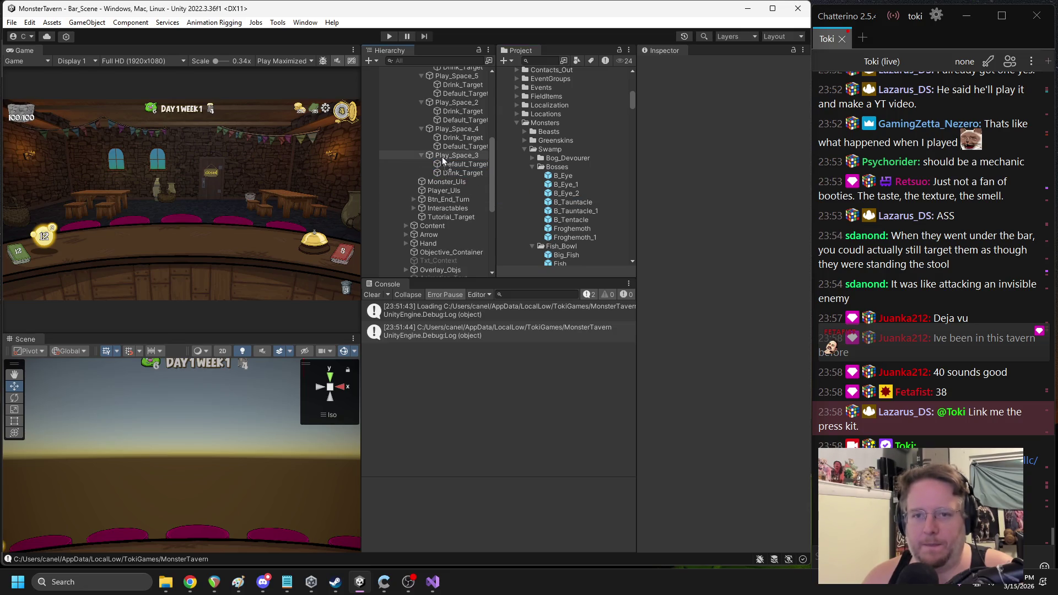
{"action": "left_click_drag", "start_coordinate": [442, 157], "coordinate": [441, 156]}
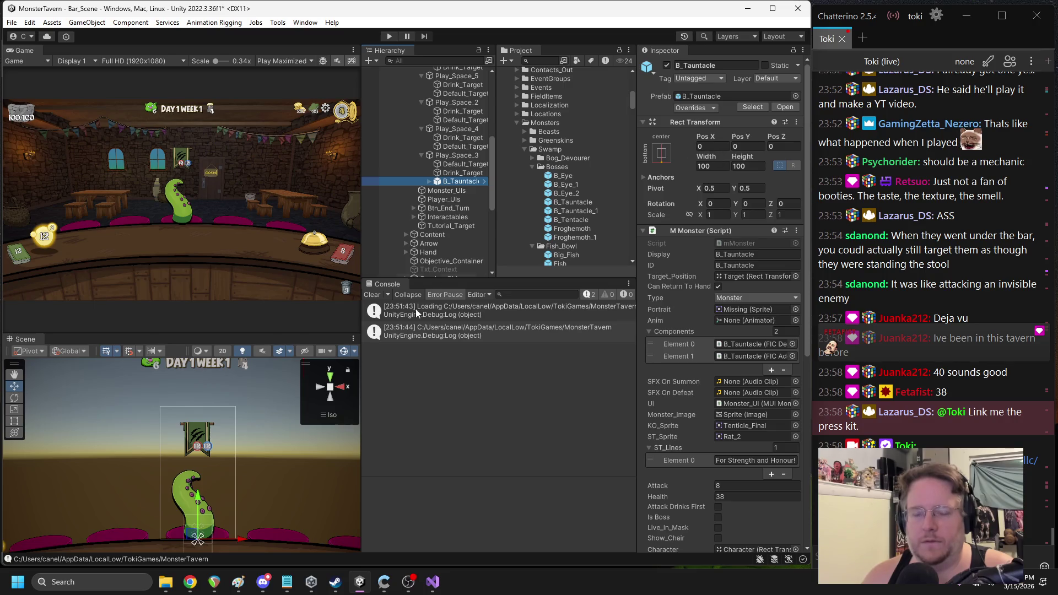
Expand the placed B_Tauntacle's Character and select both its Shadow and Sprite
{"action": "left_click", "coordinate": [429, 181]}
{"action": "left_click", "coordinate": [437, 198]}
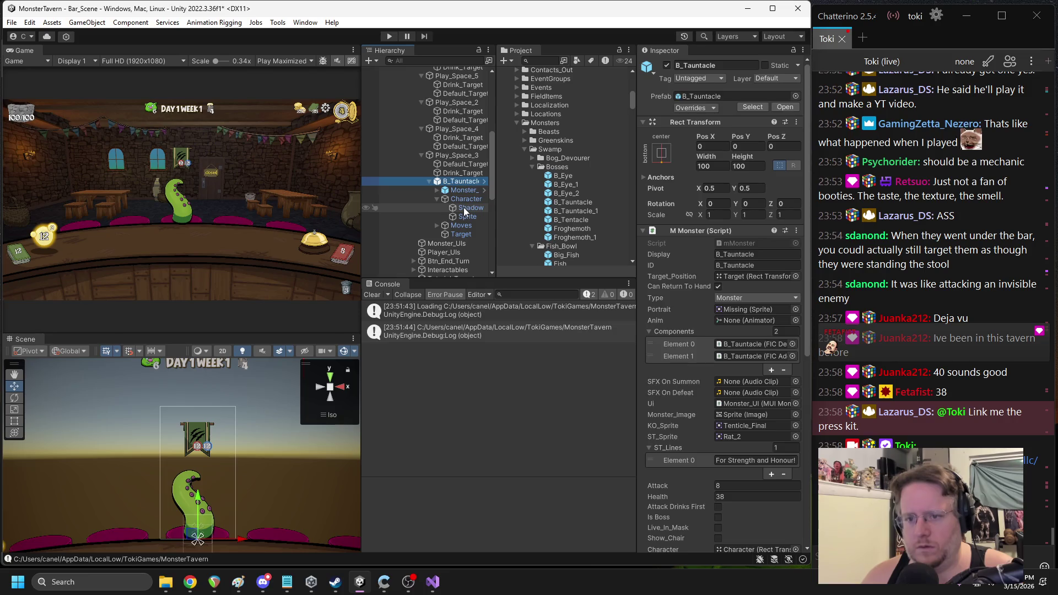
{"action": "left_click", "coordinate": [464, 207]}
{"action": "left_click", "coordinate": [465, 215], "text": "ctrl"}
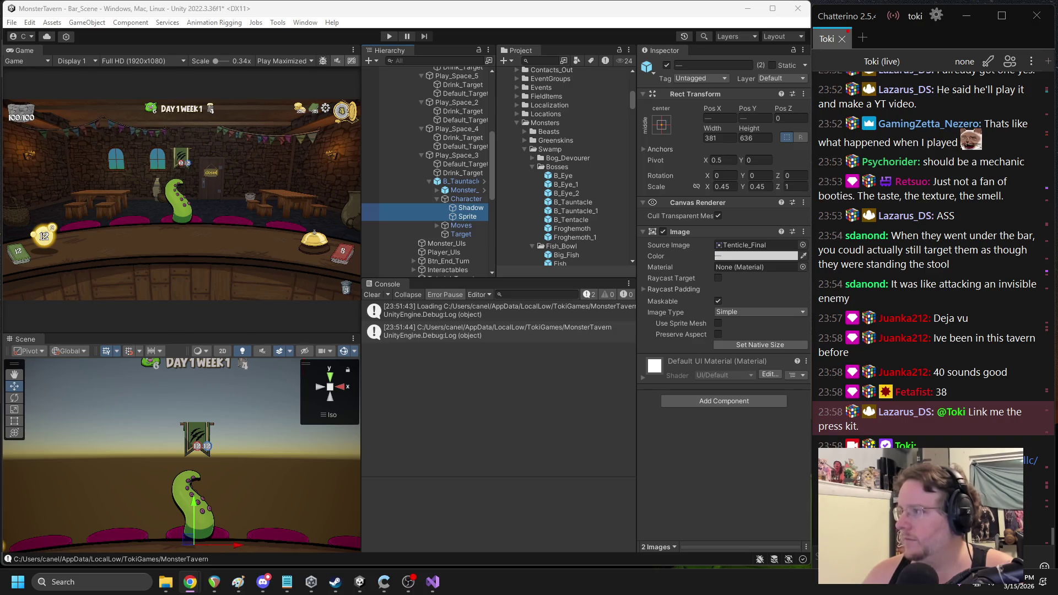
Set the Shadow and Sprite Scale X and Y to 0.5
{"action": "left_click", "coordinate": [720, 187]}
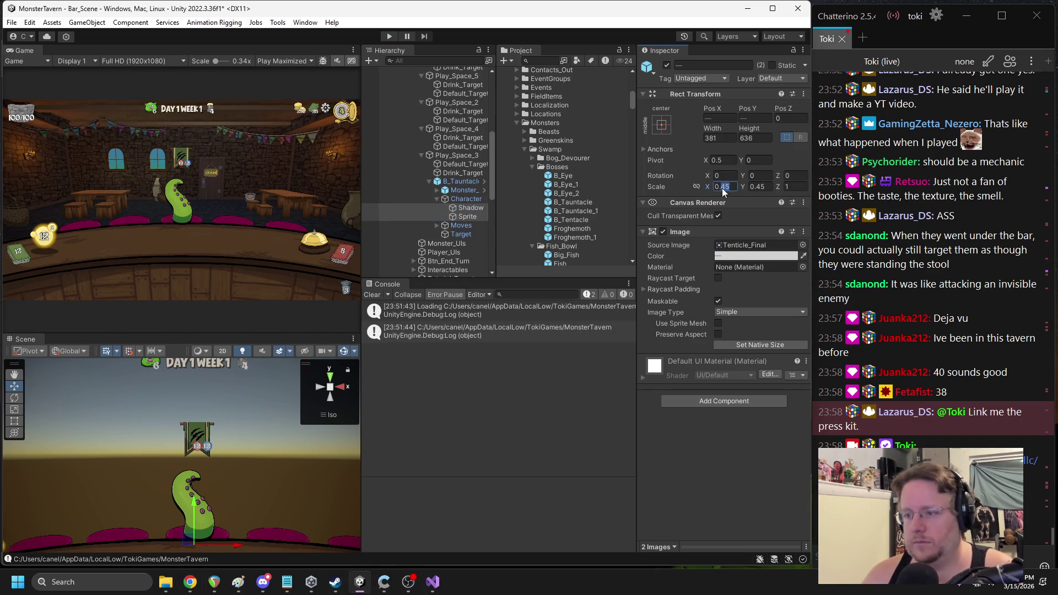
{"action": "type", "text": "0.6"}
{"action": "left_click", "coordinate": [761, 186]}
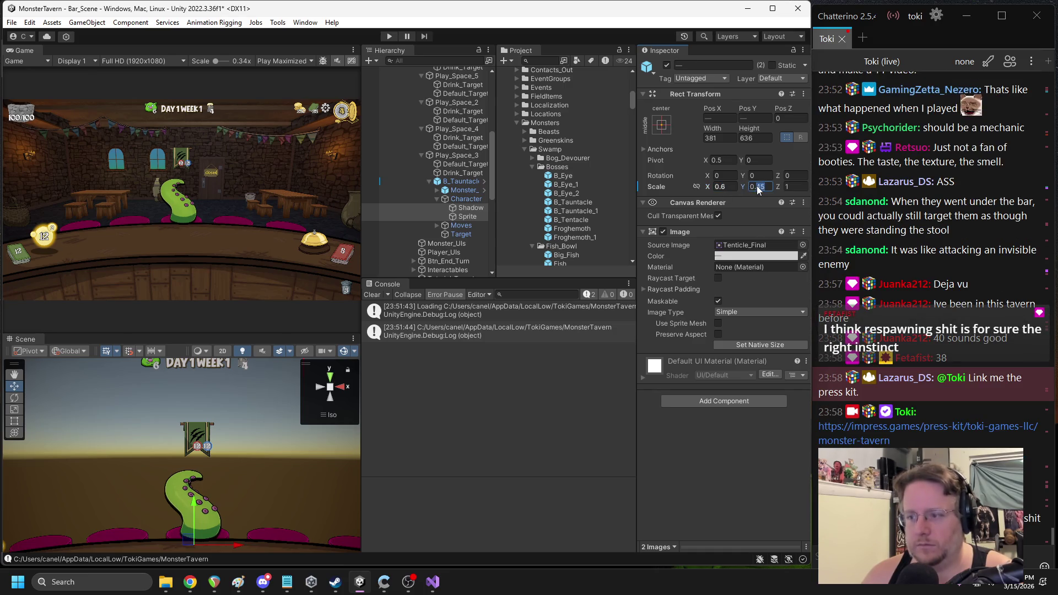
{"action": "type", "text": "0.6"}
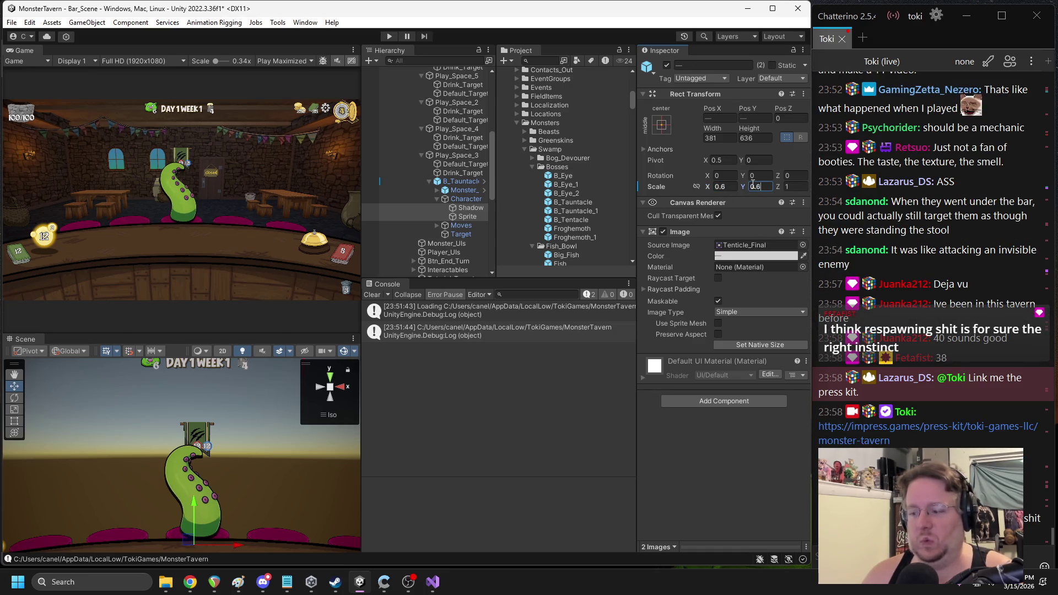
{"action": "double_click", "coordinate": [759, 187]}
{"action": "type", "text": "0.5"}
{"action": "key", "text": "shift+Tab"}
{"action": "type", "text": "0.5"}
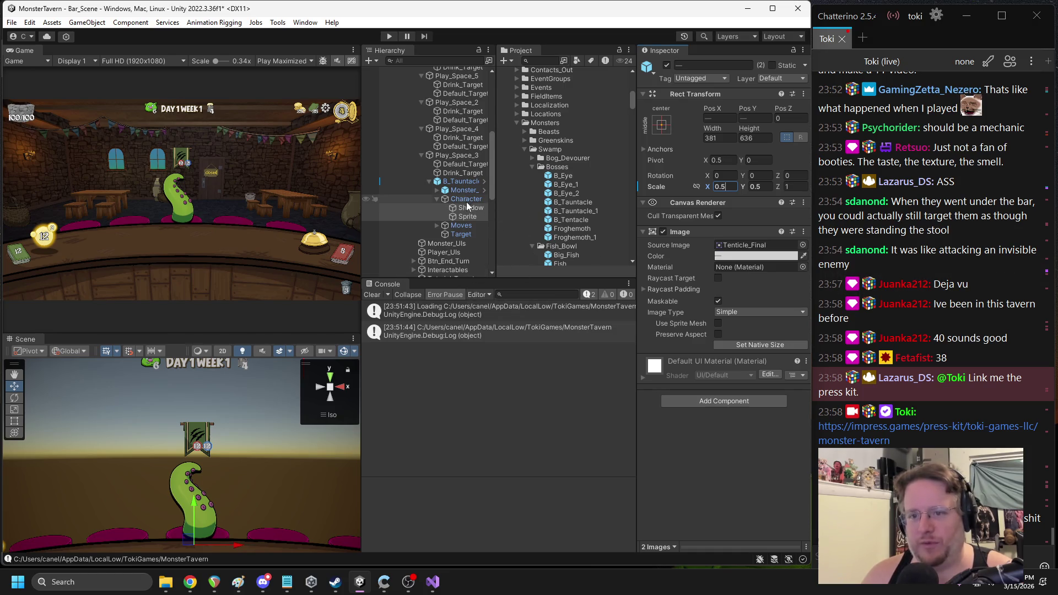
Review the B_Tauntacle instance's prefab Overrides
{"action": "left_click", "coordinate": [459, 182]}
{"action": "scroll", "coordinate": [715, 196], "scroll_direction": "down", "scroll_amount": 4}
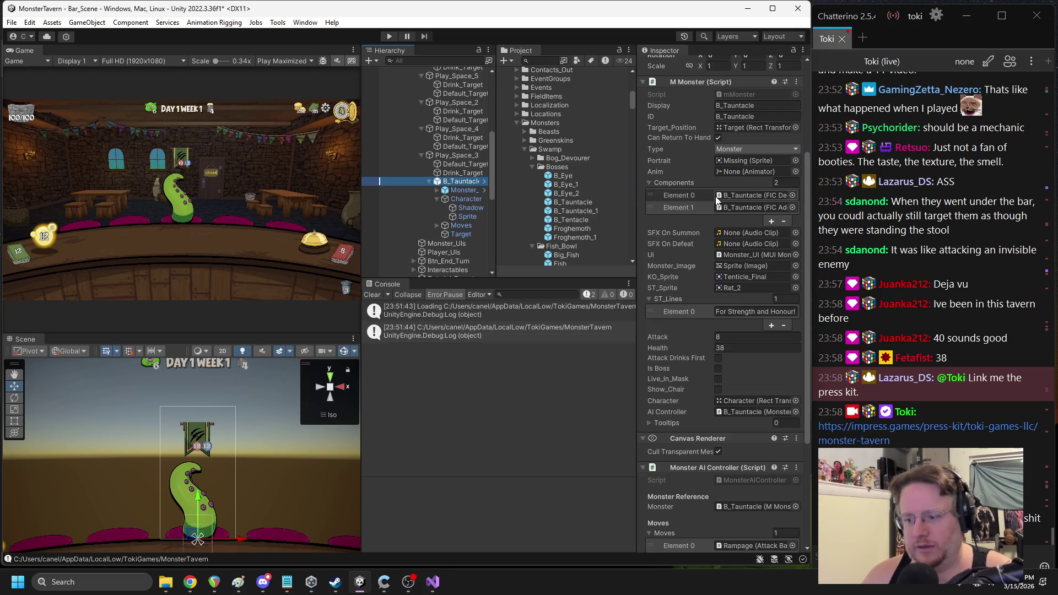
{"action": "scroll", "coordinate": [715, 196], "scroll_direction": "up", "scroll_amount": 4}
{"action": "left_click", "coordinate": [693, 107]}
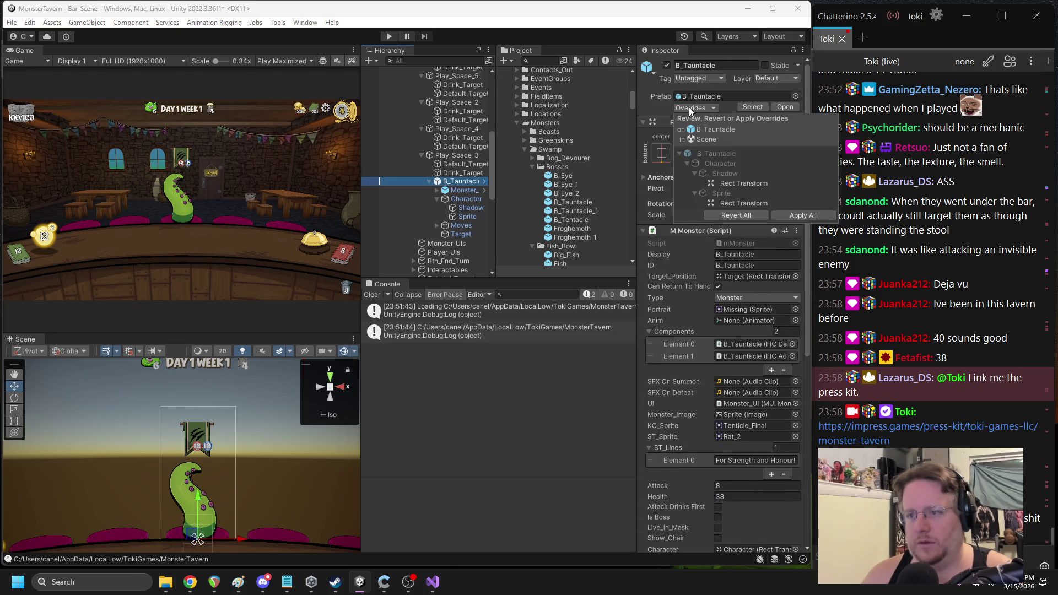
{"action": "left_click", "coordinate": [792, 215]}
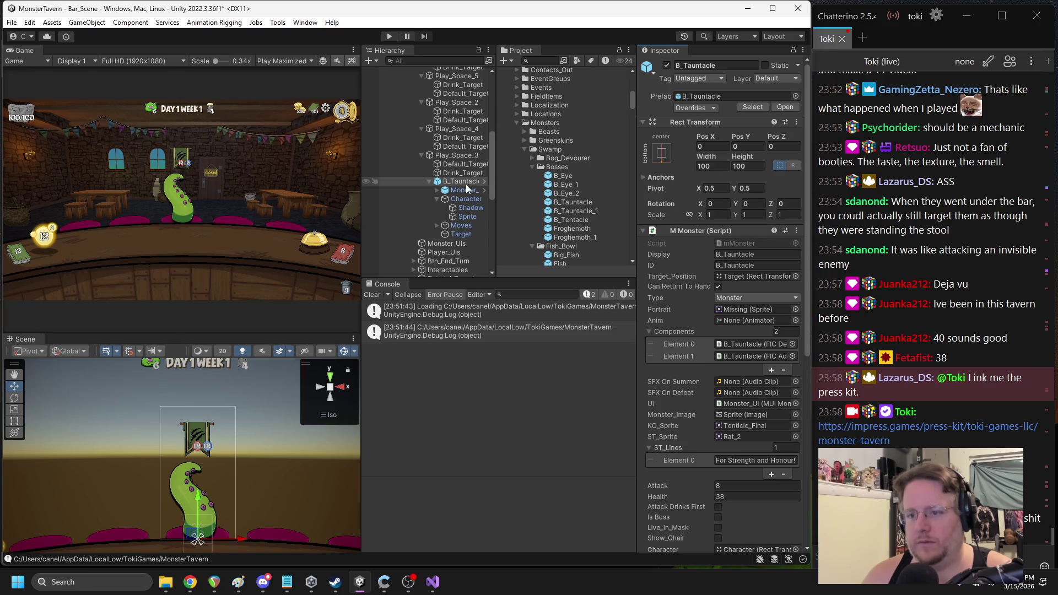
Delete the test B_Tauntacle instance from Play_Space_3
{"action": "left_click", "coordinate": [429, 182]}
{"action": "left_click", "coordinate": [455, 174]}
{"action": "left_click", "coordinate": [452, 182]}
{"action": "key", "text": "Delete"}
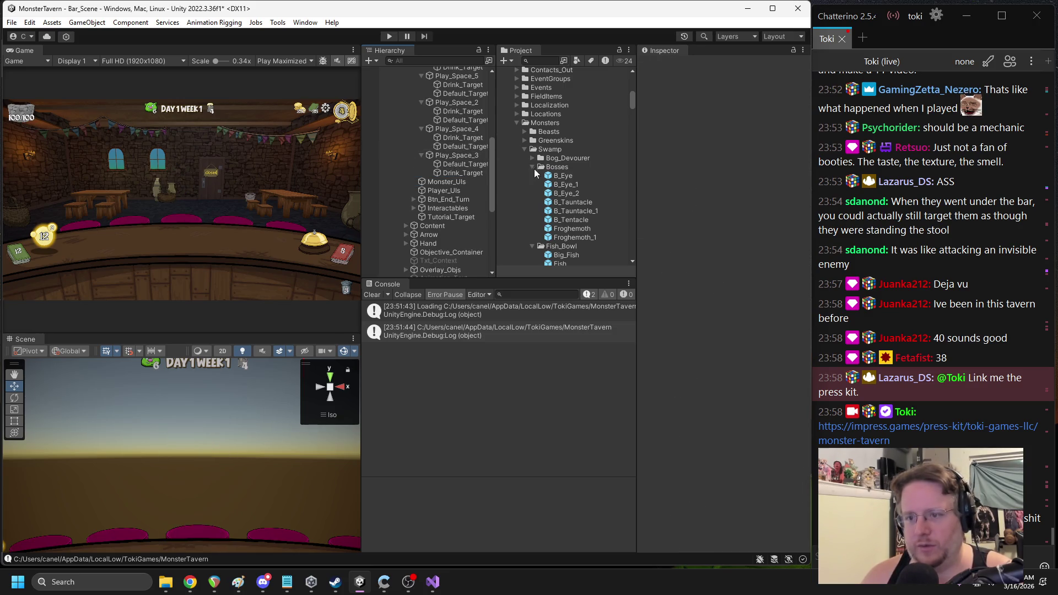
In the Froghemoth prefab, find the Forg_Lurk move's ACChangeIntent script in the Project window
{"action": "double_click", "coordinate": [564, 228]}
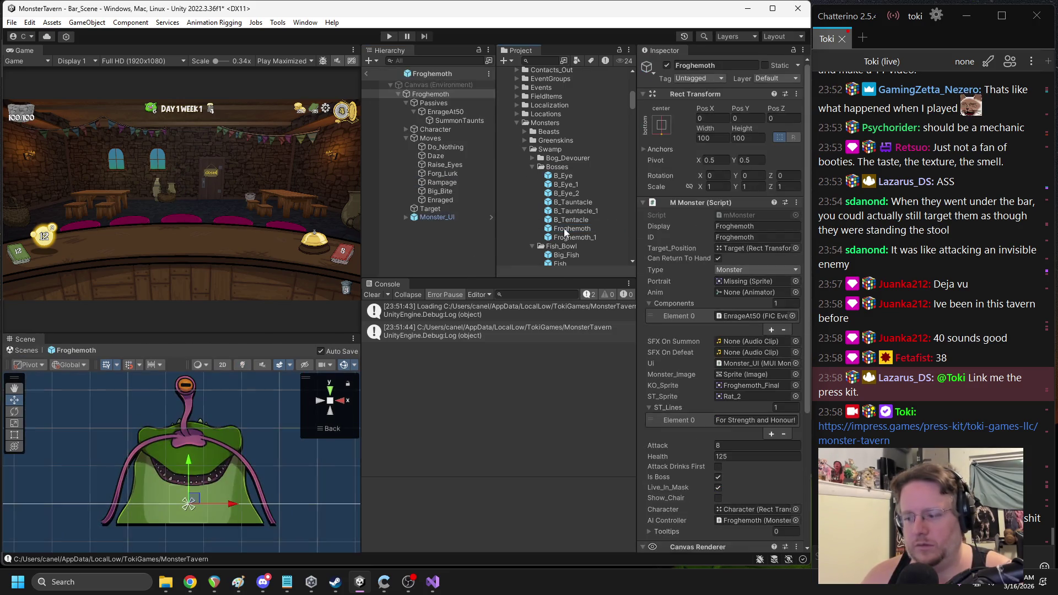
{"action": "left_click", "coordinate": [440, 174]}
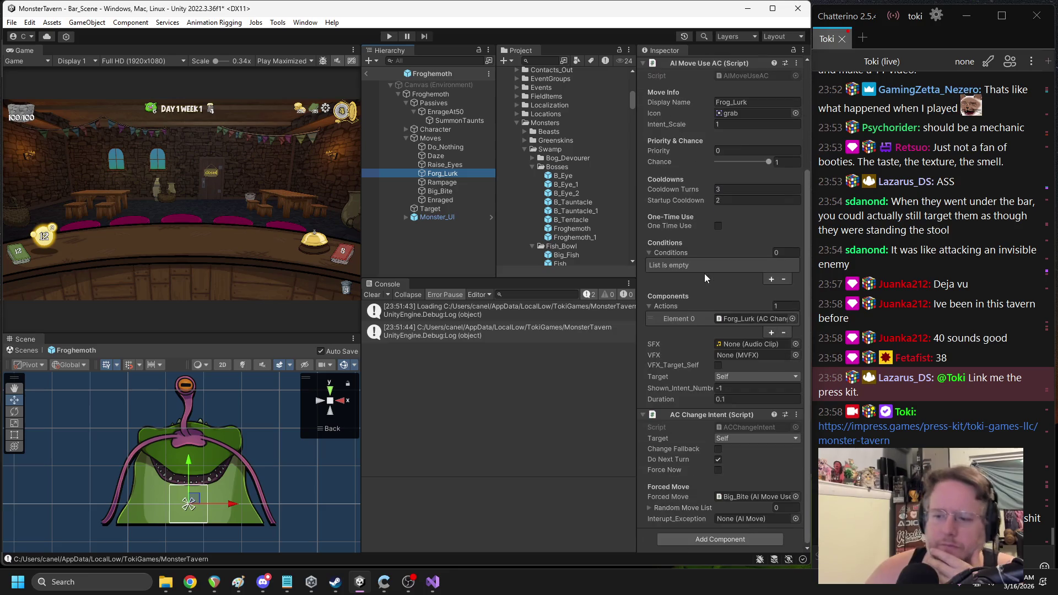
{"action": "scroll", "coordinate": [705, 273], "scroll_direction": "down", "scroll_amount": 5}
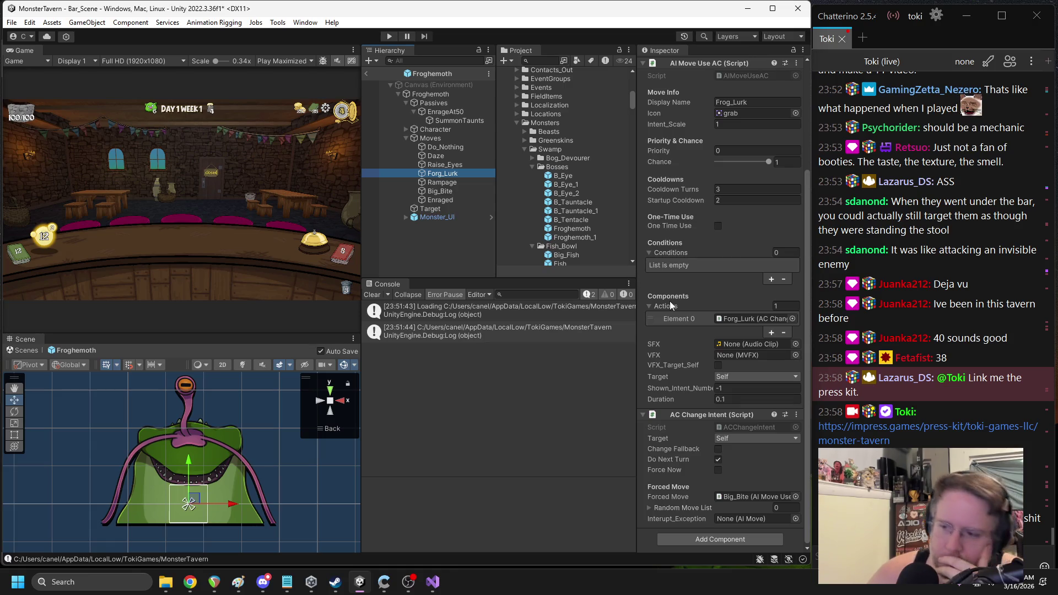
{"action": "left_click", "coordinate": [736, 427]}
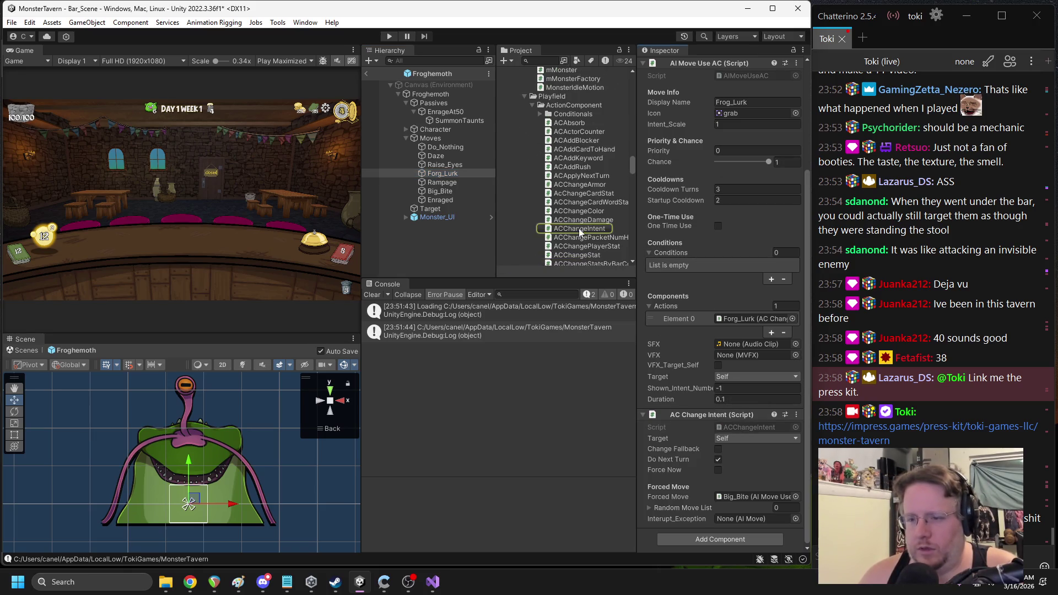
{"action": "left_click", "coordinate": [615, 229]}
Duplicate ACChangeIntent, rename the copy ACAnimateMovement, and open it in Visual Studio
{"action": "key", "text": "ctrl+d"}
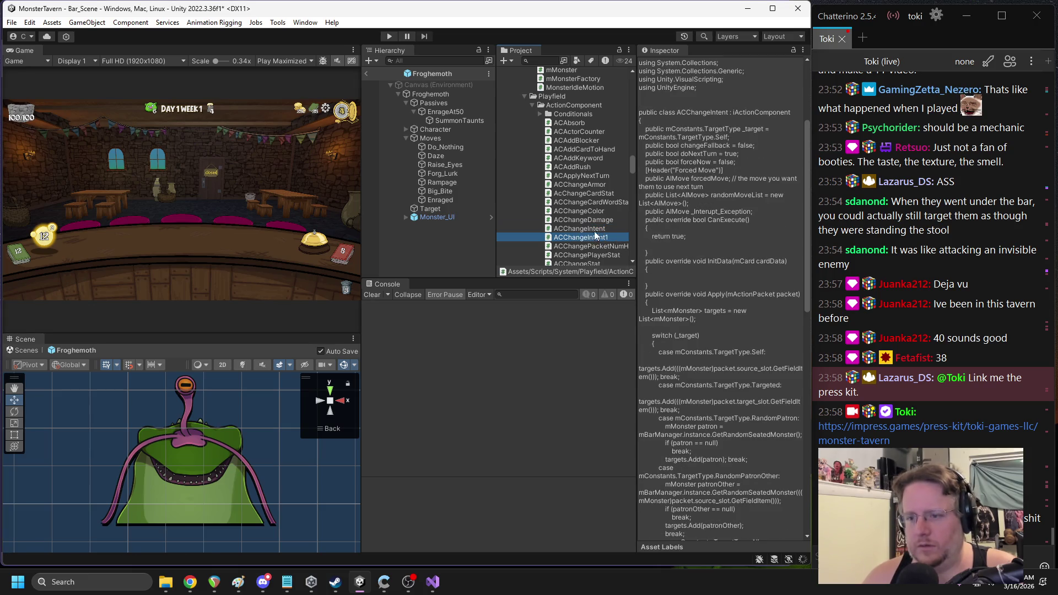
{"action": "left_click", "coordinate": [595, 238]}
{"action": "type", "text": "ACN"}
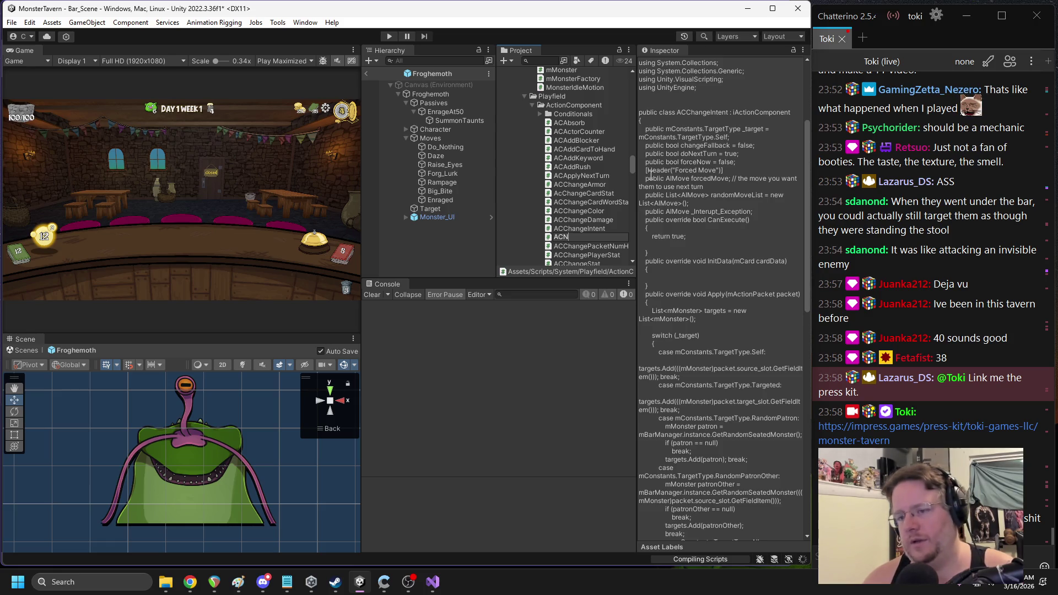
{"action": "key", "text": "BackSpace"}
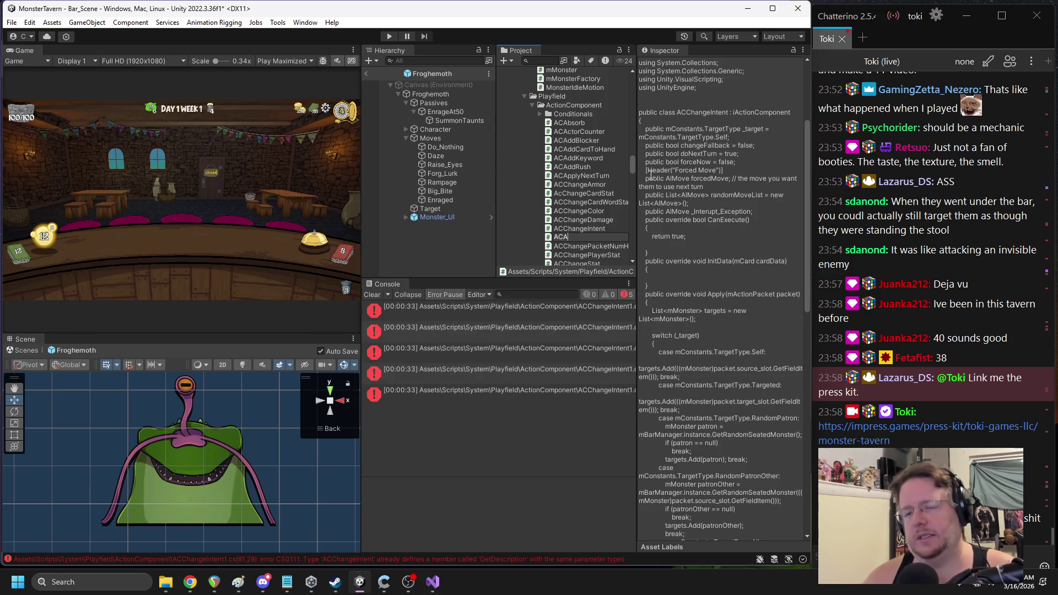
{"action": "key", "text": "ctrl+a"}
{"action": "key", "text": "ctrl+c"}
{"action": "key", "text": "Return"}
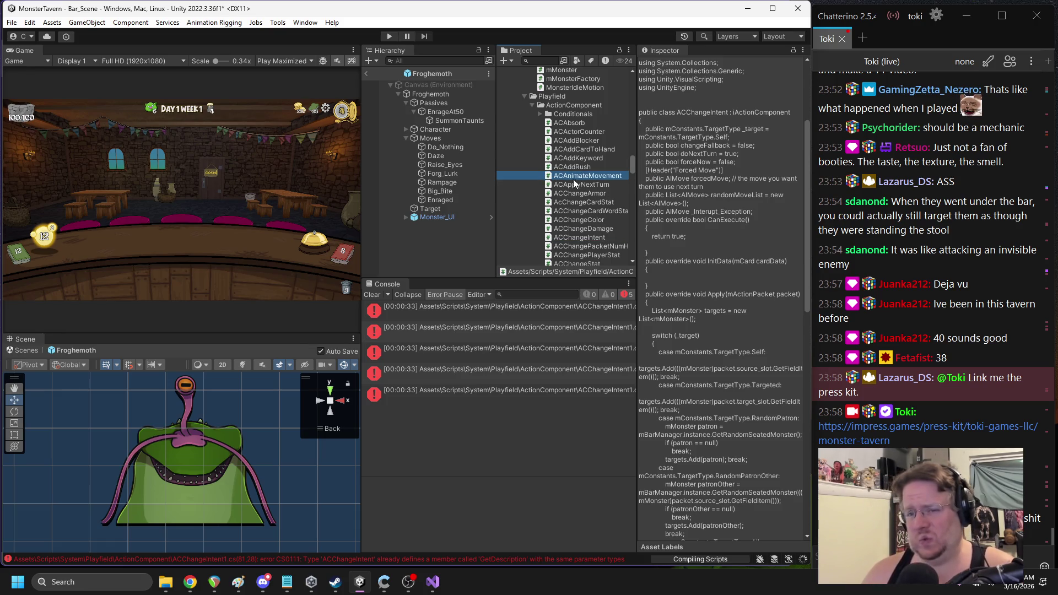
{"action": "double_click", "coordinate": [571, 176]}
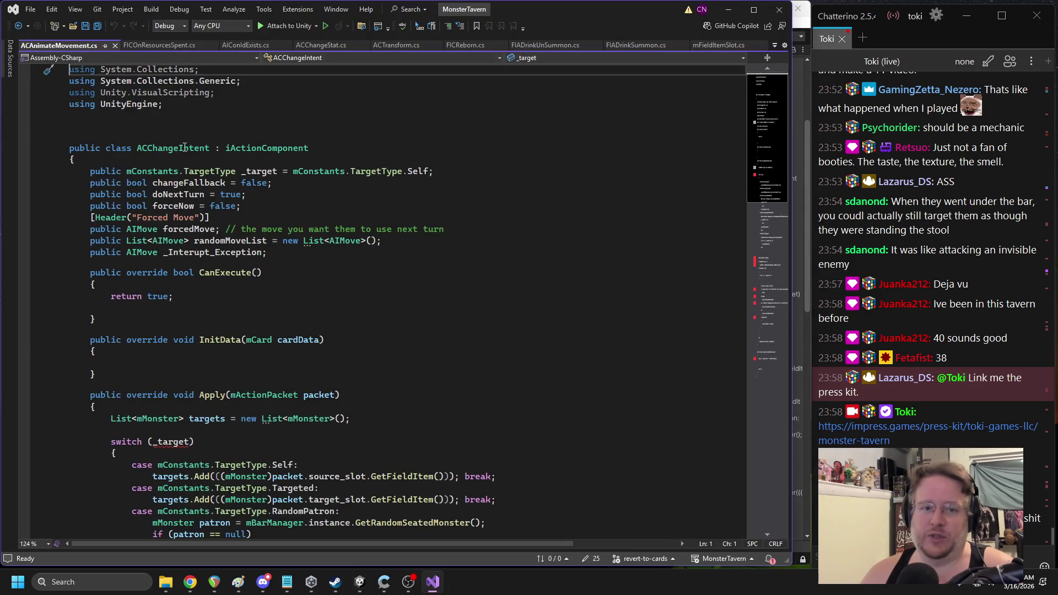
Rename the class to ACAnimateMovement, save, and delete the Apply method's body
{"action": "key", "text": "ctrl+v"}
{"action": "key", "text": "ctrl+s"}
{"action": "scroll", "coordinate": [113, 282], "scroll_direction": "down", "scroll_amount": 4}
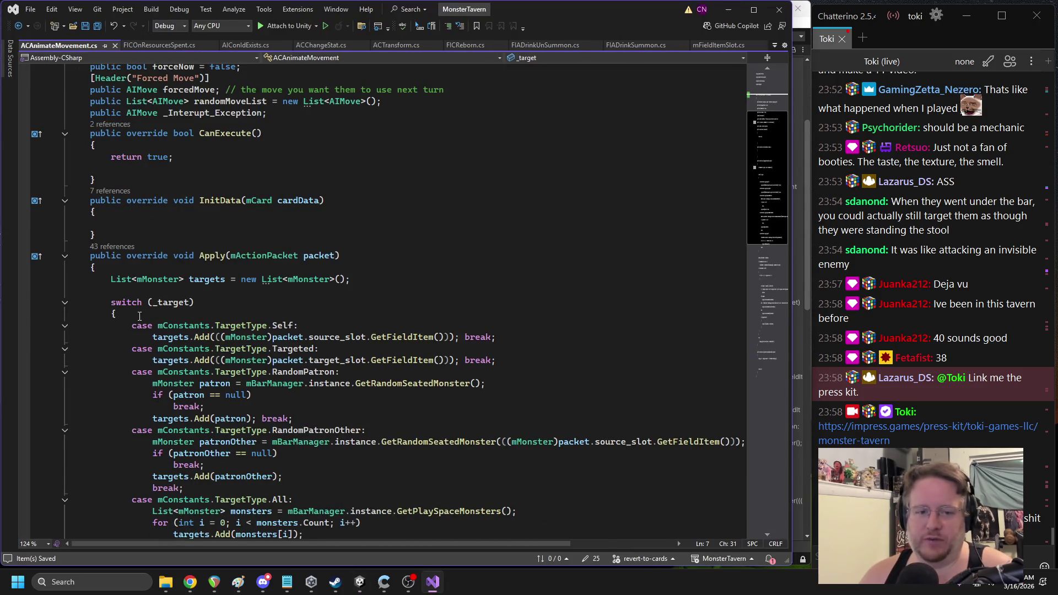
{"action": "mouse_move", "coordinate": [113, 283]}
{"action": "left_mouse_down"}
{"action": "mouse_move", "coordinate": [152, 292]}
{"action": "mouse_move", "coordinate": [331, 543]}
{"action": "mouse_move", "coordinate": [276, 302]}
{"action": "mouse_move", "coordinate": [398, 392]}
{"action": "left_mouse_up"}
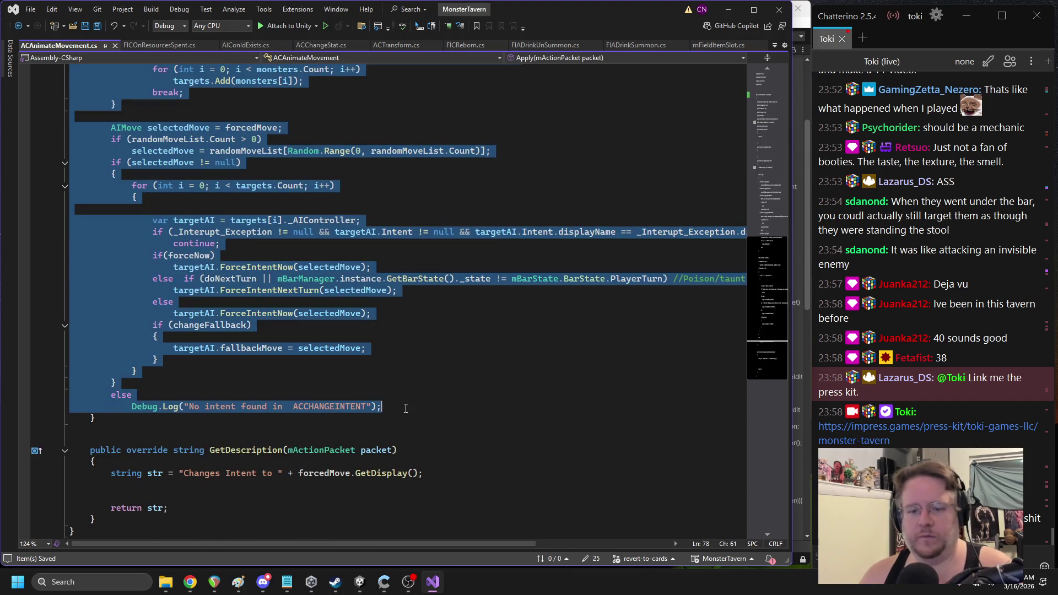
{"action": "key", "text": "Delete"}
Delete the GetDescription method and select the class's field declarations
{"action": "scroll", "coordinate": [236, 200], "scroll_direction": "up", "scroll_amount": 6}
{"action": "left_click_drag", "start_coordinate": [97, 391], "coordinate": [65, 320]}
{"action": "key", "text": "Delete"}
{"action": "scroll", "coordinate": [286, 283], "scroll_direction": "up", "scroll_amount": 3}
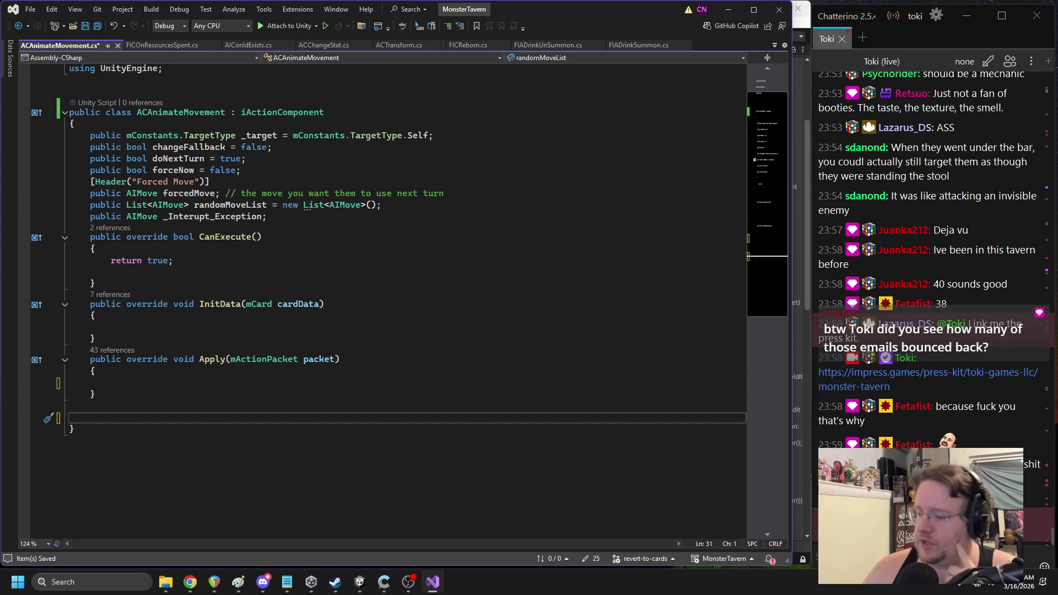
{"action": "key", "text": "alt+Tab"}
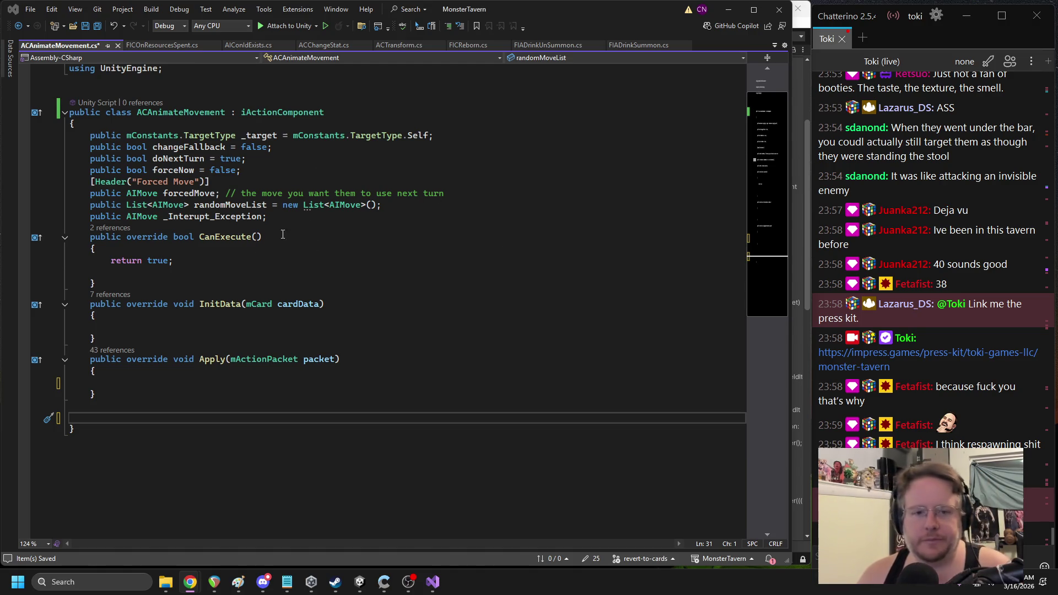
{"action": "mouse_move", "coordinate": [278, 219]}
{"action": "left_mouse_down"}
{"action": "mouse_move", "coordinate": [61, 137]}
{"action": "mouse_move", "coordinate": [56, 150]}
{"action": "left_mouse_up"}
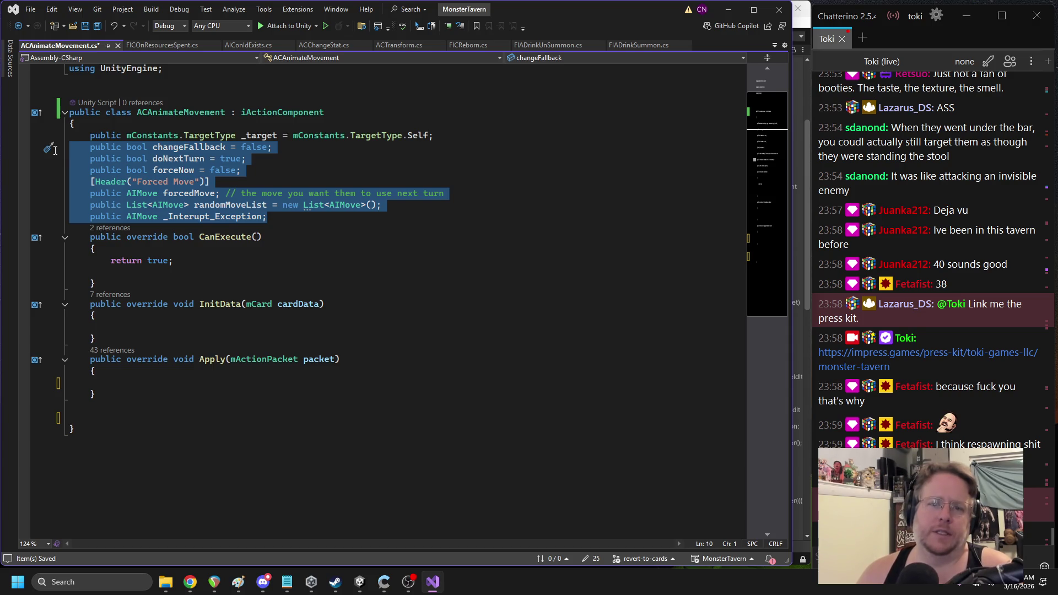
Delete the field declarations, CanExecute and InitData, plus leftover blank lines, and save
{"action": "key", "text": "shift+Up"}
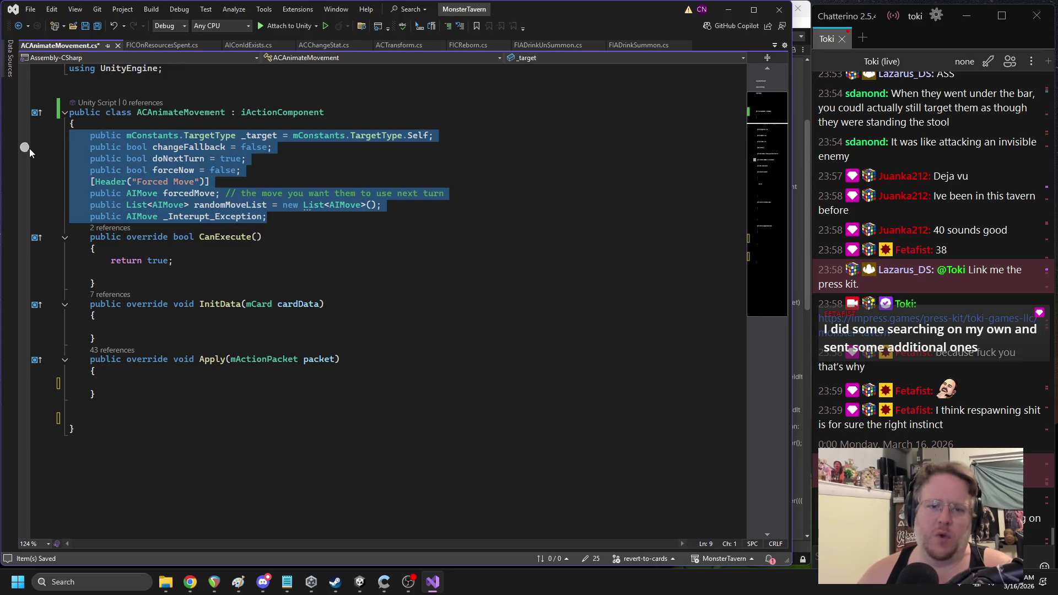
{"action": "key", "text": "Delete"}
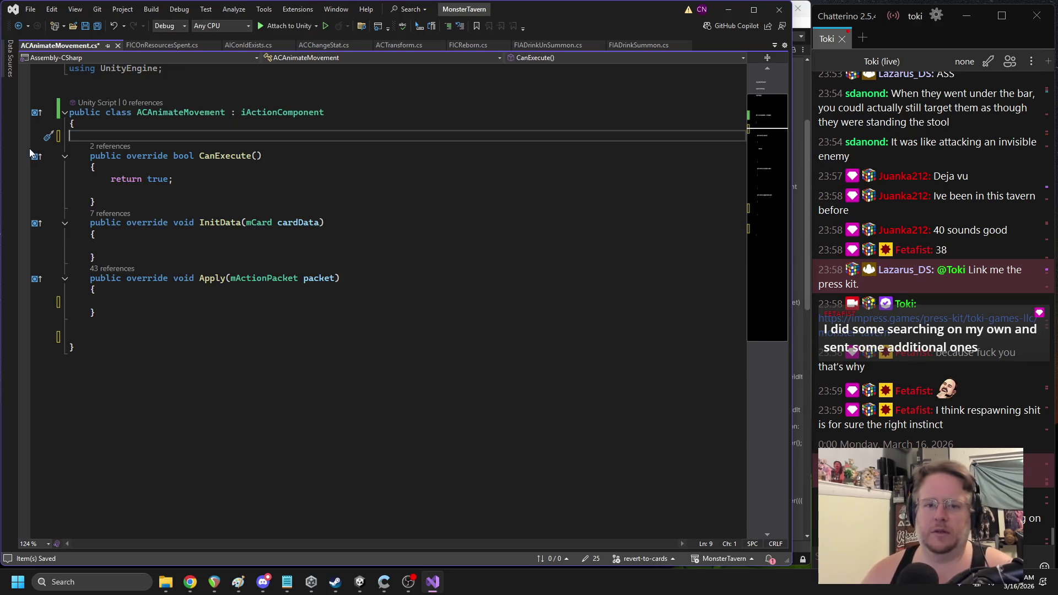
{"action": "mouse_move", "coordinate": [97, 257]}
{"action": "left_mouse_down"}
{"action": "mouse_move", "coordinate": [66, 229]}
{"action": "mouse_move", "coordinate": [50, 144]}
{"action": "left_mouse_up"}
{"action": "key", "text": "Delete"}
{"action": "key", "text": "Delete"}
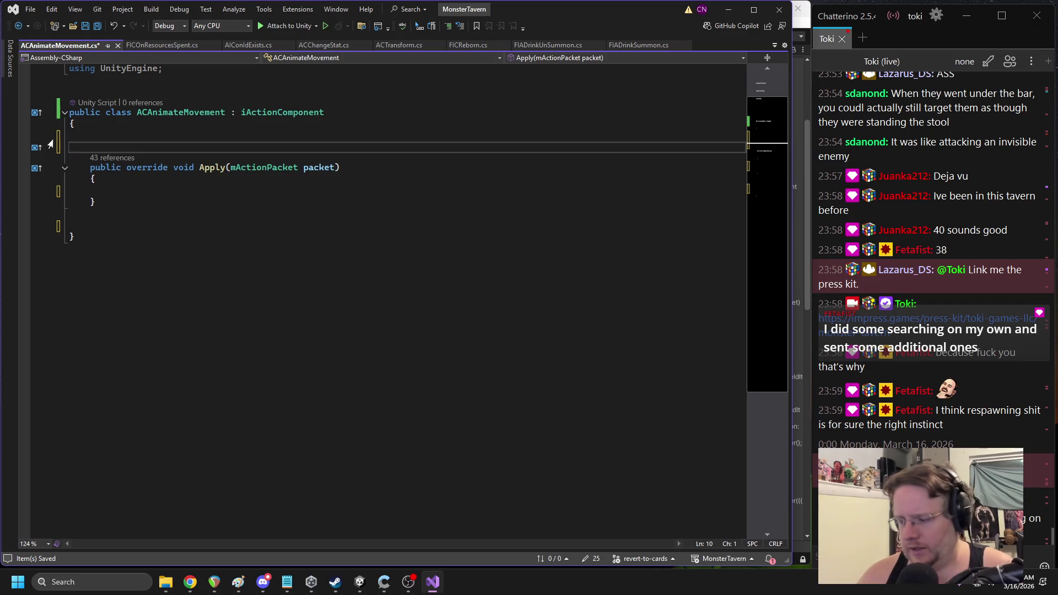
{"action": "key", "text": "BackSpace"}
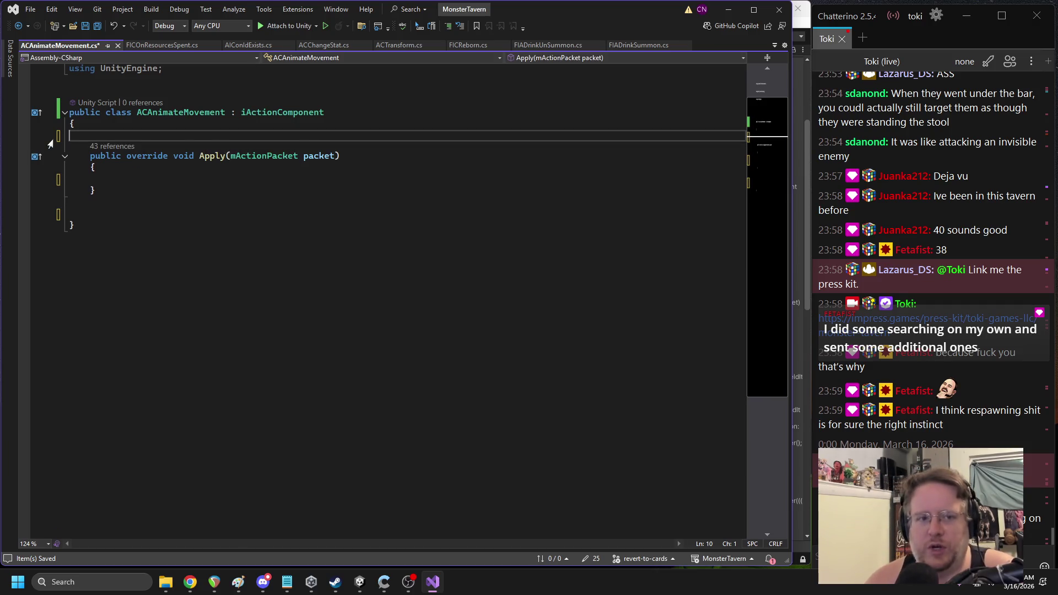
{"action": "key", "text": "Delete"}
{"action": "key", "text": "ctrl+s"}
{"action": "left_click", "coordinate": [183, 166]}
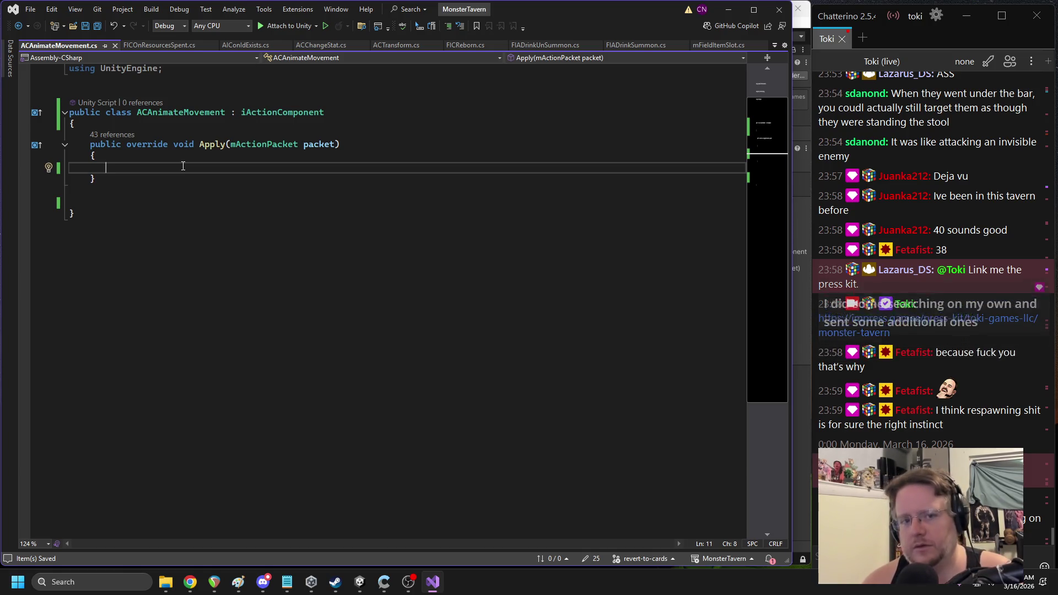
In Apply, type 'mMonster monster = packet.source_slot.GetFieldItem();'
{"action": "type", "text": "mmonst"}
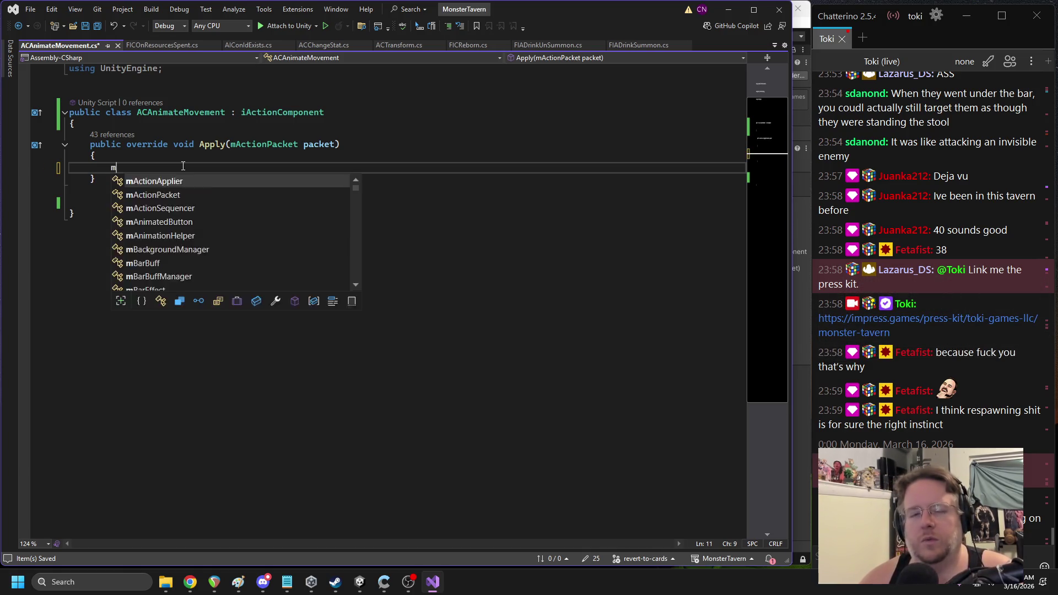
{"action": "key", "text": "BackSpace"}
{"action": "key", "text": "BackSpace"}
{"action": "key", "text": "BackSpace"}
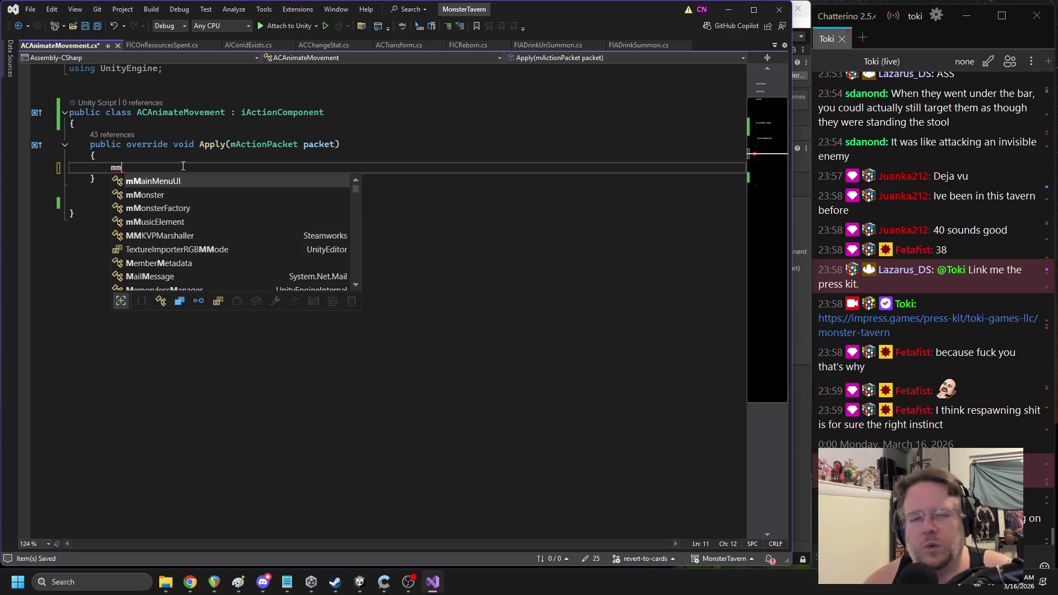
{"action": "type", "text": "mmonster"}
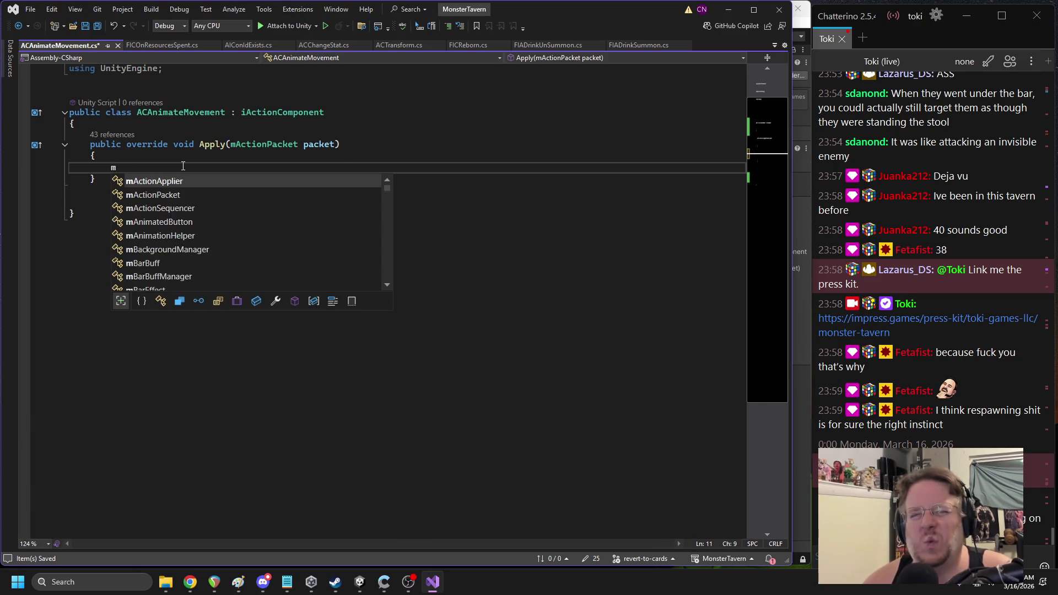
{"action": "key", "text": "space"}
{"action": "type", "text": "mon"}
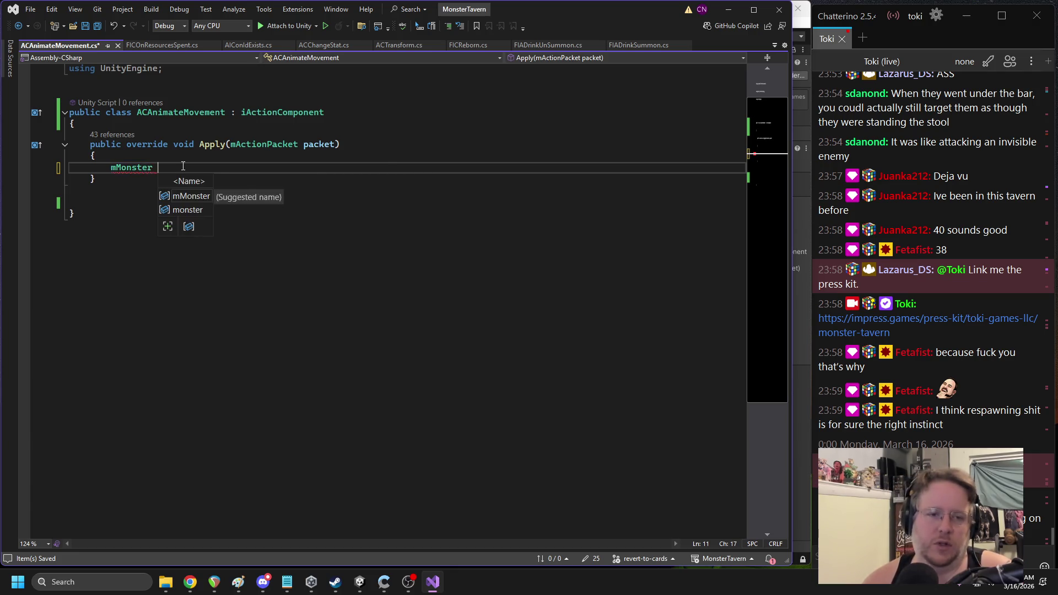
{"action": "type", "text": "ster = pac"}
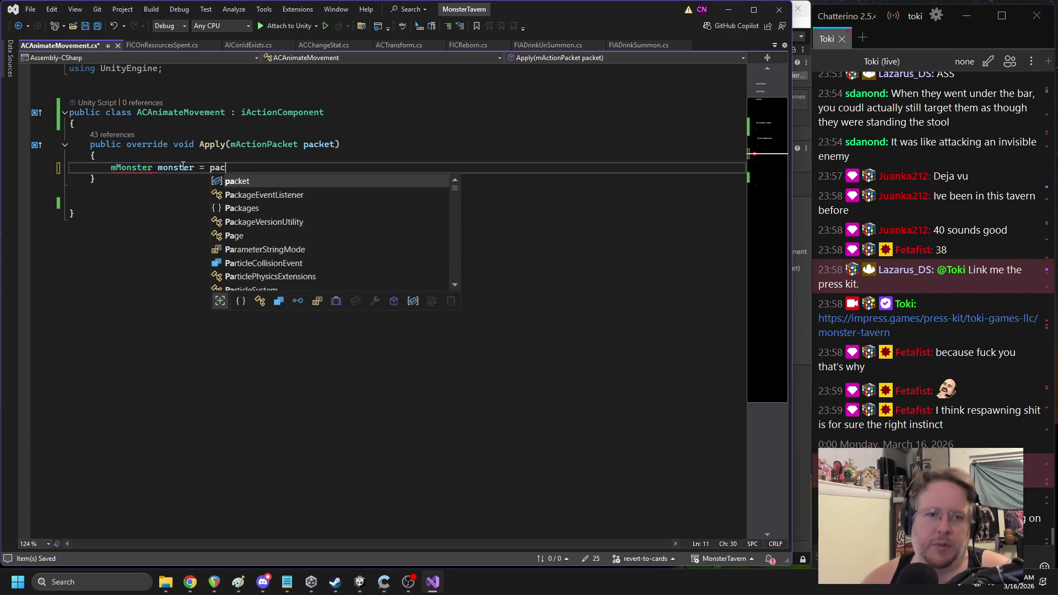
{"action": "type", "text": "ket.sou"}
{"action": "key", "text": "Tab"}
{"action": "type", "text": ".getfiel();"}
Add an (mMonster) cast before packet and start a new line after it
{"action": "left_click", "coordinate": [210, 167]}
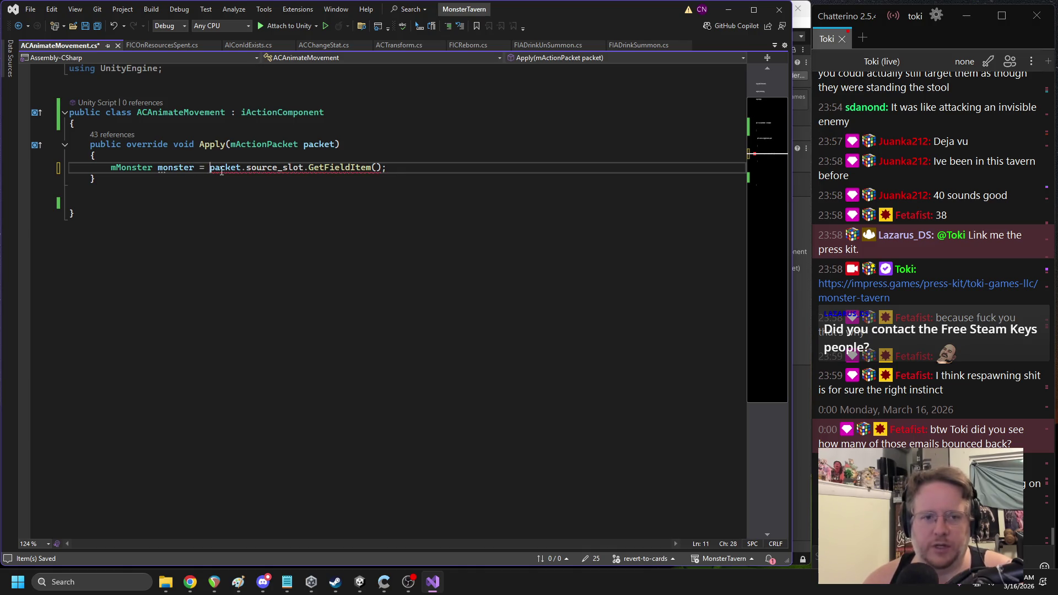
{"action": "type", "text": "(mMonster"}
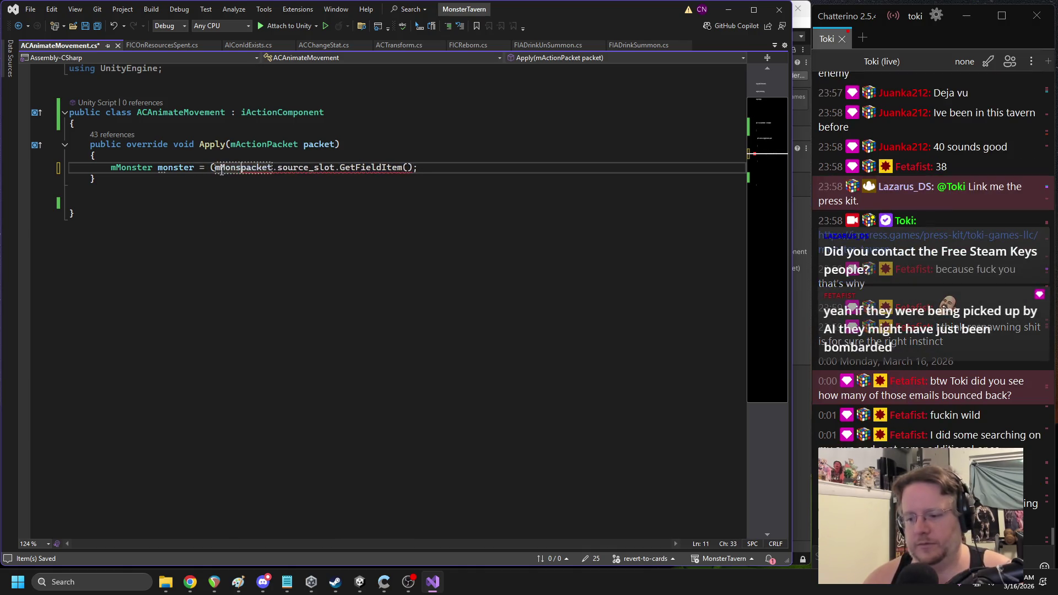
{"action": "type", "text": ")"}
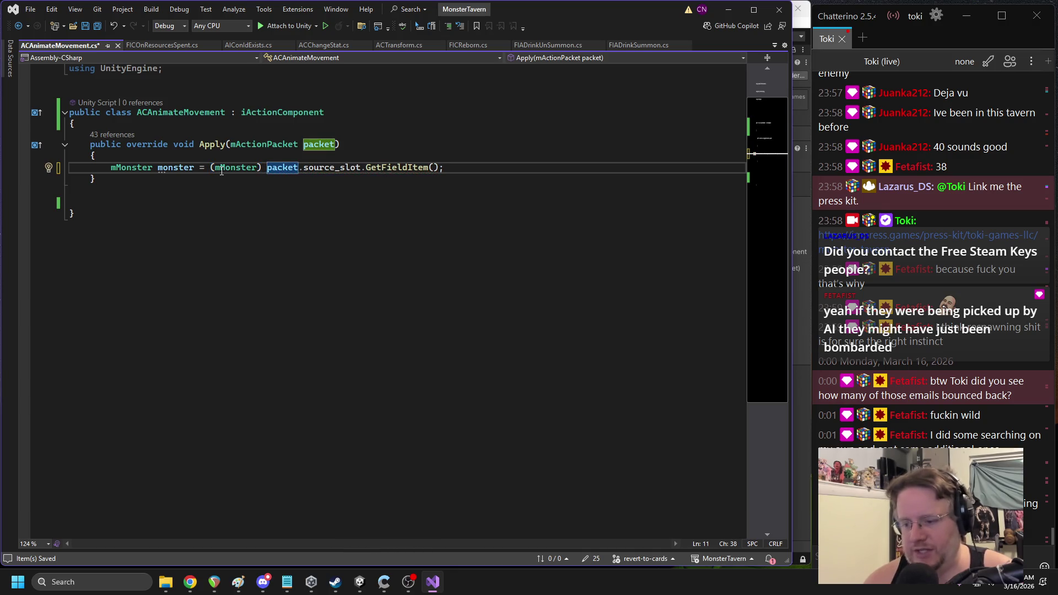
{"action": "key", "text": "ctrl+Left"}
{"action": "key", "text": "ctrl+Left"}
{"action": "key", "text": "ctrl+Left"}
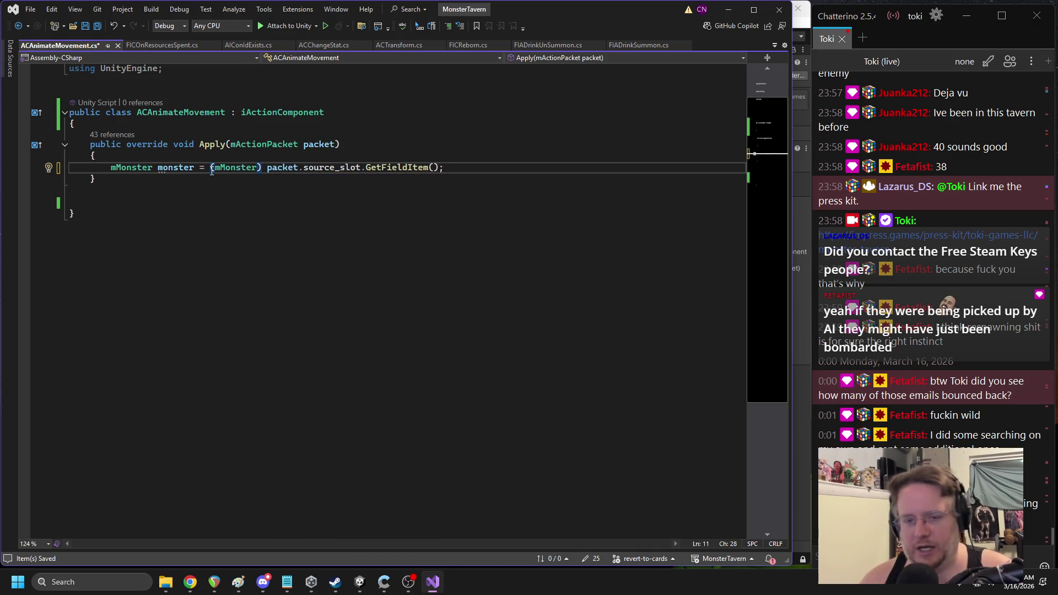
{"action": "left_click", "coordinate": [469, 172]}
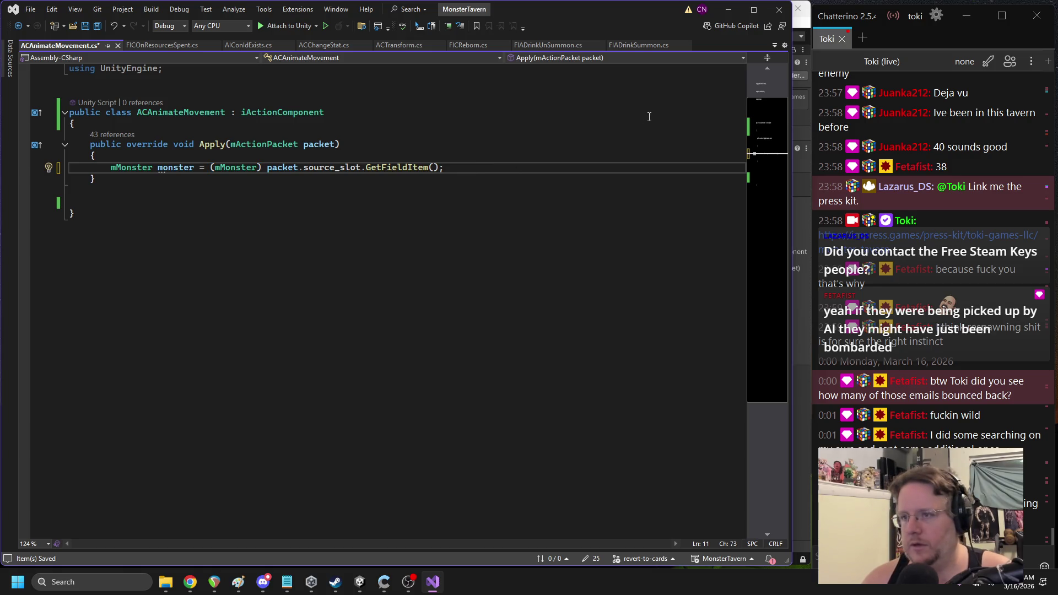
{"action": "left_click_drag", "start_coordinate": [792, 110], "coordinate": [810, 110]}
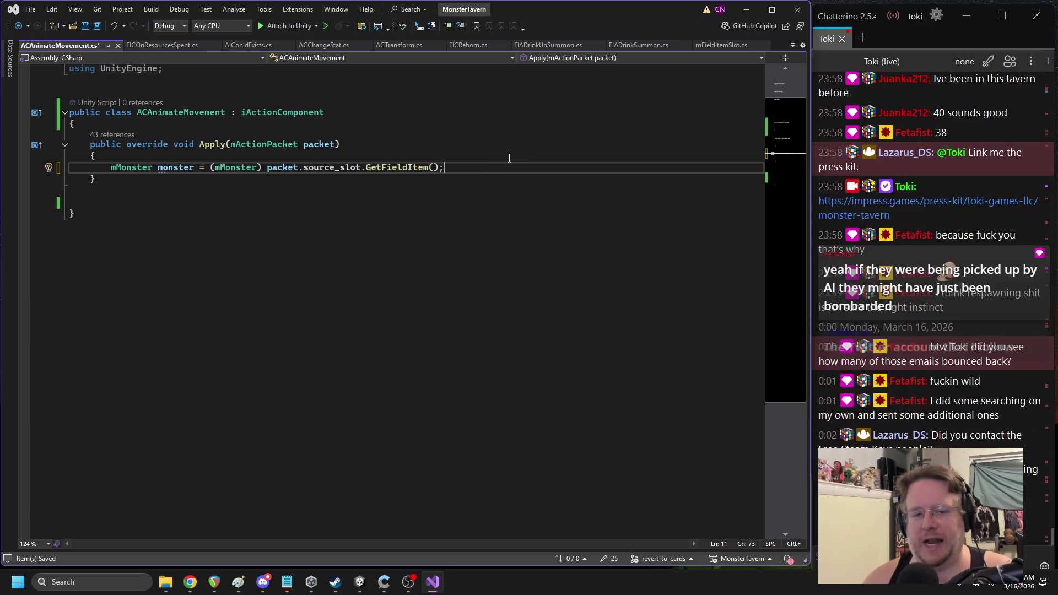
{"action": "key", "text": "Return"}
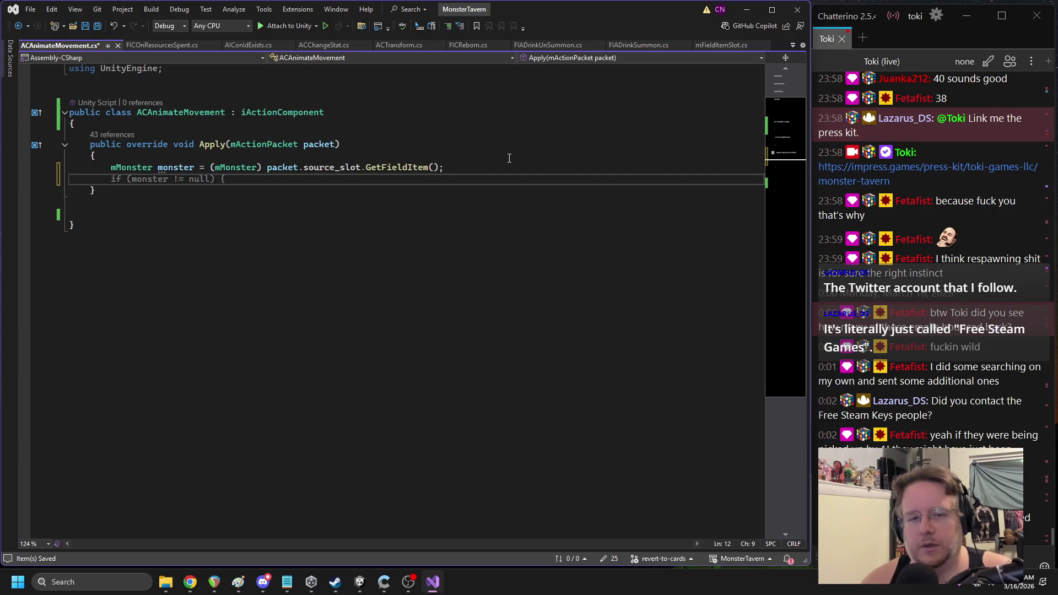
Above the cast, begin 'if(packet.source_slot.GetFieldItem()._type =='
{"action": "key", "text": "Up"}
{"action": "key", "text": "ctrl+Return"}
{"action": "type", "text": "if(packet.gets"}
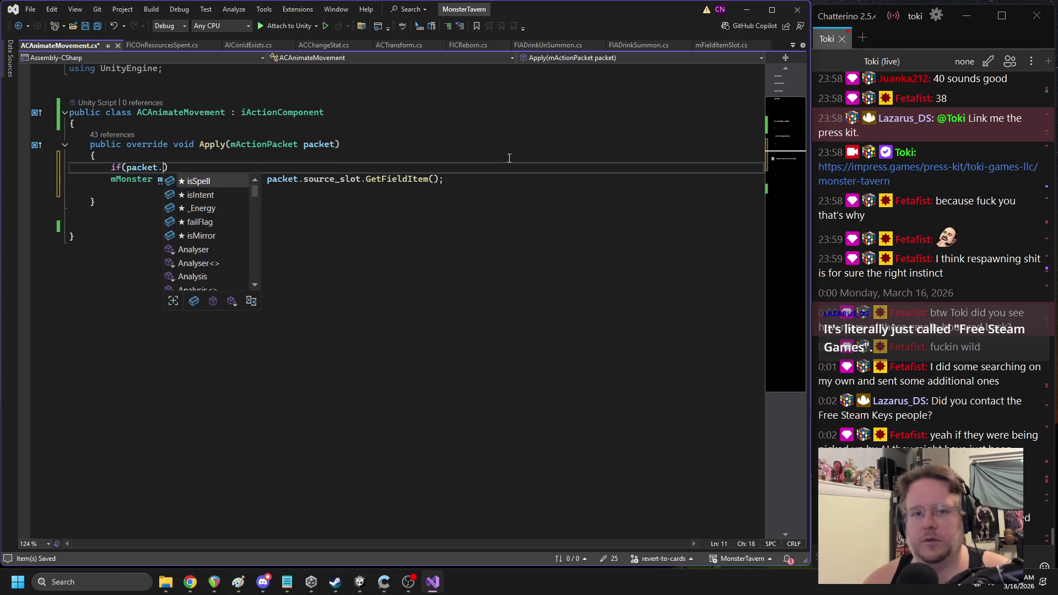
{"action": "key", "text": "BackSpace"}
{"action": "key", "text": "BackSpace"}
{"action": "key", "text": "BackSpace"}
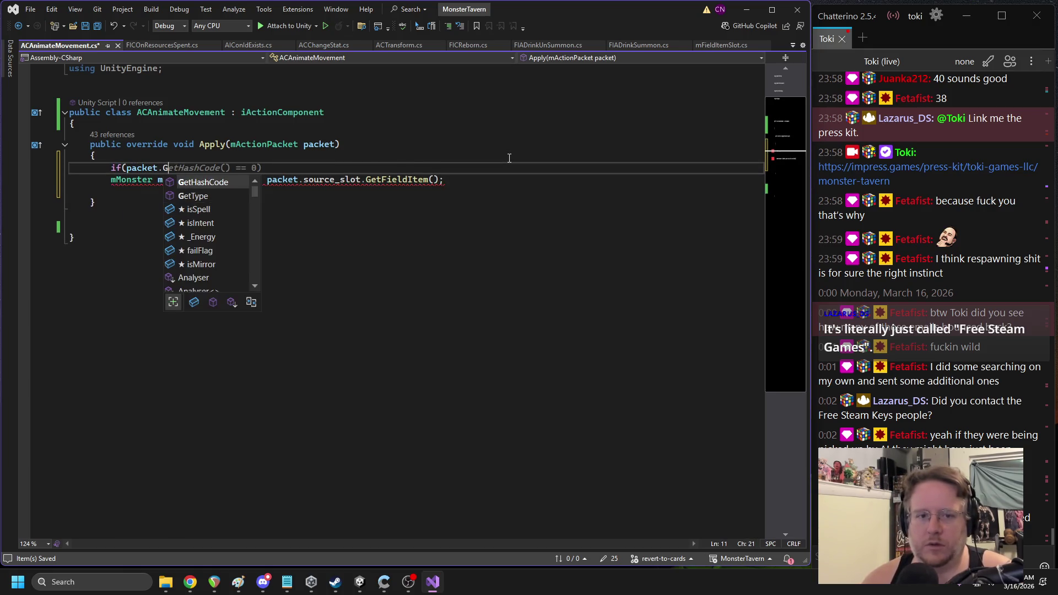
{"action": "type", "text": "source_slot.getifel"}
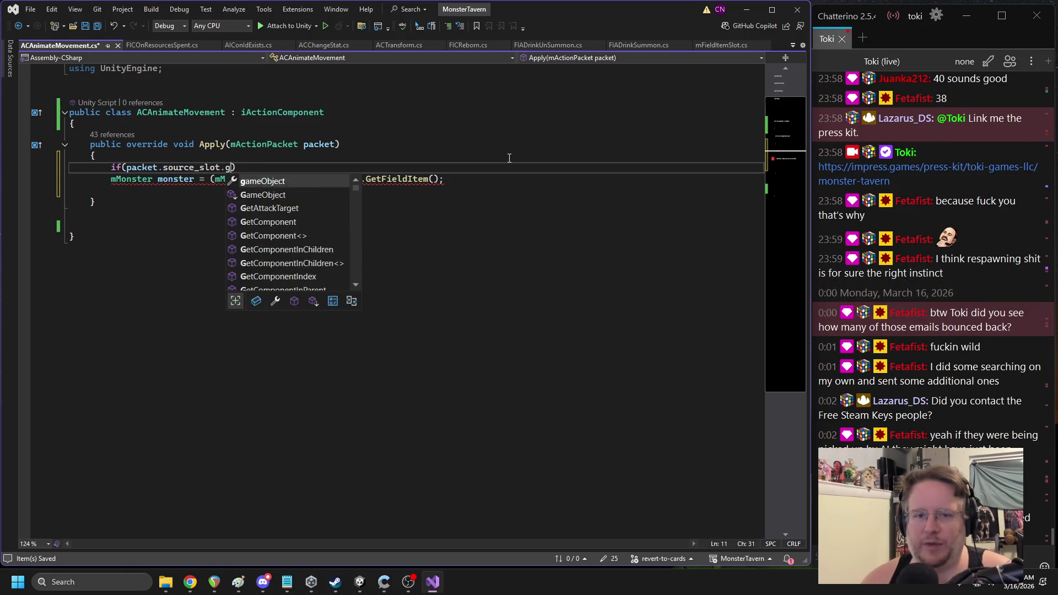
{"action": "key", "text": "BackSpace"}
{"action": "key", "text": "BackSpace"}
{"action": "key", "text": "BackSpace"}
{"action": "type", "text": "field"}
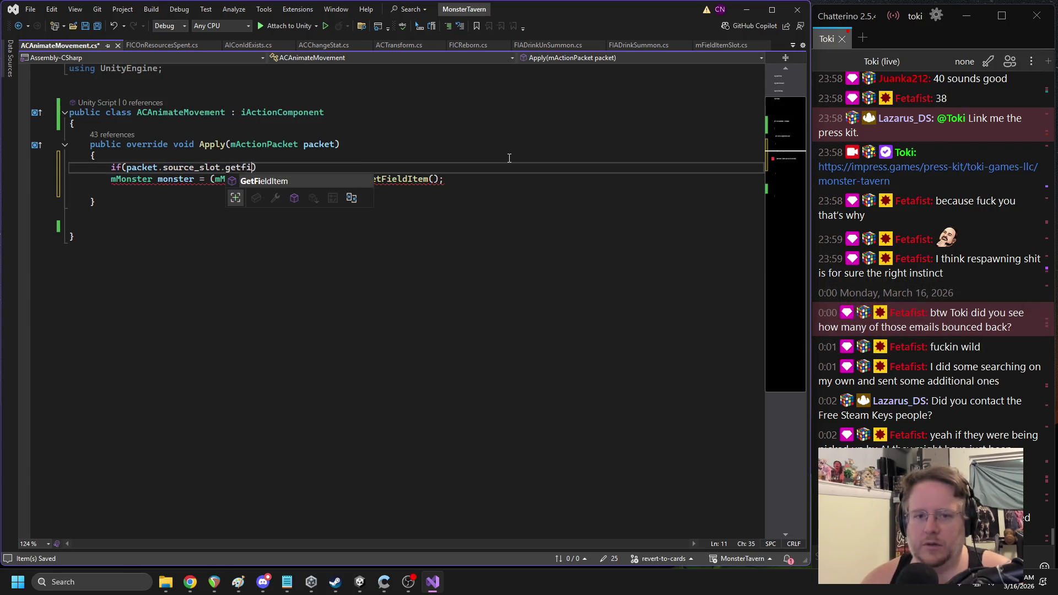
{"action": "type", "text": "()"}
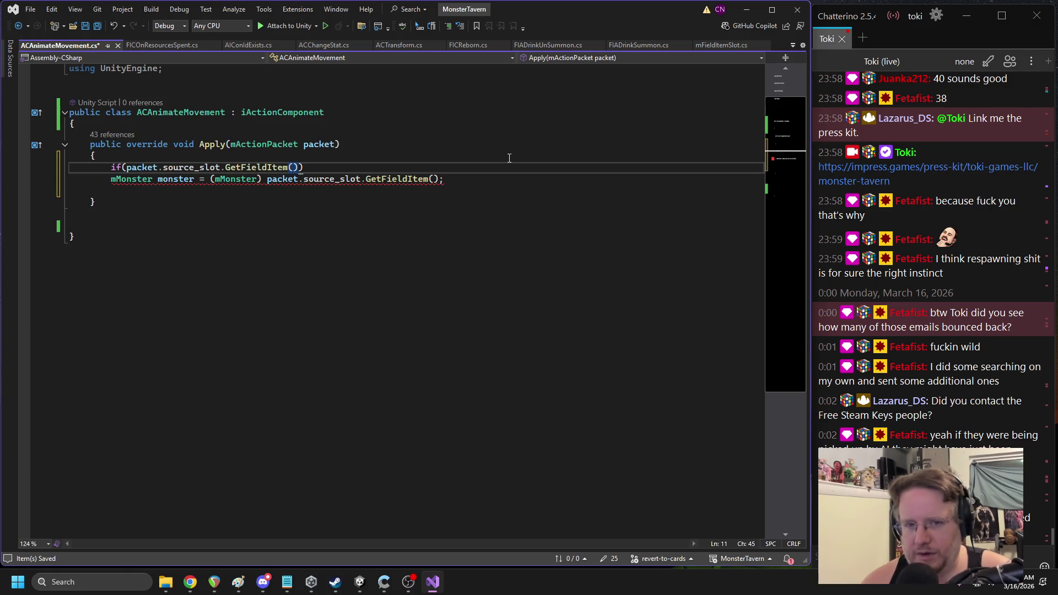
{"action": "type", "text": "._type "}
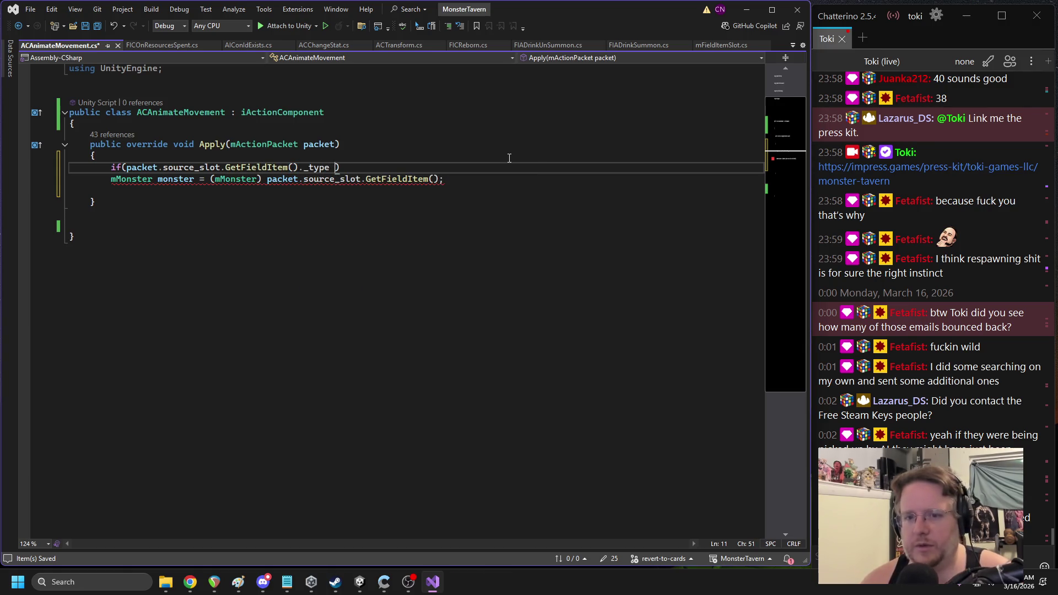
{"action": "type", "text": "=="}
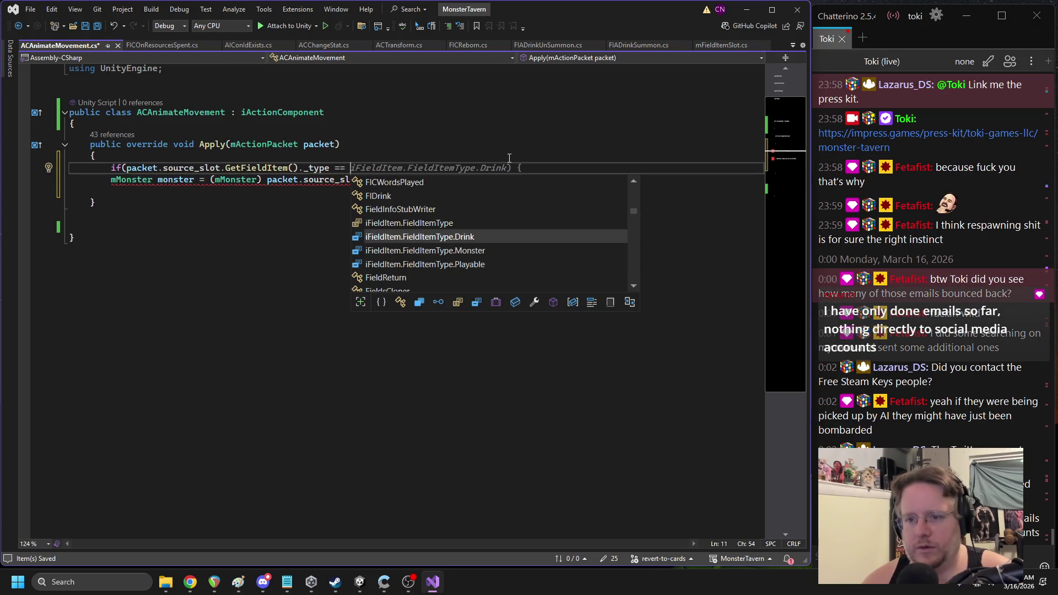
Complete the condition with iFieldItem.FieldItemType.Monster and wrap the cast in the if block's braces
{"action": "key", "text": "Down"}
{"action": "key", "text": "Tab"}
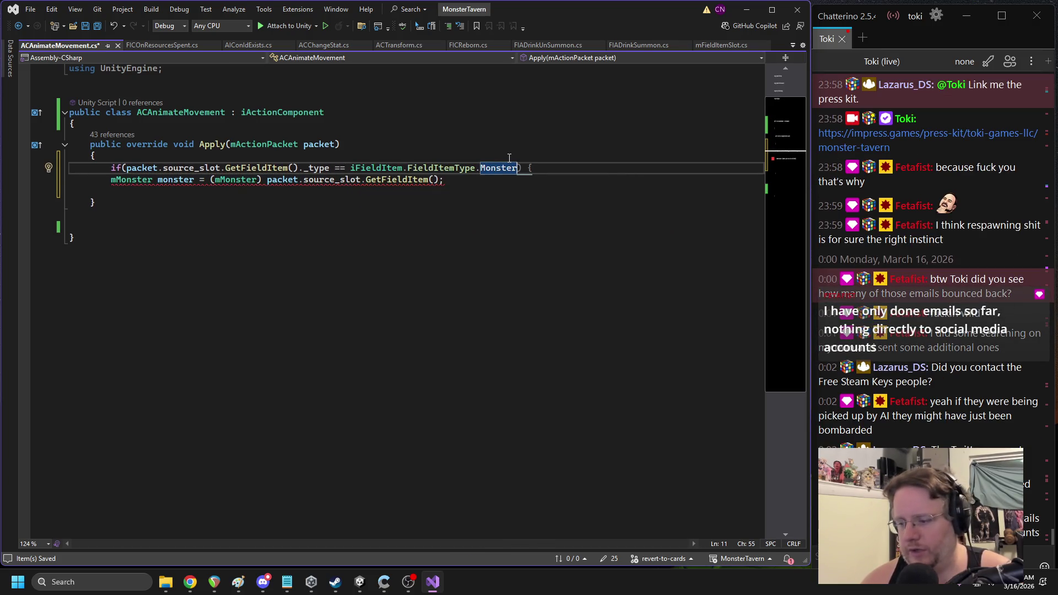
{"action": "key", "text": "Tab"}
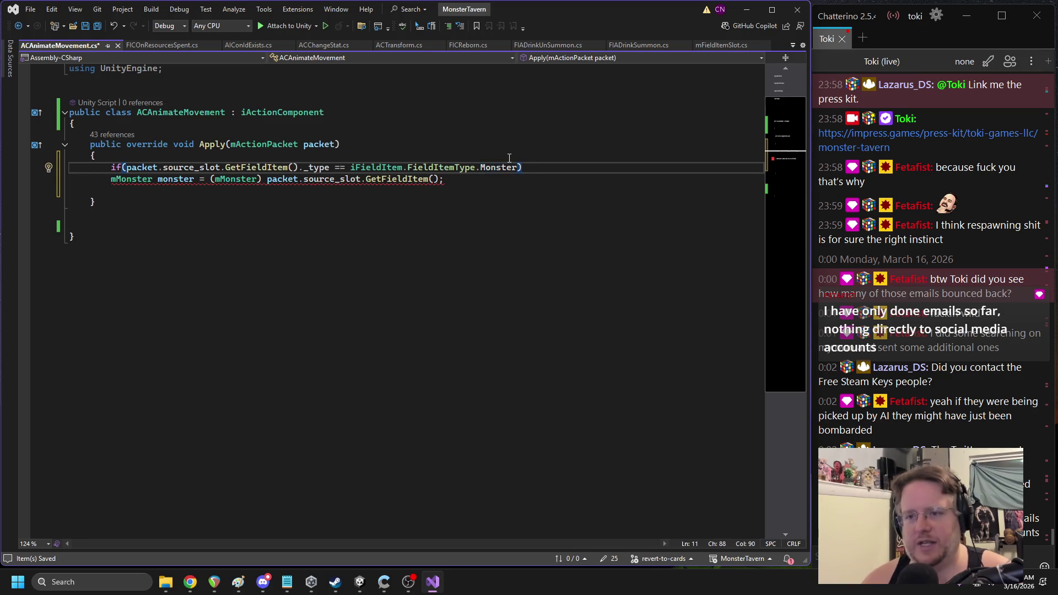
{"action": "key", "text": "Down"}
{"action": "key", "text": "Return"}
{"action": "type", "text": "}"}
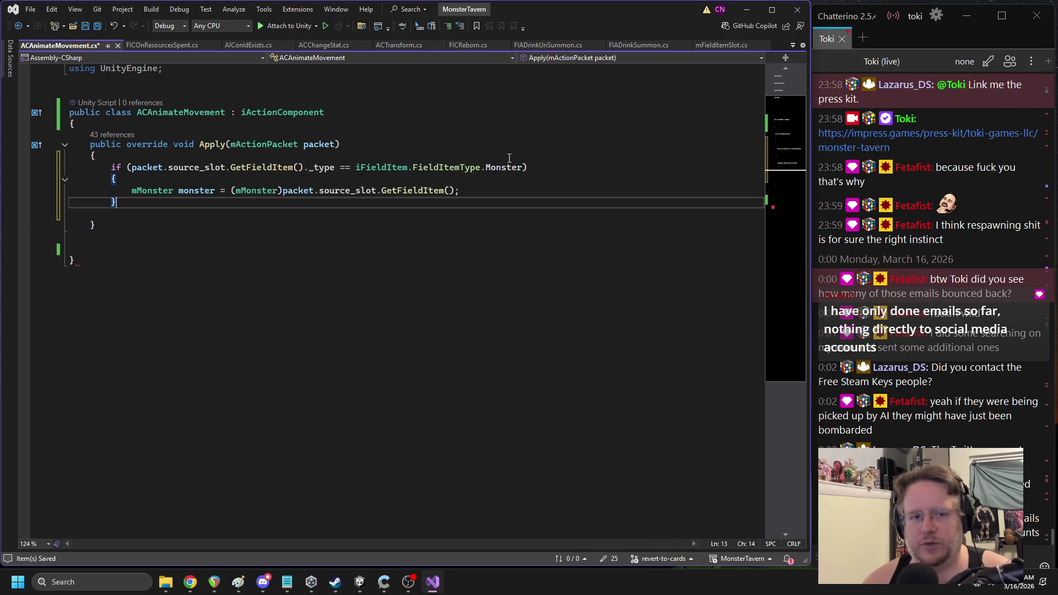
{"action": "key", "text": "Up"}
{"action": "key", "text": "Return"}
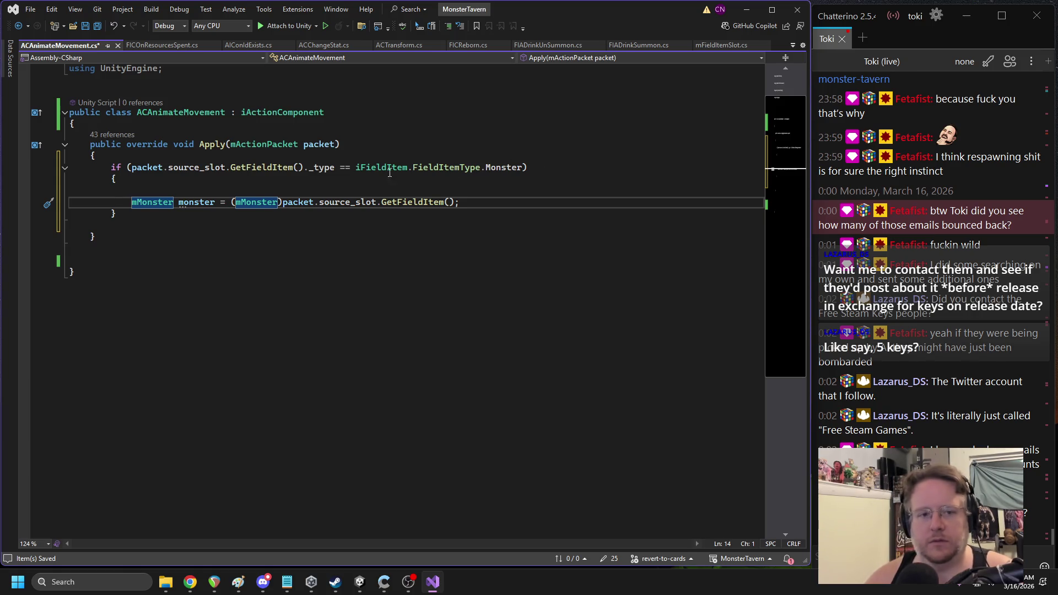
Remove the blank line and add a line under the cast starting 'monster._Character'
{"action": "key", "text": "Up"}
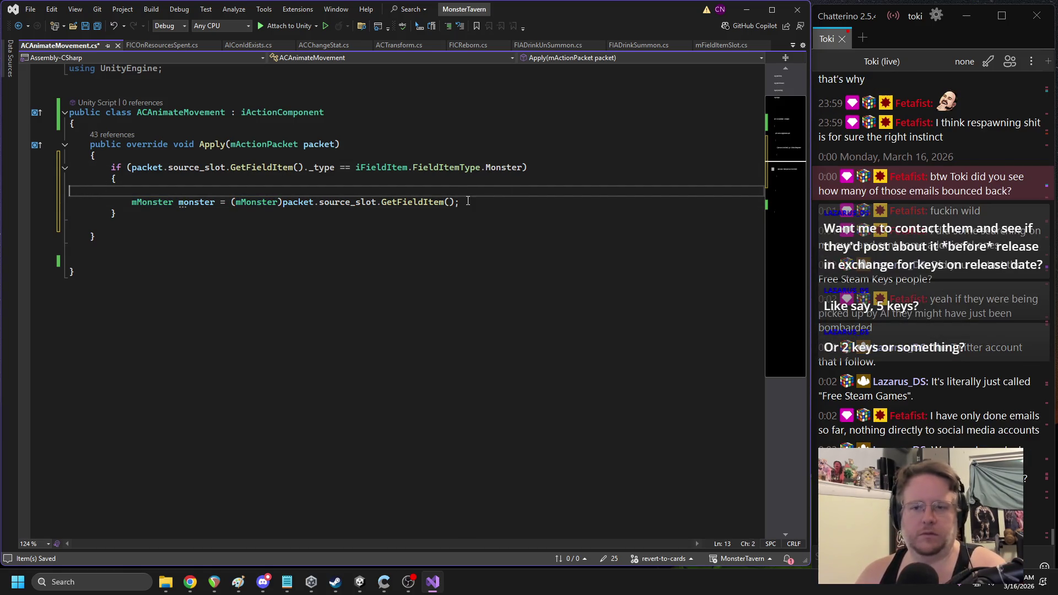
{"action": "key", "text": "ctrl+x"}
{"action": "key", "text": "End"}
{"action": "key", "text": "Return"}
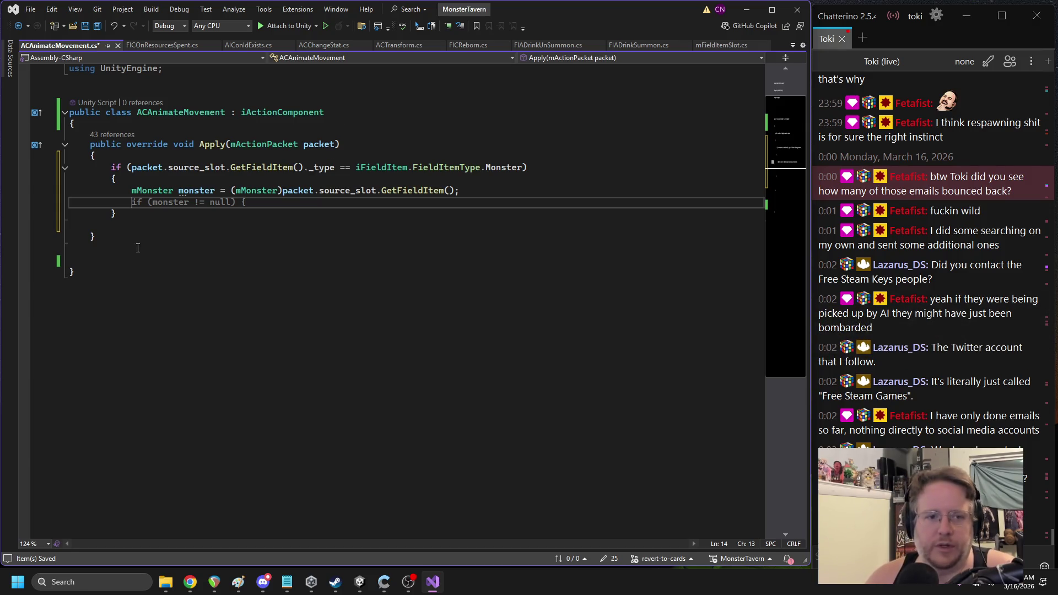
{"action": "type", "text": "monster.char"}
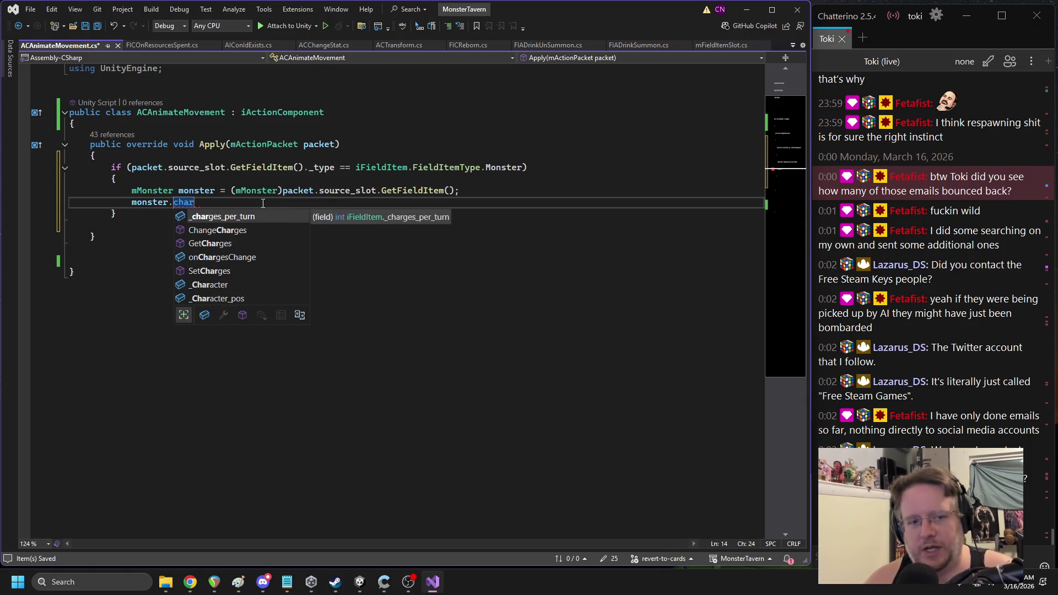
{"action": "key", "text": "Down"}
{"action": "key", "text": "Down"}
{"action": "key", "text": "Down"}
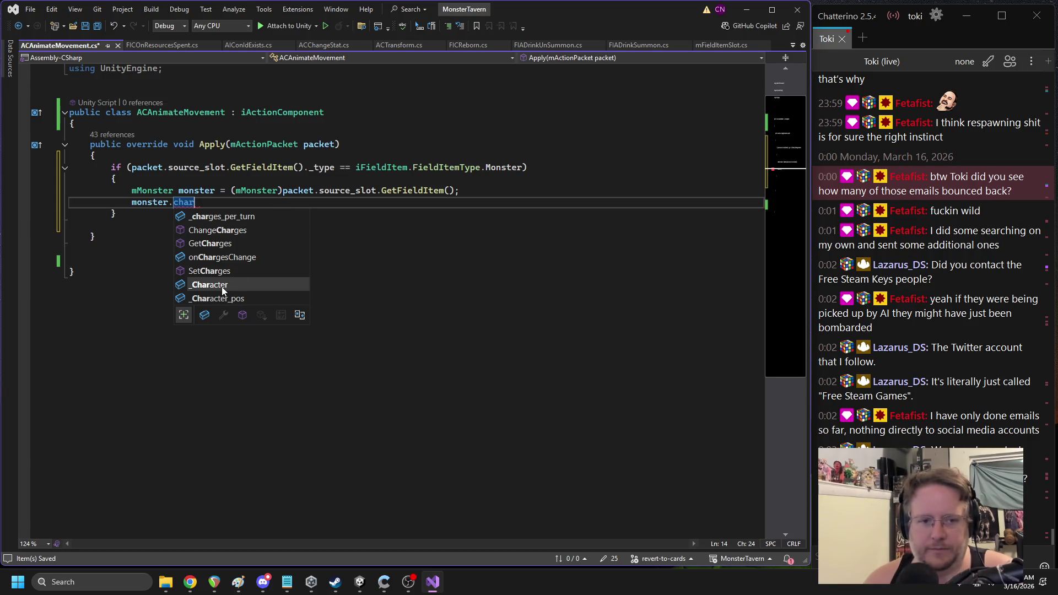
{"action": "key", "text": "Tab"}
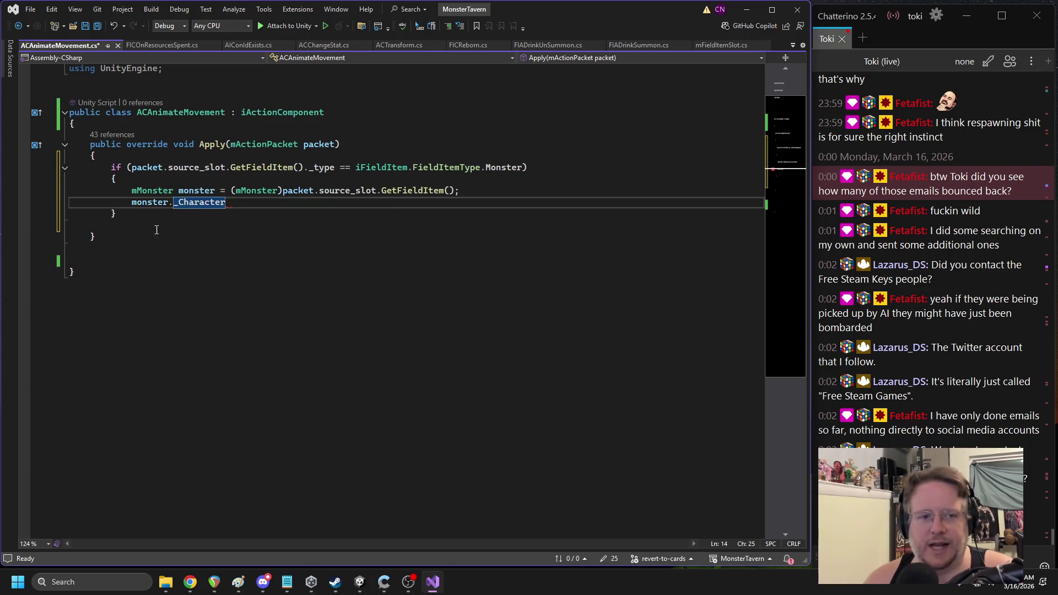
Select the Apply method and look up where mMonster is used
{"action": "left_click_drag", "start_coordinate": [156, 234], "coordinate": [63, 149]}
{"action": "left_click", "coordinate": [256, 190]}
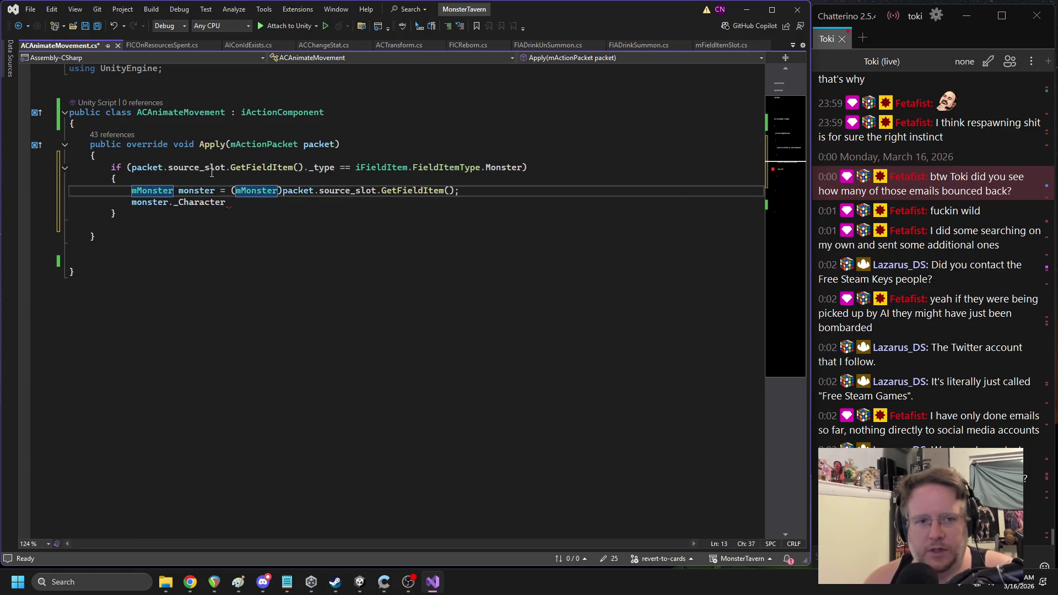
{"action": "scroll", "coordinate": [151, 116], "scroll_direction": "up", "scroll_amount": 1}
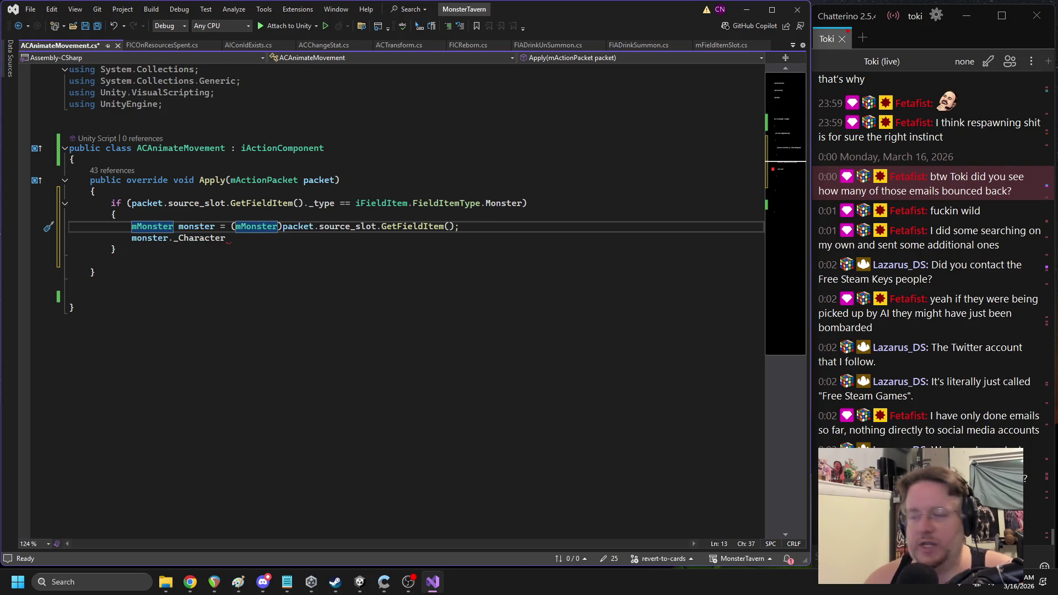
{"action": "key", "text": "alt+Tab"}
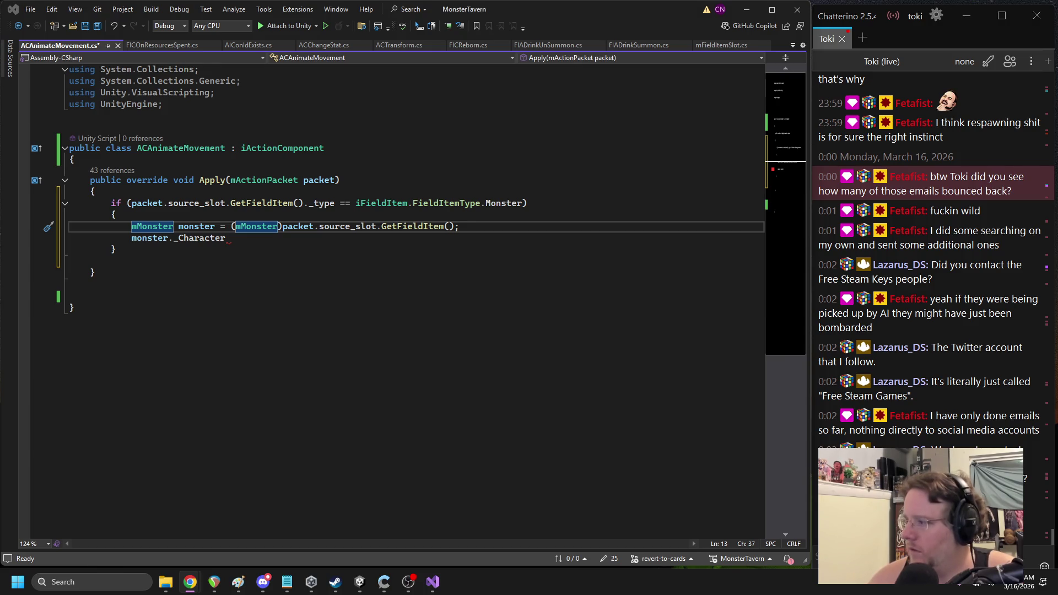
Replace all the using lines with 'using DG.Tweening;'
{"action": "left_click_drag", "start_coordinate": [165, 105], "coordinate": [105, 92]}
{"action": "left_click", "coordinate": [187, 108]}
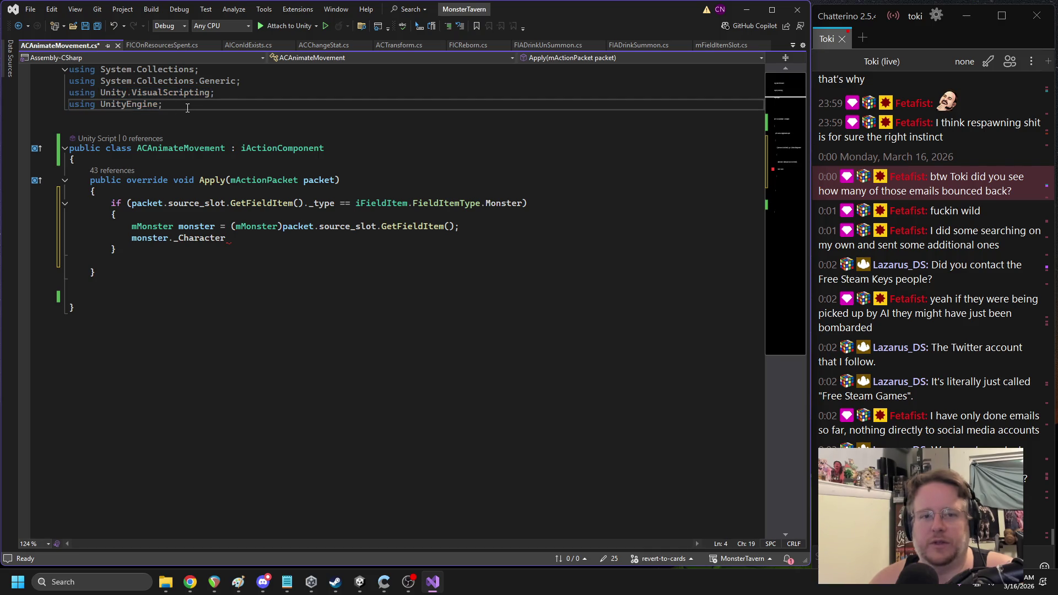
{"action": "key", "text": "ctrl+shift+Home"}
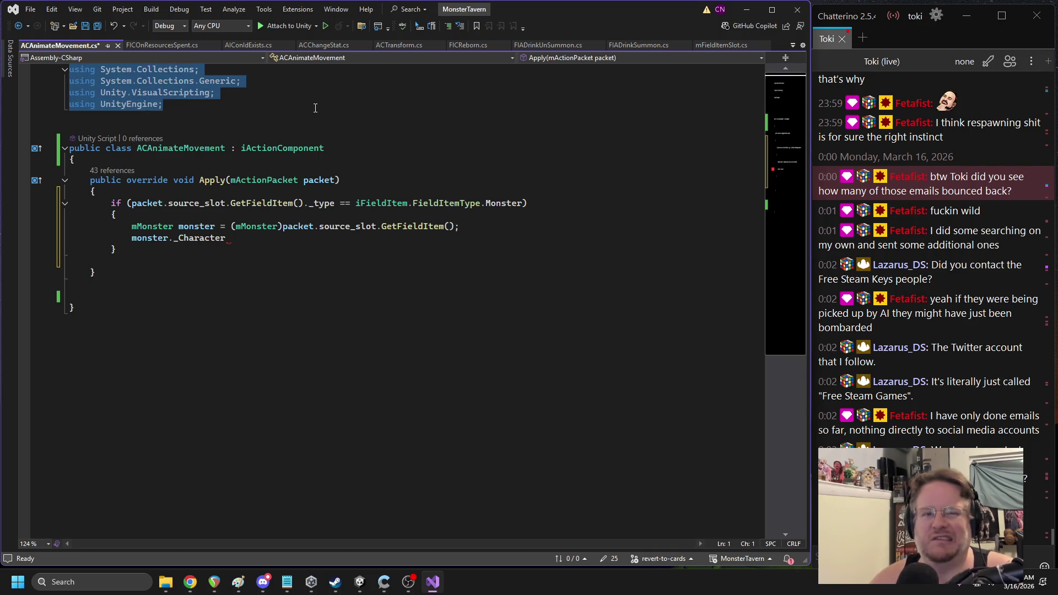
{"action": "key", "text": "BackSpace"}
{"action": "type", "text": "using DG.Tweening;"}
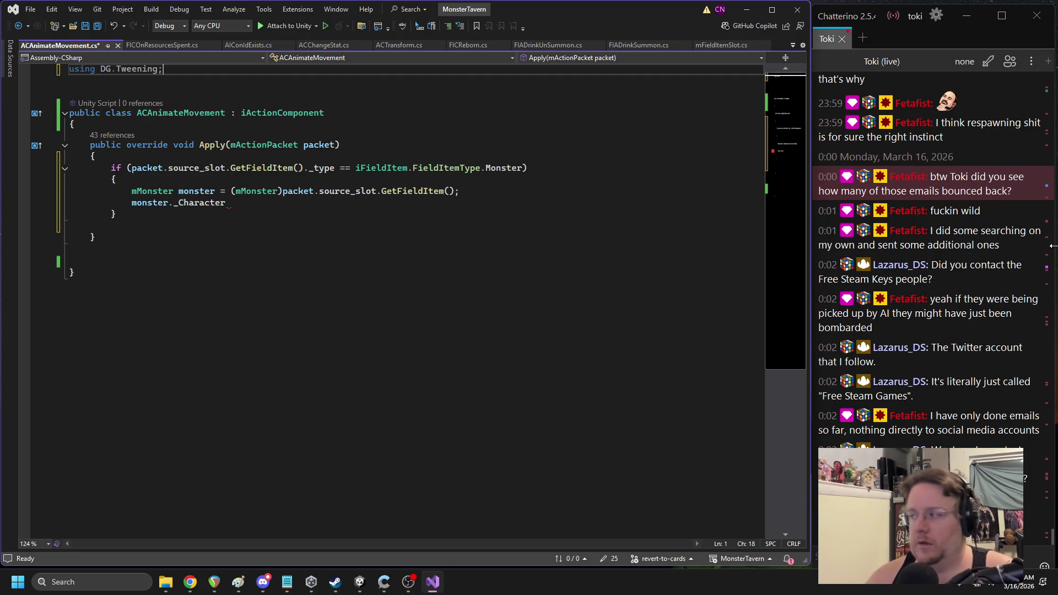
Add 'public Vector3 moveOffset;' at the top of the class body
{"action": "left_click", "coordinate": [179, 125]}
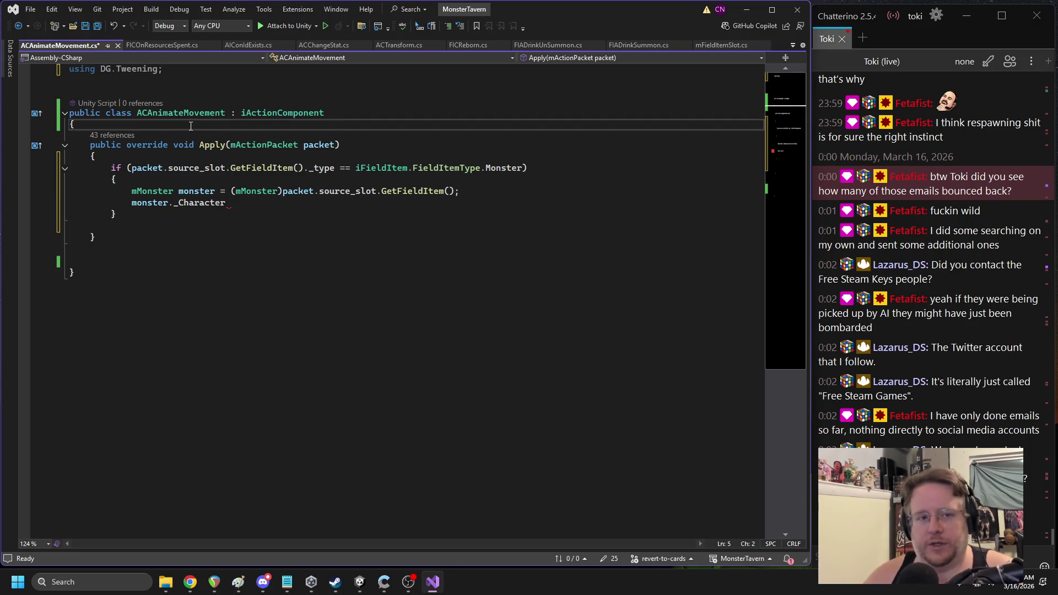
{"action": "key", "text": "Return"}
{"action": "type", "text": "public ve"}
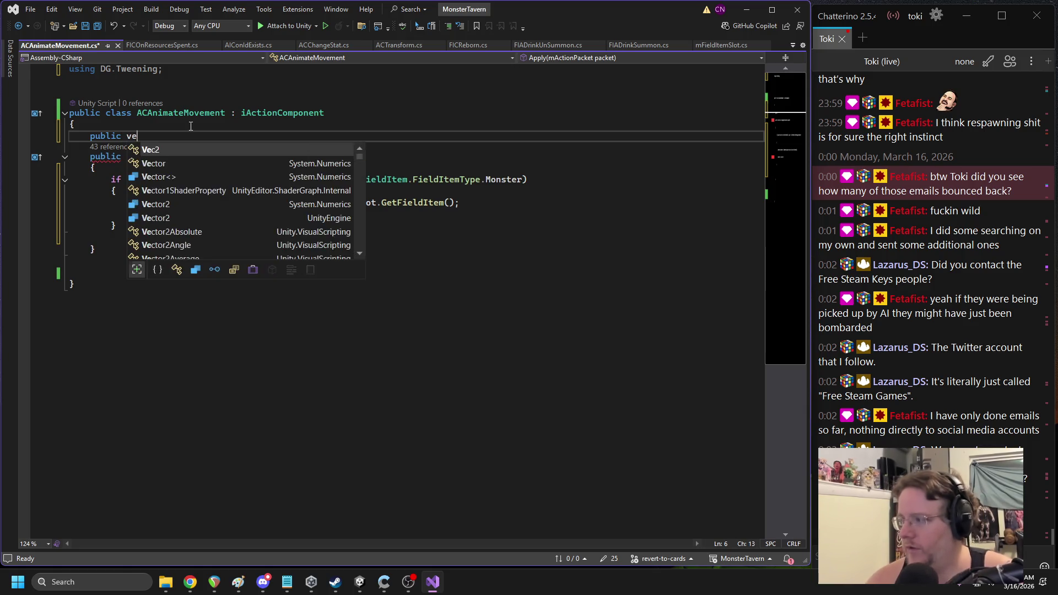
{"action": "type", "text": "c"}
{"action": "key", "text": "Down"}
{"action": "key", "text": "Down"}
{"action": "key", "text": "Down"}
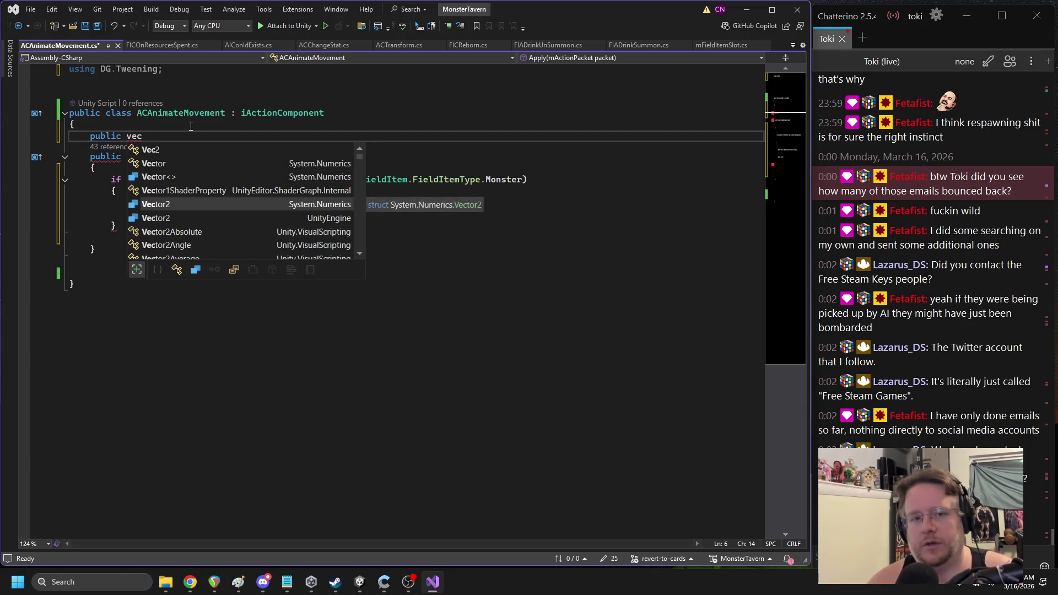
{"action": "type", "text": "tor3 move"}
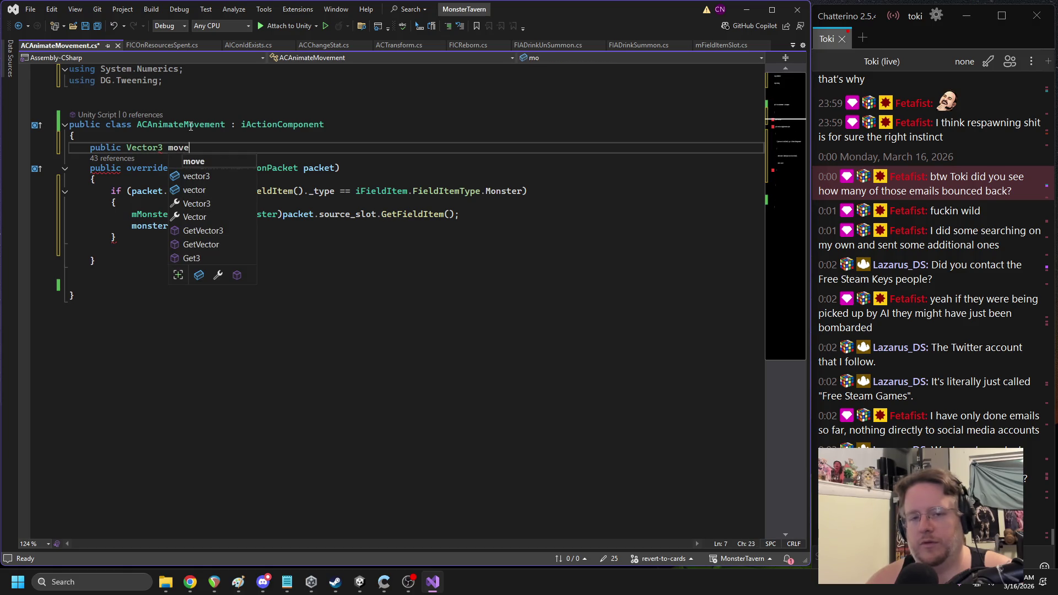
{"action": "type", "text": "Offs"}
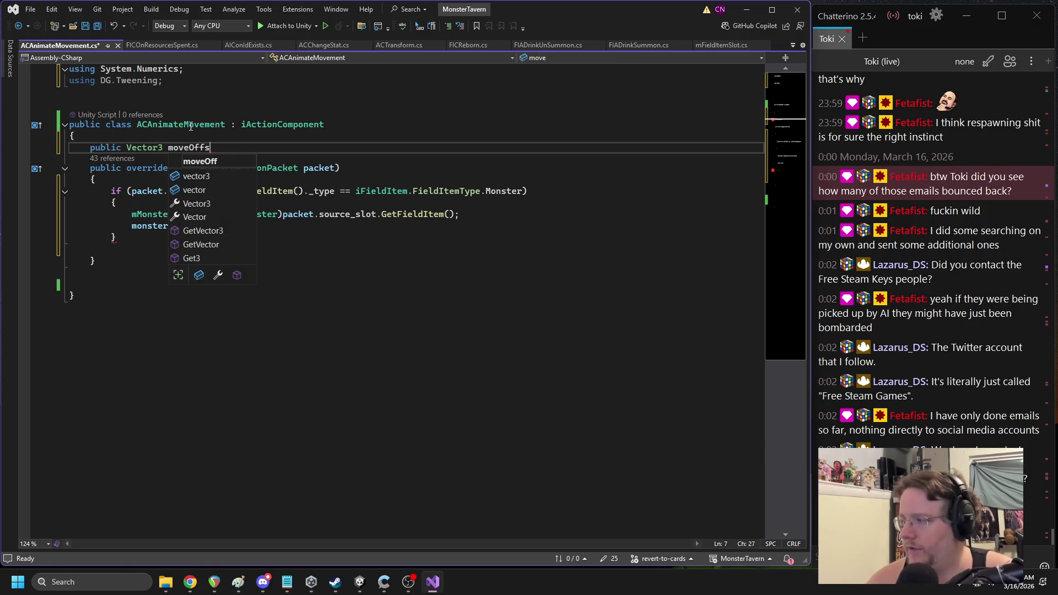
{"action": "type", "text": "et;"}
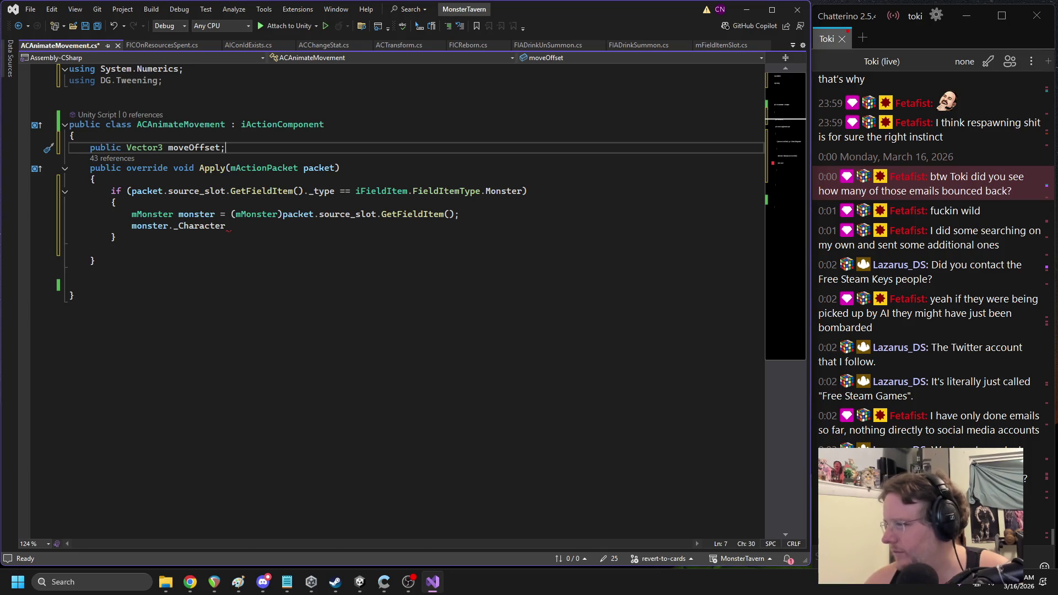
Turn the monster._Character line into a 'Transform T = …;' declaration
{"action": "left_click", "coordinate": [137, 227]}
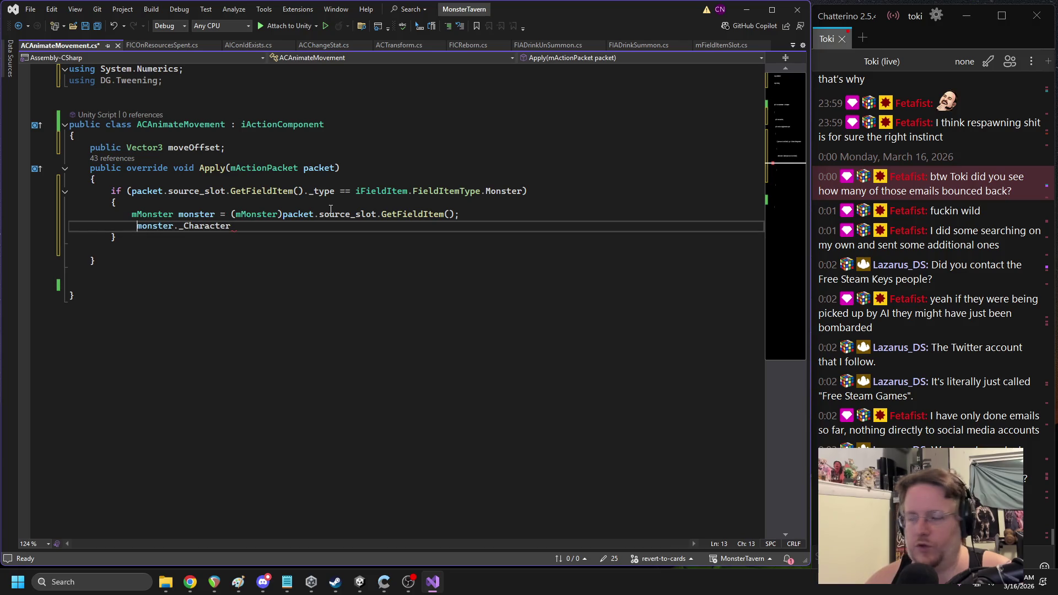
{"action": "type", "text": "Trabsfirn T"}
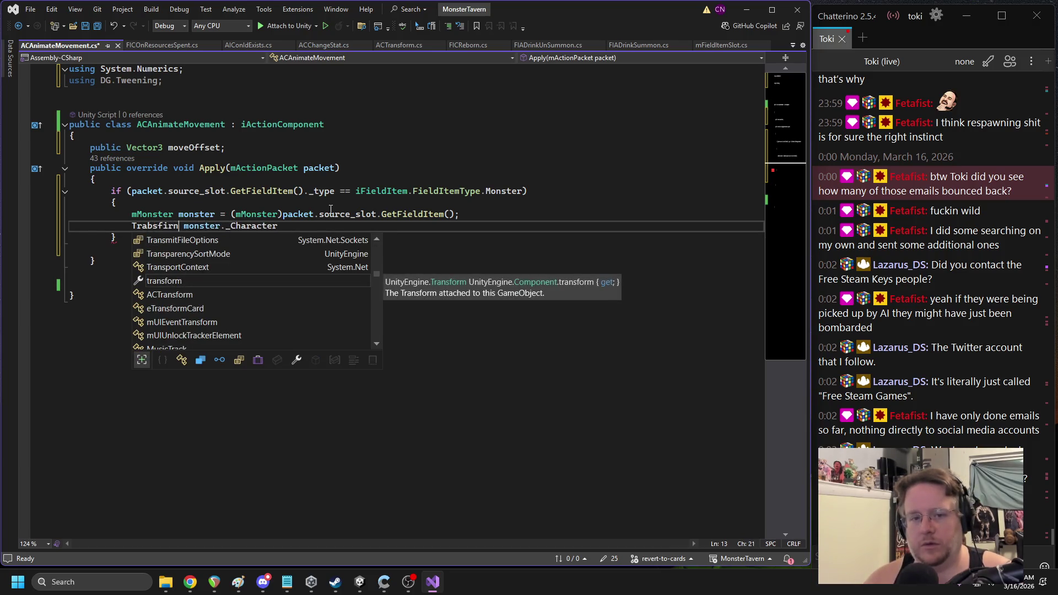
{"action": "key", "text": "BackSpace"}
{"action": "key", "text": "BackSpace"}
{"action": "key", "text": "BackSpace"}
{"action": "type", "text": "nsform "}
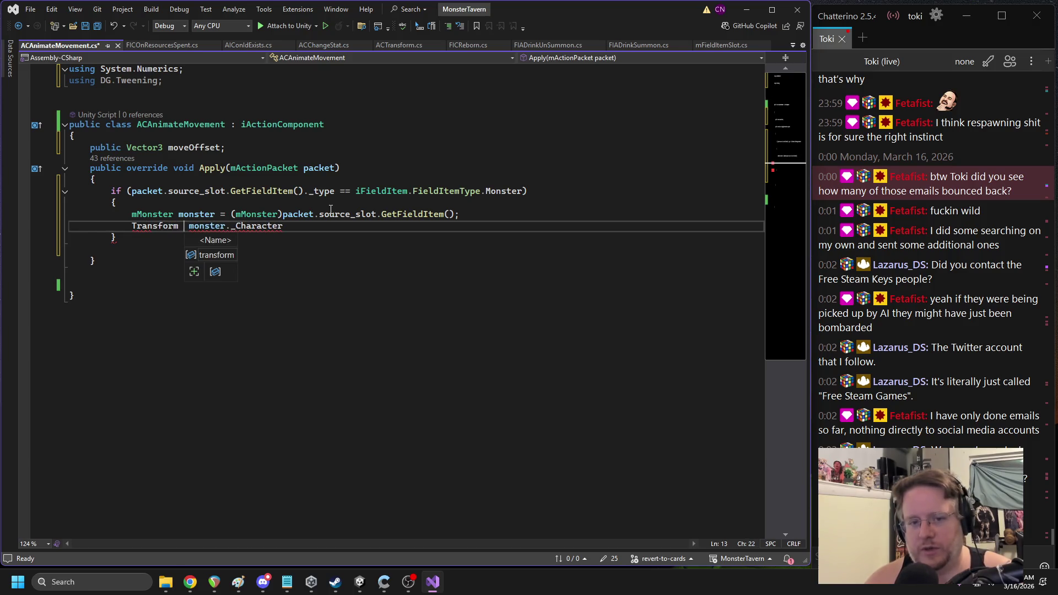
{"action": "type", "text": "T ="}
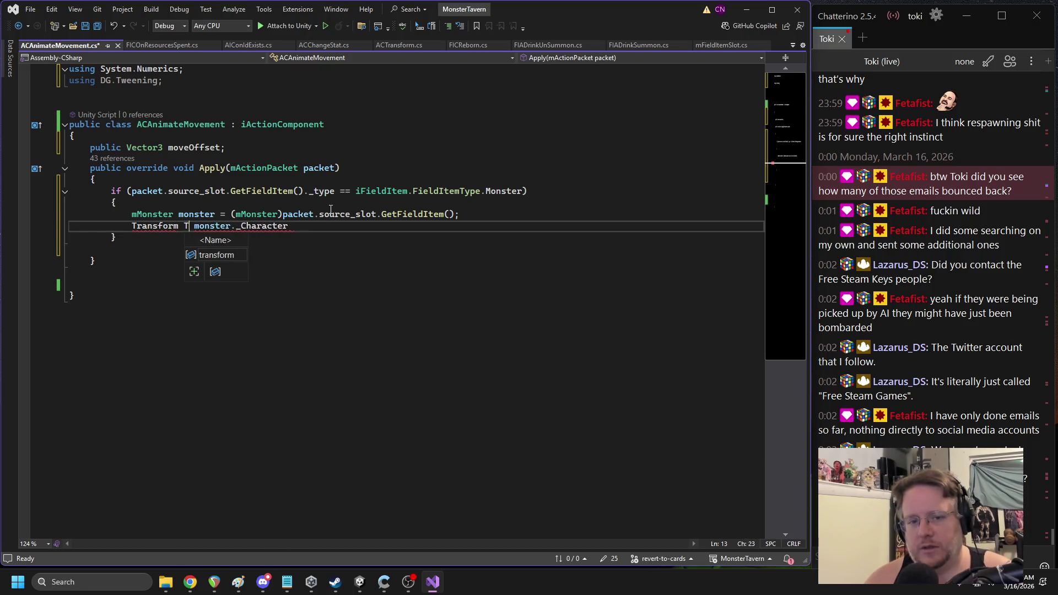
{"action": "left_click", "coordinate": [298, 225]}
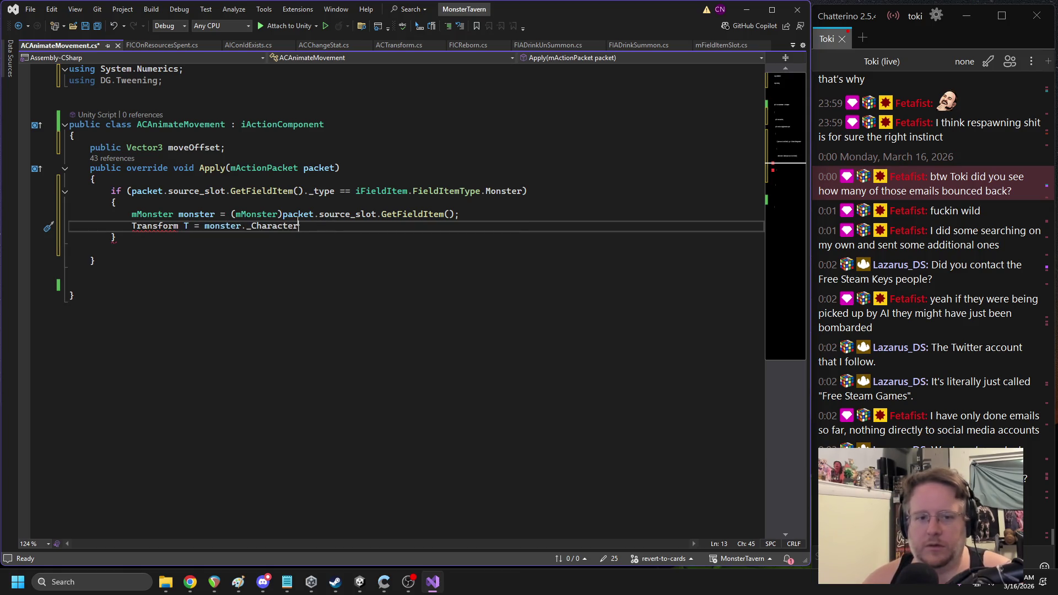
{"action": "type", "text": ";"}
{"action": "left_click", "coordinate": [136, 226]}
{"action": "key", "text": "BackSpace"}
{"action": "type", "text": "t"}
{"action": "key", "text": "Up"}
{"action": "key", "text": "Up"}
{"action": "key", "text": "Up"}
{"action": "key", "text": "Up"}
{"action": "key", "text": "ctrl+z"}
{"action": "key", "text": "ctrl+z"}
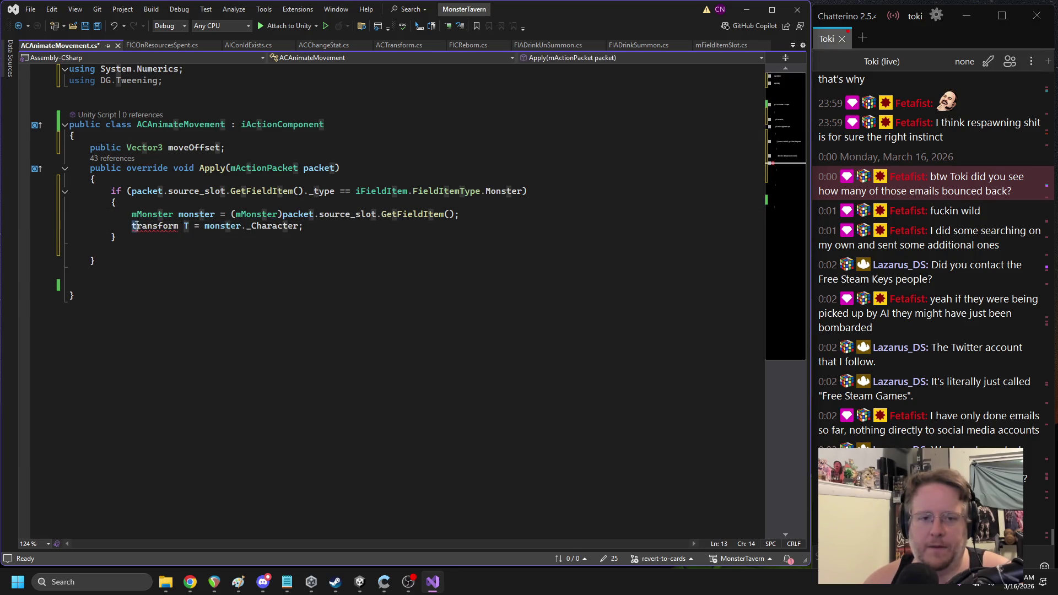
Replace the System.Numerics import with UnityEngine and save the script
{"action": "left_click", "coordinate": [115, 93]}
{"action": "mouse_move", "coordinate": [183, 69]}
{"action": "left_mouse_down"}
{"action": "mouse_move", "coordinate": [64, 70]}
{"action": "mouse_move", "coordinate": [184, 70]}
{"action": "mouse_move", "coordinate": [103, 72]}
{"action": "left_mouse_up"}
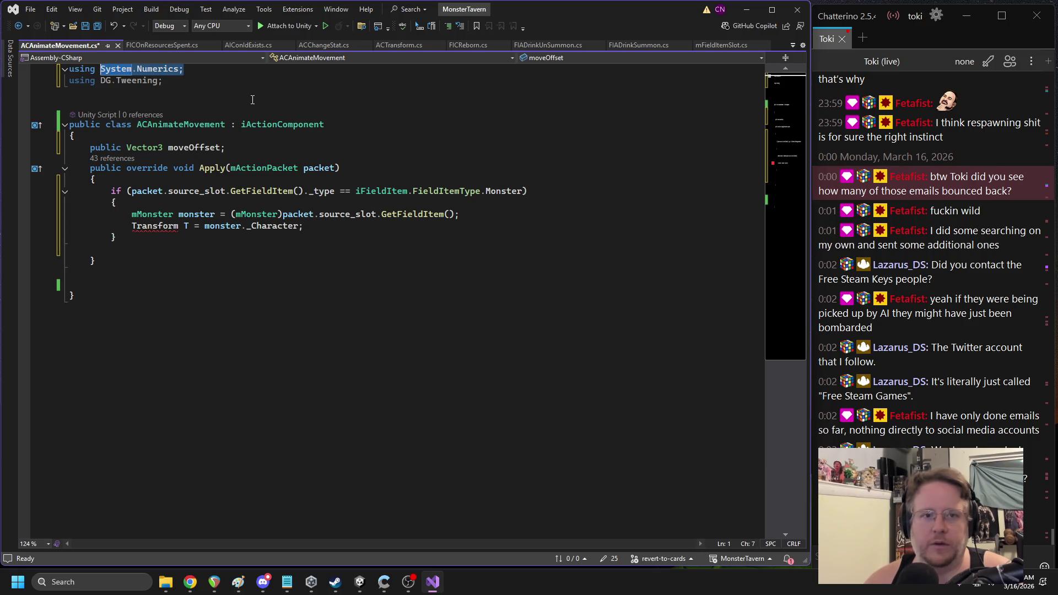
{"action": "type", "text": "UnityEngine;"}
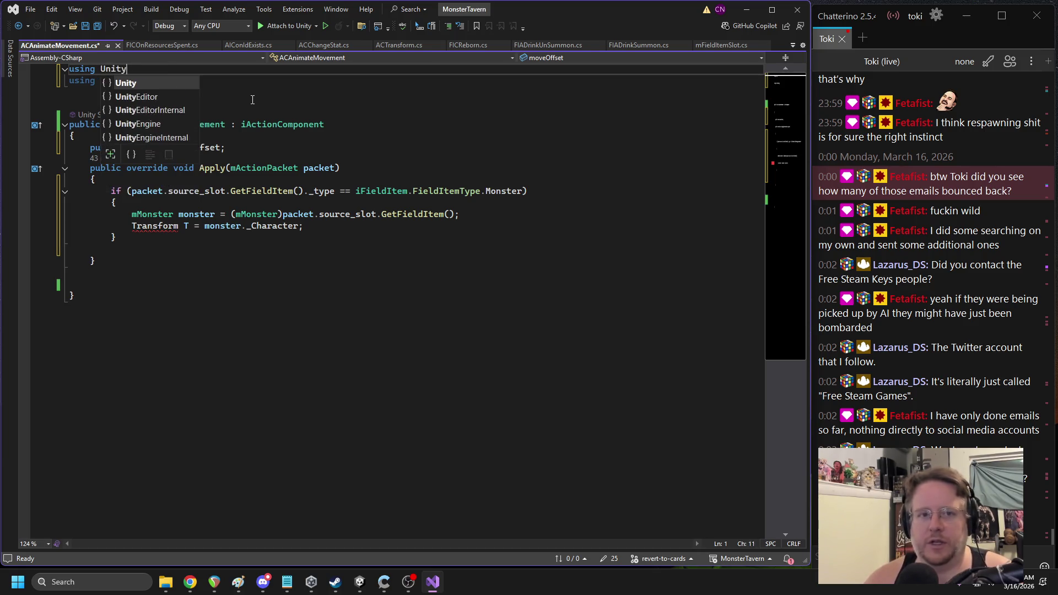
{"action": "left_click", "coordinate": [298, 214]}
{"action": "key", "text": "ctrl+s"}
Add 'Vector3 targetLocalpos = T.localPosition + moveOffset;' below the Transform line
{"action": "left_click", "coordinate": [364, 226]}
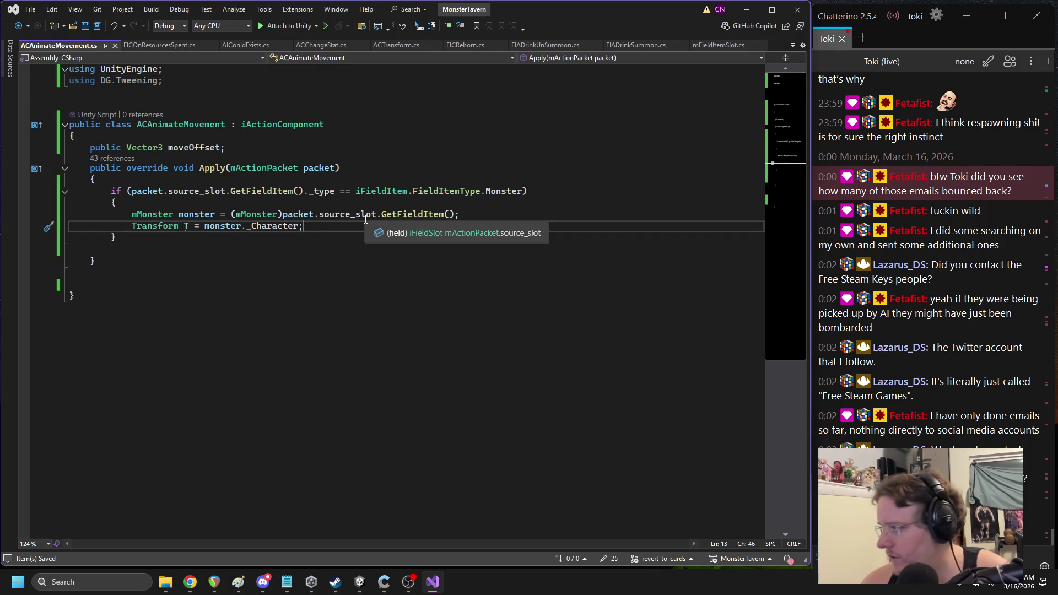
{"action": "key", "text": "Return"}
{"action": "key", "text": "Return"}
{"action": "type", "text": "Vector3 targetLocalpos"}
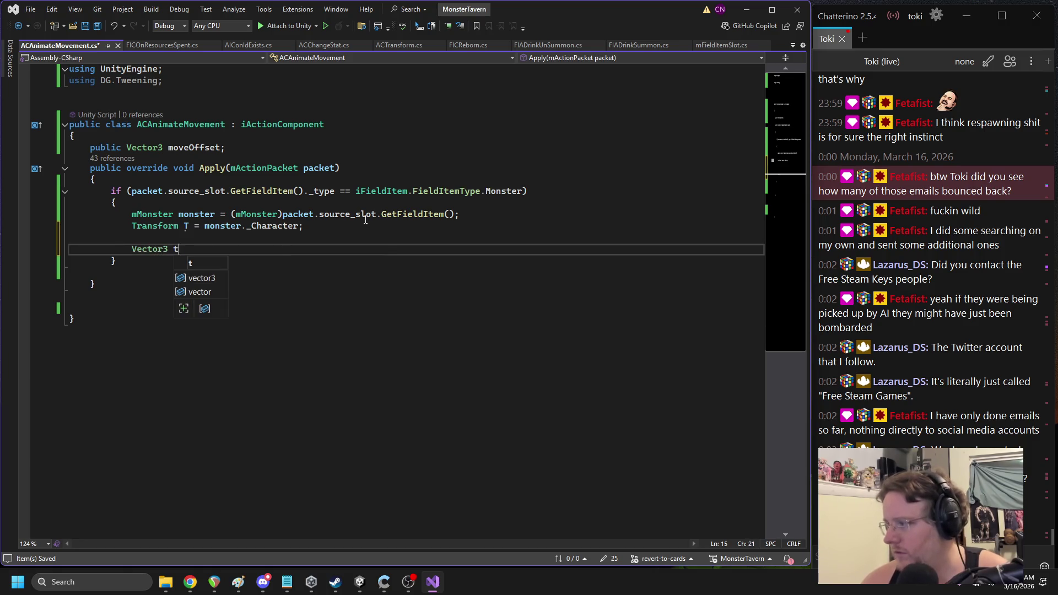
{"action": "type", "text": " = "}
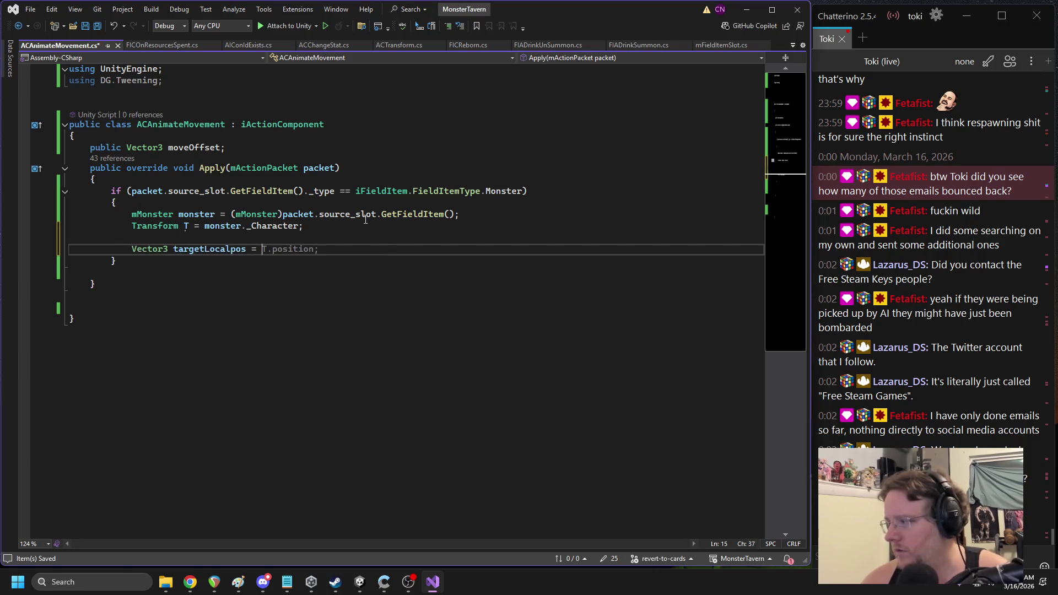
{"action": "type", "text": "T.localPosition "}
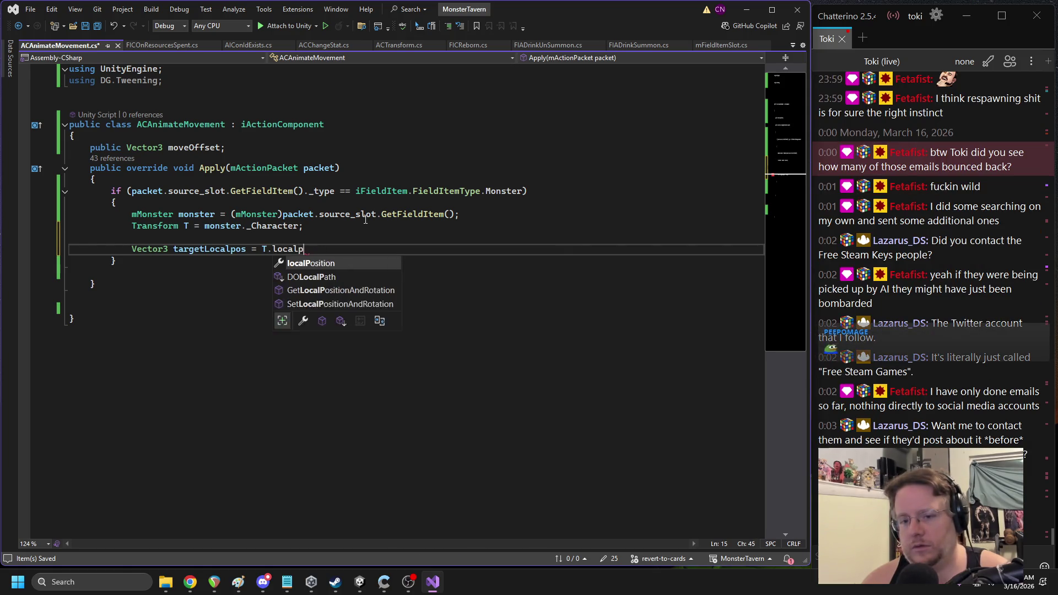
{"action": "type", "text": ";"}
{"action": "key", "text": "Left"}
{"action": "type", "text": "+ moveOffset"}
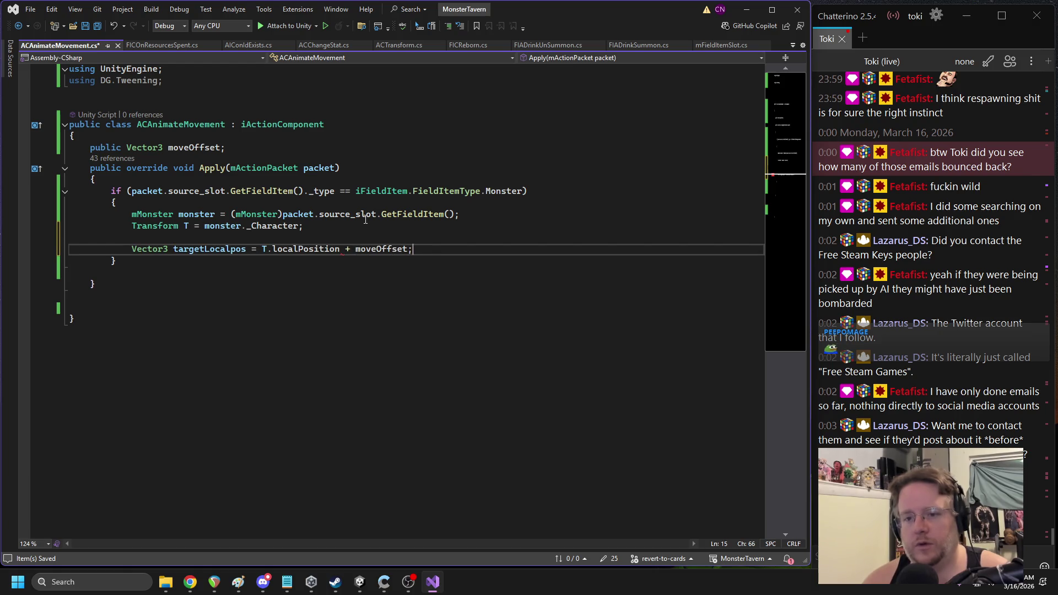
Default the moveOffset field to Vector3.zero
{"action": "left_click", "coordinate": [223, 149]}
{"action": "type", "text": "= vec"}
{"action": "type", "text": ".zero"}
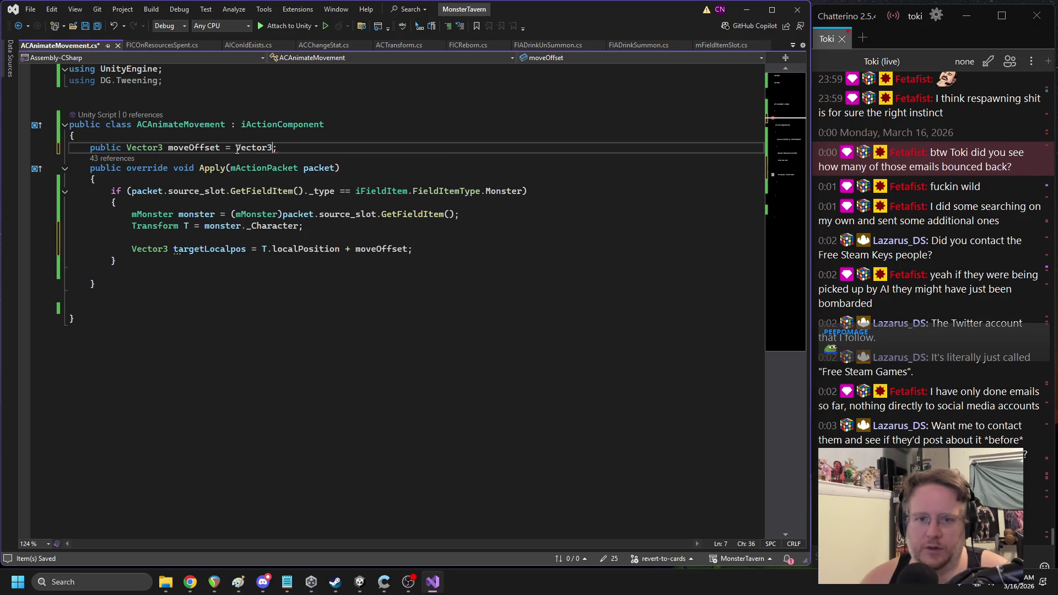
{"action": "left_click", "coordinate": [200, 263]}
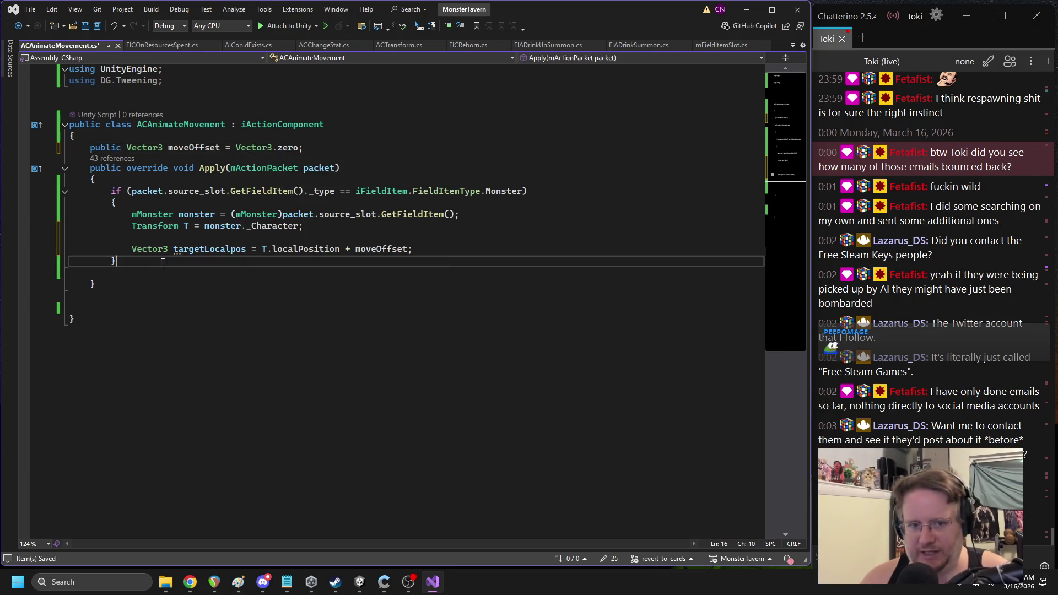
{"action": "left_click", "coordinate": [432, 252]}
{"action": "key", "text": "Return"}
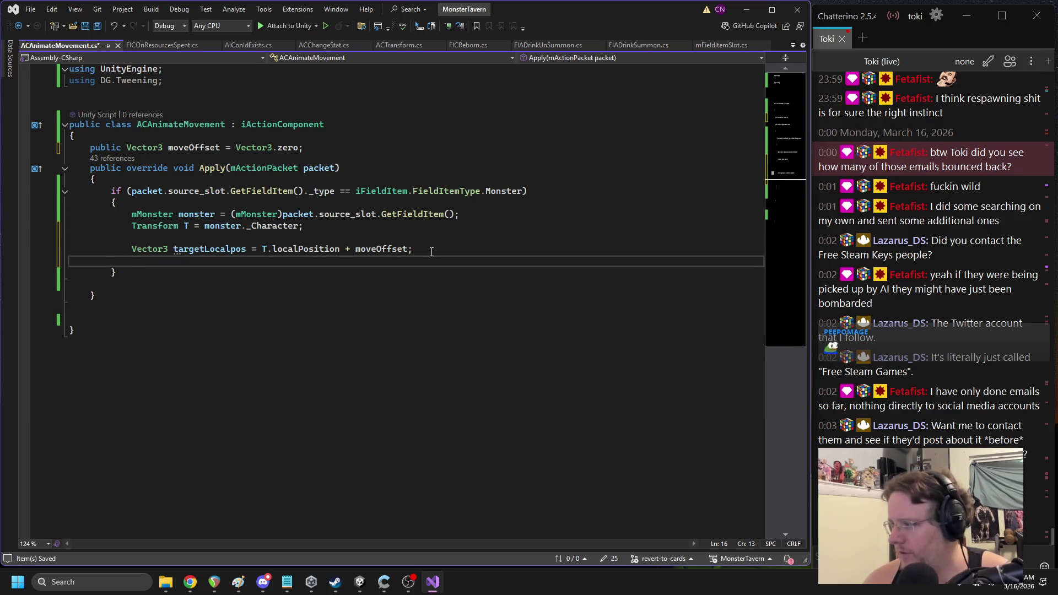
Start a T.DOLocalMove(targetLocalpos, …) call at the end of Apply
{"action": "key", "text": "Return"}
{"action": "type", "text": "T."}
{"action": "type", "text": "DOC"}
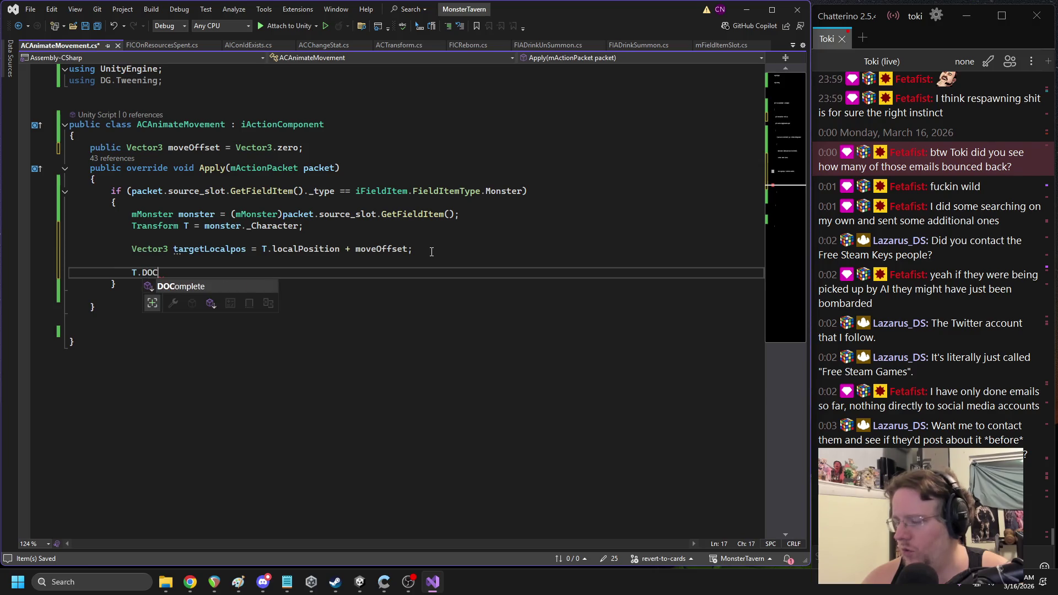
{"action": "key", "text": "BackSpace"}
{"action": "type", "text": "Localmove"}
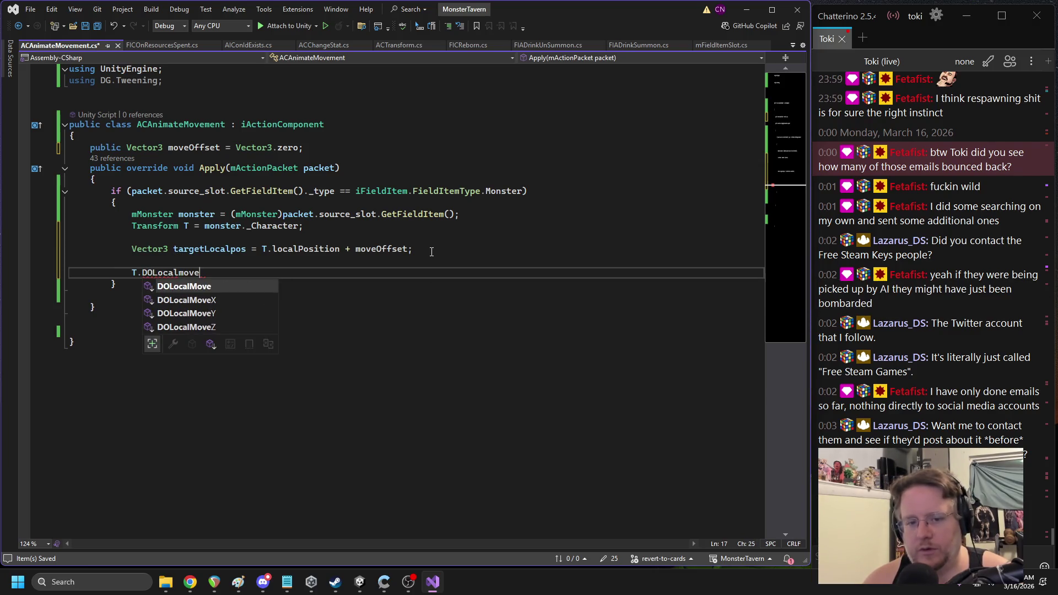
{"action": "key", "text": "Tab"}
{"action": "type", "text": "(target"}
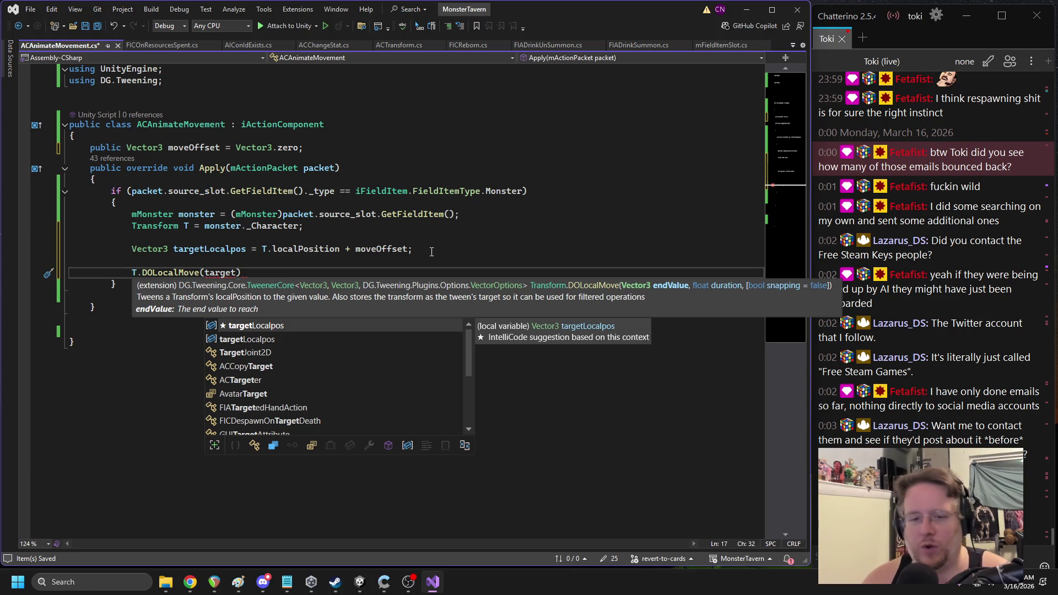
{"action": "type", "text": ","}
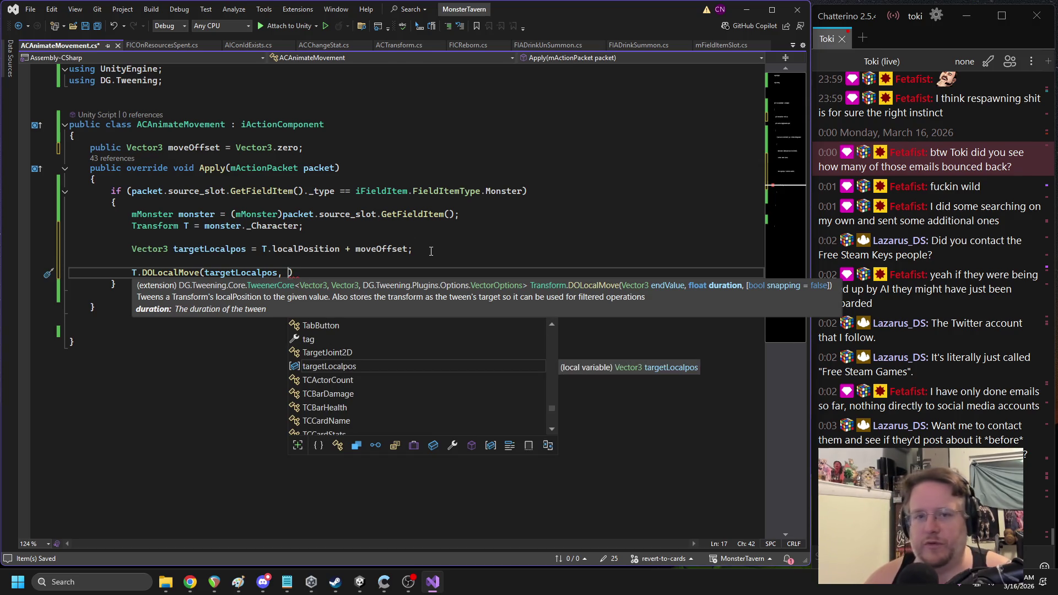
Add a 'public float duration = .5f;' field and pass duration as DOLocalMove's second argument
{"action": "left_click", "coordinate": [350, 147]}
{"action": "key", "text": "Return"}
{"action": "type", "text": "public"}
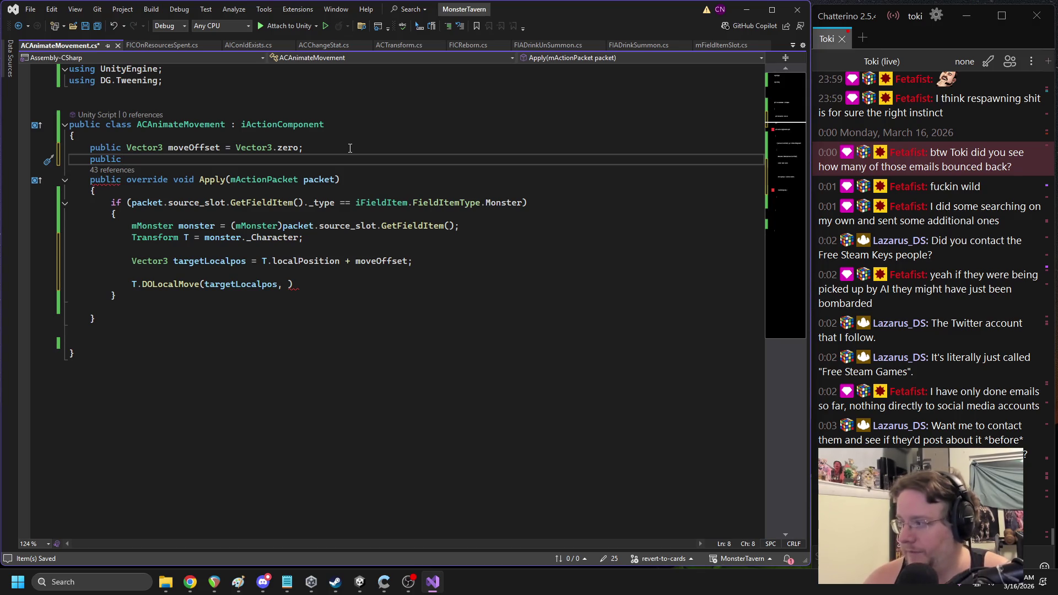
{"action": "type", "text": " float duration = ."}
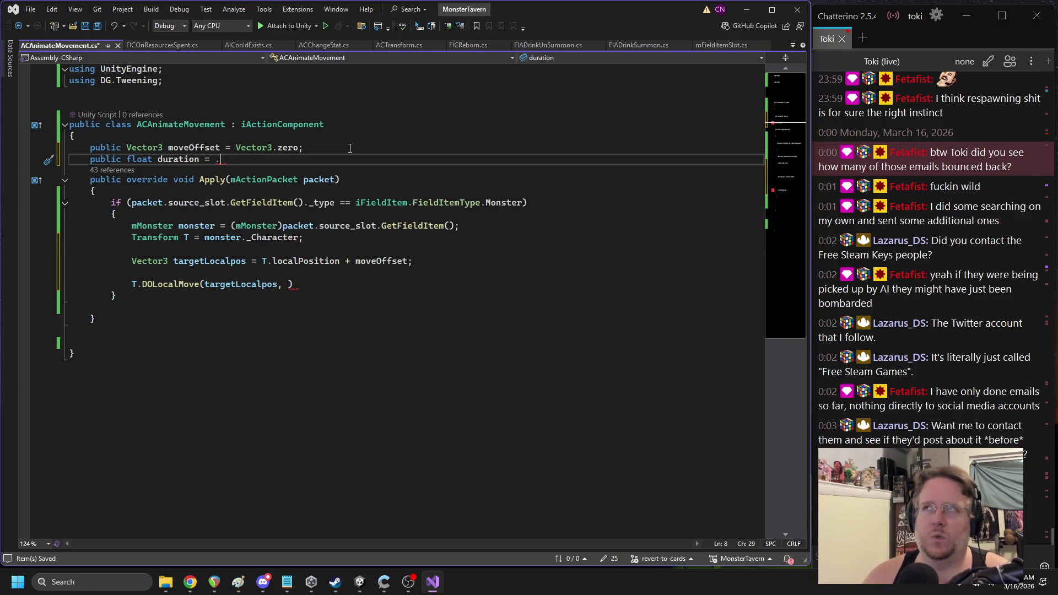
{"action": "type", "text": "5f;"}
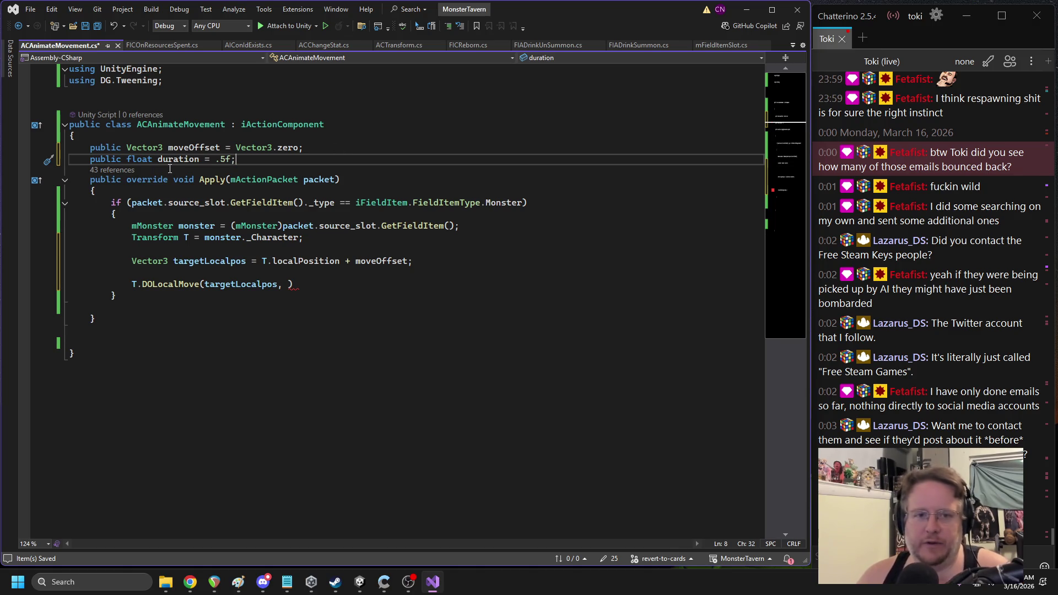
{"action": "left_click", "coordinate": [287, 285]}
{"action": "type", "text": "duration"}
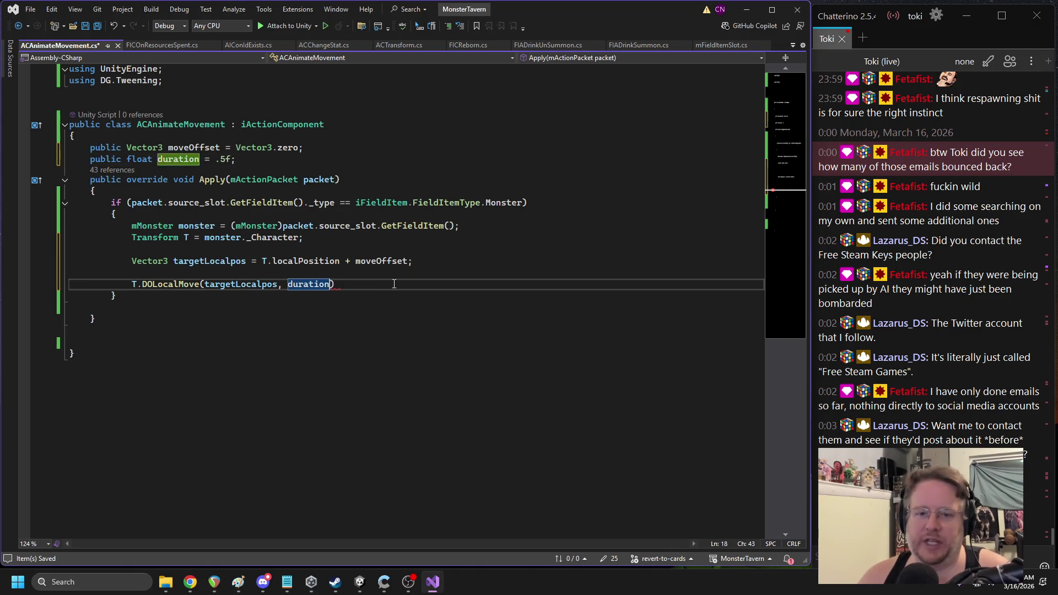
{"action": "type", "text": ");"}
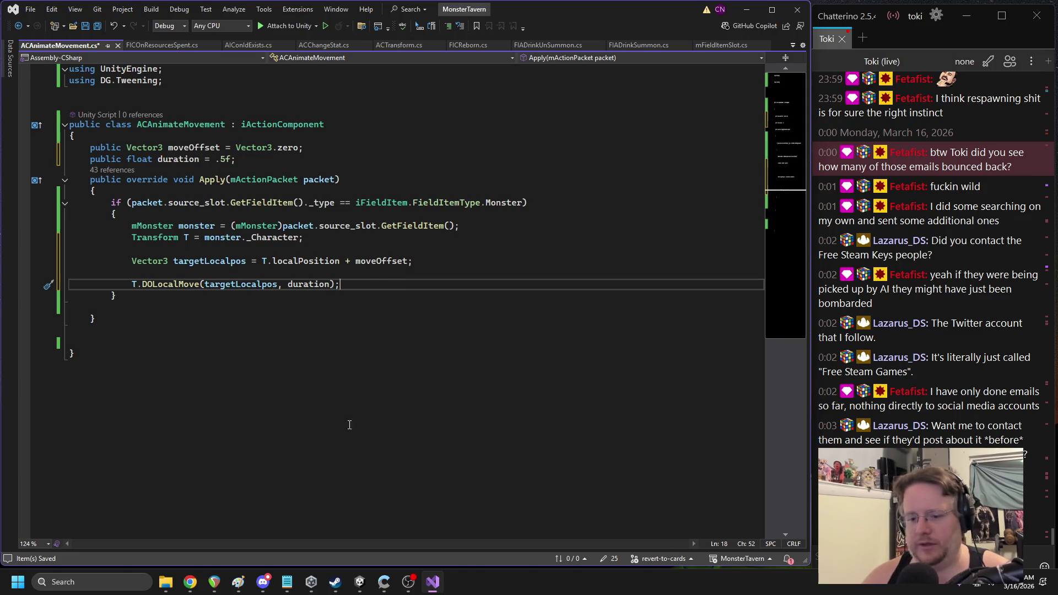
{"action": "left_click", "coordinate": [263, 582]}
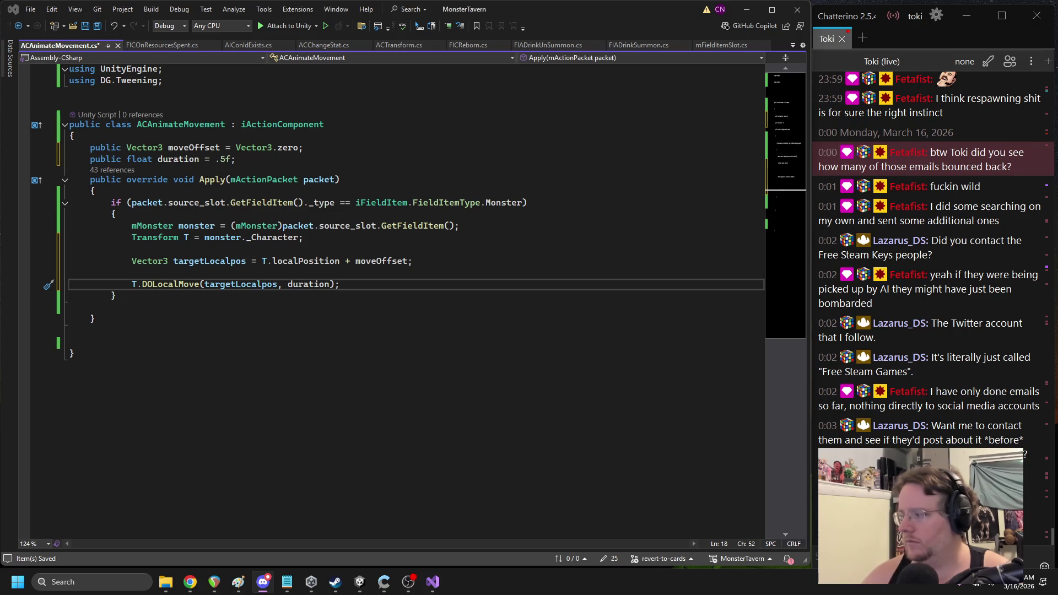
{"action": "key", "text": "alt+Tab"}
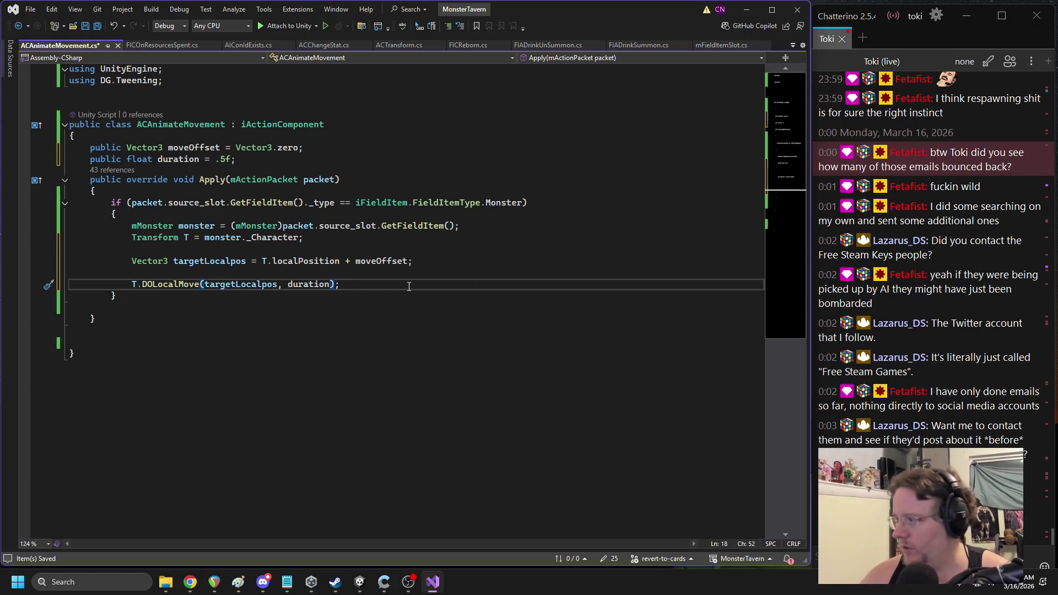
Chain .SetEase(Ease.InOutQuad) onto the DOLocalMove tween
{"action": "type", "text": ".setea"}
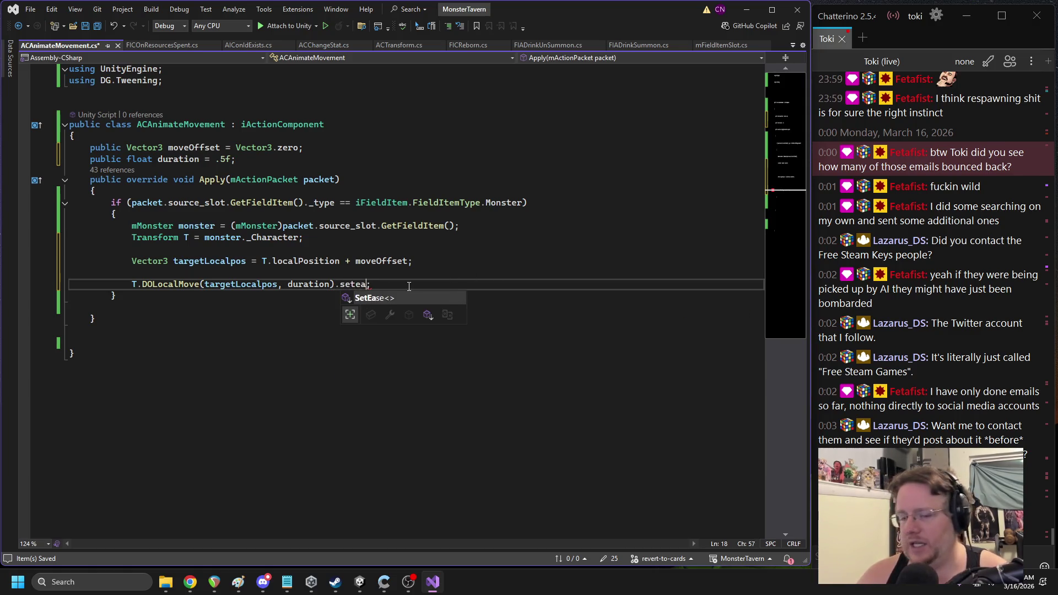
{"action": "type", "text": "se"}
{"action": "key", "text": "Tab"}
{"action": "type", "text": "(ease"}
{"action": "key", "text": "Return"}
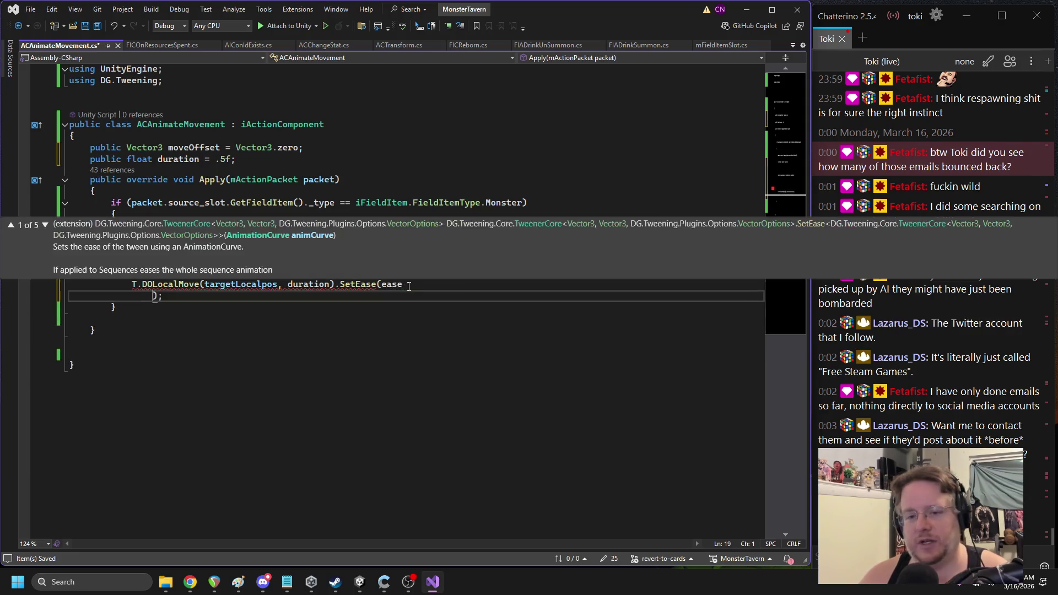
{"action": "key", "text": "BackSpace"}
{"action": "key", "text": "BackSpace"}
{"action": "key", "text": "BackSpace"}
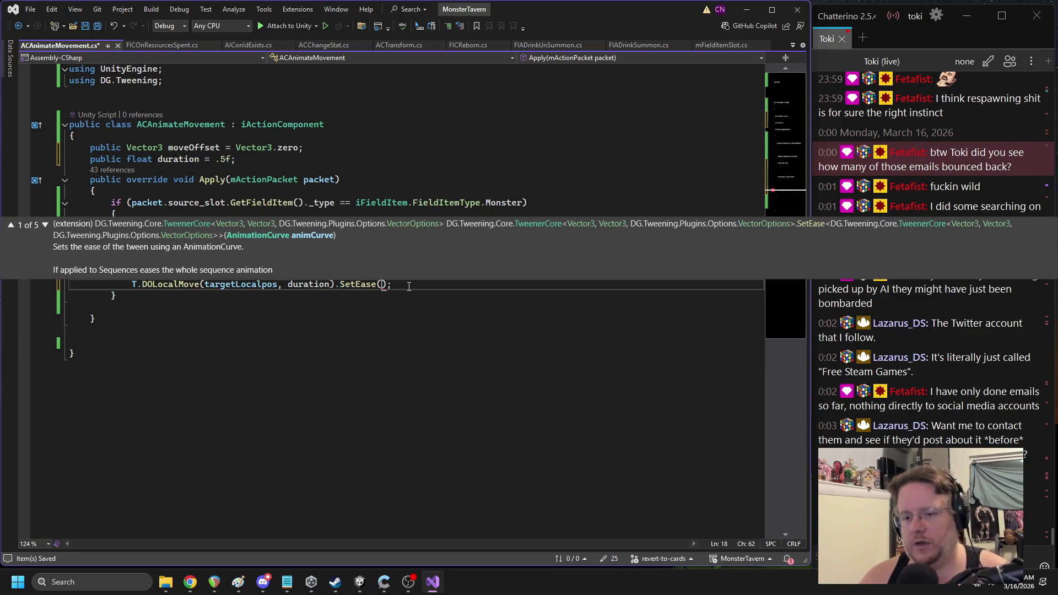
{"action": "type", "text": "Ease"}
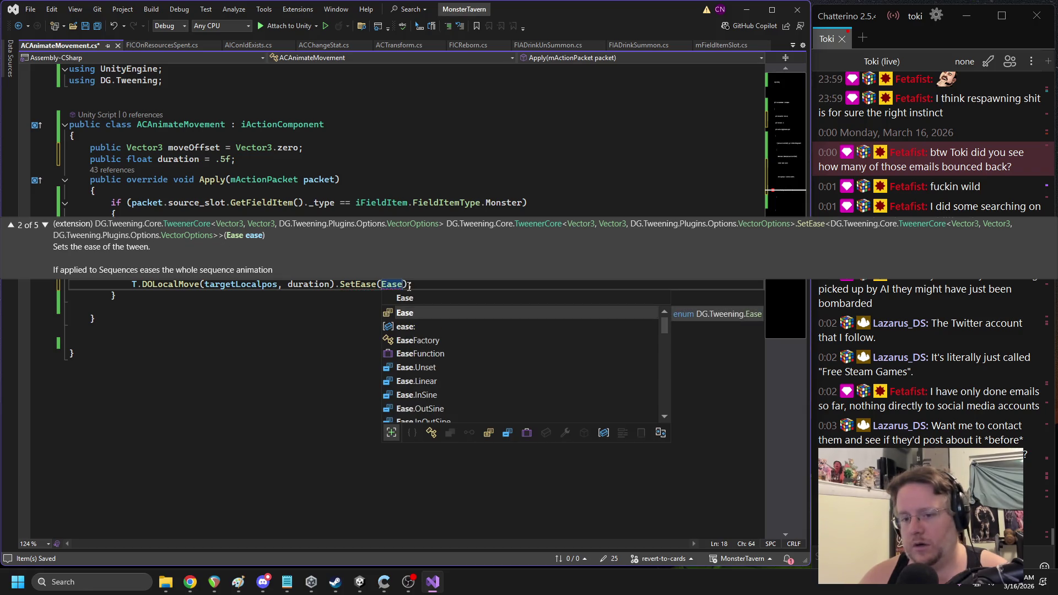
{"action": "type", "text": ".quad"}
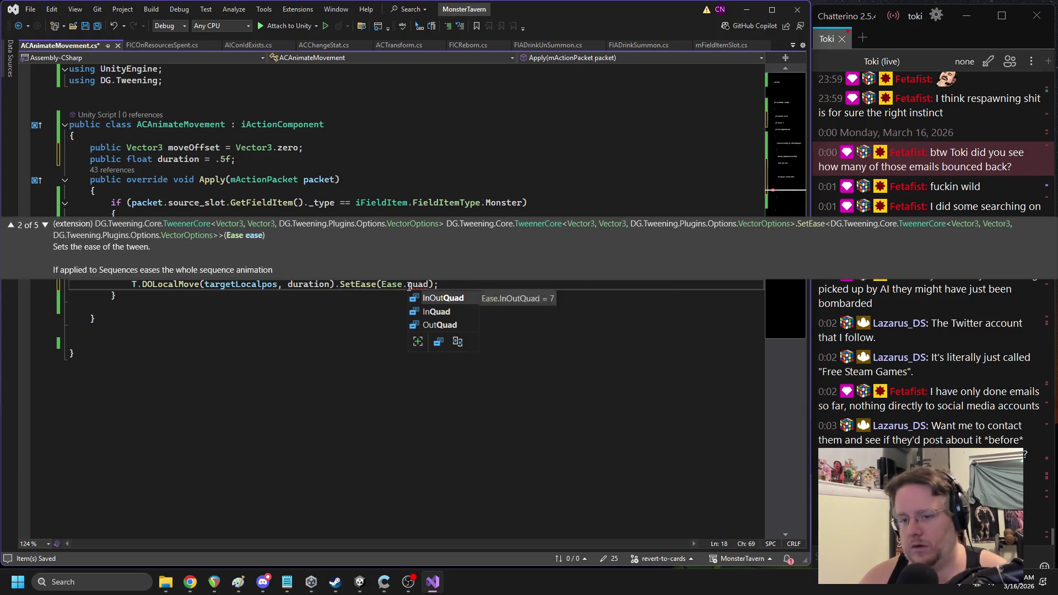
{"action": "key", "text": "Tab"}
{"action": "type", "text": ")."}
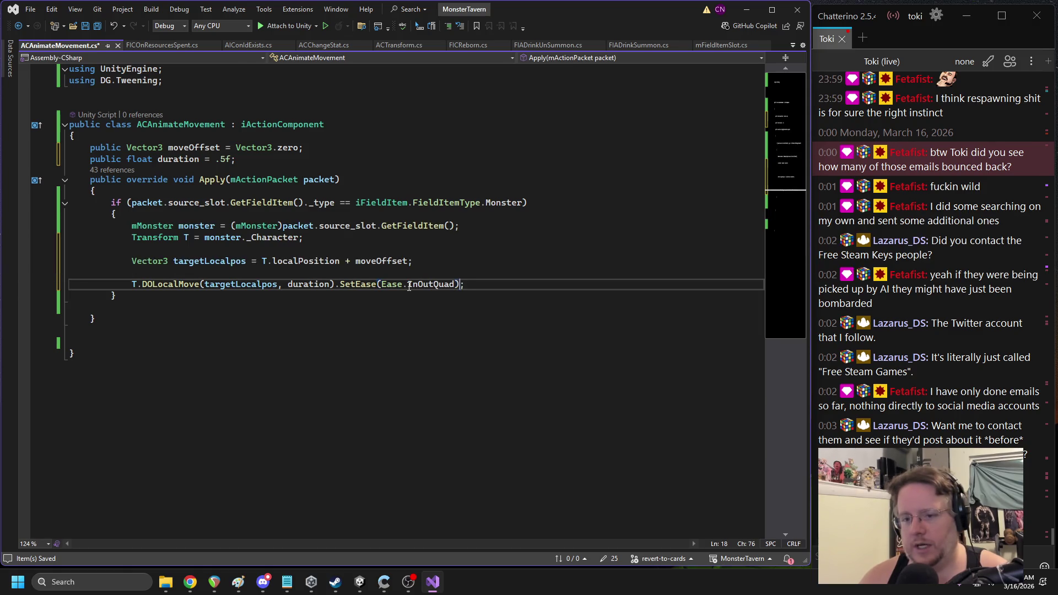
{"action": "key", "text": "Escape"}
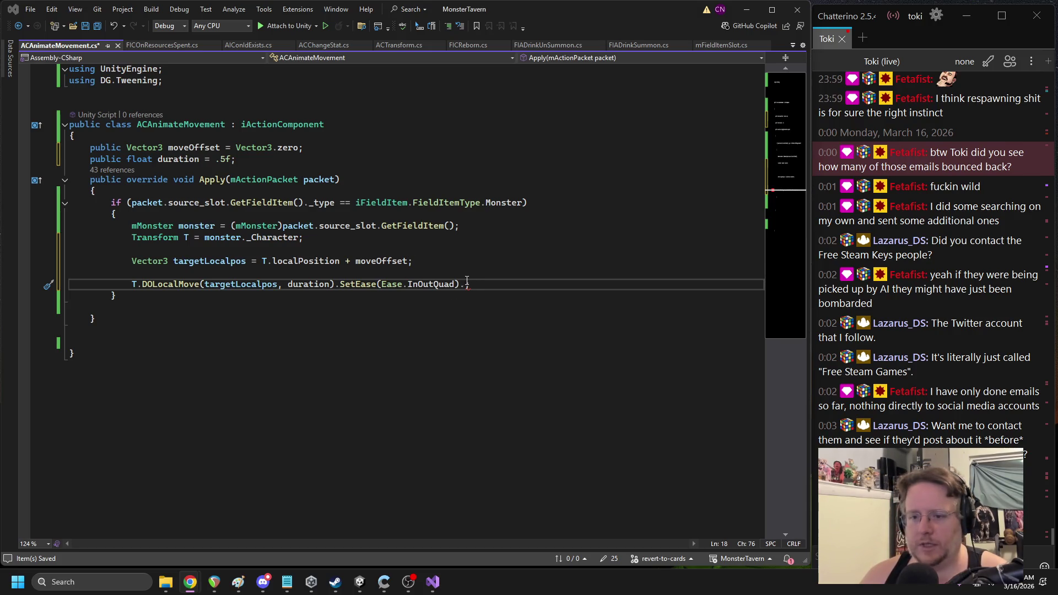
Chain .SetLink(T.gameObject) after the ease and save the script
{"action": "type", "text": "setlink"}
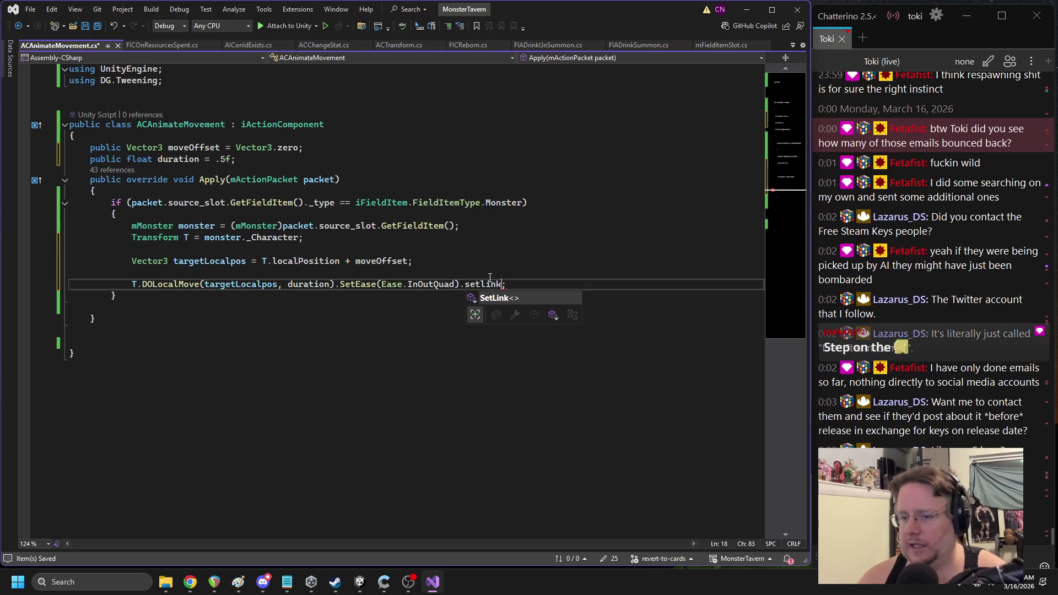
{"action": "key", "text": "Tab"}
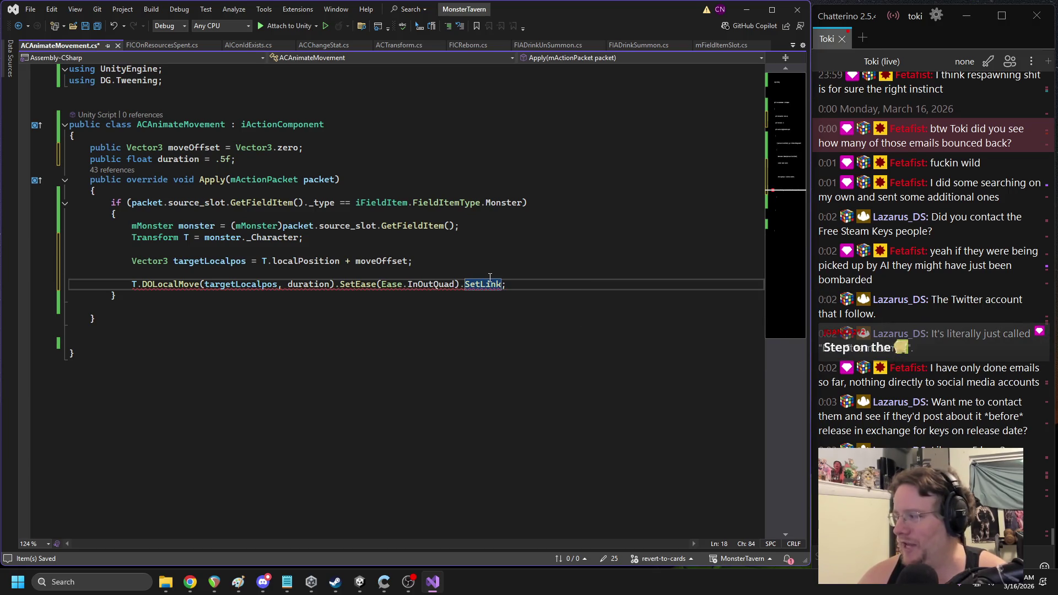
{"action": "type", "text": "(T.ga"}
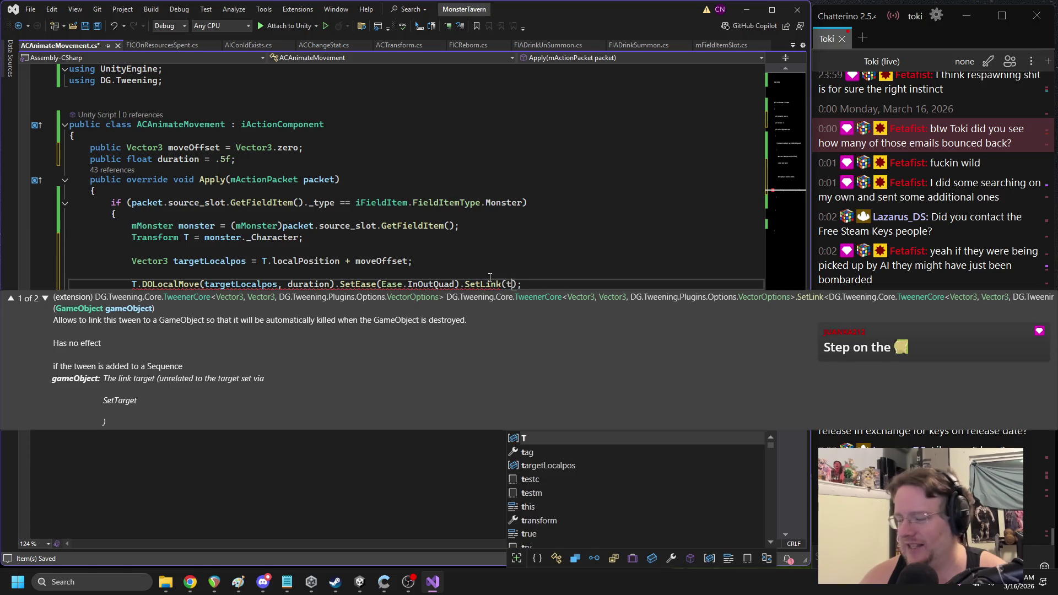
{"action": "key", "text": "Tab"}
{"action": "type", "text": ")"}
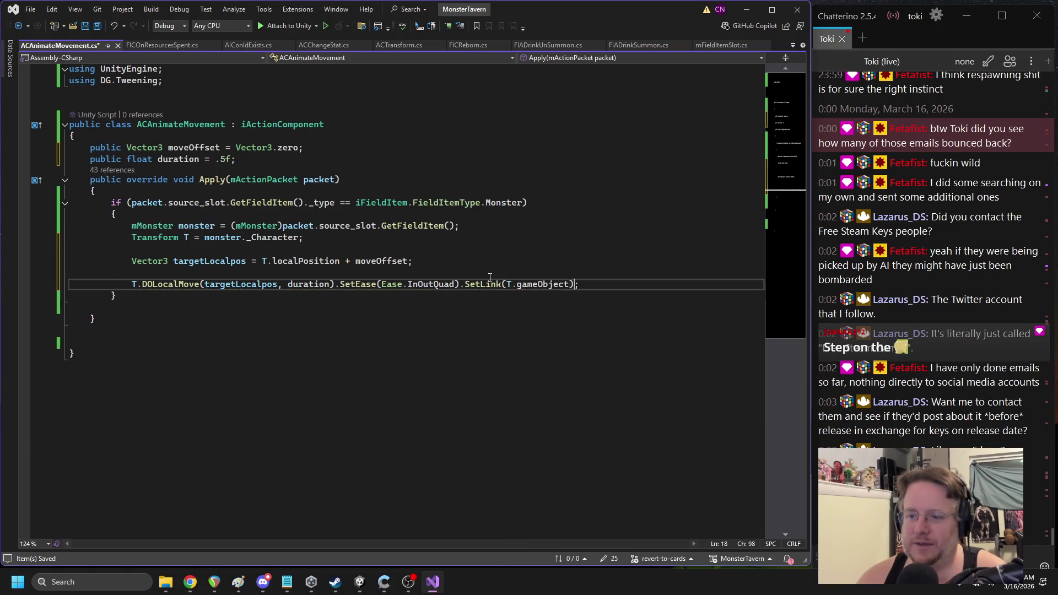
{"action": "key", "text": "ctrl+s"}
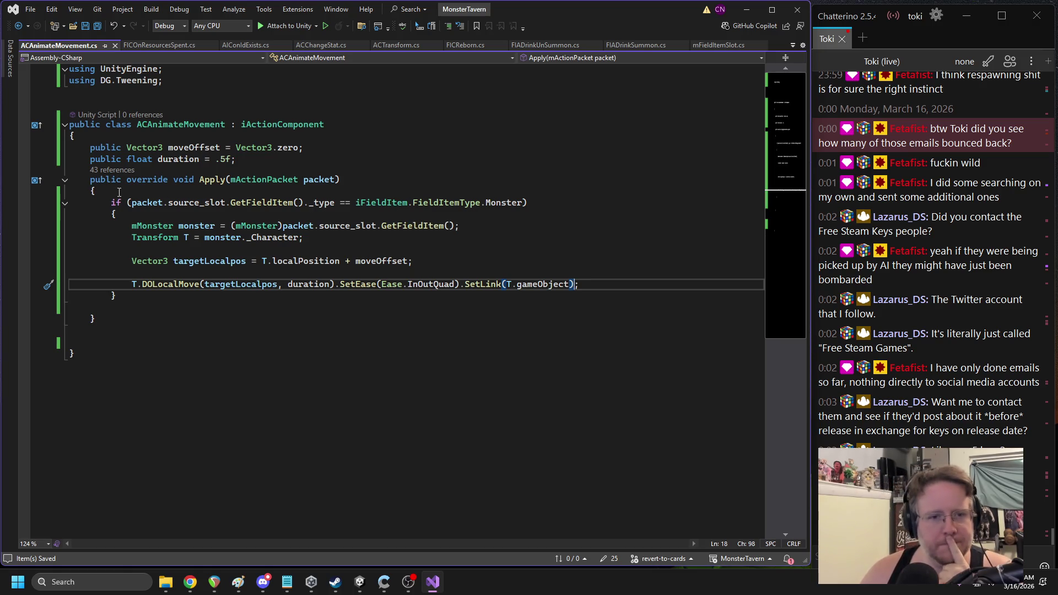
At the top of Apply, create 'iAction animation' and enqueue it on packet.currentAP._actions
{"action": "left_click", "coordinate": [154, 189]}
{"action": "key", "text": "Return"}
{"action": "type", "text": "iMove"}
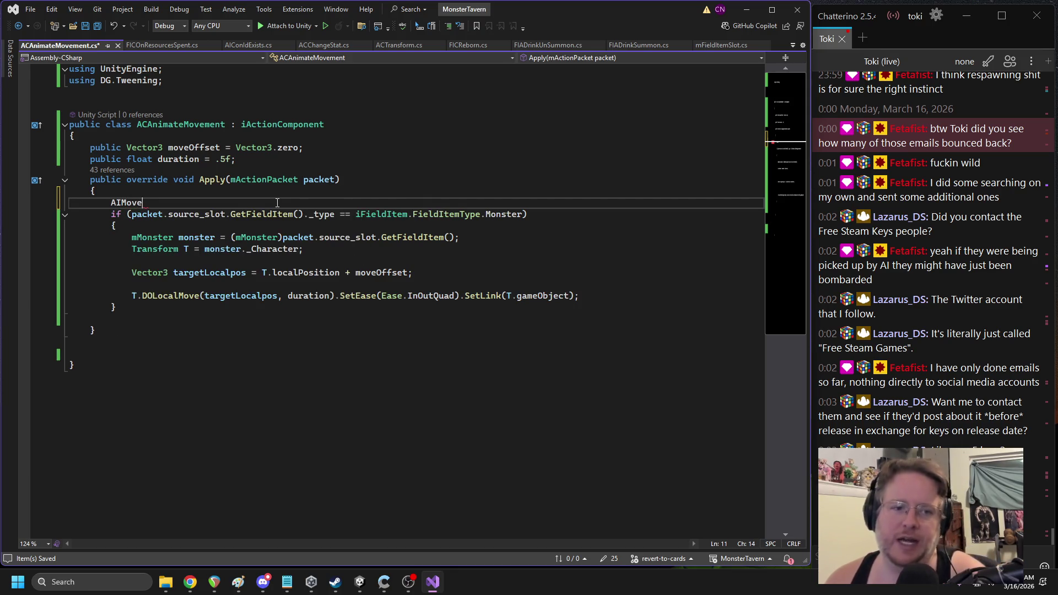
{"action": "key", "text": "BackSpace"}
{"action": "key", "text": "BackSpace"}
{"action": "key", "text": "BackSpace"}
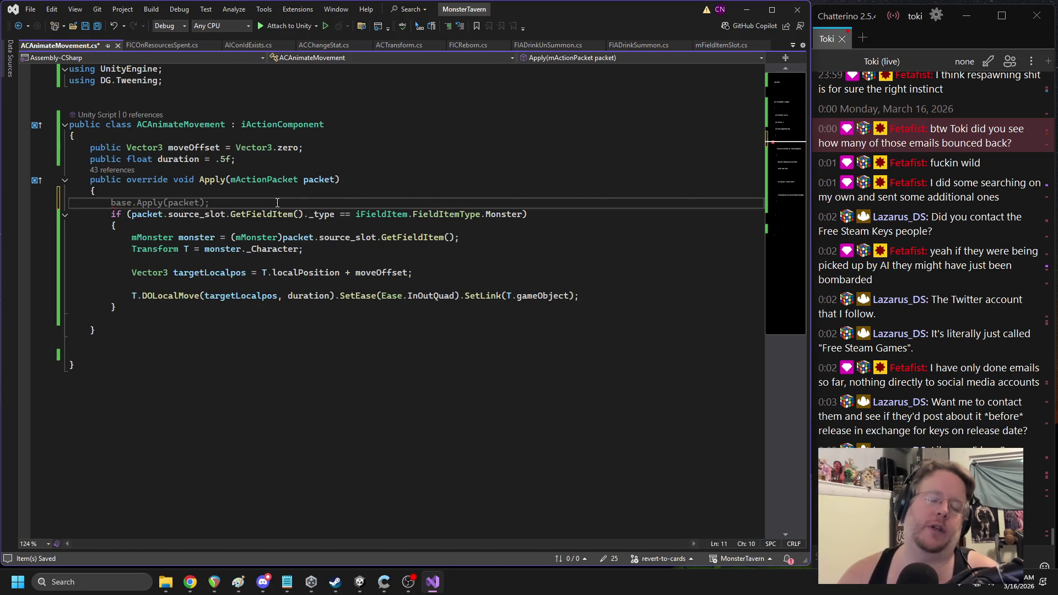
{"action": "type", "text": "iAction "}
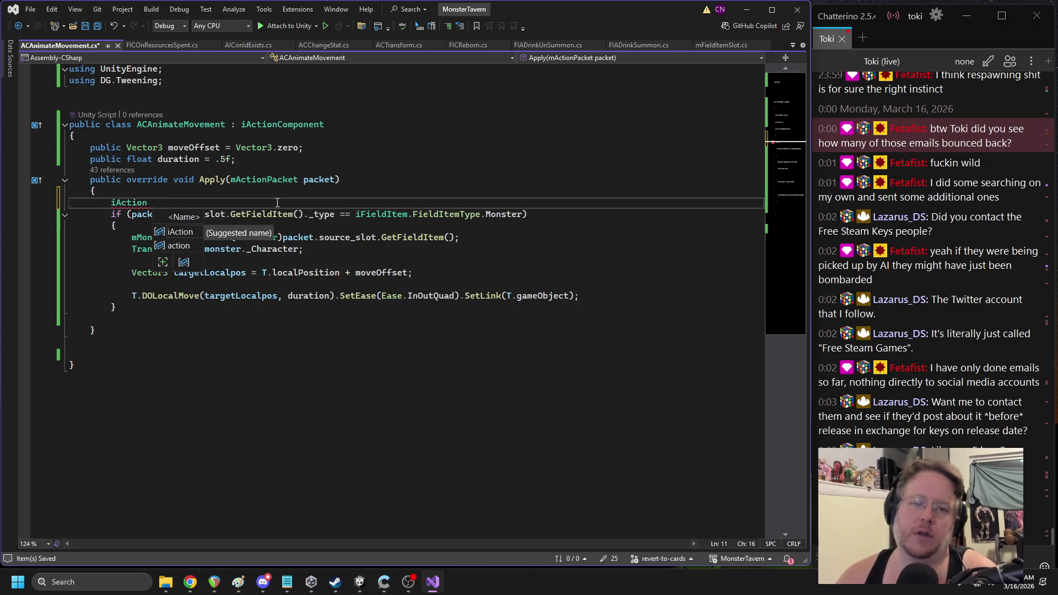
{"action": "type", "text": "animation"}
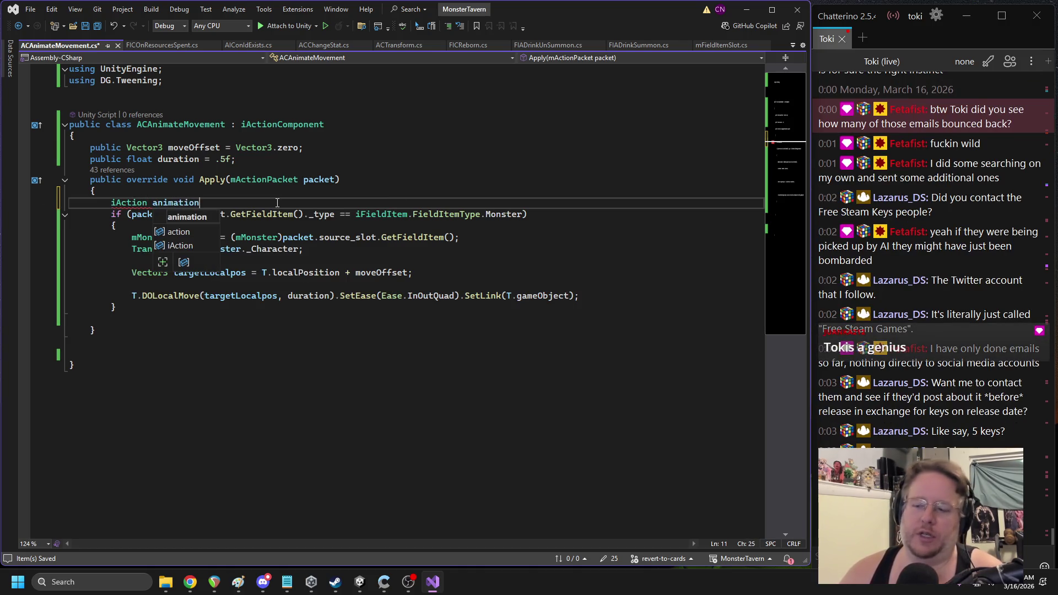
{"action": "type", "text": " = new iAction();"}
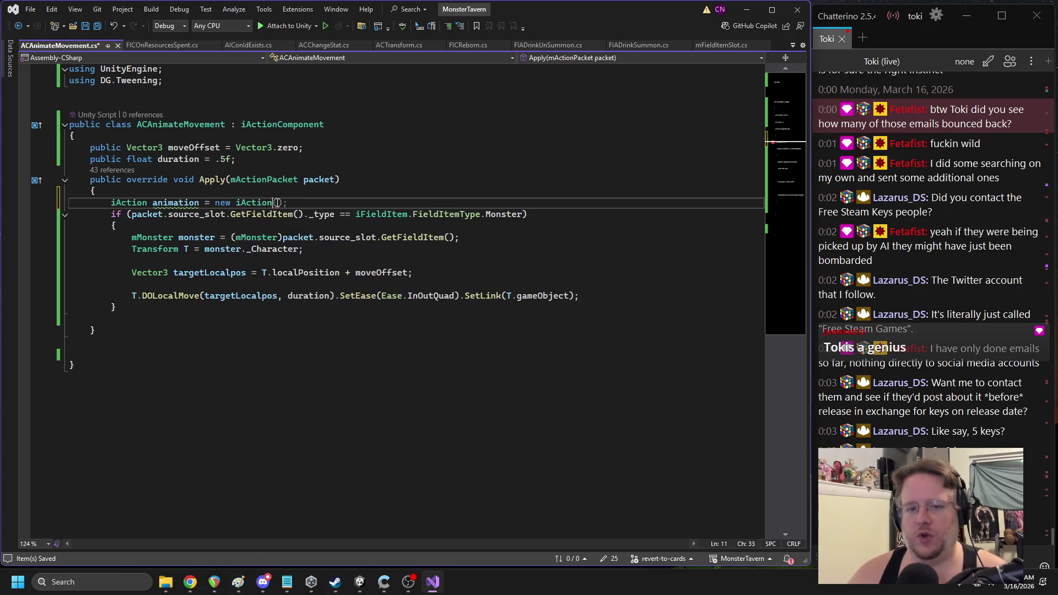
{"action": "key", "text": "Return"}
{"action": "type", "text": "packet.cur"}
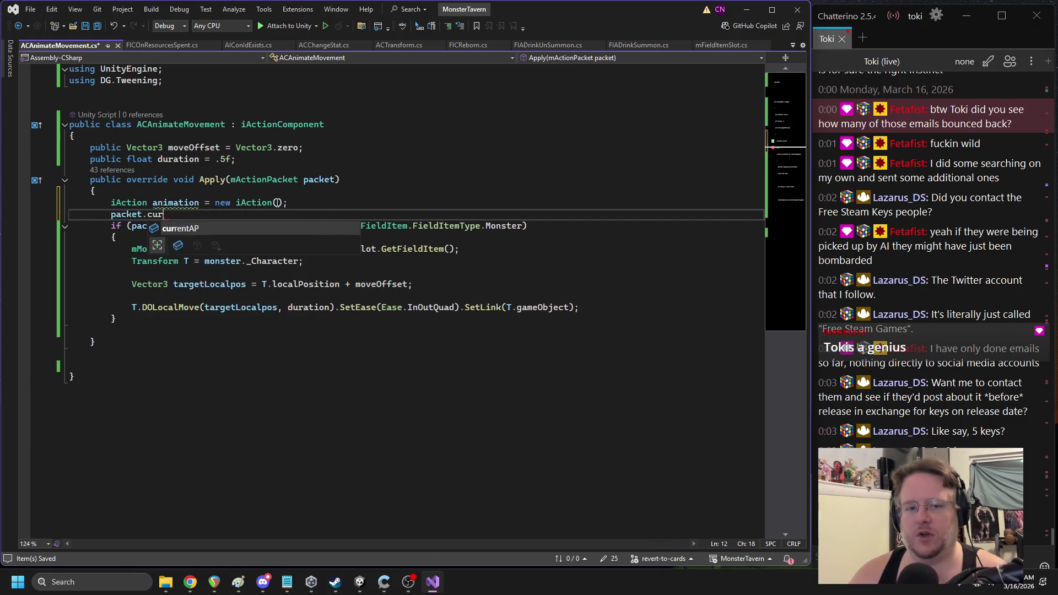
{"action": "type", "text": "rentAP._actions.Enqueue(animation);"}
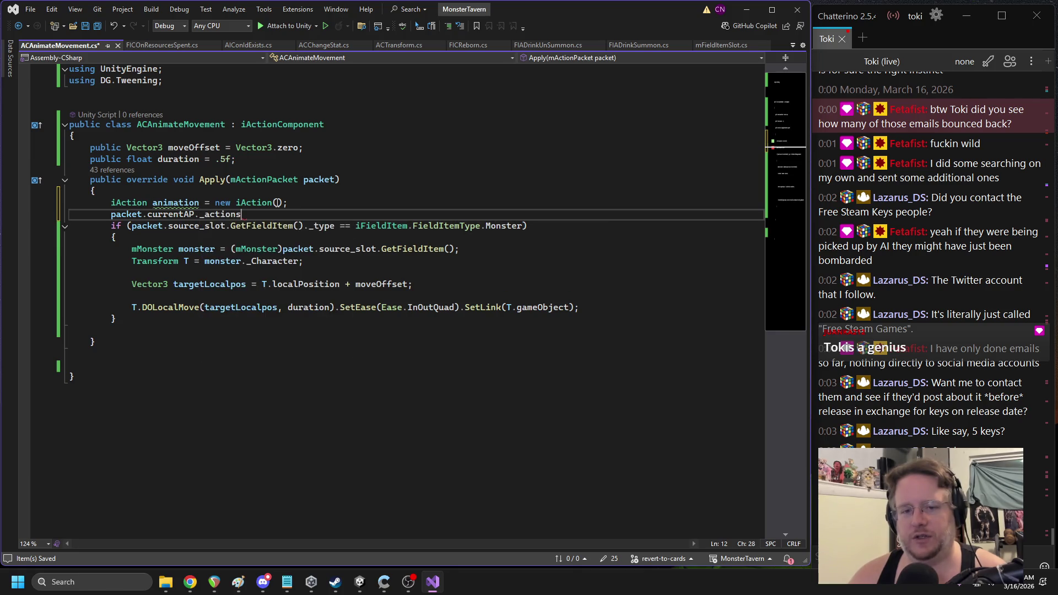
{"action": "key", "text": "Return"}
Wrap the tween if-block in 'animation.onExecute = () => { … };' and save
{"action": "type", "text": "animation.onExecute"}
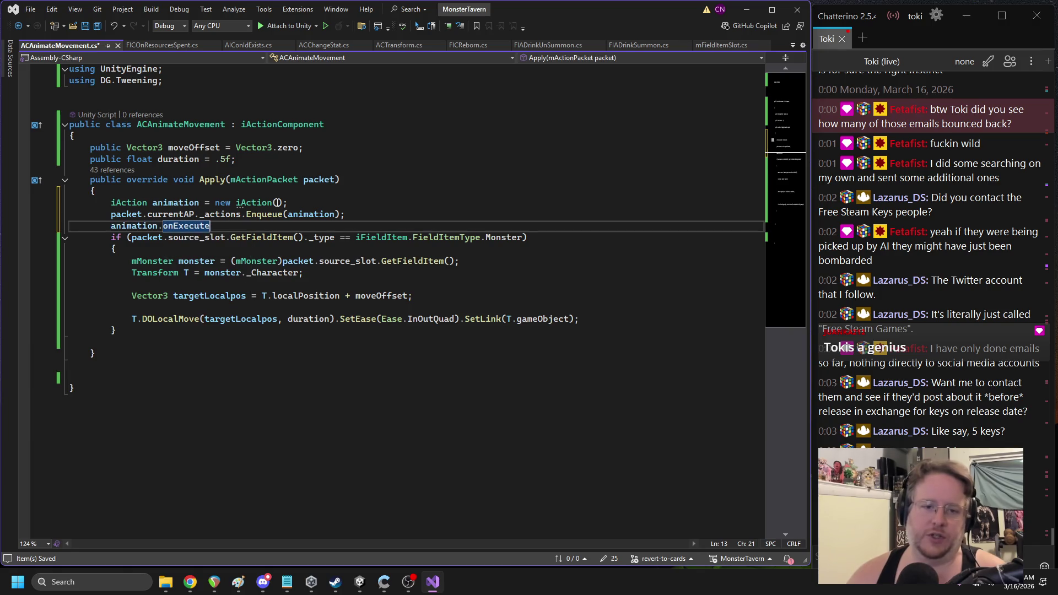
{"action": "type", "text": " = () => {"}
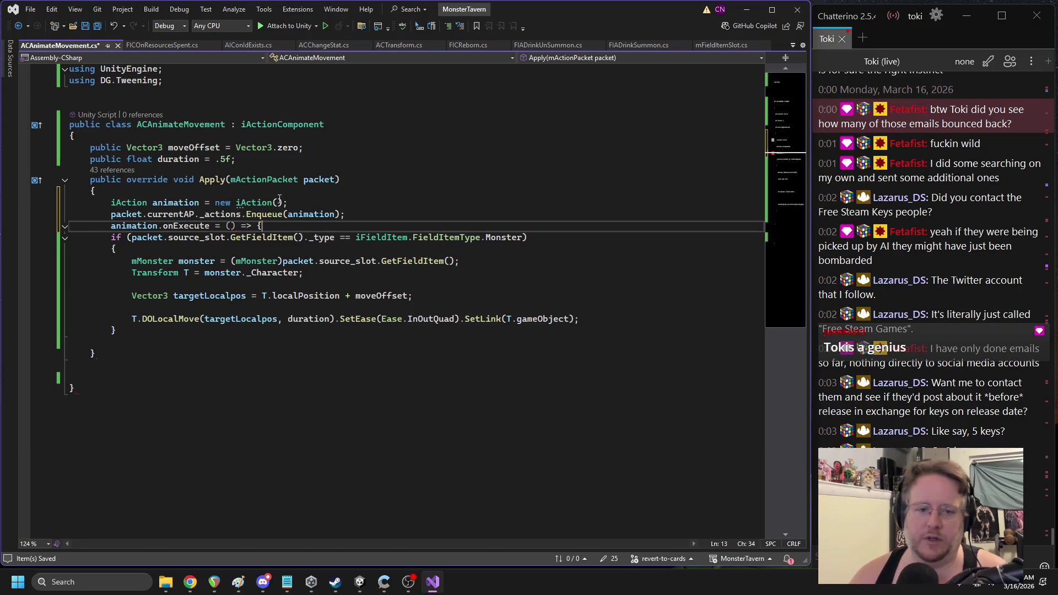
{"action": "left_click", "coordinate": [158, 338]}
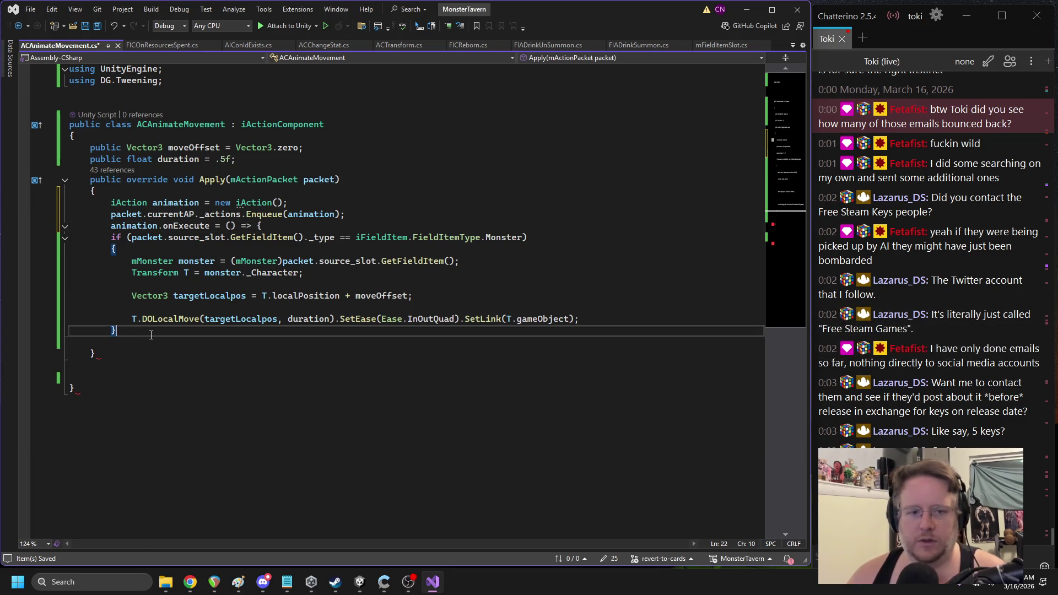
{"action": "key", "text": "Return"}
{"action": "type", "text": "}"}
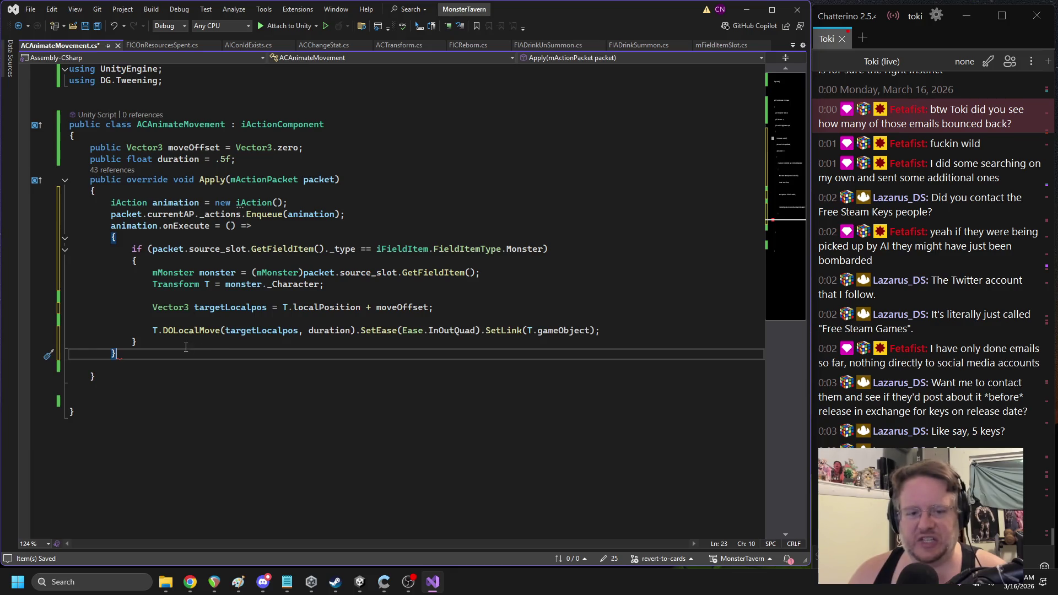
{"action": "type", "text": ";"}
{"action": "key", "text": "ctrl+s"}
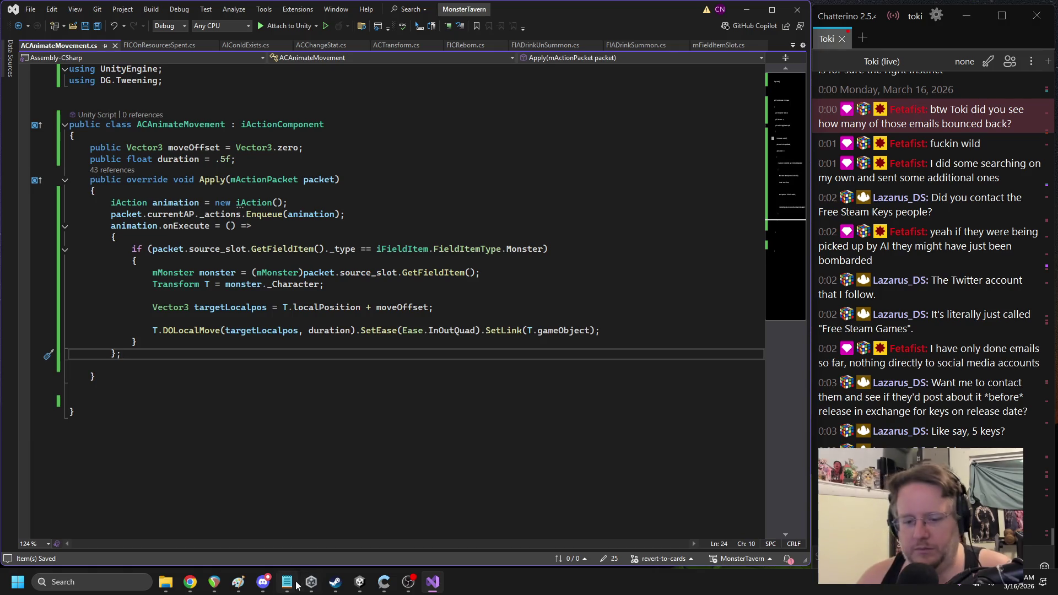
{"action": "left_click", "coordinate": [360, 581]}
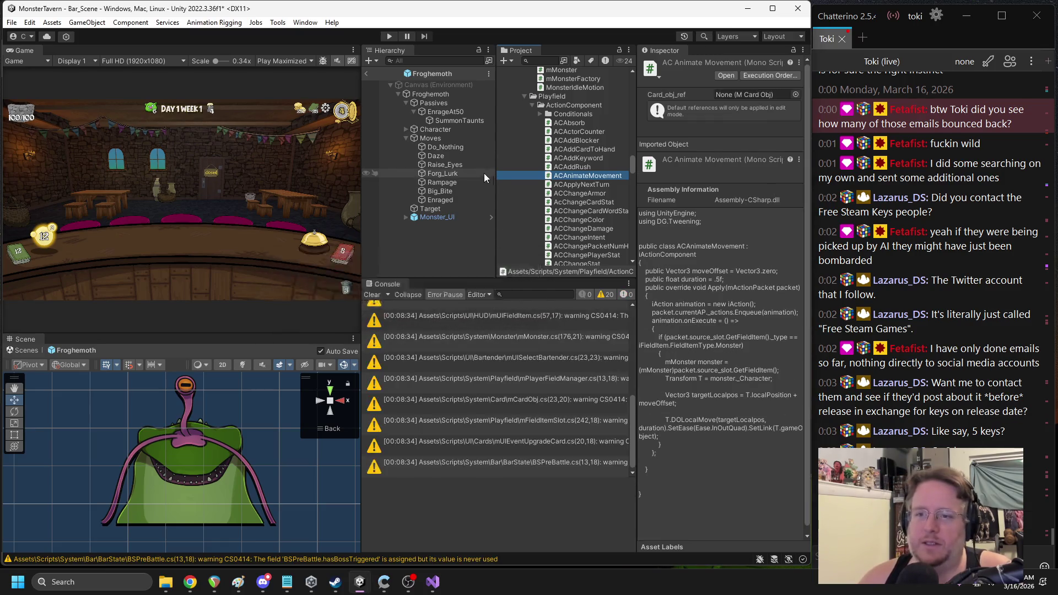
Attach the ACAnimateMovement script to Forg_Lurk, then exit the Froghemoth prefab to Bar_Scene
{"action": "left_click", "coordinate": [446, 175]}
{"action": "scroll", "coordinate": [704, 284], "scroll_direction": "down", "scroll_amount": 5}
{"action": "mouse_move", "coordinate": [574, 177]}
{"action": "left_mouse_down"}
{"action": "mouse_move", "coordinate": [722, 319]}
{"action": "mouse_move", "coordinate": [711, 530]}
{"action": "mouse_move", "coordinate": [684, 523]}
{"action": "left_mouse_up"}
{"action": "scroll", "coordinate": [709, 462], "scroll_direction": "down", "scroll_amount": 2}
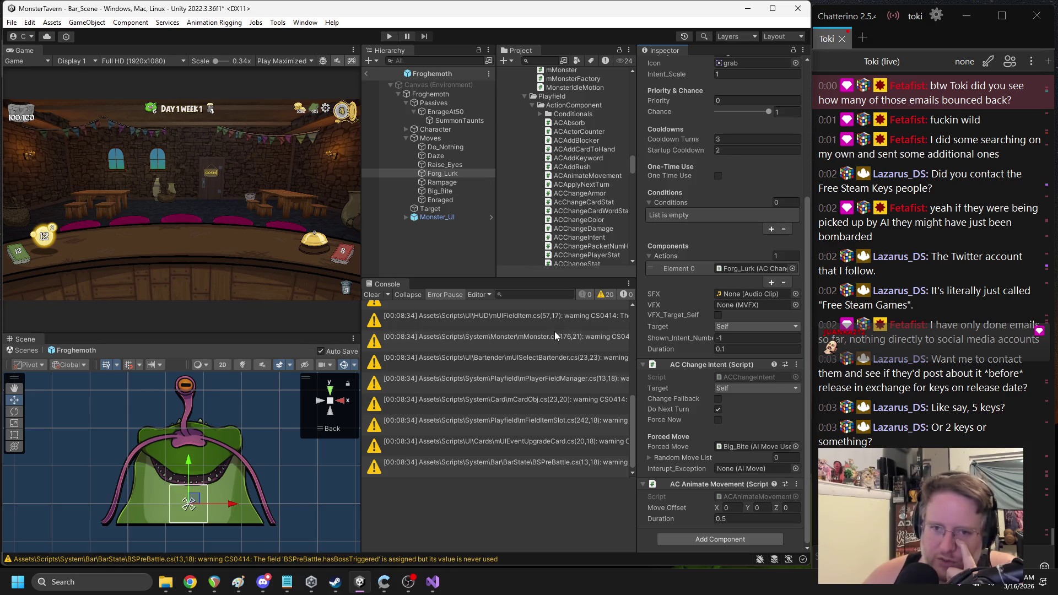
{"action": "scroll", "coordinate": [692, 267], "scroll_direction": "up", "scroll_amount": 5}
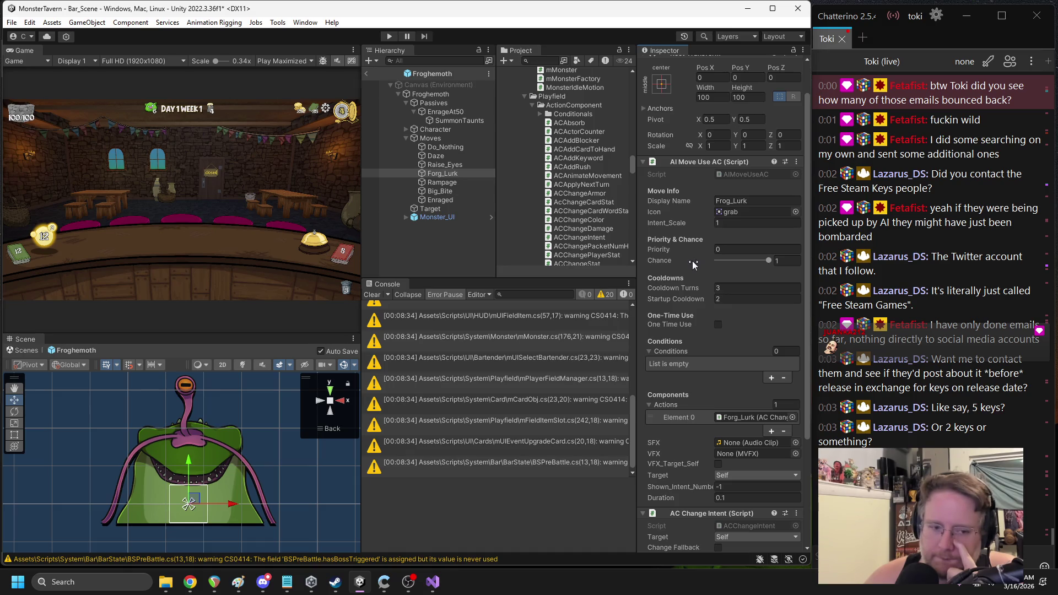
{"action": "scroll", "coordinate": [756, 275], "scroll_direction": "down", "scroll_amount": 5}
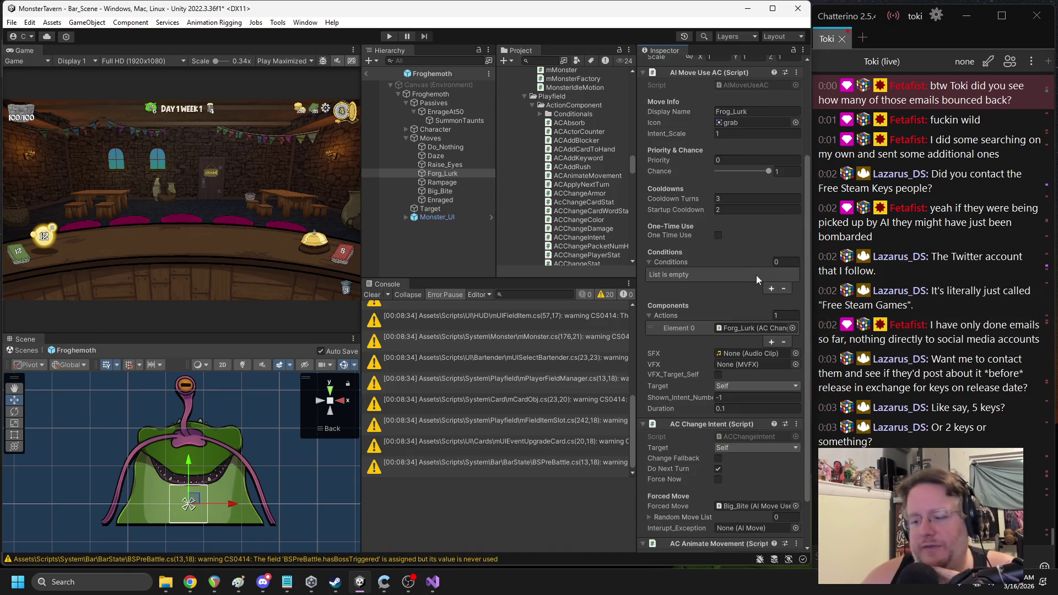
{"action": "left_click", "coordinate": [366, 74]}
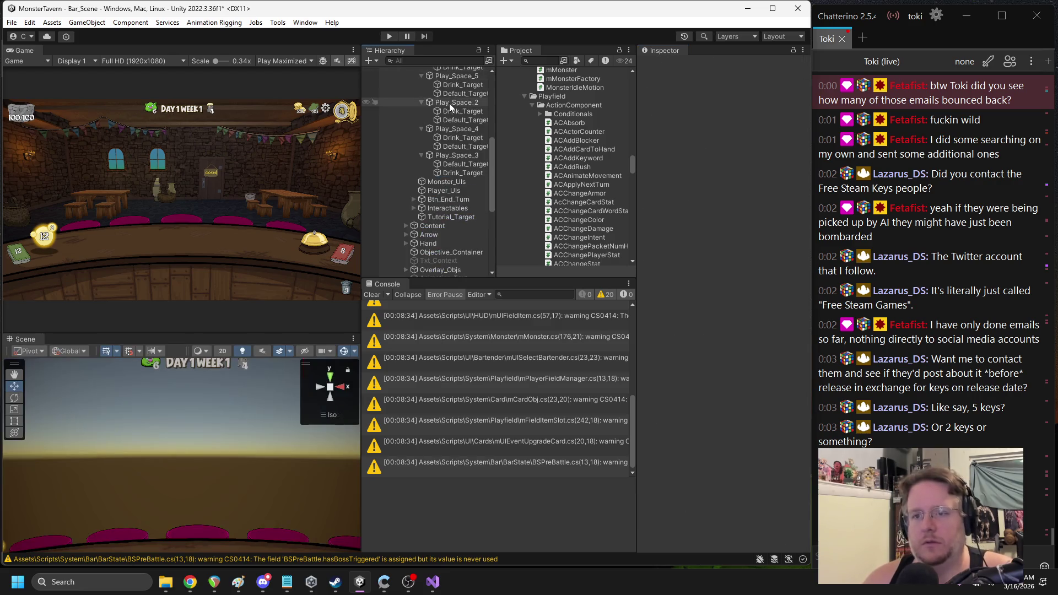
Place a Froghemoth instance under Play_Space_3 and select its Character object
{"action": "left_click", "coordinate": [537, 61]}
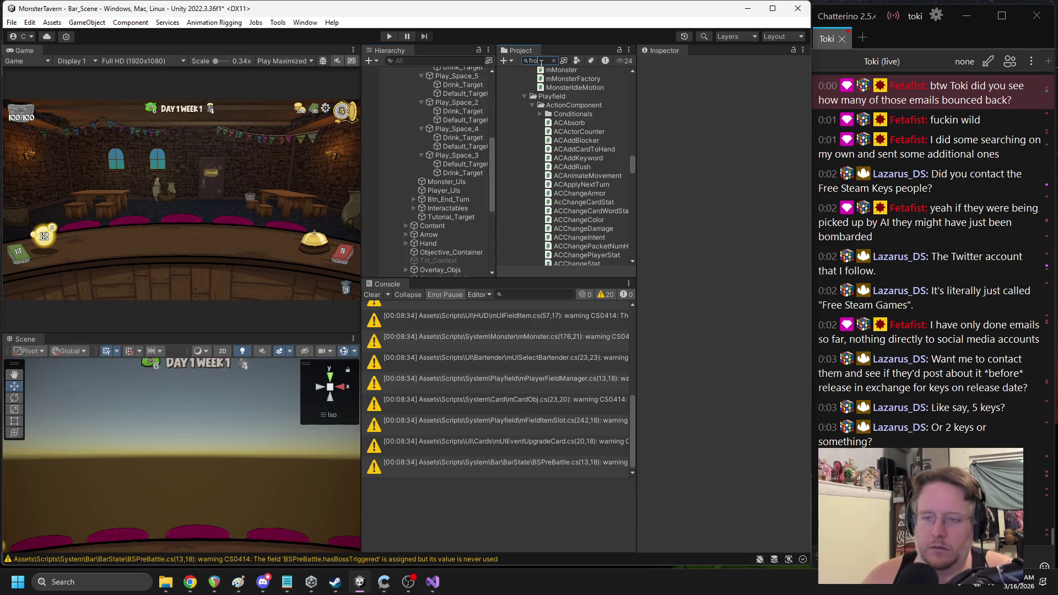
{"action": "type", "text": "g"}
{"action": "mouse_move", "coordinate": [531, 177]}
{"action": "left_mouse_down"}
{"action": "mouse_move", "coordinate": [477, 186]}
{"action": "mouse_move", "coordinate": [445, 154]}
{"action": "mouse_move", "coordinate": [438, 175]}
{"action": "left_mouse_up"}
{"action": "scroll", "coordinate": [247, 449], "scroll_direction": "down", "scroll_amount": 5}
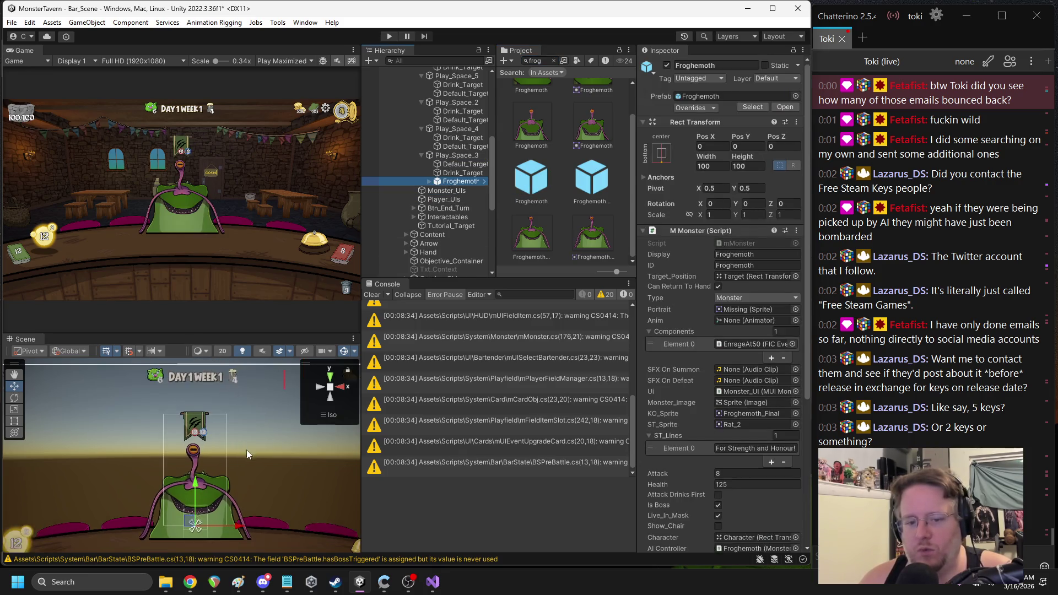
{"action": "left_click", "coordinate": [429, 182]}
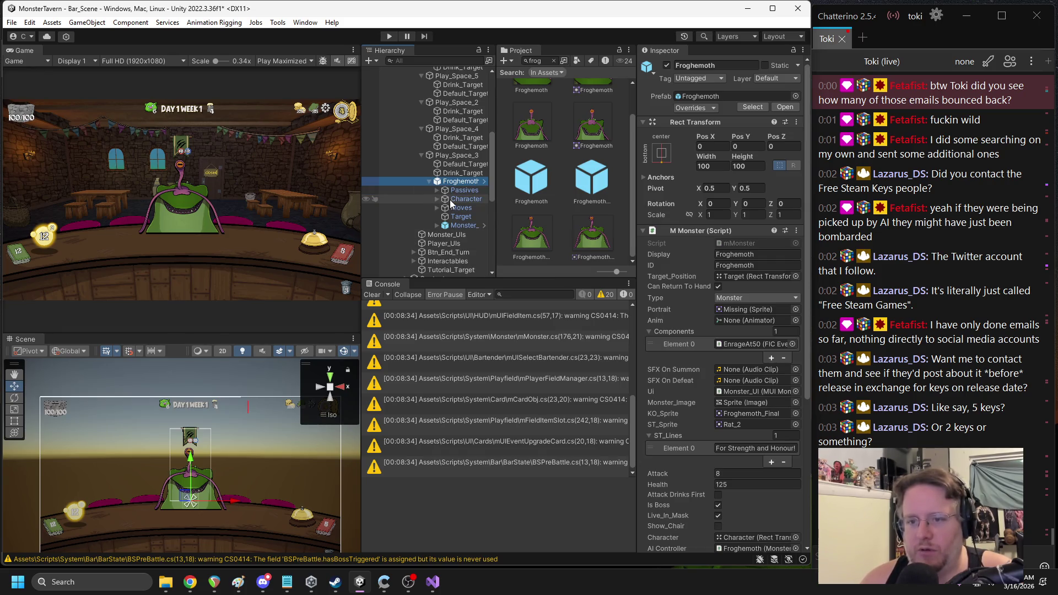
{"action": "left_click", "coordinate": [450, 199]}
Try the Character's Pos Y at -180, then set it back to 0
{"action": "left_click_drag", "start_coordinate": [188, 426], "coordinate": [188, 456]}
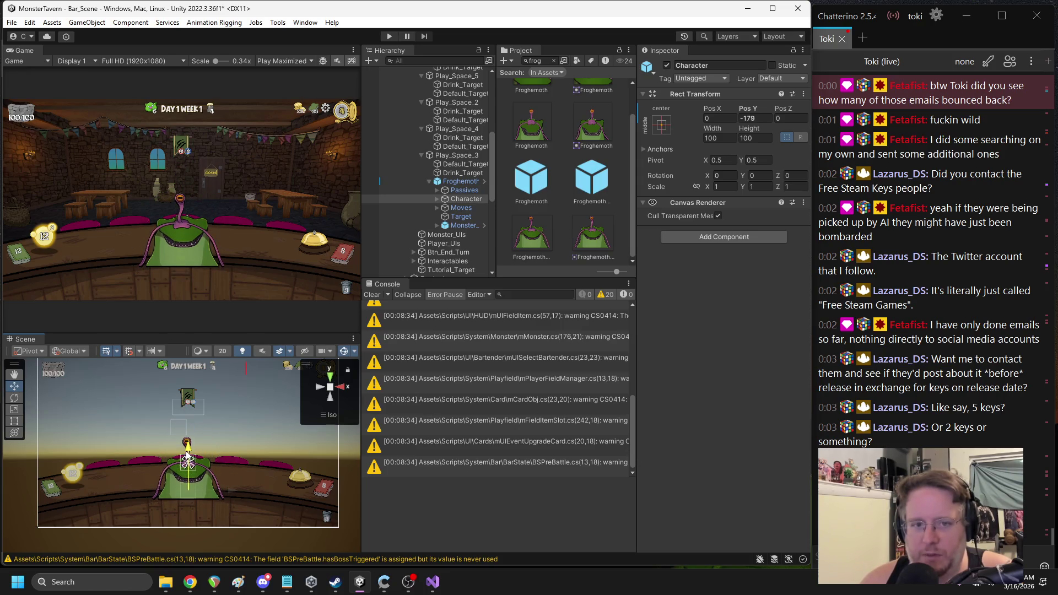
{"action": "left_click", "coordinate": [749, 120]}
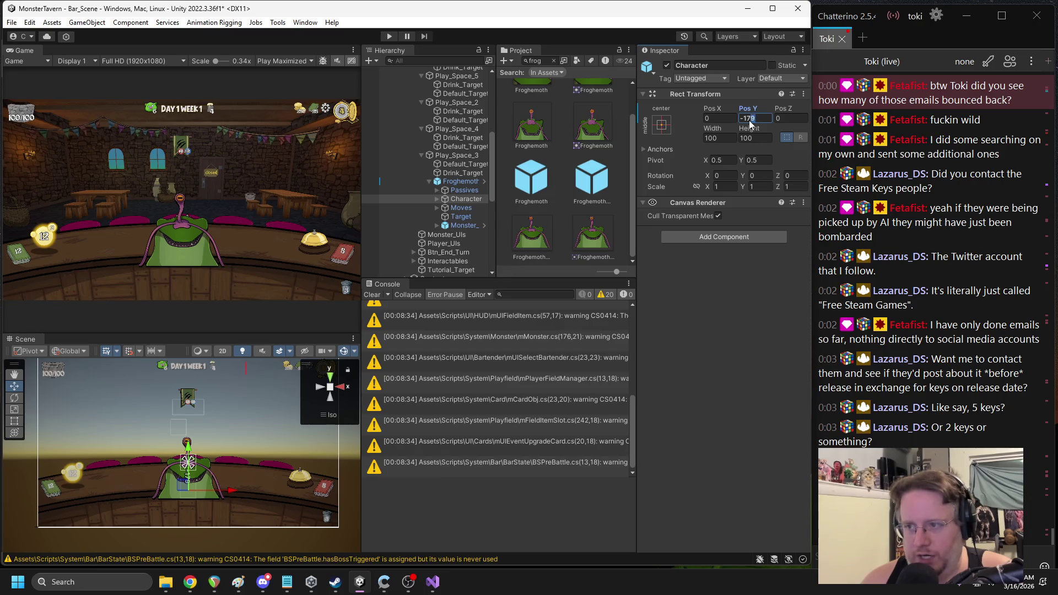
{"action": "type", "text": "-180"}
{"action": "key", "text": "Return"}
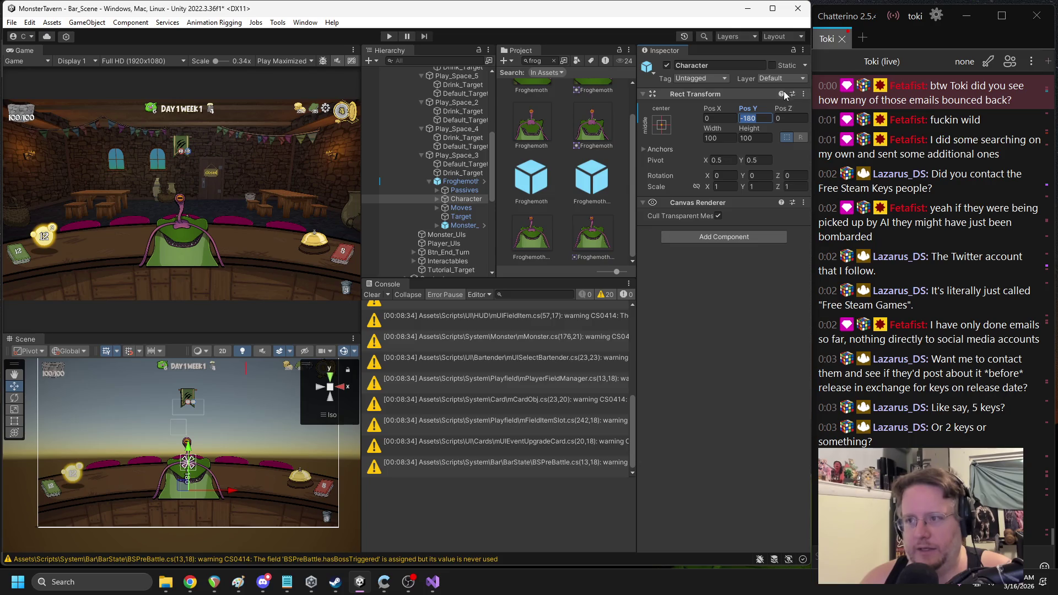
{"action": "type", "text": "0"}
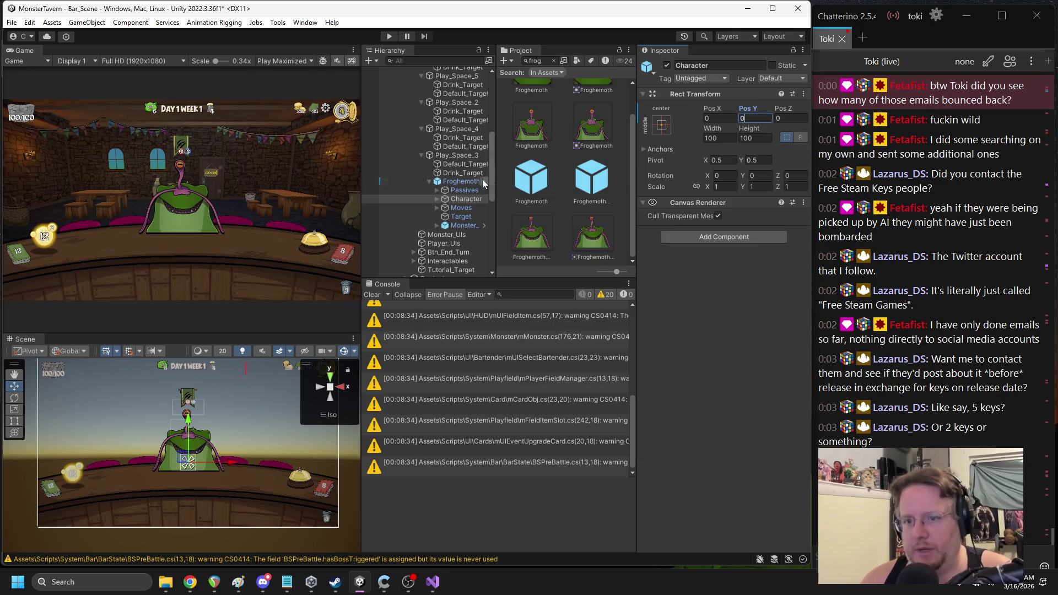
Delete the Froghemoth from the scene and reopen its prefab at Forg_Lurk
{"action": "left_click", "coordinate": [465, 182]}
{"action": "scroll", "coordinate": [713, 352], "scroll_direction": "down", "scroll_amount": 5}
{"action": "scroll", "coordinate": [714, 350], "scroll_direction": "down", "scroll_amount": 2}
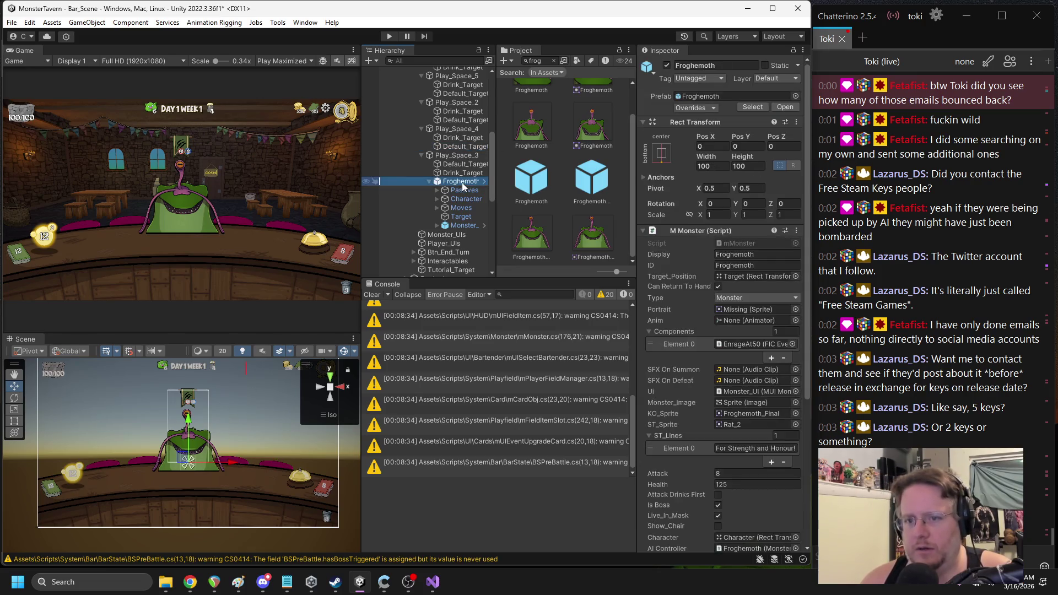
{"action": "key", "text": "Delete"}
{"action": "double_click", "coordinate": [532, 177]}
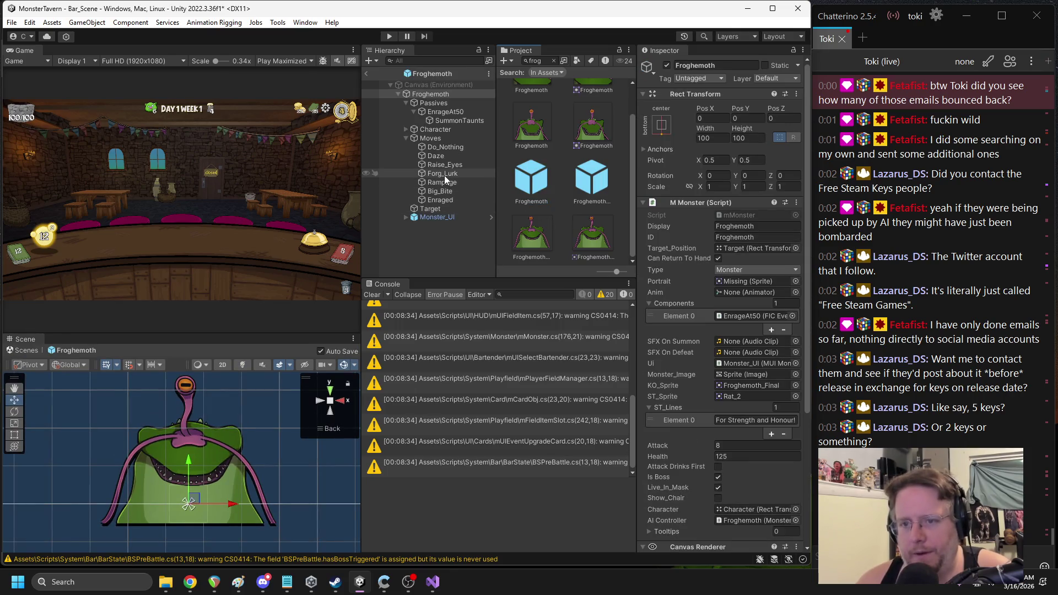
{"action": "left_click", "coordinate": [444, 174]}
Set Forg_Lurk's AC Animate Movement Move Offset Y to -180 and Duration to 0.6
{"action": "scroll", "coordinate": [698, 249], "scroll_direction": "down", "scroll_amount": 10}
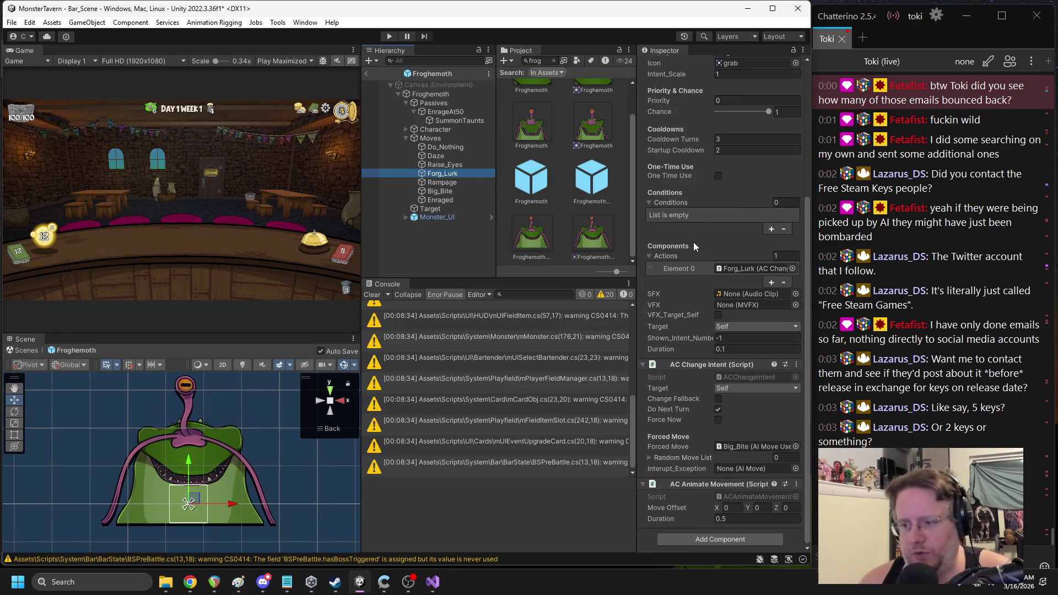
{"action": "left_click", "coordinate": [763, 508]}
{"action": "type", "text": "-180"}
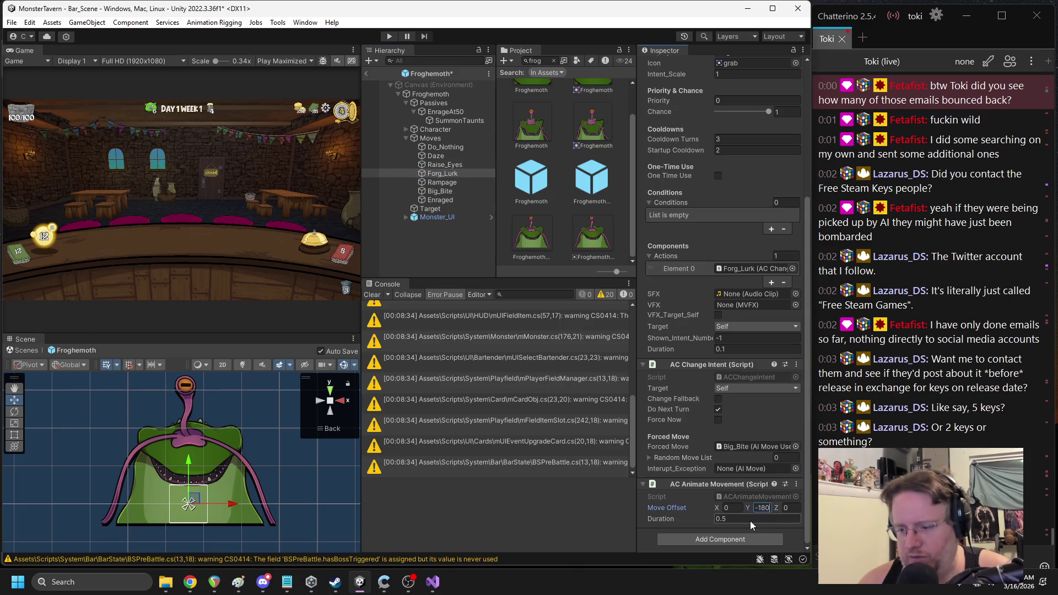
{"action": "double_click", "coordinate": [723, 519]}
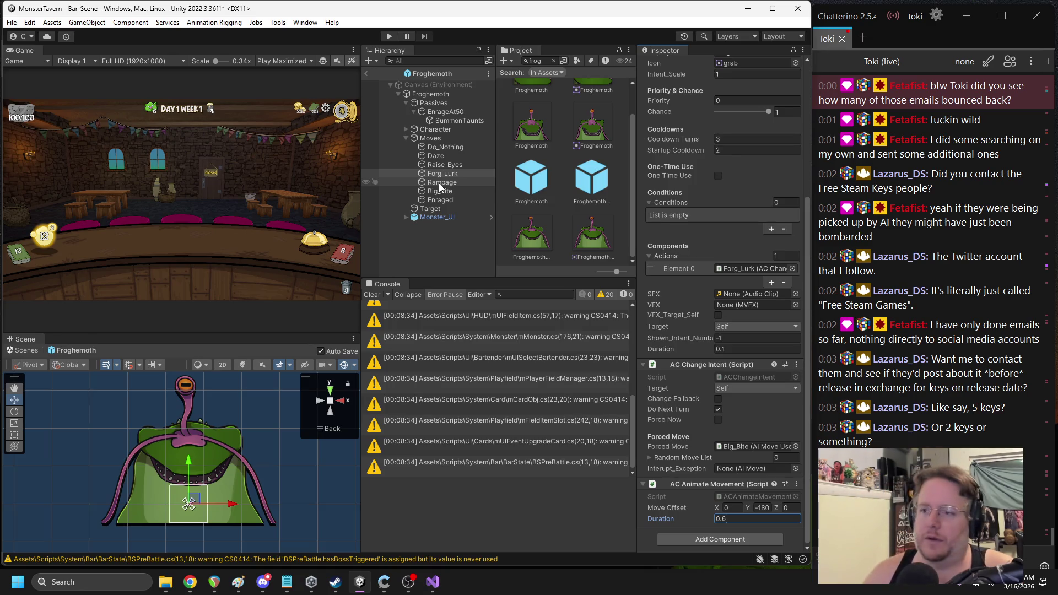
{"action": "scroll", "coordinate": [670, 171], "scroll_direction": "up", "scroll_amount": 3}
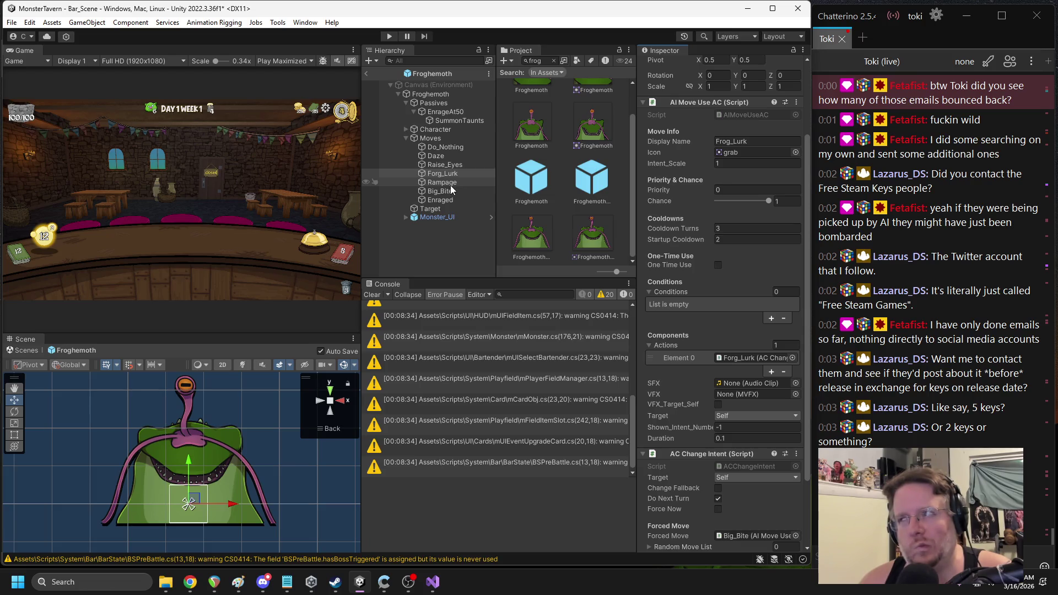
{"action": "left_click", "coordinate": [435, 156]}
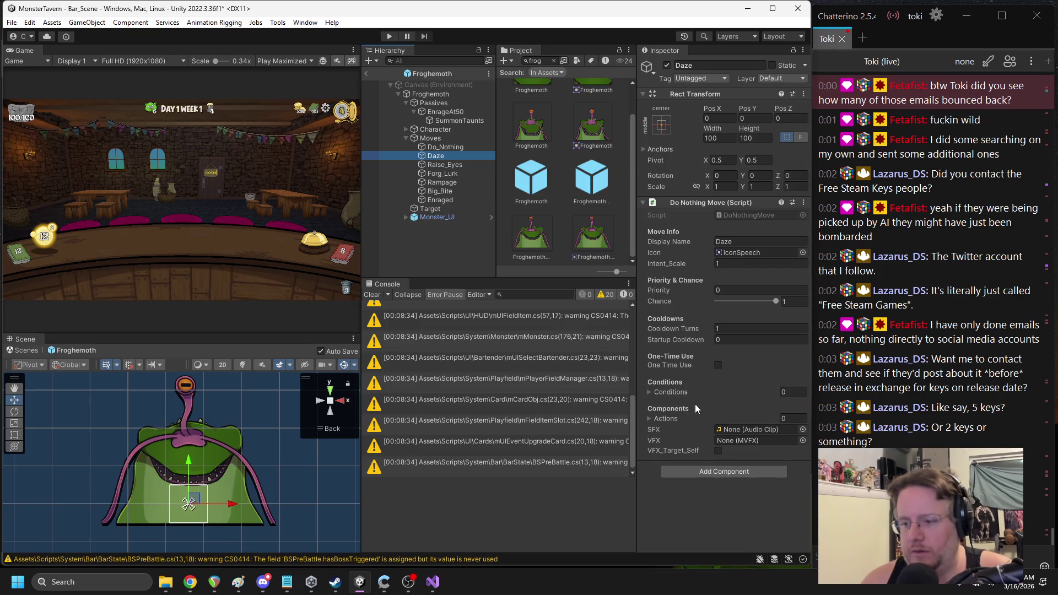
View Daze's DoNothingMove script, then exit the prefab and start Play mode
{"action": "right_click", "coordinate": [703, 201]}
{"action": "left_click", "coordinate": [716, 357]}
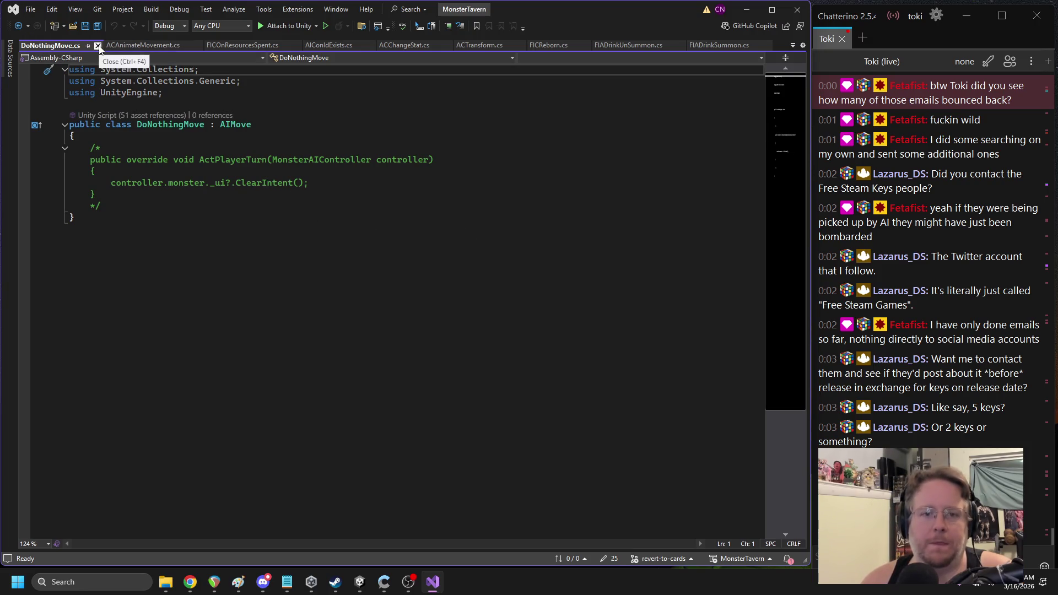
{"action": "left_click", "coordinate": [98, 48]}
{"action": "key", "text": "alt+Tab"}
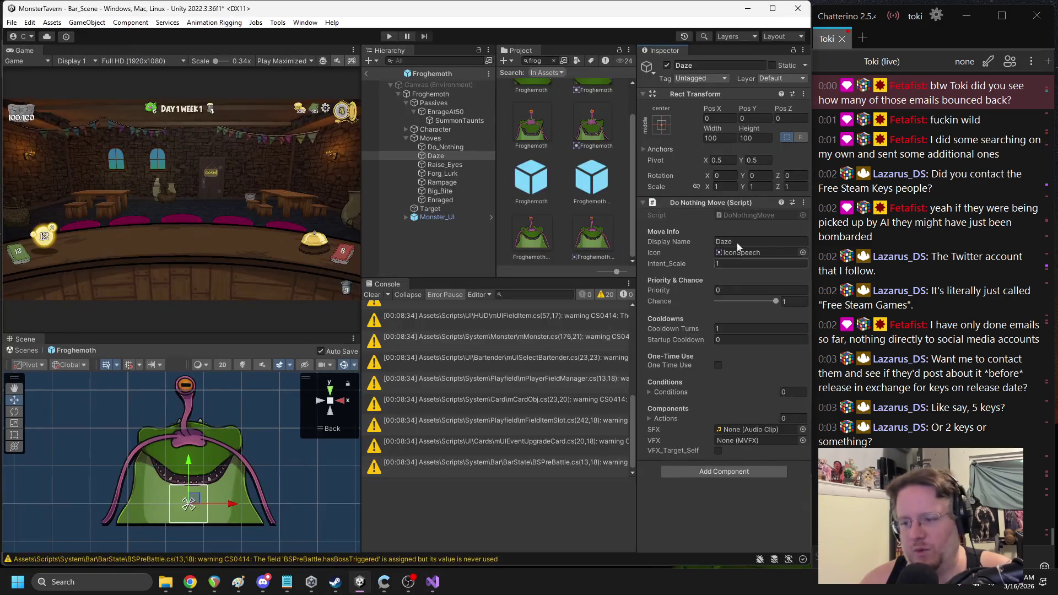
{"action": "left_click", "coordinate": [366, 74]}
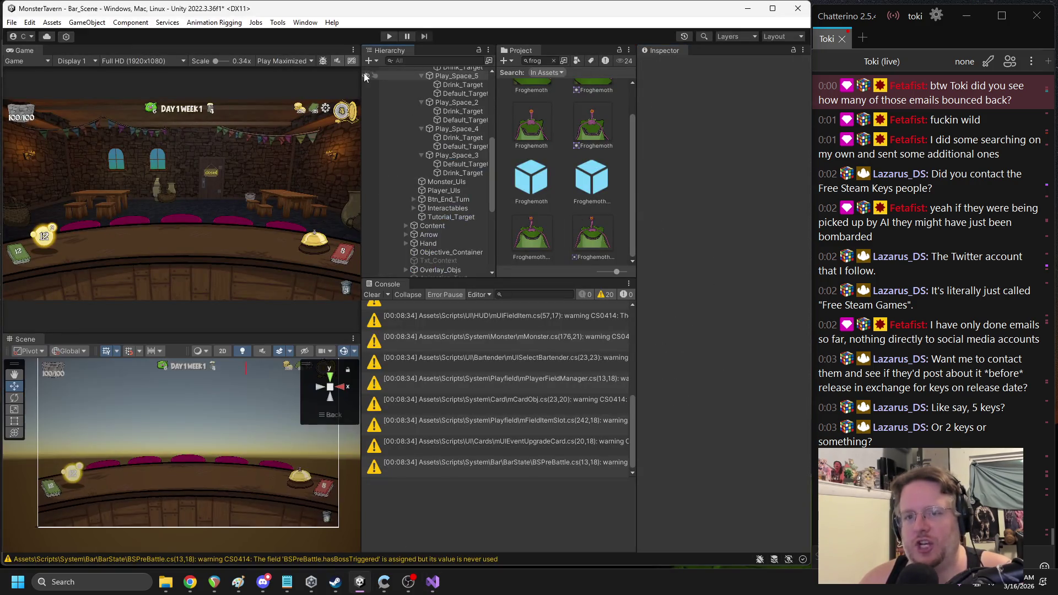
{"action": "left_click", "coordinate": [389, 36]}
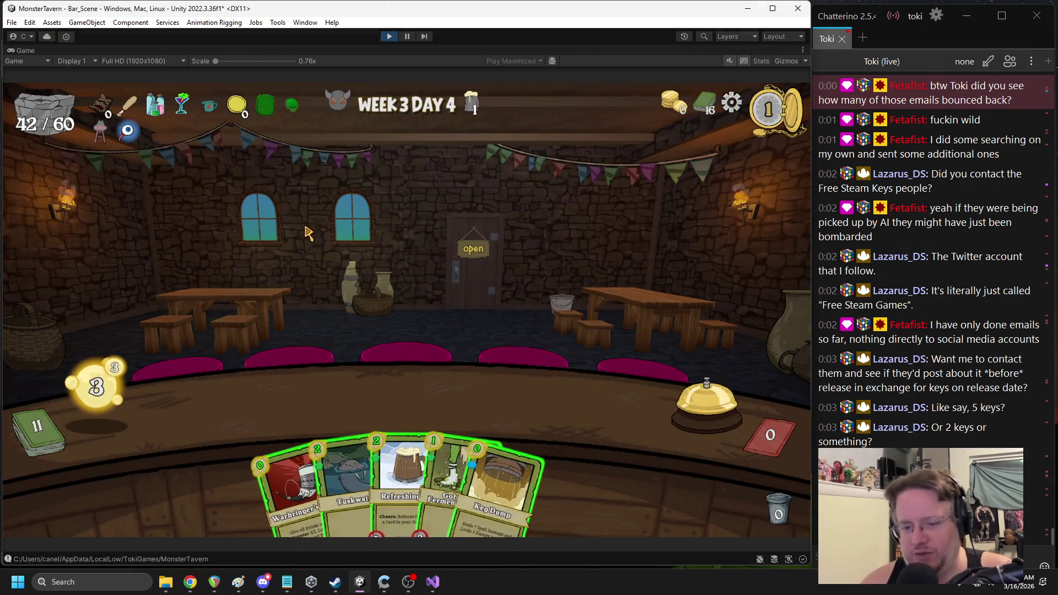
{"action": "left_click_drag", "start_coordinate": [405, 479], "coordinate": [279, 389]}
{"action": "left_click", "coordinate": [364, 480]}
{"action": "left_click_drag", "start_coordinate": [378, 419], "coordinate": [555, 388]}
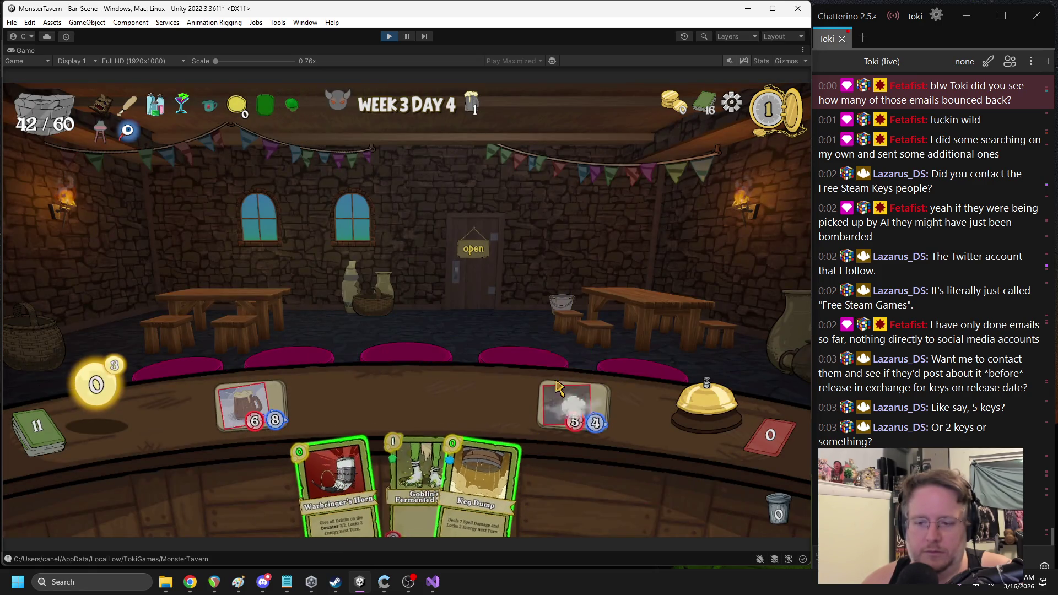
{"action": "left_click", "coordinate": [669, 404]}
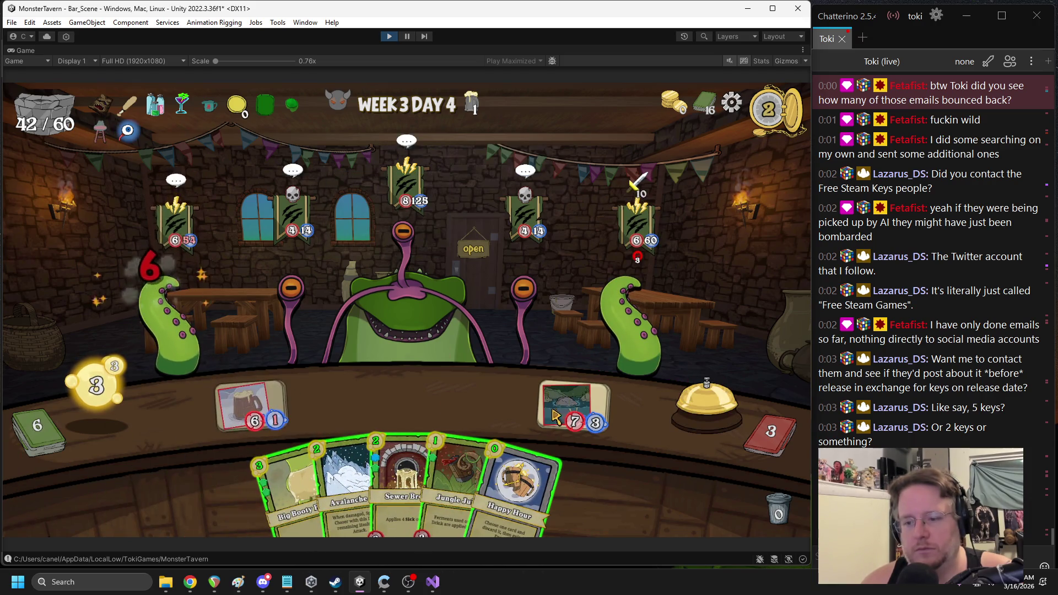
{"action": "left_click", "coordinate": [623, 319]}
{"action": "left_click_drag", "start_coordinate": [605, 421], "coordinate": [601, 418]}
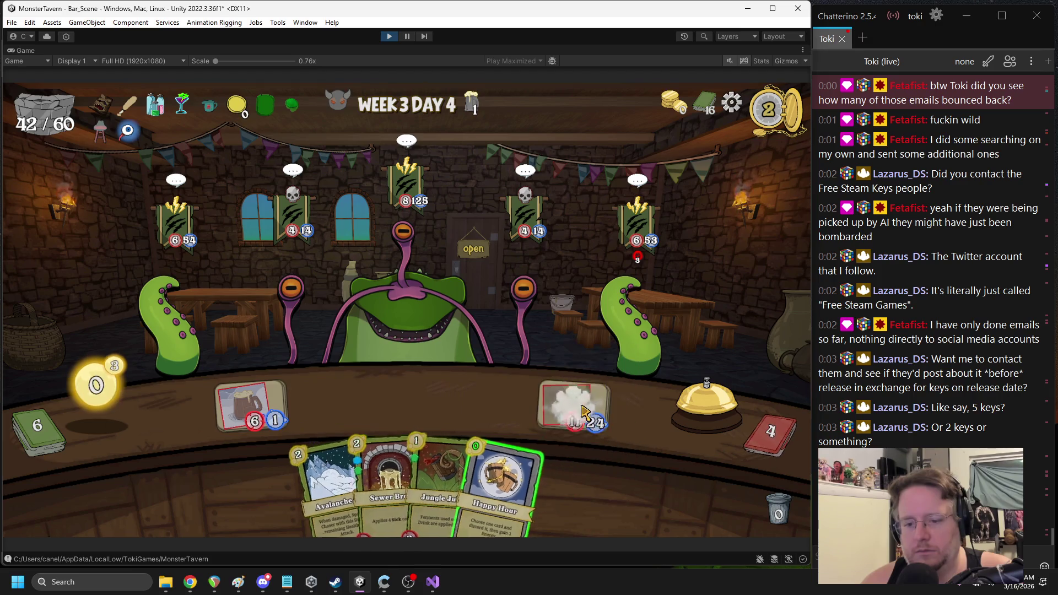
{"action": "left_click_drag", "start_coordinate": [507, 479], "coordinate": [477, 387]}
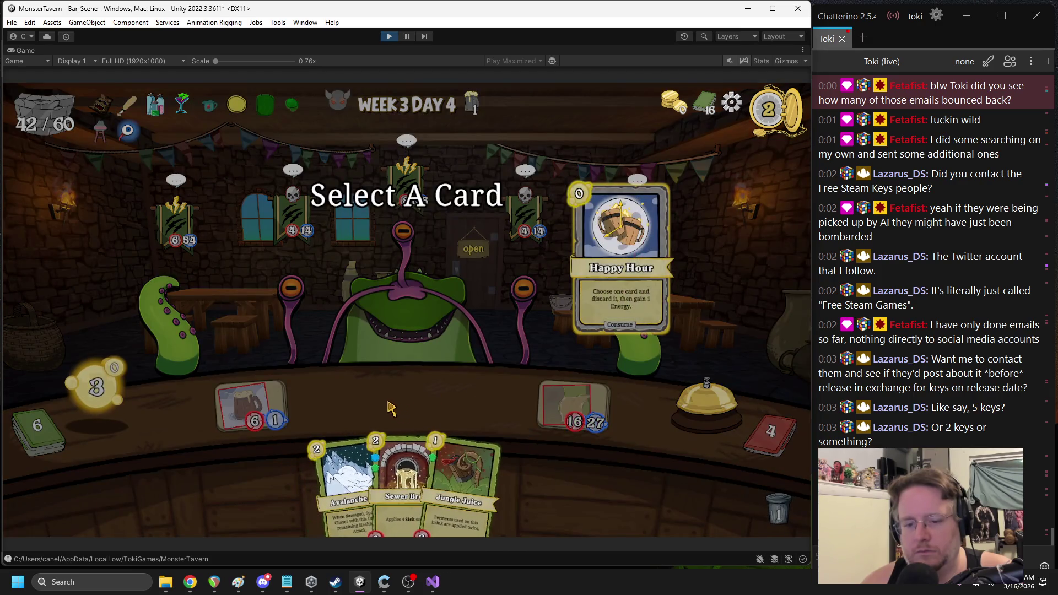
{"action": "left_click", "coordinate": [352, 446]}
{"action": "left_click_drag", "start_coordinate": [405, 480], "coordinate": [413, 405]}
{"action": "left_click", "coordinate": [708, 411]}
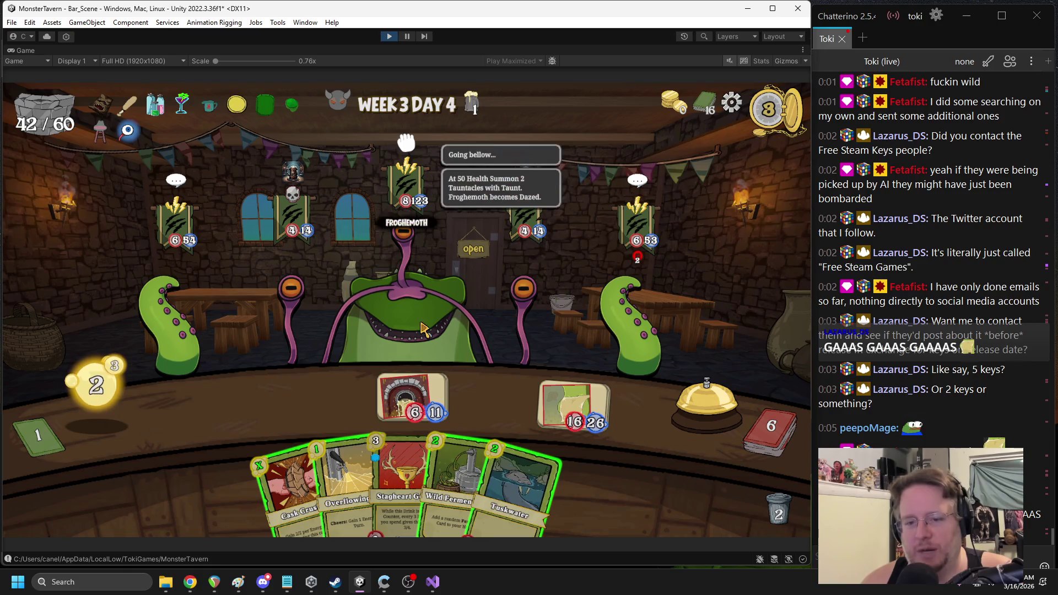
{"action": "mouse_move", "coordinate": [618, 306]}
{"action": "left_click_drag", "start_coordinate": [584, 386], "coordinate": [527, 309]}
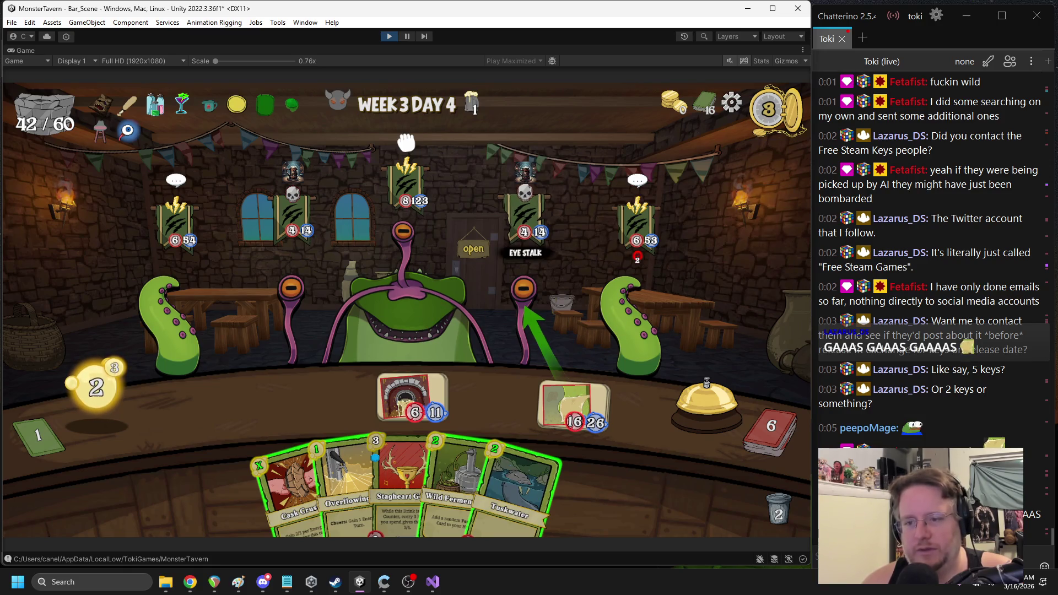
{"action": "mouse_move", "coordinate": [414, 190]}
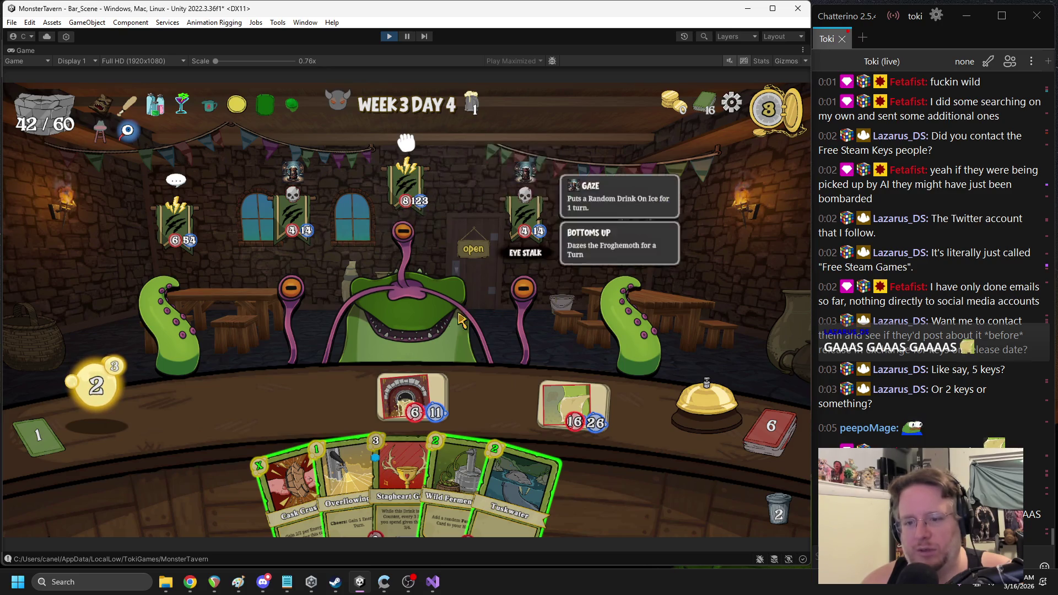
{"action": "mouse_move", "coordinate": [410, 394]}
{"action": "left_mouse_down"}
{"action": "mouse_move", "coordinate": [160, 306]}
{"action": "mouse_move", "coordinate": [292, 273]}
{"action": "mouse_move", "coordinate": [405, 221]}
{"action": "mouse_move", "coordinate": [524, 275]}
{"action": "left_mouse_up"}
{"action": "left_click", "coordinate": [701, 410]}
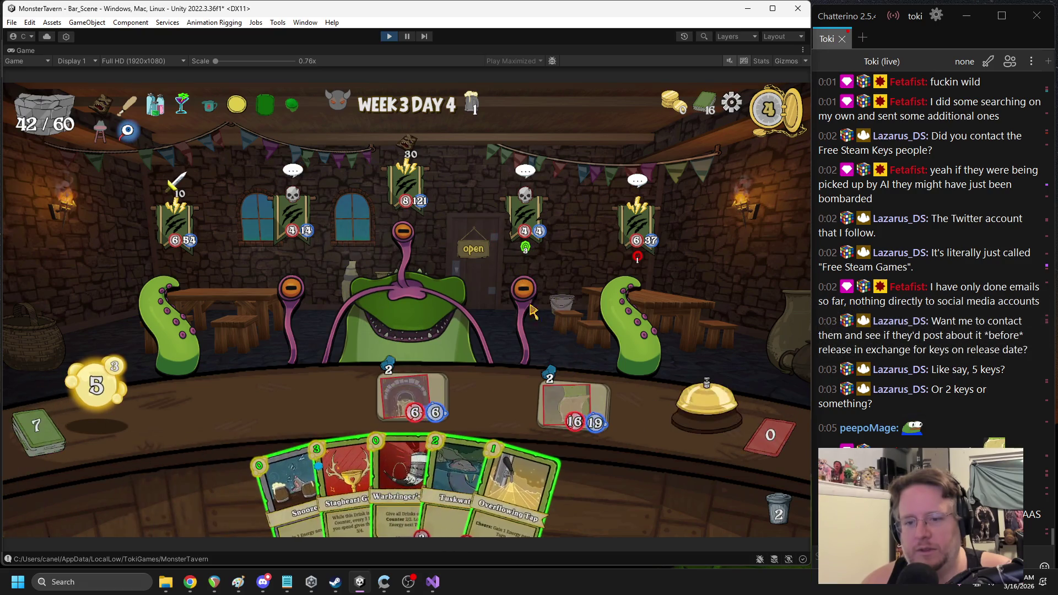
{"action": "left_click", "coordinate": [392, 36]}
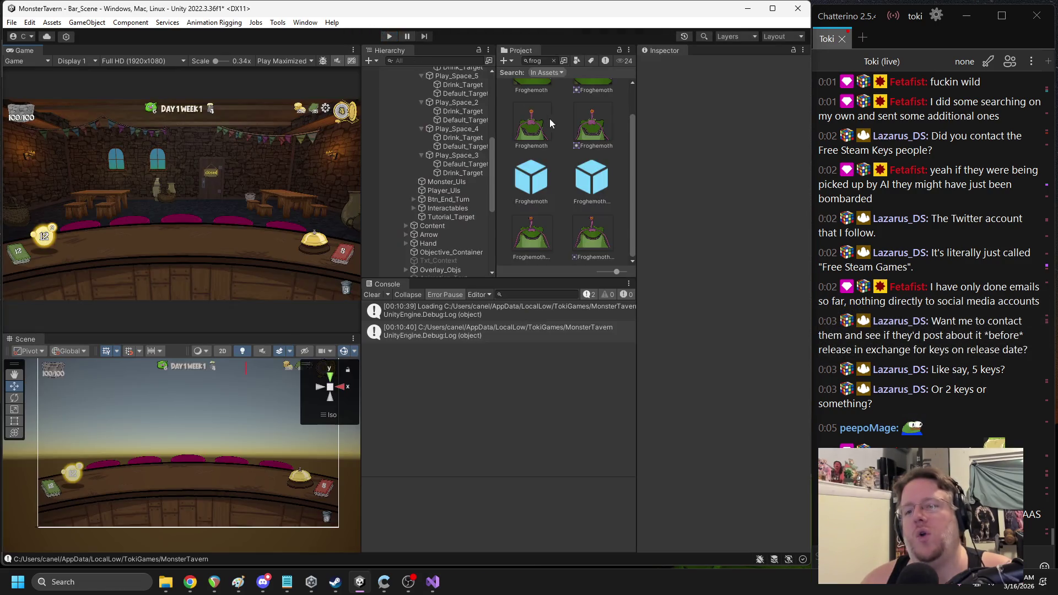
In the Froghemoth prefab, add AC Animate Movement to Forg_Lurk's Actions list as Element 1
{"action": "left_click", "coordinate": [541, 188]}
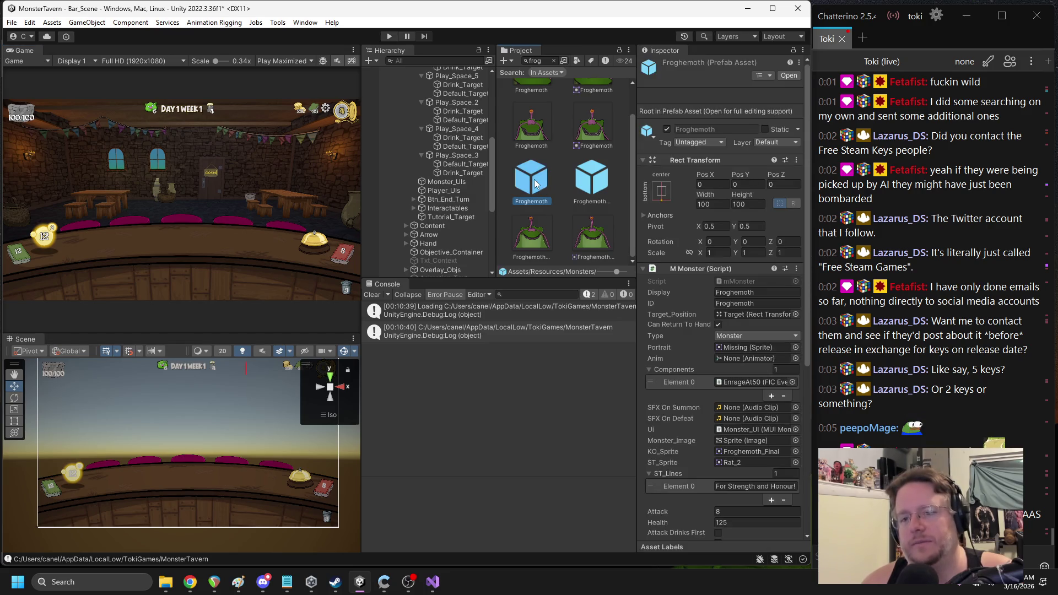
{"action": "double_click", "coordinate": [532, 188]}
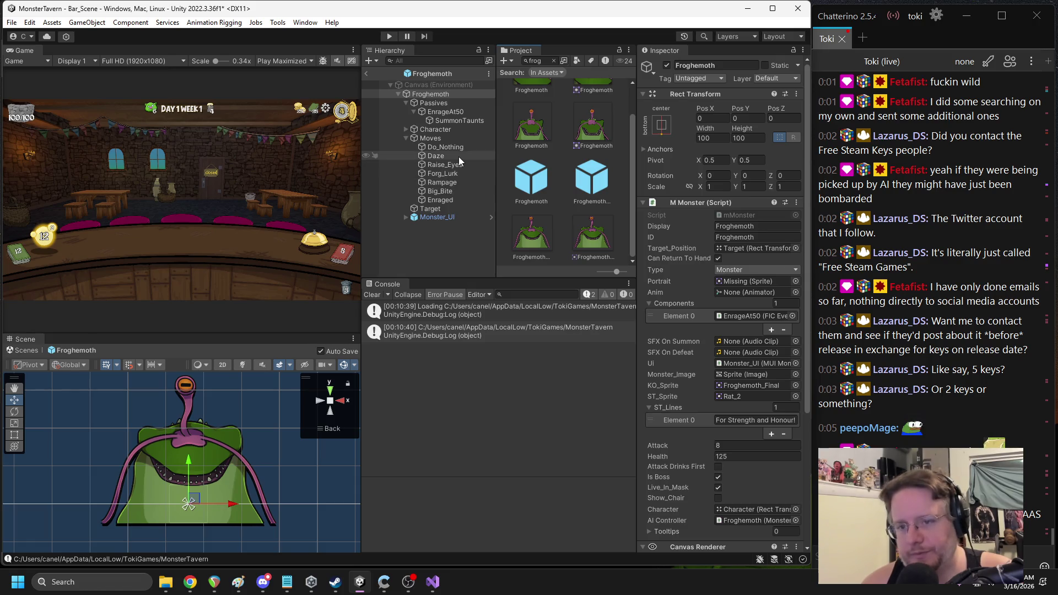
{"action": "left_click", "coordinate": [442, 173]}
{"action": "scroll", "coordinate": [693, 296], "scroll_direction": "down", "scroll_amount": 2}
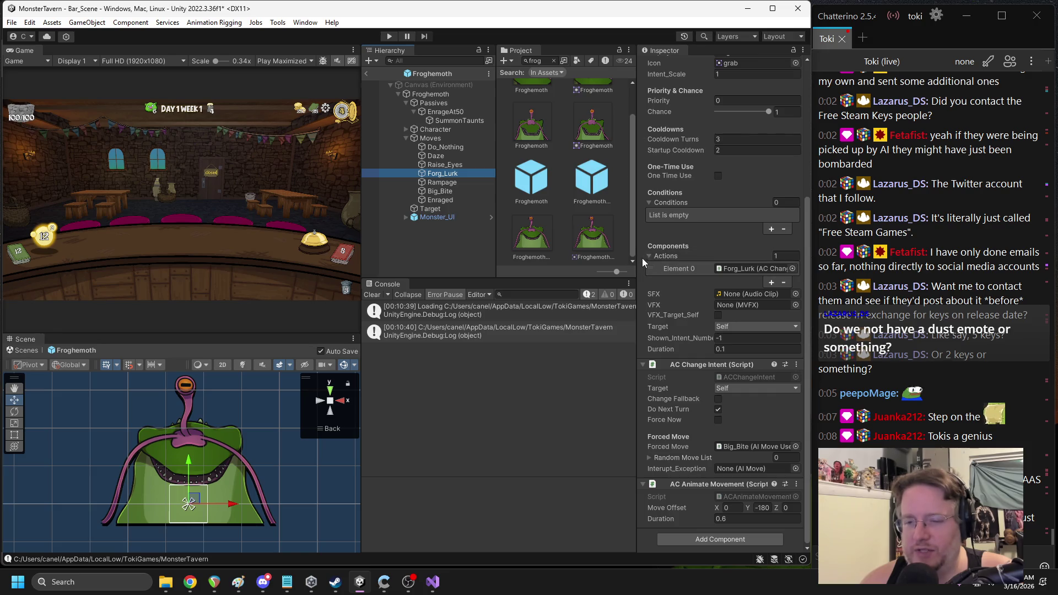
{"action": "left_click_drag", "start_coordinate": [639, 258], "coordinate": [556, 254]}
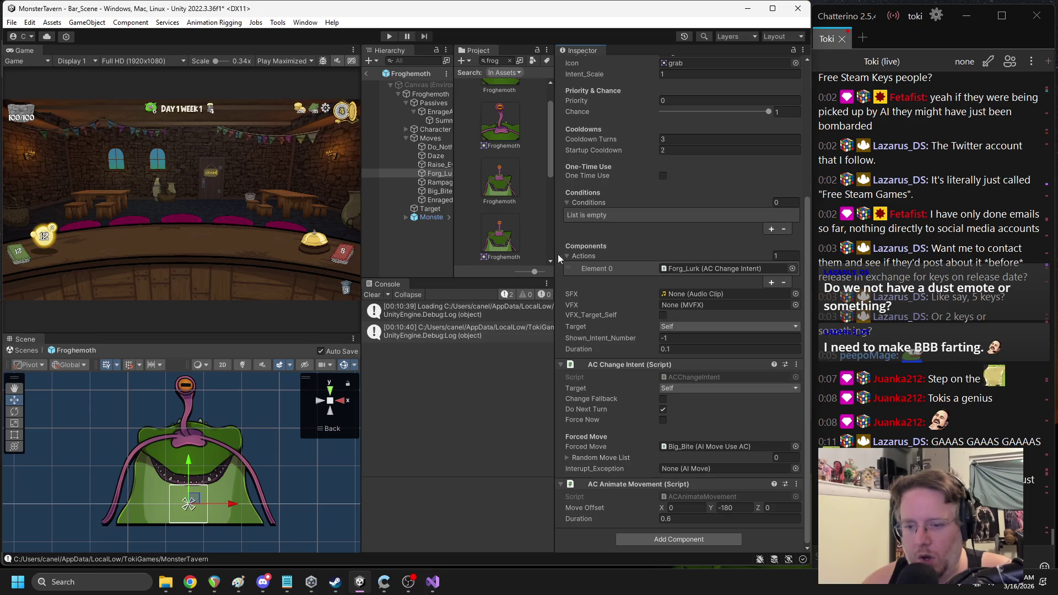
{"action": "left_click_drag", "start_coordinate": [628, 484], "coordinate": [590, 254]}
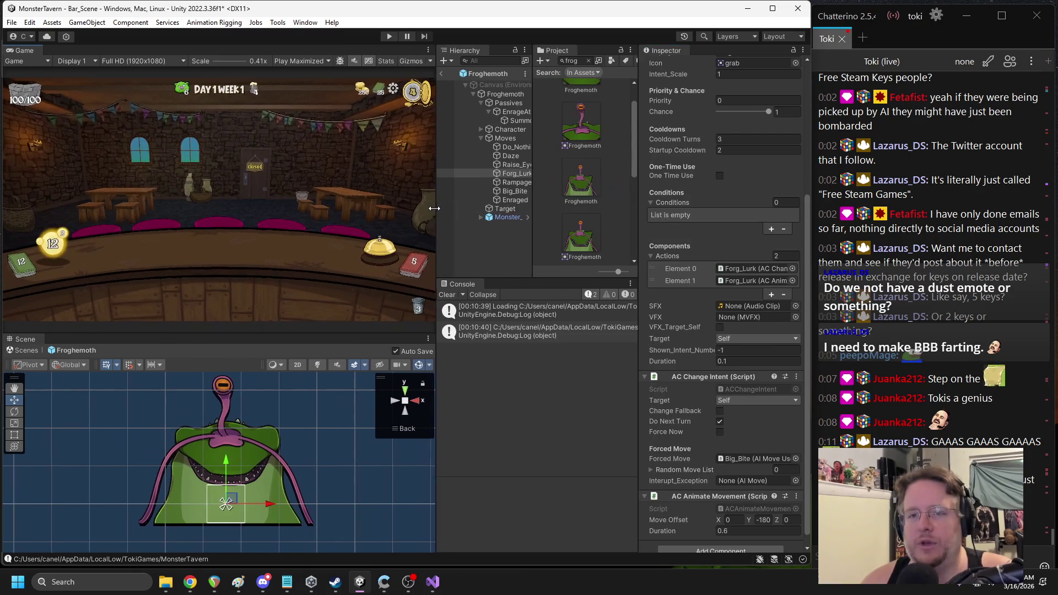
Exit the prefab back to Bar_Scene and start Play mode
{"action": "left_click", "coordinate": [446, 73]}
{"action": "key", "text": "alt+Tab"}
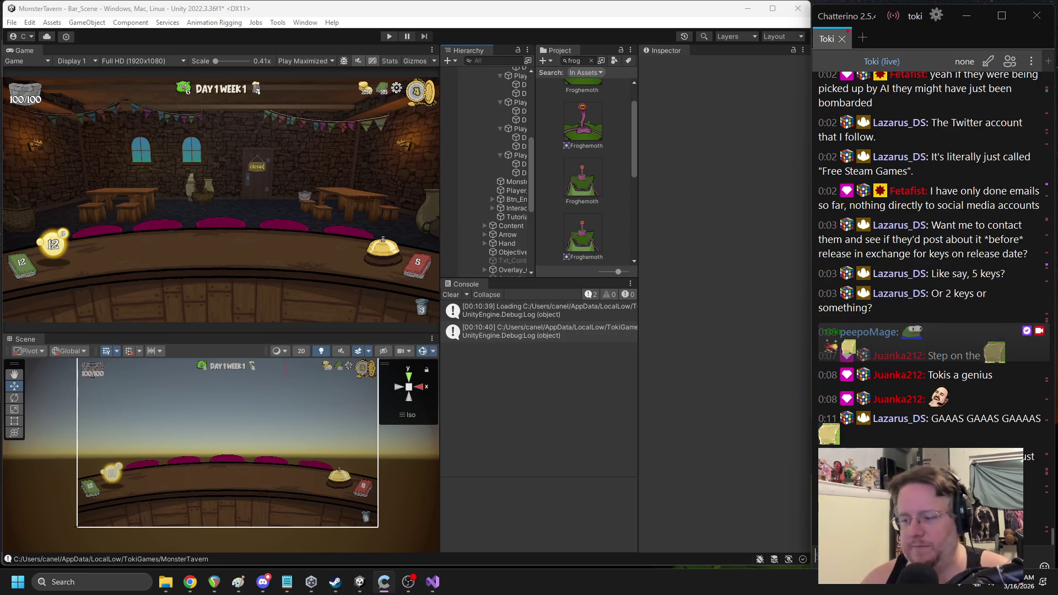
{"action": "left_click", "coordinate": [390, 37]}
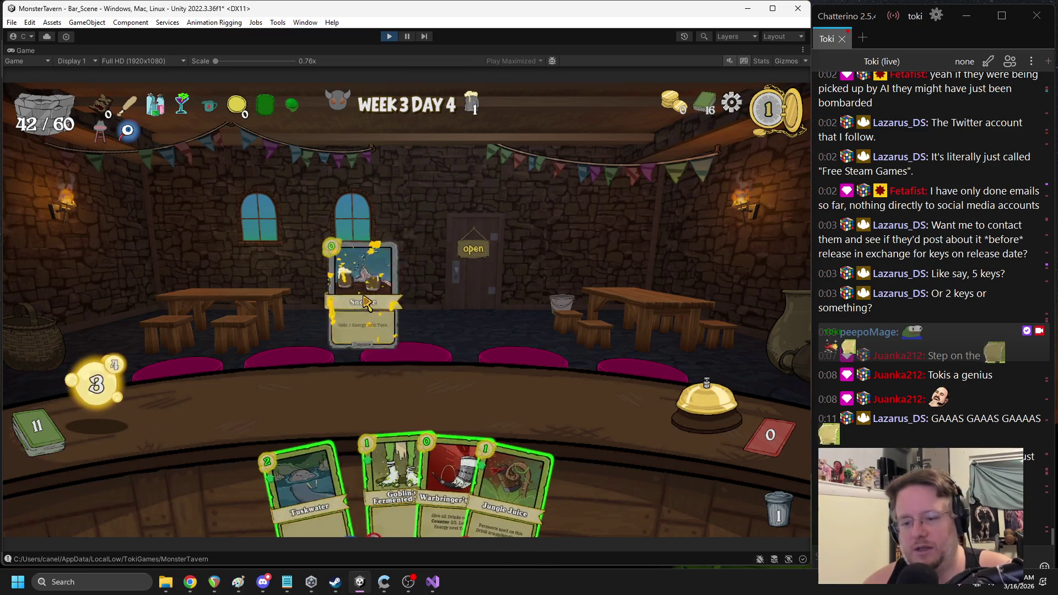
Play Jungle Juice, Tuskwater, Fermented Sock, Avalanche Ale, Big Booty and Happy Hour against the Froghemoth
{"action": "mouse_move", "coordinate": [477, 464]}
{"action": "left_mouse_down"}
{"action": "mouse_move", "coordinate": [271, 400]}
{"action": "mouse_move", "coordinate": [253, 405]}
{"action": "left_mouse_up"}
{"action": "left_click_drag", "start_coordinate": [331, 480], "coordinate": [573, 405]}
{"action": "left_click", "coordinate": [705, 407]}
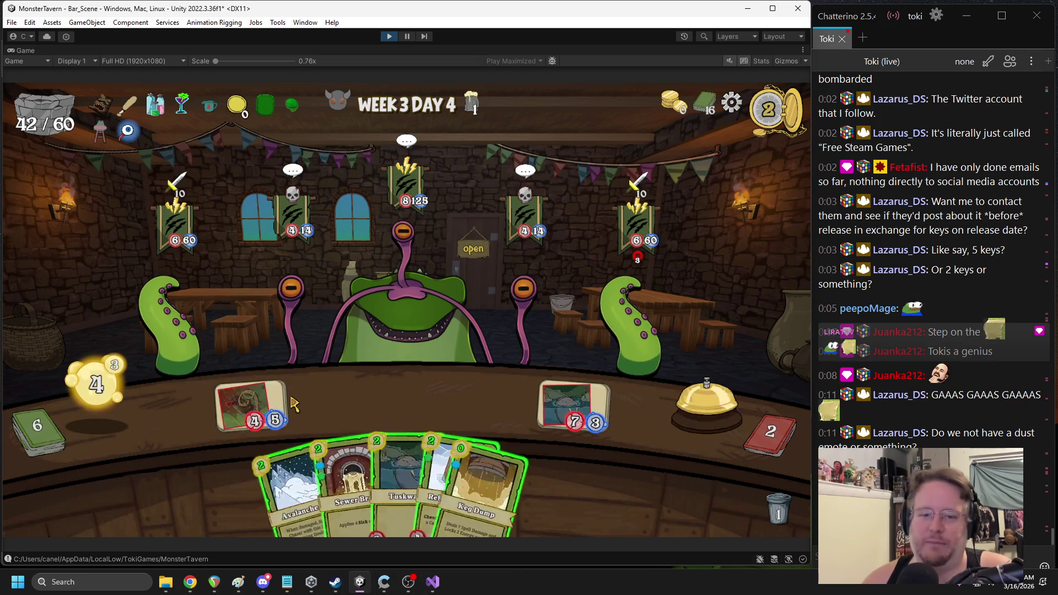
{"action": "left_click_drag", "start_coordinate": [290, 486], "coordinate": [259, 436]}
{"action": "left_click_drag", "start_coordinate": [325, 480], "coordinate": [573, 407]}
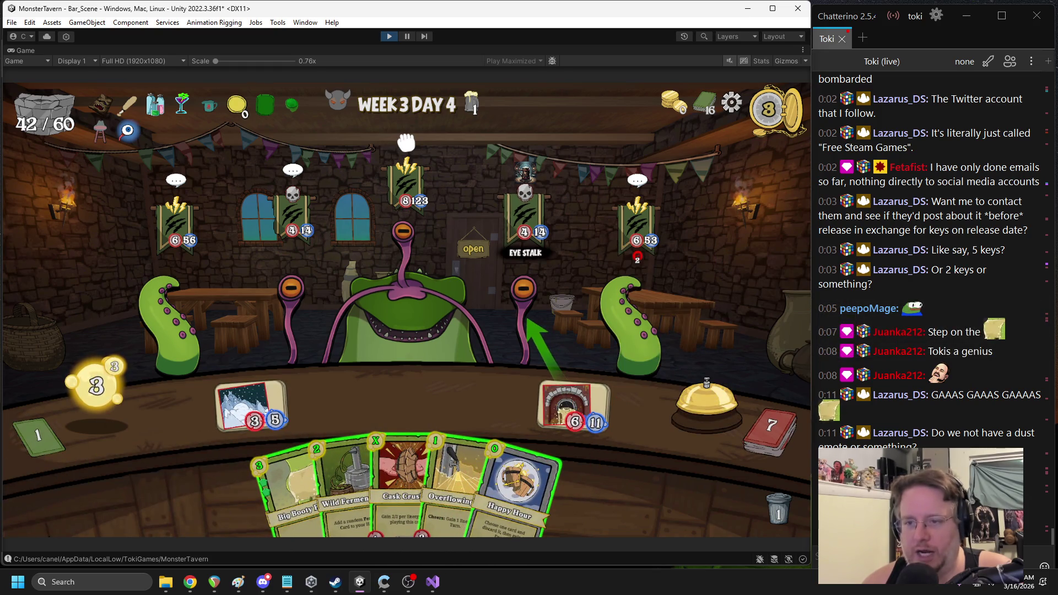
{"action": "mouse_move", "coordinate": [292, 490]}
{"action": "left_mouse_down"}
{"action": "mouse_move", "coordinate": [397, 391]}
{"action": "mouse_move", "coordinate": [408, 400]}
{"action": "left_mouse_up"}
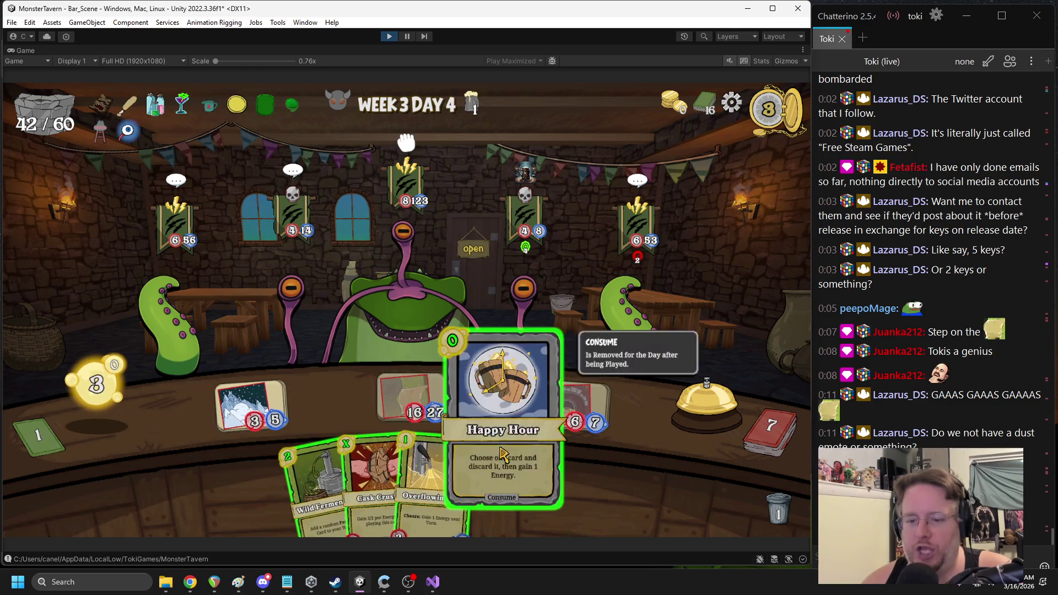
{"action": "left_click_drag", "start_coordinate": [501, 455], "coordinate": [489, 396]}
{"action": "left_click", "coordinate": [342, 469]}
{"action": "mouse_move", "coordinate": [422, 480]}
{"action": "left_mouse_down"}
{"action": "mouse_move", "coordinate": [484, 402]}
{"action": "mouse_move", "coordinate": [498, 408]}
{"action": "left_mouse_up"}
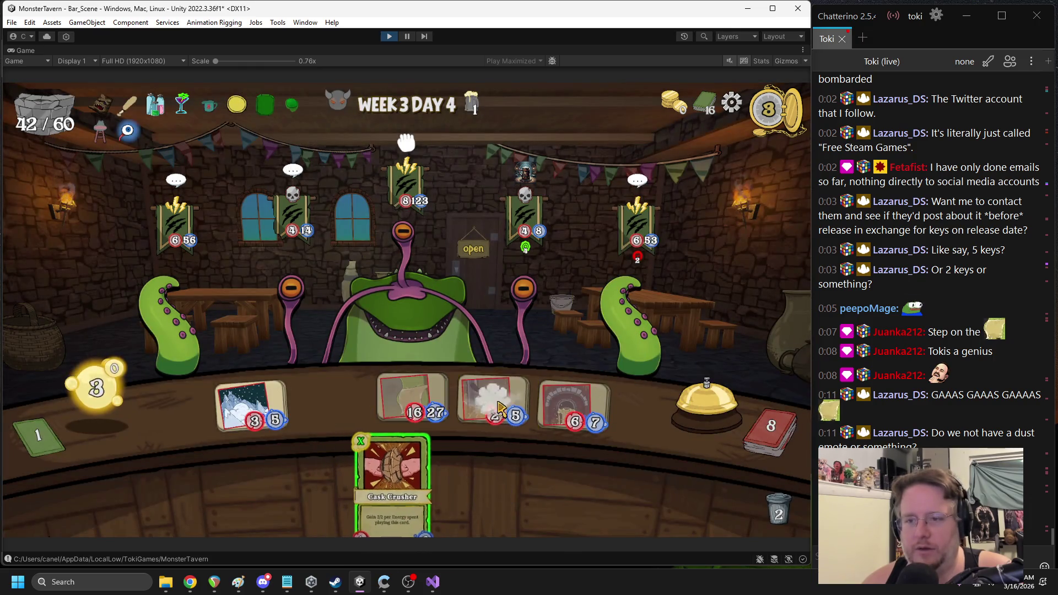
Play Cask Crusher on a drink, end the turn to watch the Froghemoth attack, then stop the game
{"action": "left_click", "coordinate": [707, 399]}
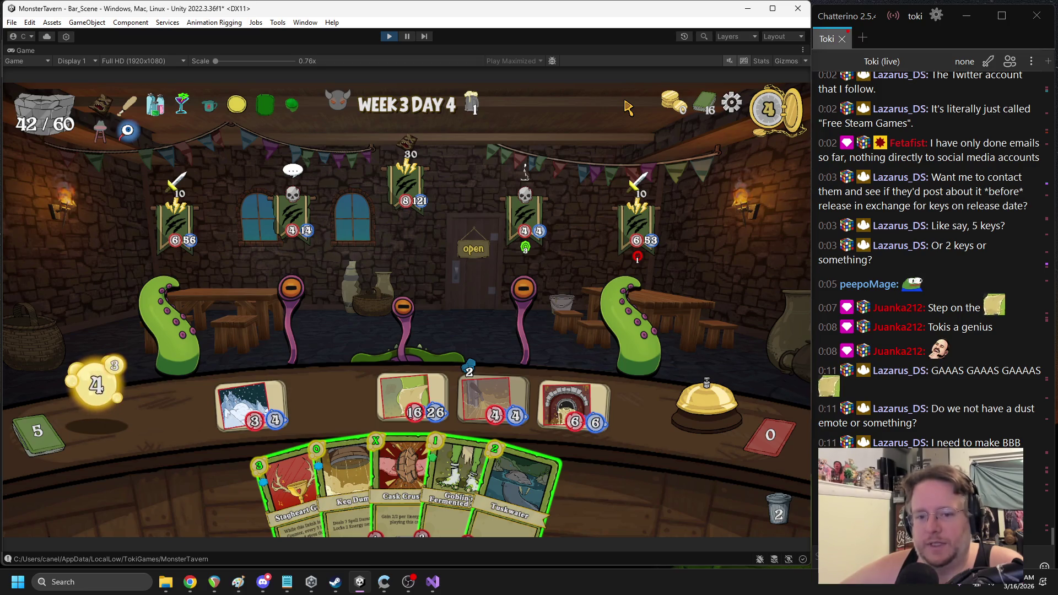
{"action": "mouse_move", "coordinate": [629, 260]}
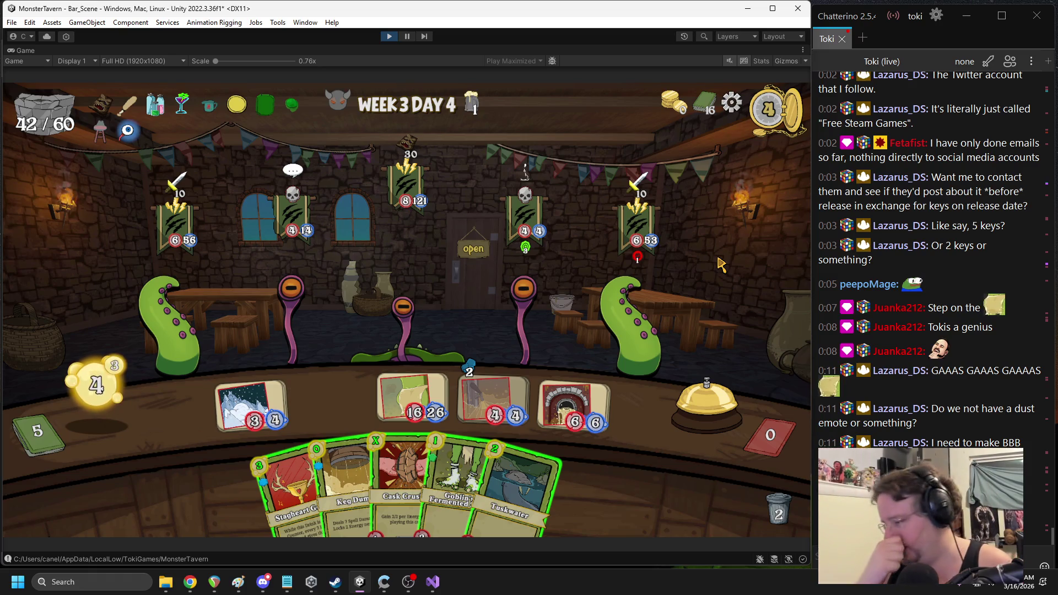
{"action": "mouse_move", "coordinate": [526, 224]}
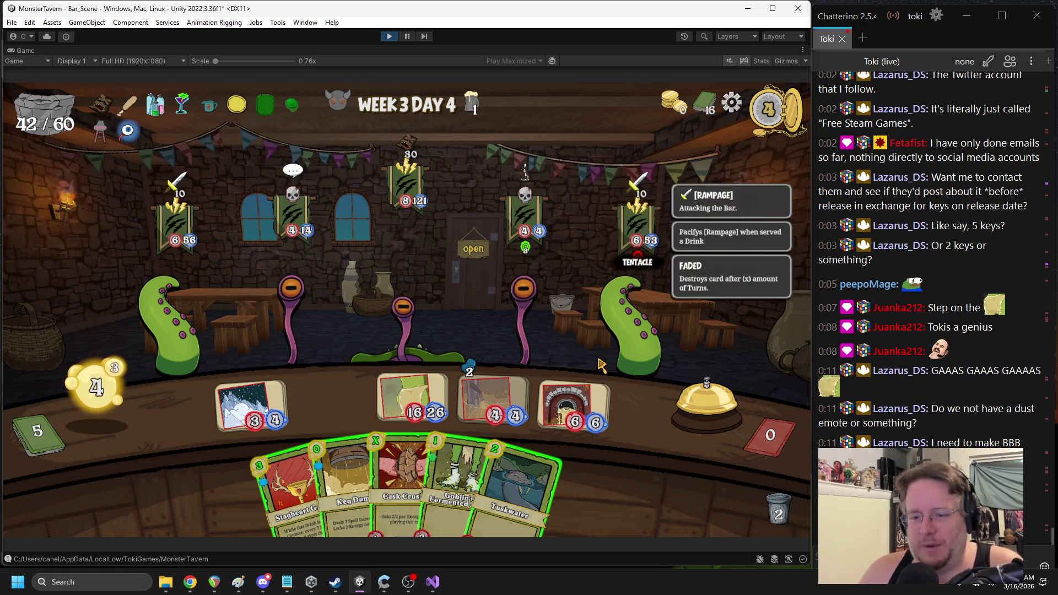
{"action": "left_click", "coordinate": [713, 415]}
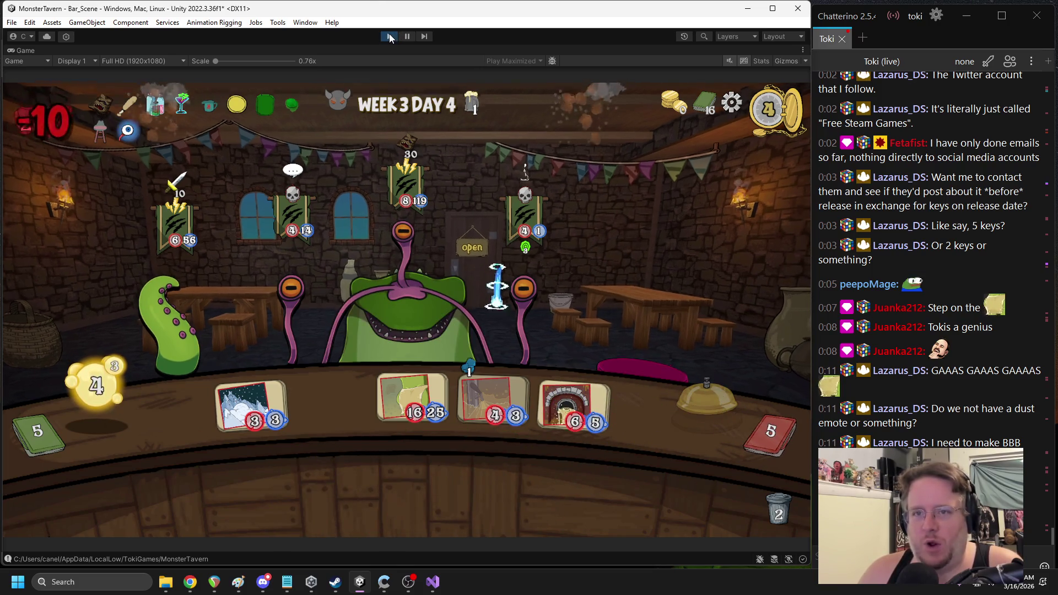
{"action": "left_click", "coordinate": [389, 36]}
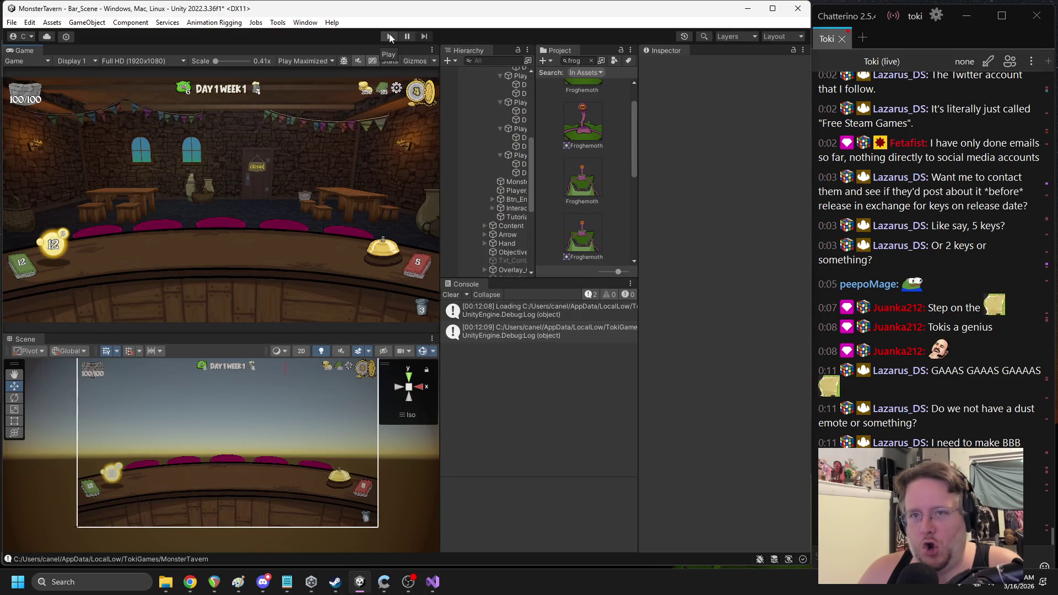
Replay and stop the game, then widen the Console's loading log to read the Player.save path
{"action": "left_click", "coordinate": [389, 37]}
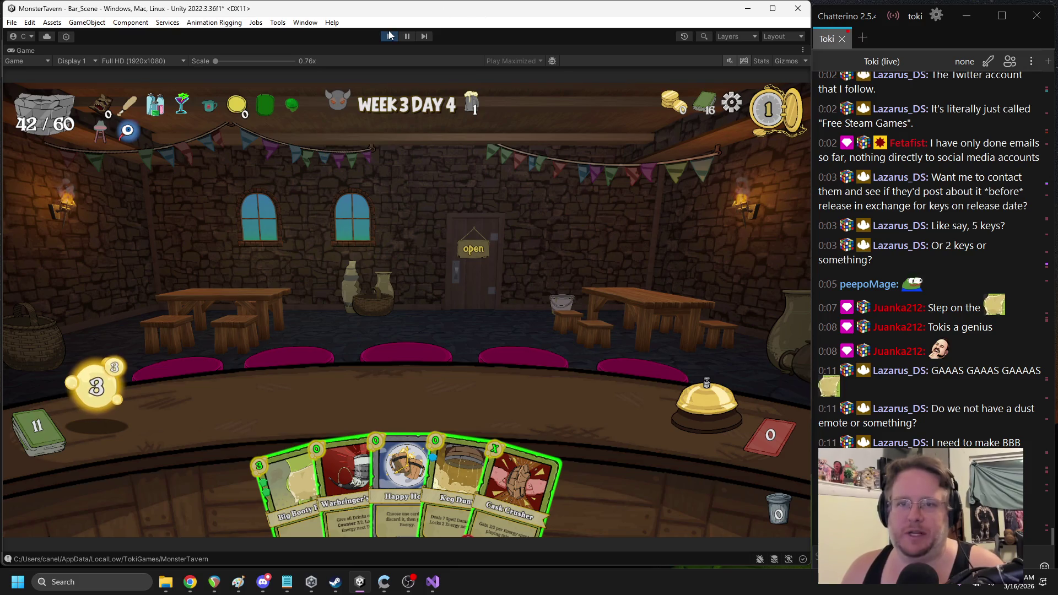
{"action": "left_click", "coordinate": [388, 37]}
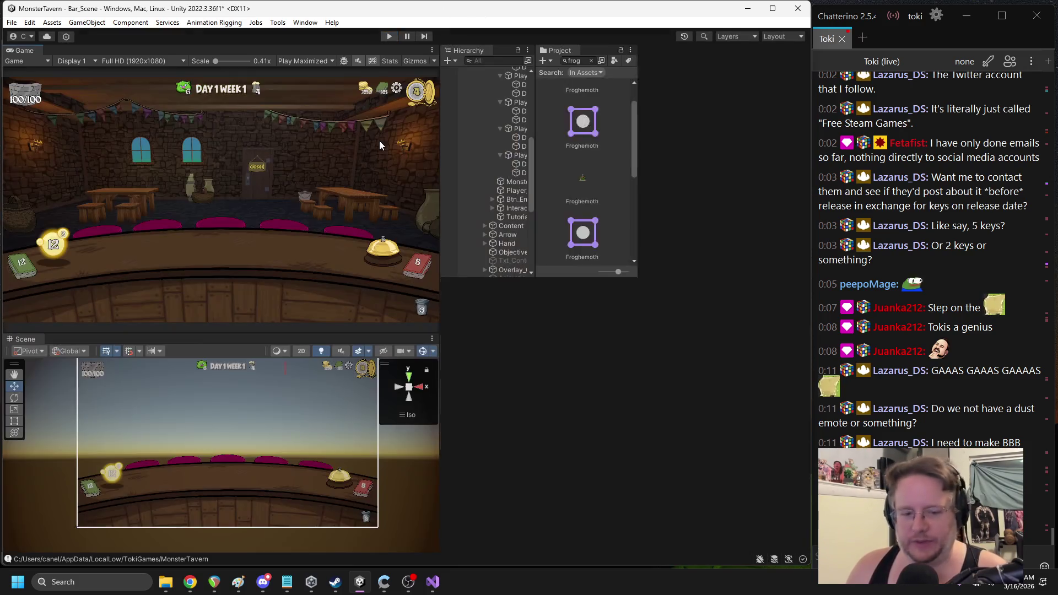
{"action": "left_click", "coordinate": [534, 313]}
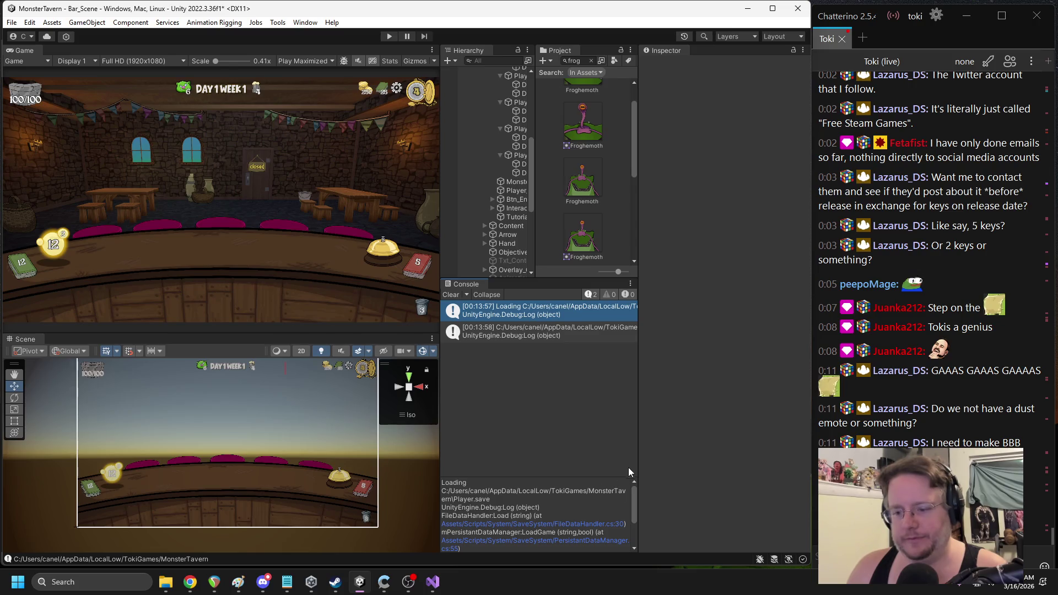
{"action": "mouse_move", "coordinate": [638, 462]}
{"action": "left_mouse_down"}
{"action": "mouse_move", "coordinate": [705, 463]}
{"action": "mouse_move", "coordinate": [452, 493]}
{"action": "left_mouse_up"}
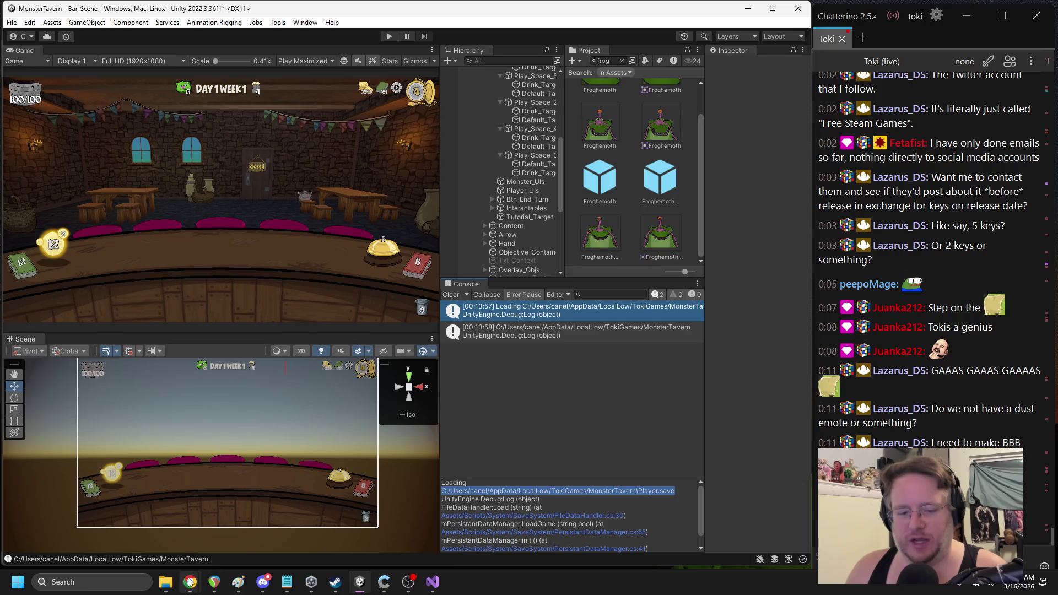
{"action": "mouse_move", "coordinate": [169, 585]}
{"action": "left_click", "coordinate": [166, 521]}
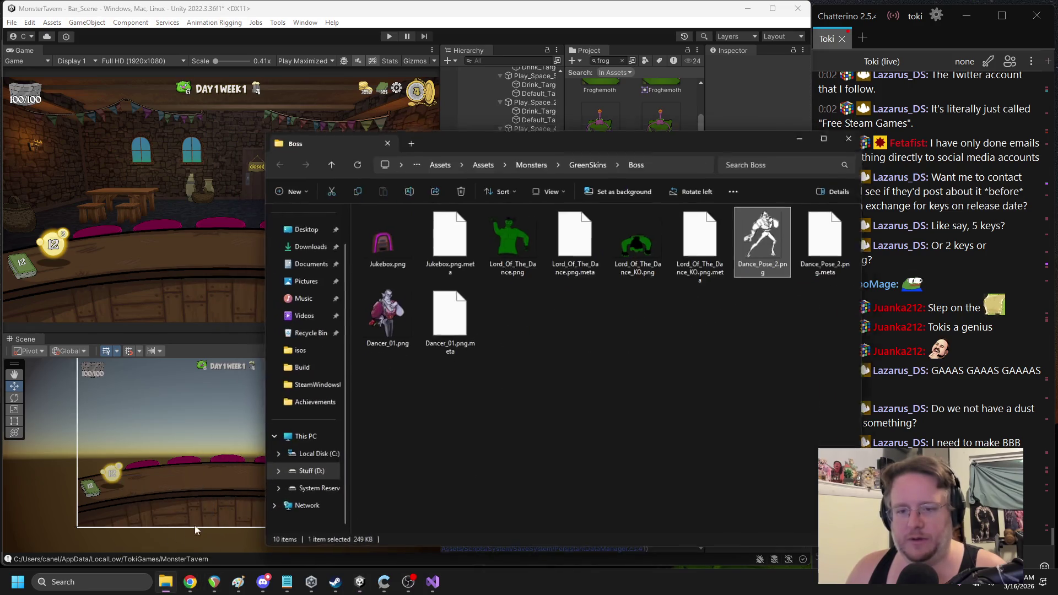
Paste the save path into the address bar, trimmed to the MonsterTavern save folder
{"action": "left_click", "coordinate": [670, 160]}
{"action": "type", "text": "C:/Users/canel/AppData/LocalLow/TokiGames/MonsterTavern\\Player.save"}
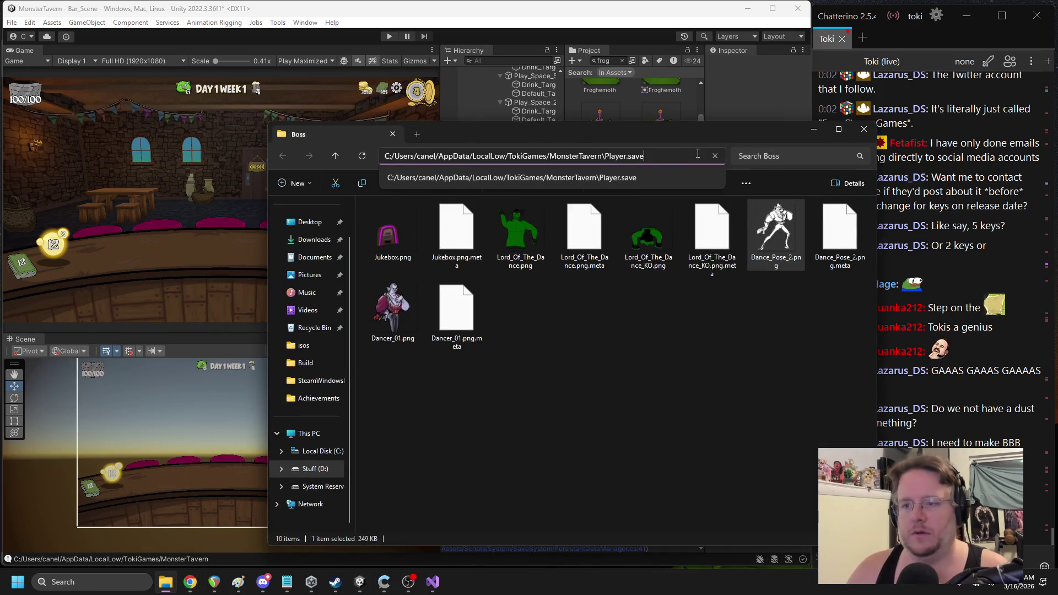
{"action": "key", "text": "BackSpace"}
{"action": "key", "text": "BackSpace"}
{"action": "key", "text": "BackSpace"}
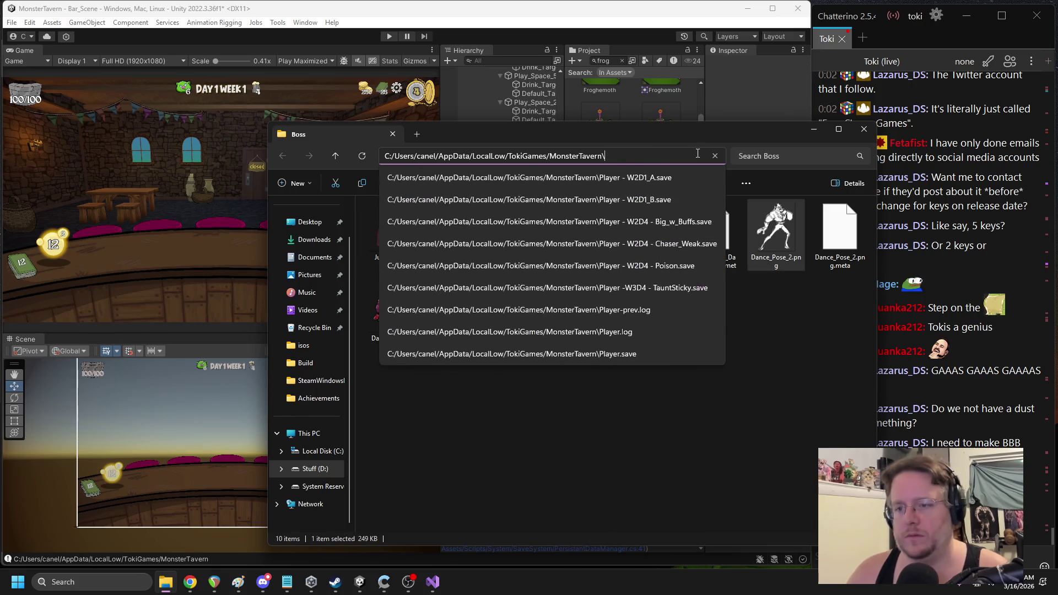
{"action": "key", "text": "Return"}
Duplicate Player.save, rename the copy to 'Player W3D4BBB.save', and close File Explorer
{"action": "left_click", "coordinate": [394, 330]}
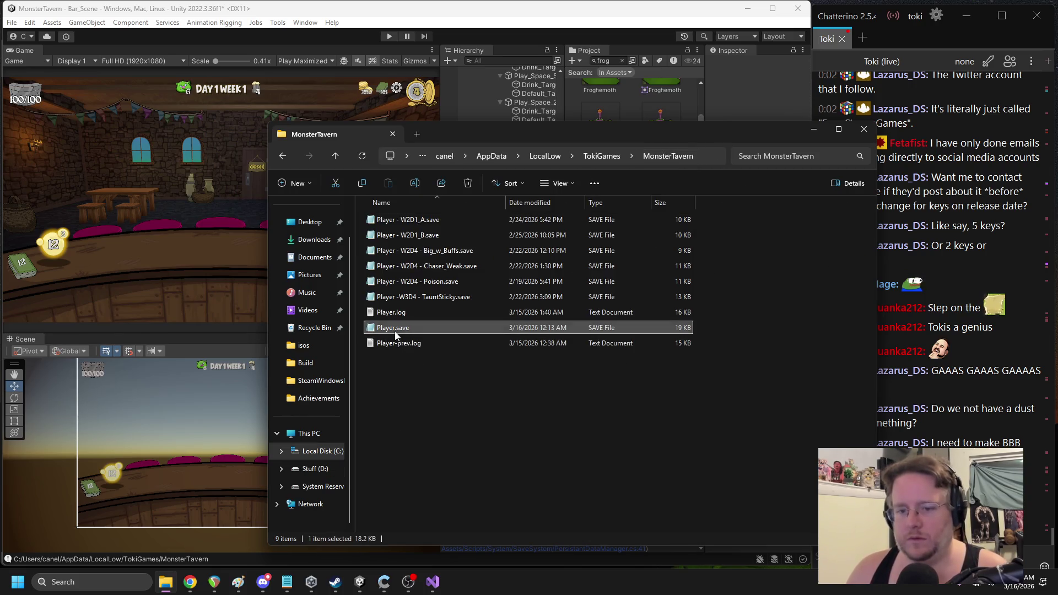
{"action": "key", "text": "ctrl+c"}
{"action": "key", "text": "ctrl+v"}
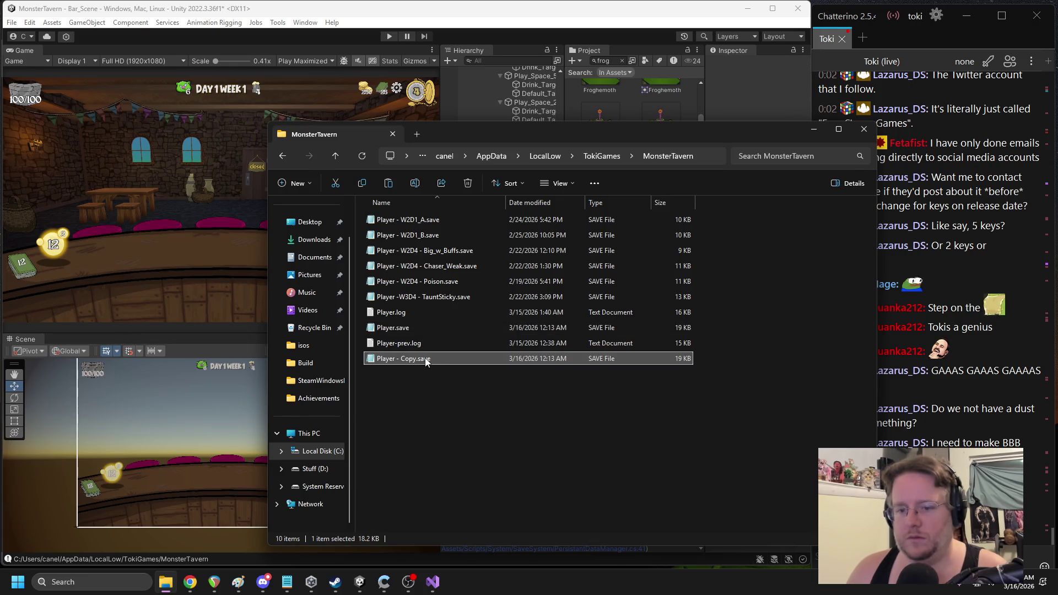
{"action": "left_click", "coordinate": [418, 361]}
{"action": "left_click", "coordinate": [404, 360]}
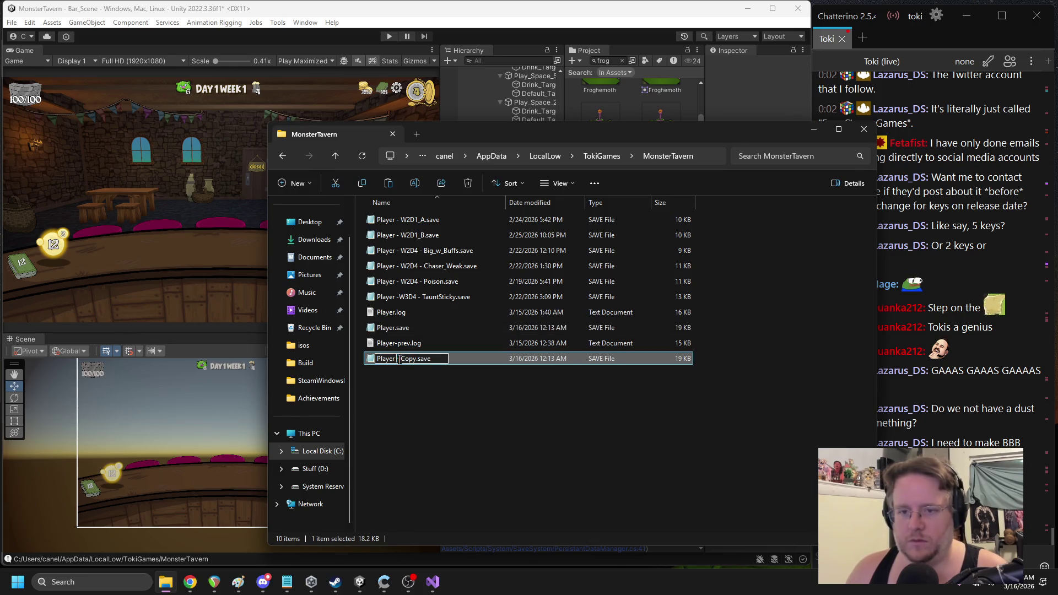
{"action": "type", "text": "W3"}
{"action": "type", "text": "D4BBB"}
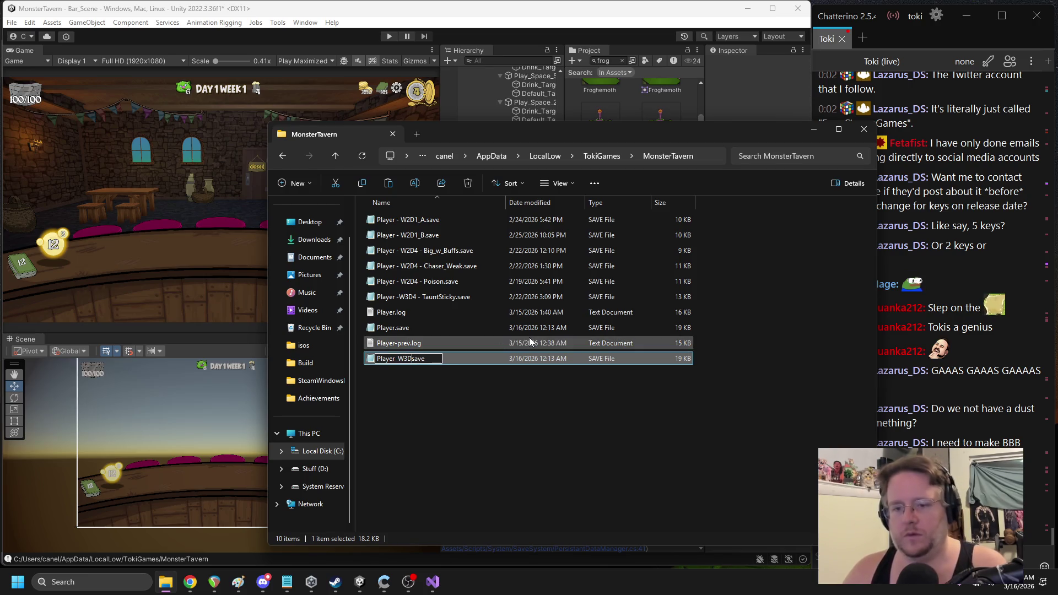
{"action": "type", "text": "."}
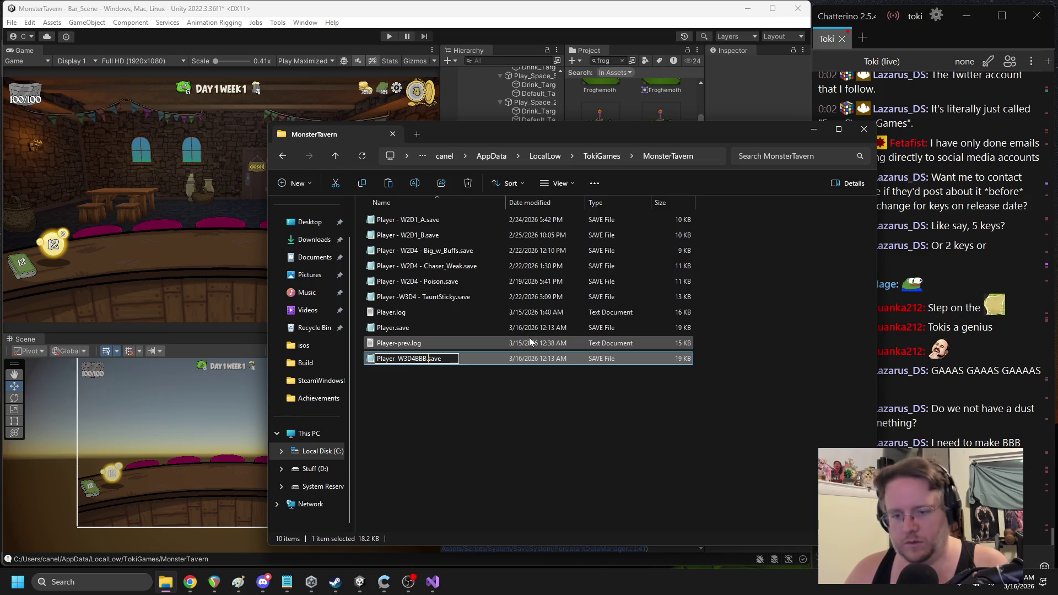
{"action": "key", "text": "Return"}
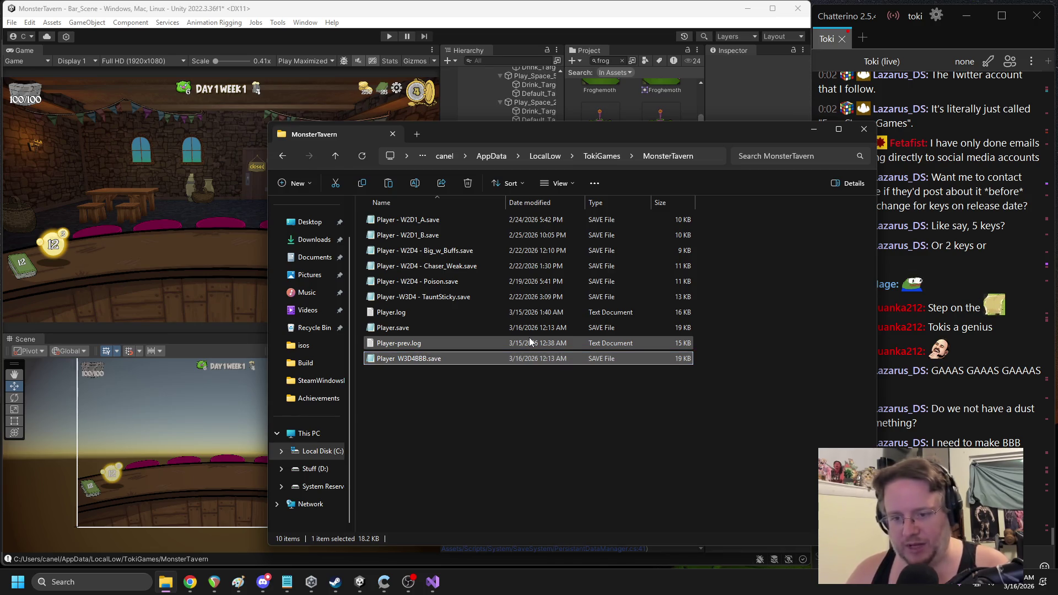
{"action": "left_click", "coordinate": [814, 129]}
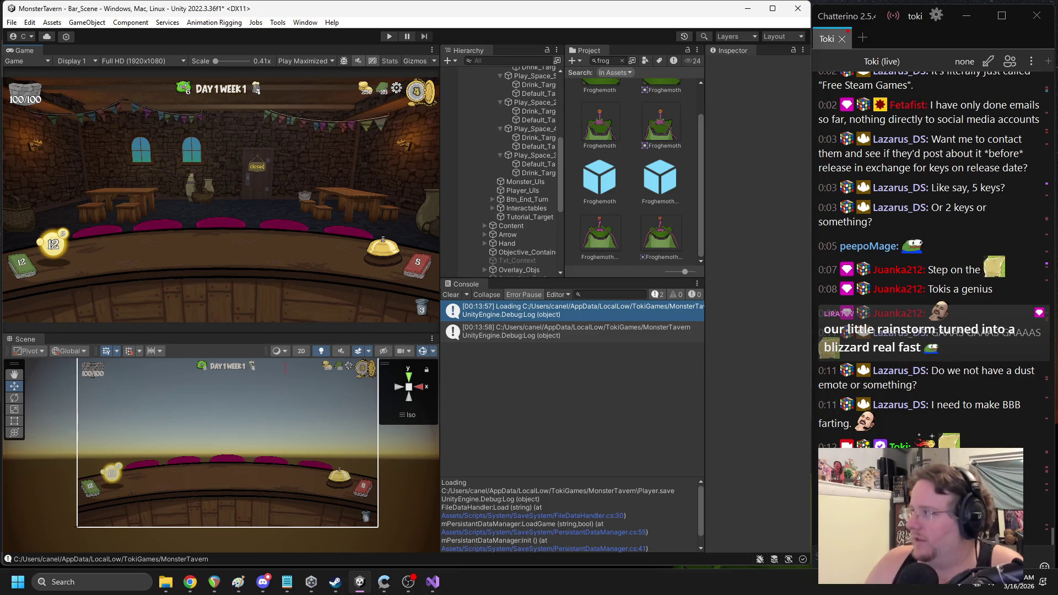
{"action": "key", "text": "alt+Tab"}
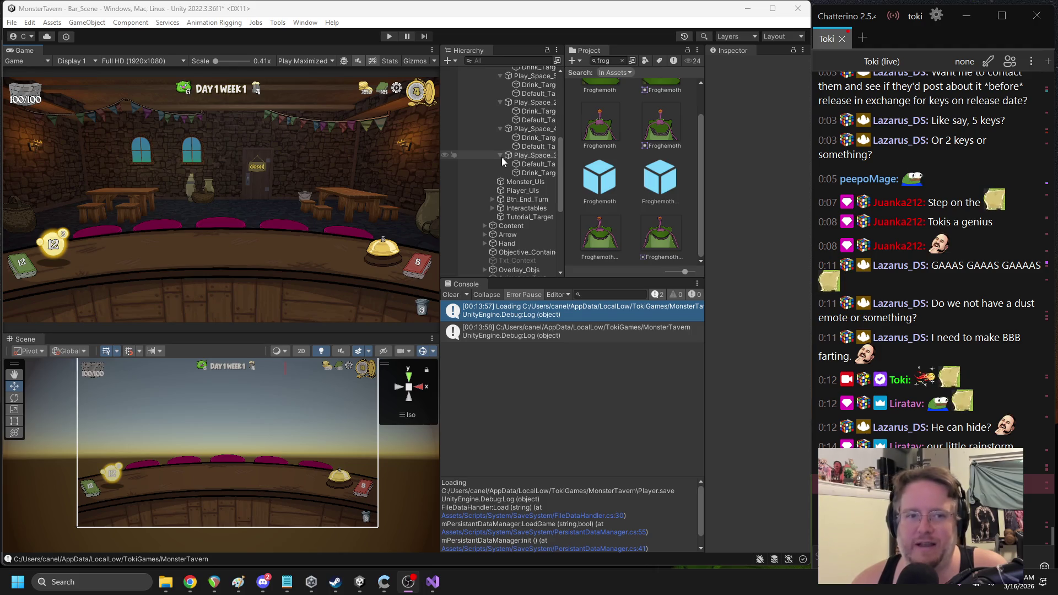
{"action": "double_click", "coordinate": [597, 176]}
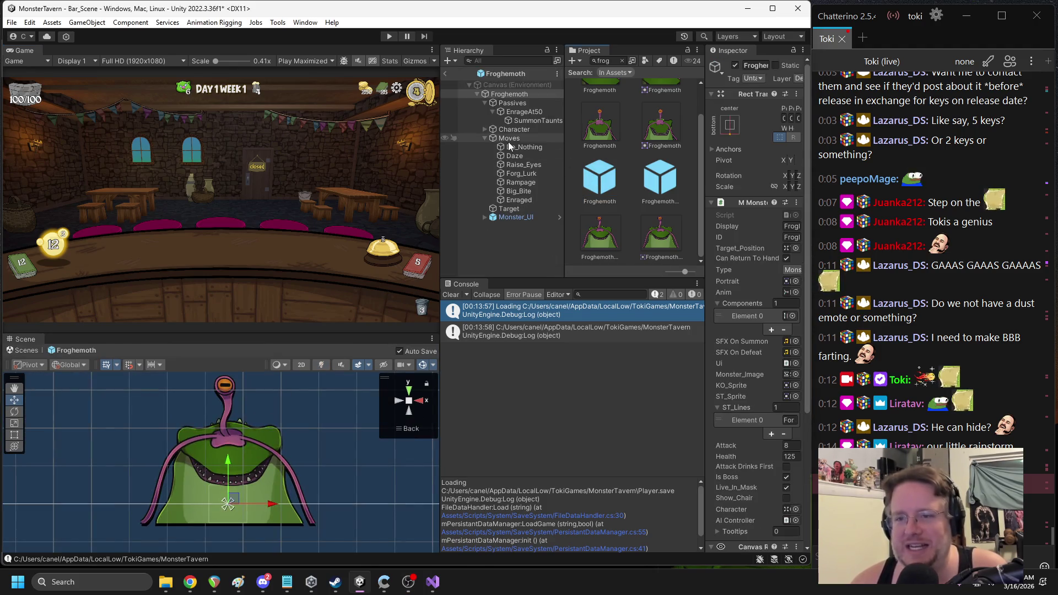
Widen the Inspector to read the Froghemoth's moves, then bring up the Discord image viewer and move it aside
{"action": "left_click_drag", "start_coordinate": [704, 166], "coordinate": [677, 166]}
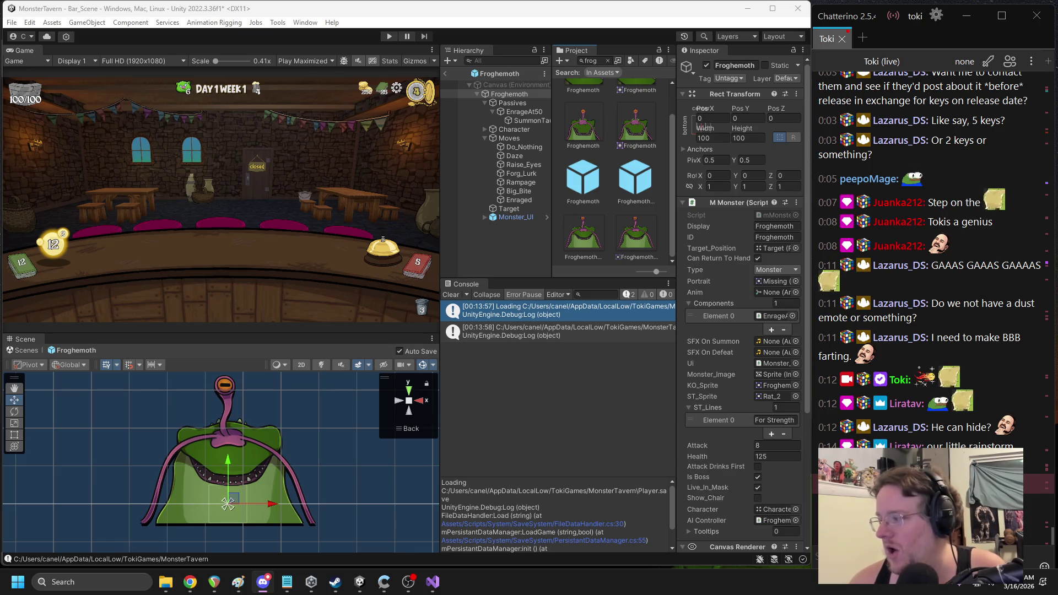
{"action": "left_click", "coordinate": [263, 582]}
{"action": "mouse_move", "coordinate": [355, 98]}
{"action": "left_mouse_down"}
{"action": "mouse_move", "coordinate": [160, 107]}
{"action": "mouse_move", "coordinate": [205, 112]}
{"action": "left_mouse_up"}
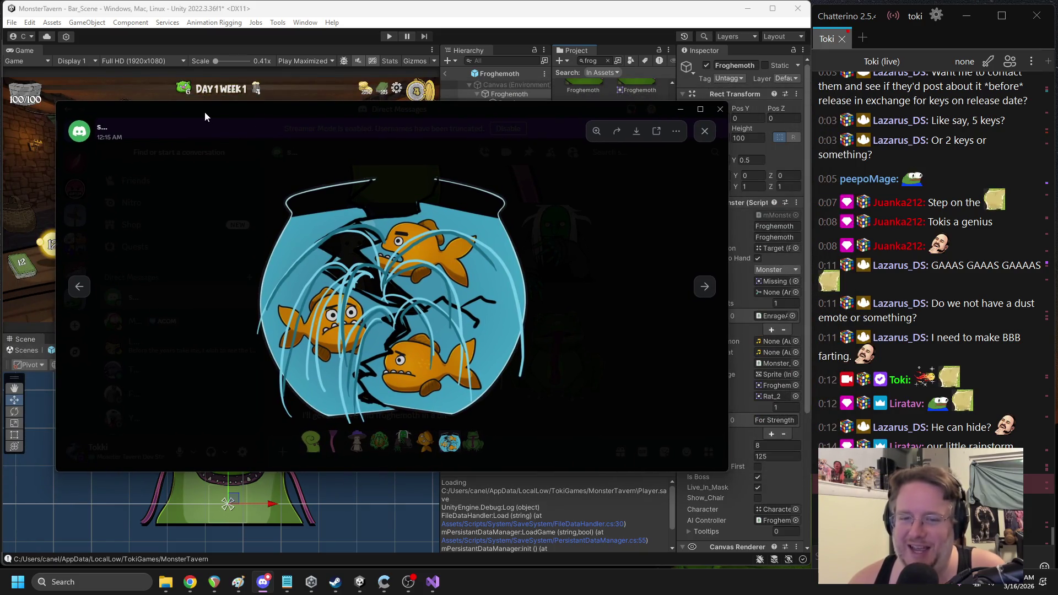
Move the enlarged Discord character images aside and switch back to the Unity editor
{"action": "mouse_move", "coordinate": [204, 111]}
{"action": "left_mouse_down"}
{"action": "mouse_move", "coordinate": [197, 97]}
{"action": "mouse_move", "coordinate": [253, 111]}
{"action": "left_mouse_up"}
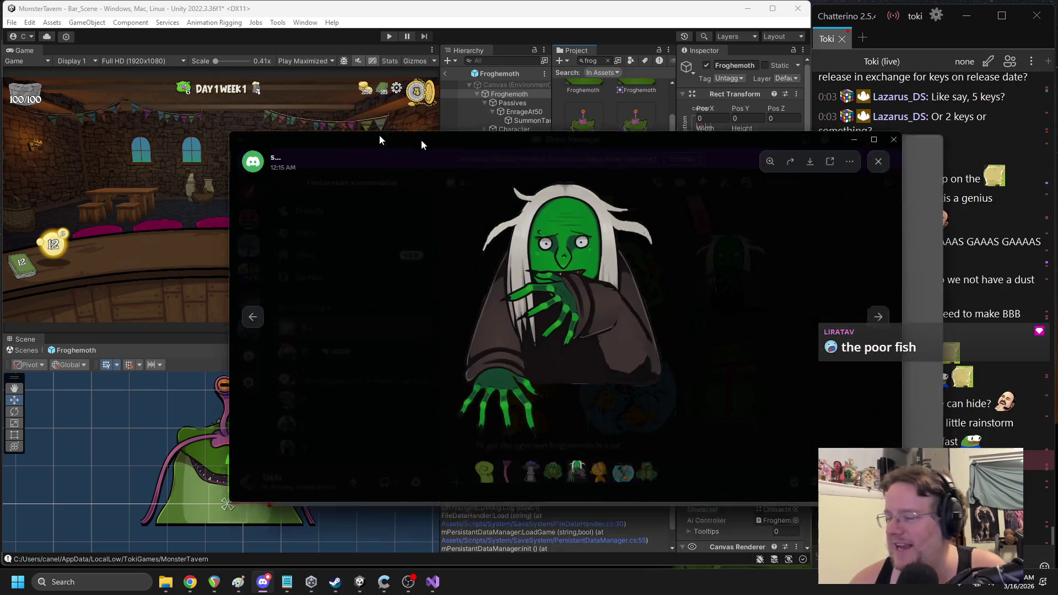
{"action": "left_click_drag", "start_coordinate": [420, 137], "coordinate": [286, 130]}
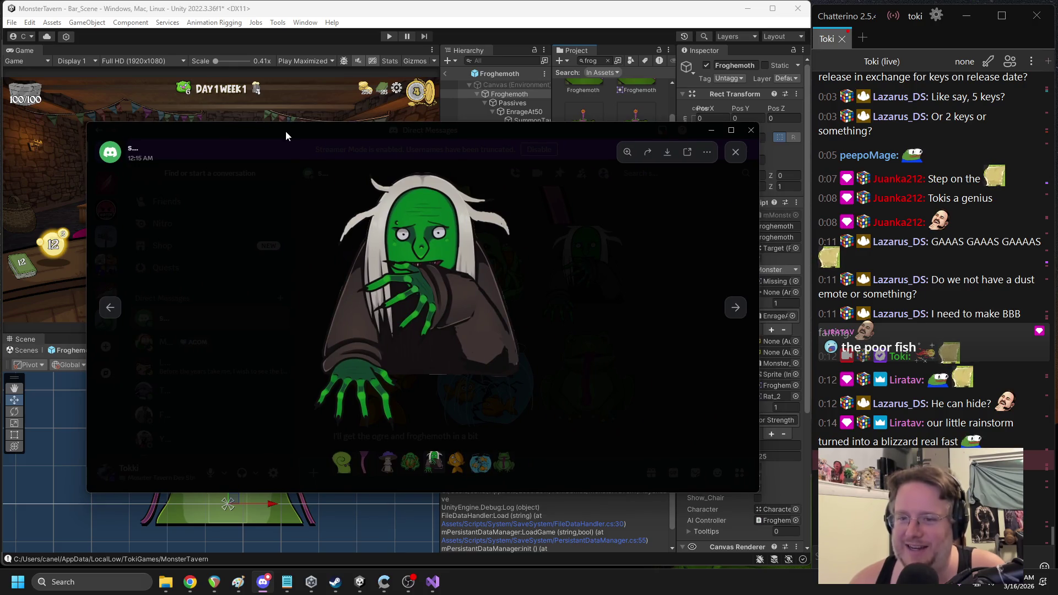
{"action": "key", "text": "alt+Tab"}
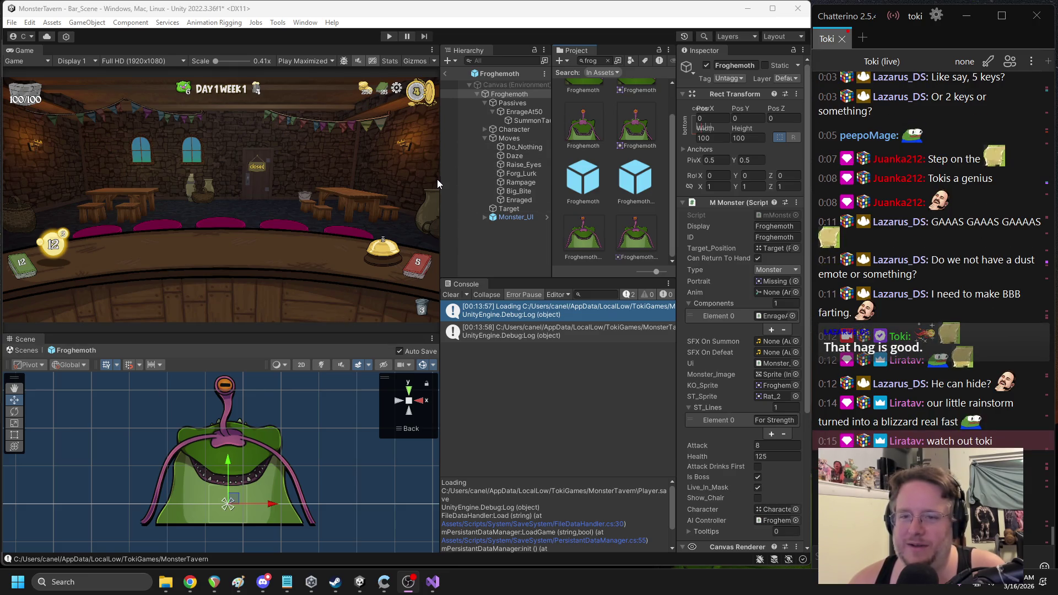
Widen the Hierarchy and Inspector, select Forg_Lurk, and choose Edit Script on its AI Move Use AC component
{"action": "left_click_drag", "start_coordinate": [440, 181], "coordinate": [425, 187]}
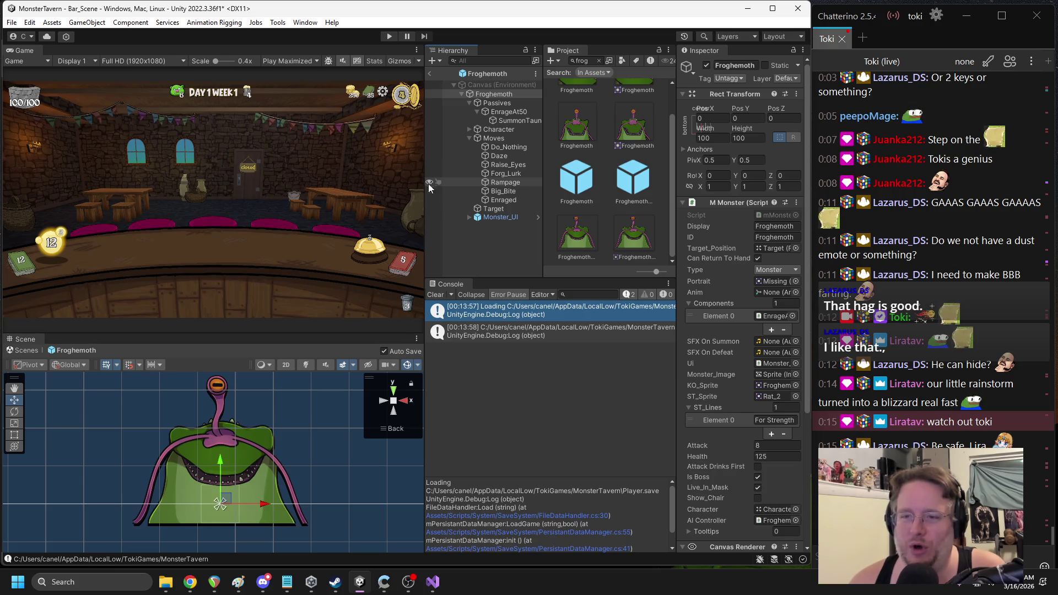
{"action": "left_click_drag", "start_coordinate": [544, 177], "coordinate": [555, 173]}
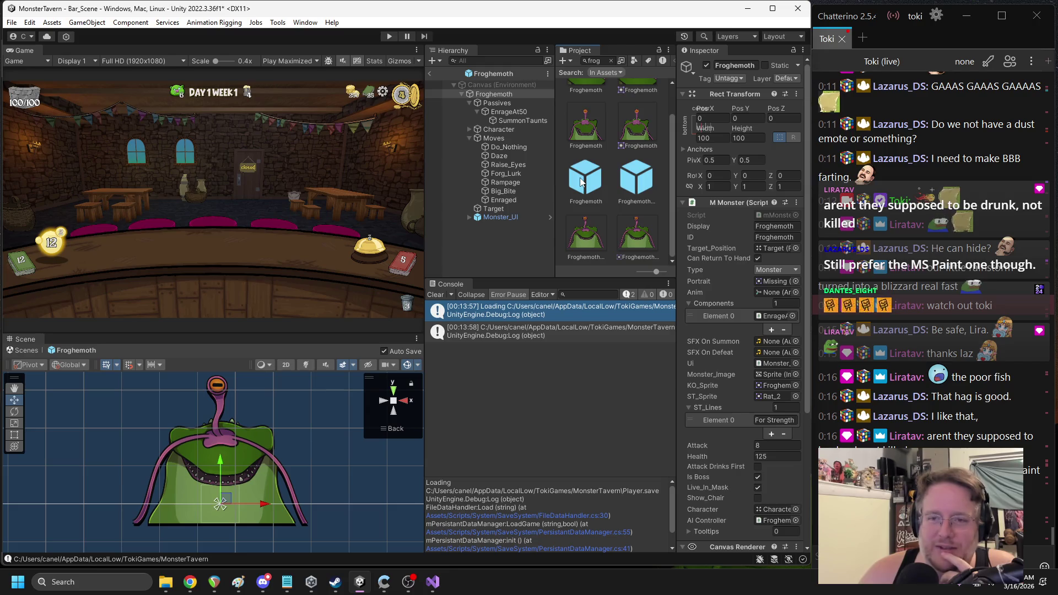
{"action": "left_click", "coordinate": [503, 174]}
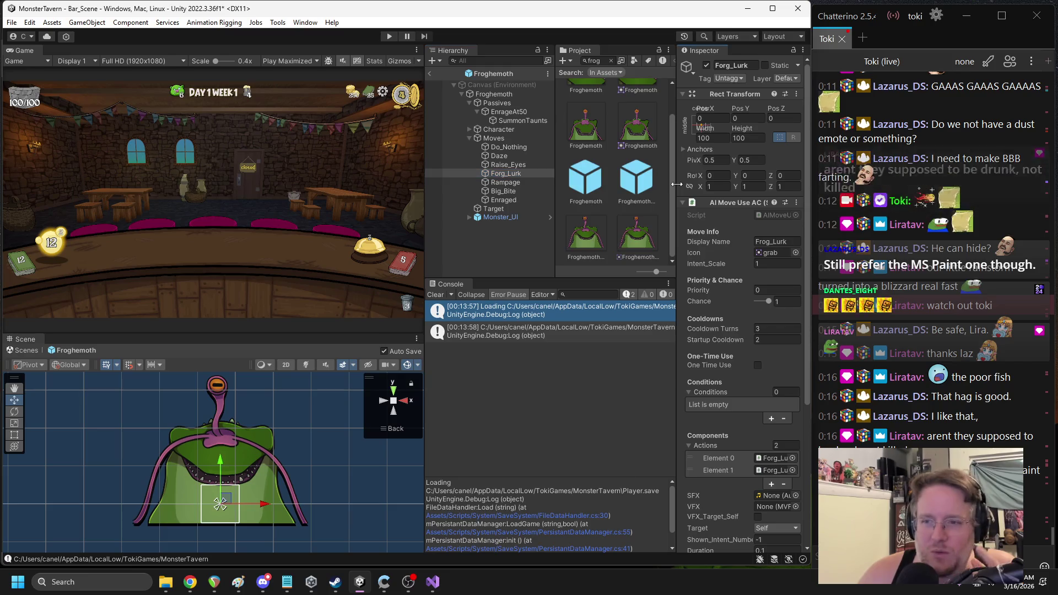
{"action": "left_click_drag", "start_coordinate": [680, 187], "coordinate": [607, 188]}
{"action": "right_click", "coordinate": [666, 203]}
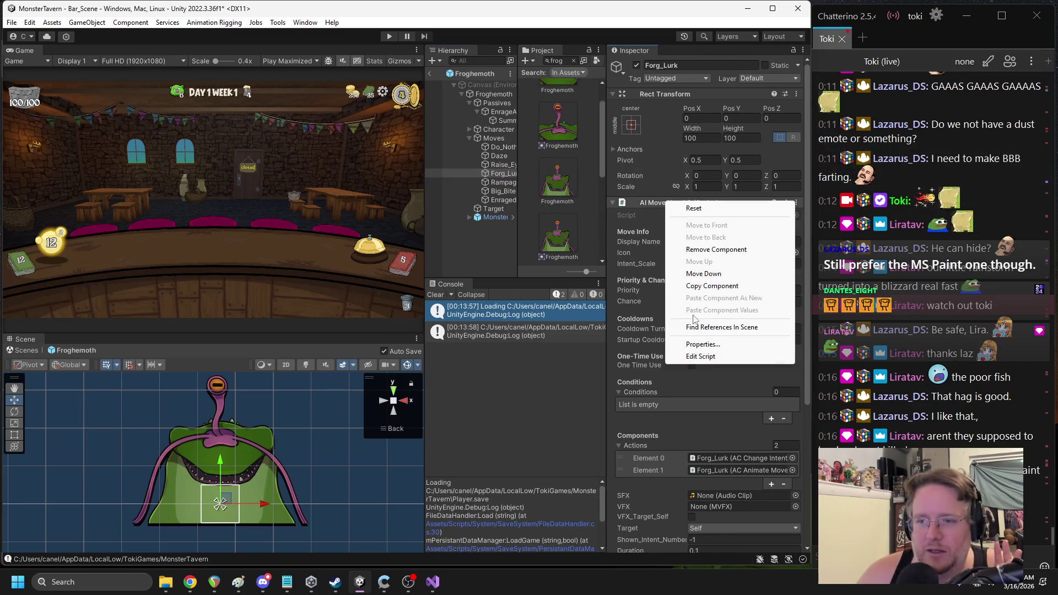
{"action": "left_click", "coordinate": [700, 356]}
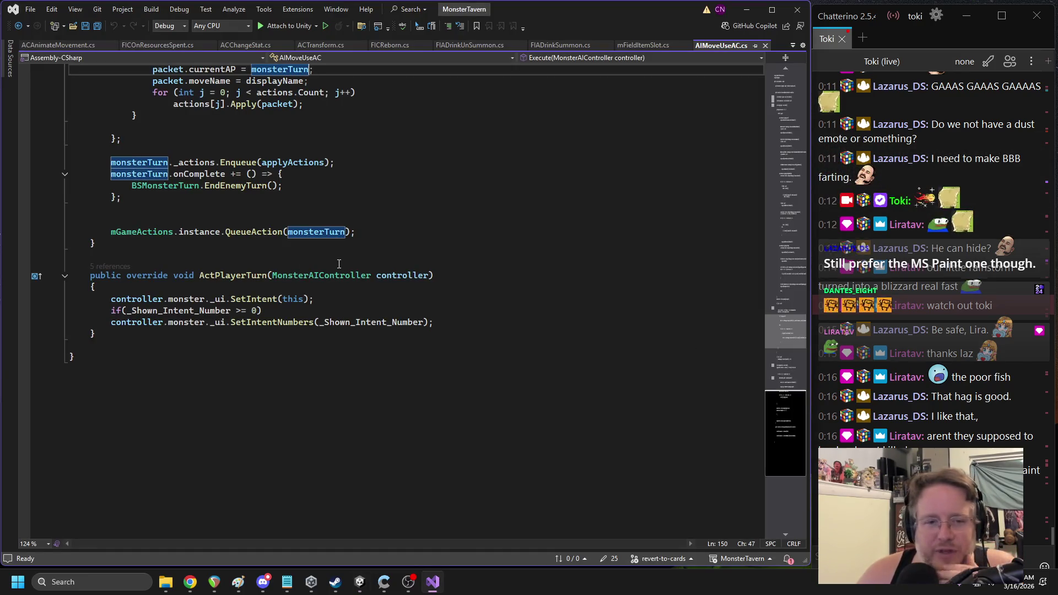
Open the AIMove base class, check ReleaseIntent's references, and select the whole ReleaseIntent method
{"action": "scroll", "coordinate": [265, 274], "scroll_direction": "up", "scroll_amount": 6}
{"action": "key", "text": "ctrl+Home"}
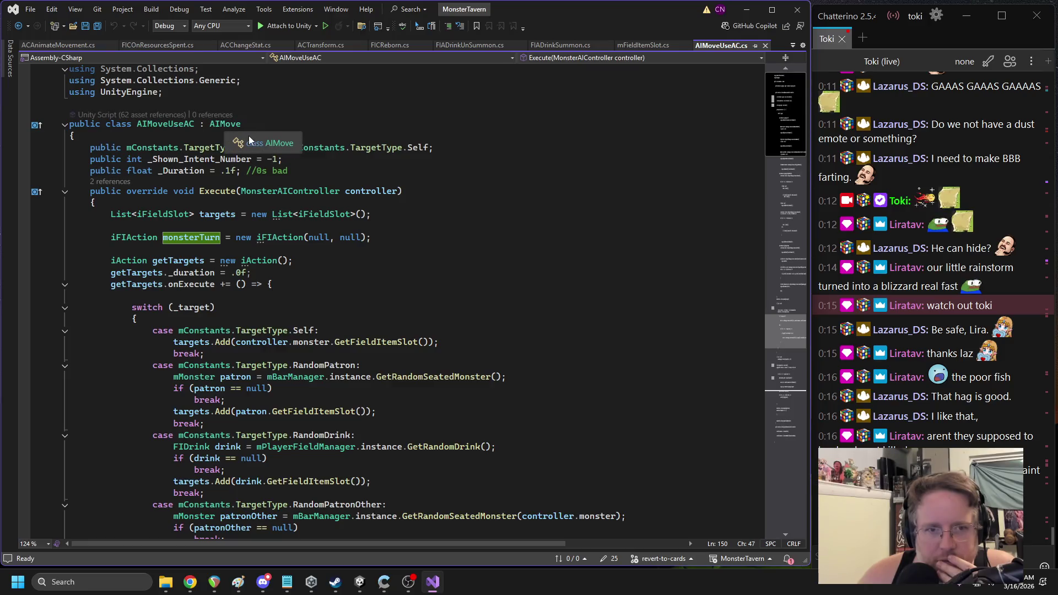
{"action": "left_click", "coordinate": [232, 123], "text": "ctrl"}
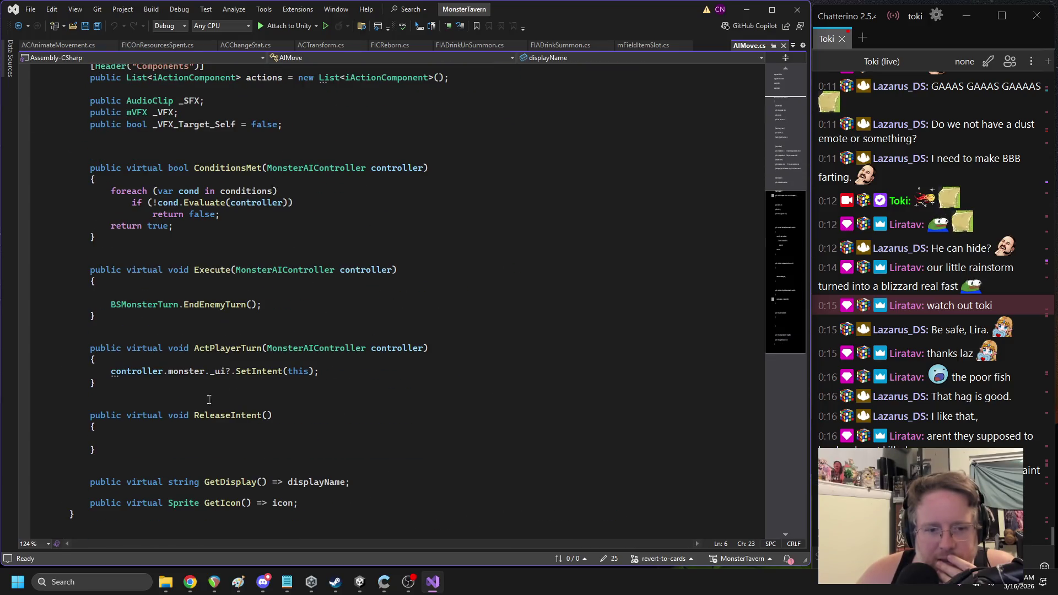
{"action": "left_click", "coordinate": [116, 406]}
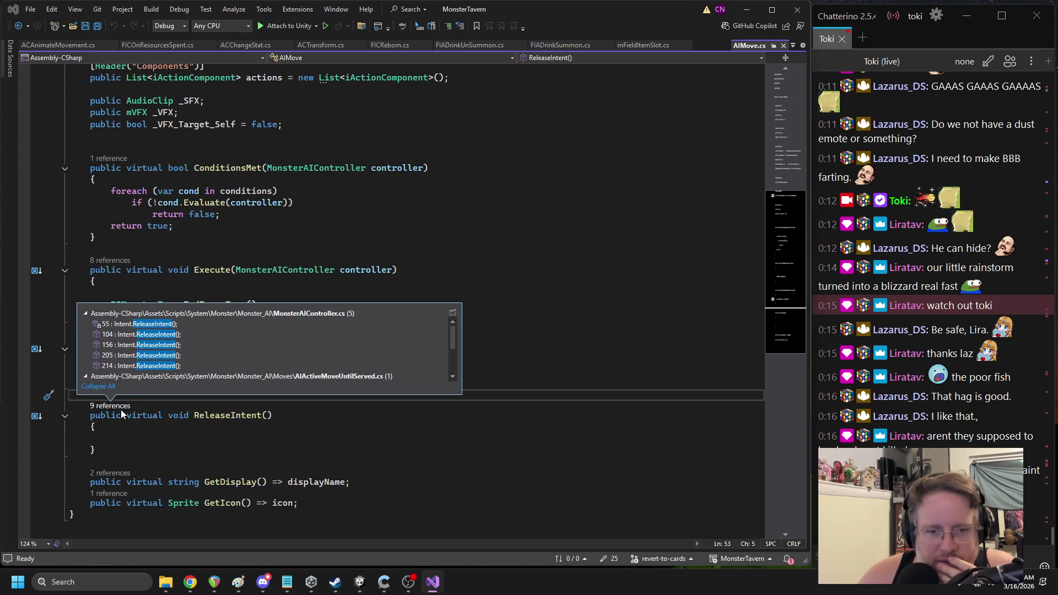
{"action": "key", "text": "Escape"}
{"action": "left_click_drag", "start_coordinate": [71, 450], "coordinate": [70, 415]}
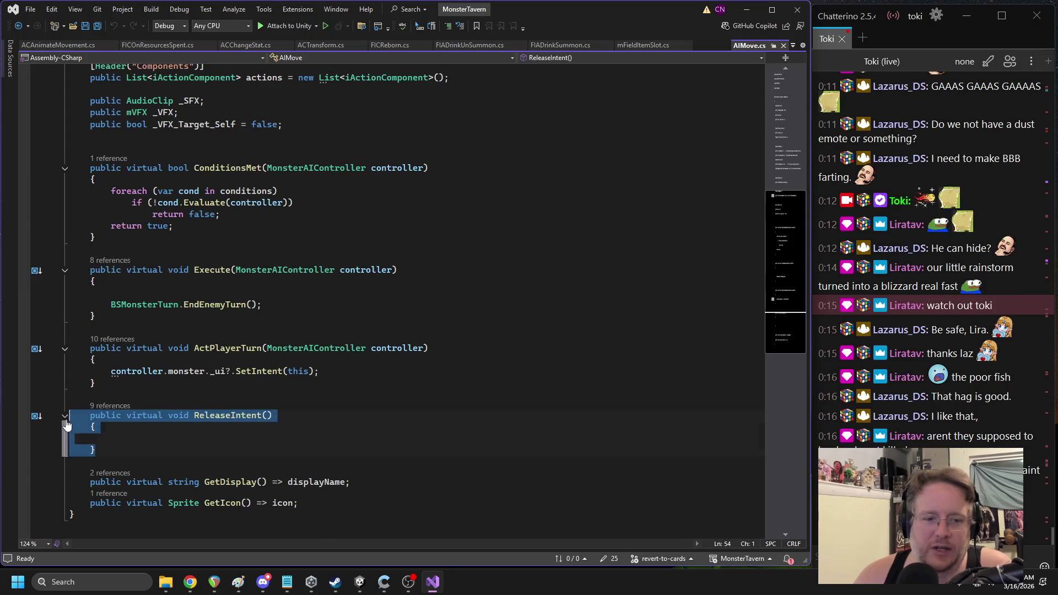
{"action": "left_click", "coordinate": [18, 26]}
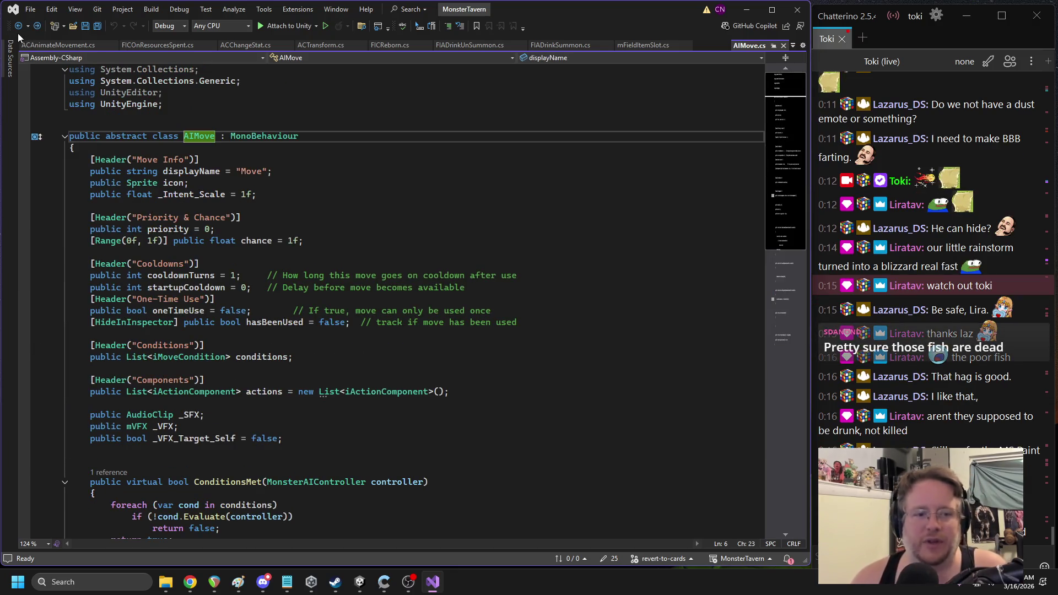
Close AIMove.cs and paste ReleaseIntent on a new line after ActPlayerTurn in AIMoveUseAC
{"action": "scroll", "coordinate": [159, 191], "scroll_direction": "down", "scroll_amount": 12}
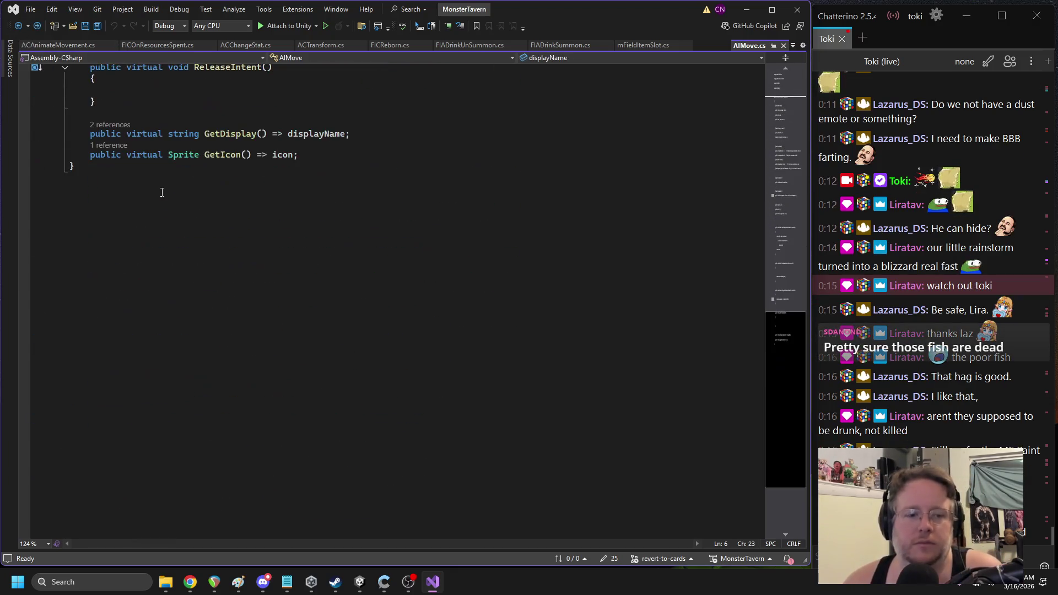
{"action": "left_click", "coordinate": [783, 45]}
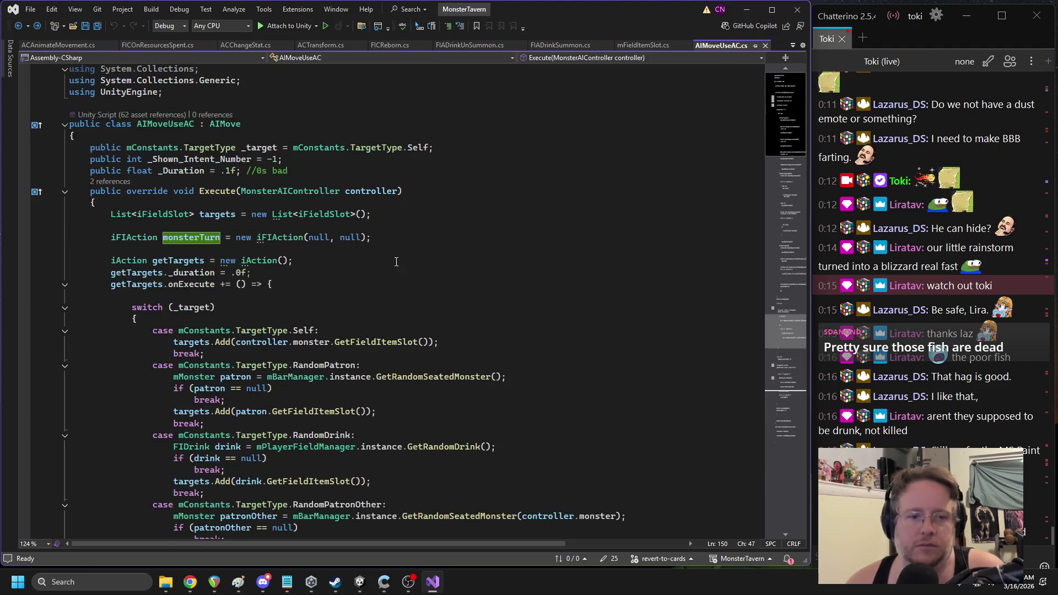
{"action": "scroll", "coordinate": [295, 273], "scroll_direction": "down", "scroll_amount": 10}
{"action": "scroll", "coordinate": [295, 273], "scroll_direction": "down", "scroll_amount": 20}
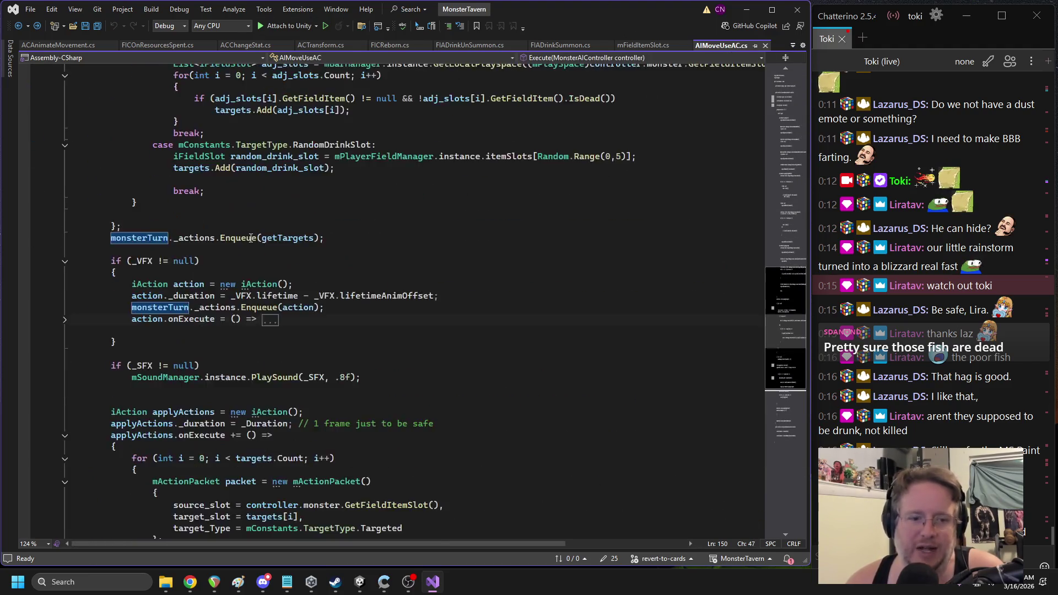
{"action": "scroll", "coordinate": [240, 232], "scroll_direction": "down", "scroll_amount": 4}
{"action": "left_click", "coordinate": [151, 293]}
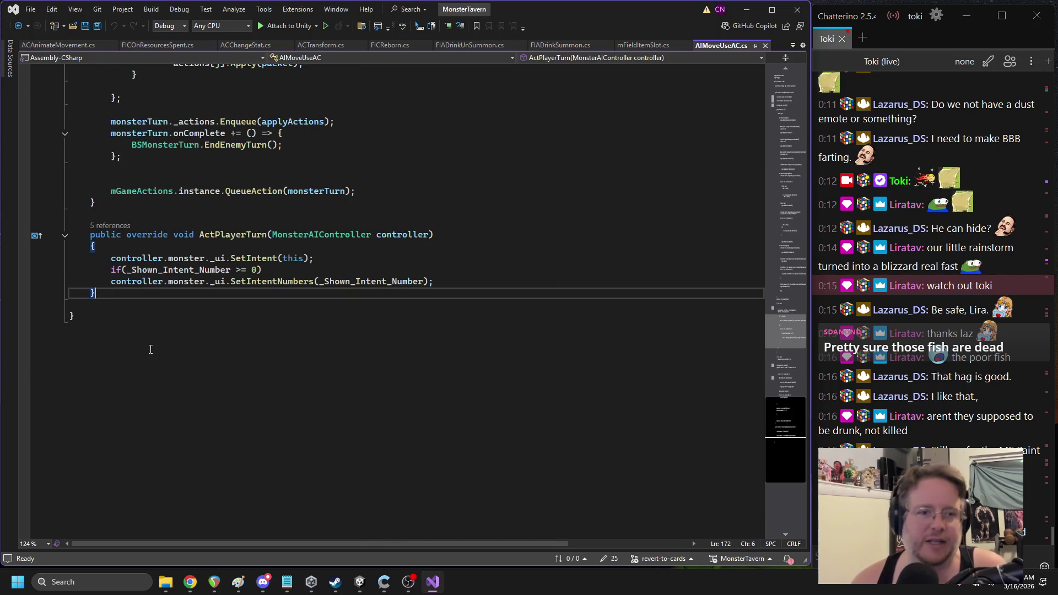
{"action": "key", "text": "Return"}
{"action": "key", "text": "Return"}
{"action": "key", "text": "Tab"}
Replace 'virtual' with 'override' in the ReleaseIntent signature
{"action": "left_click", "coordinate": [142, 325]}
{"action": "double_click", "coordinate": [142, 324]}
{"action": "type", "text": "override"}
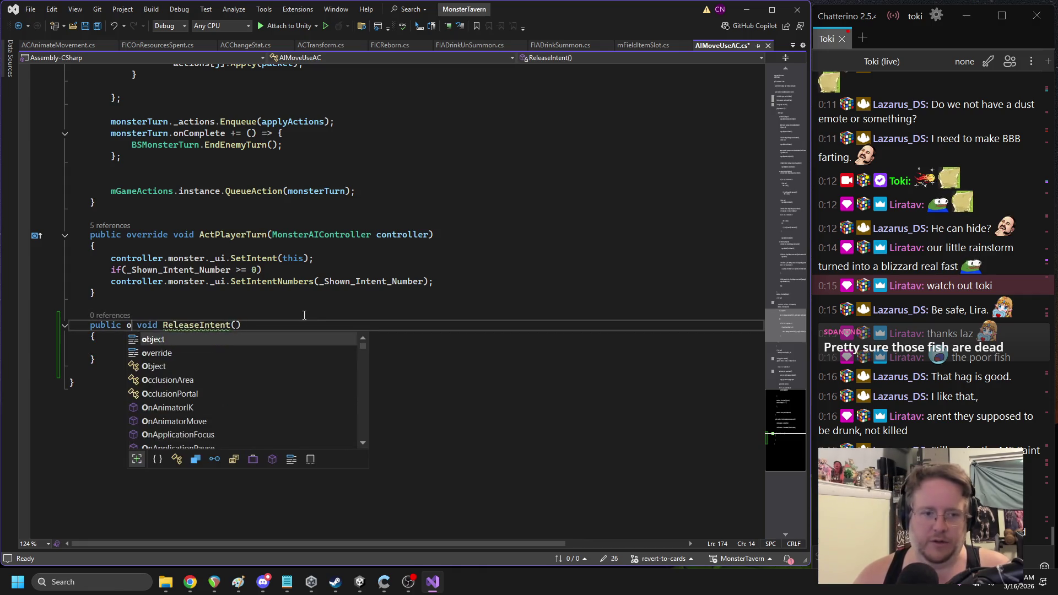
{"action": "key", "text": "Escape"}
Declare a public List<iActionComponent> _on_intent_change field on a new line above ReleaseIntent
{"action": "key", "text": "ctrl+Return"}
{"action": "type", "text": "public list<iAction>"}
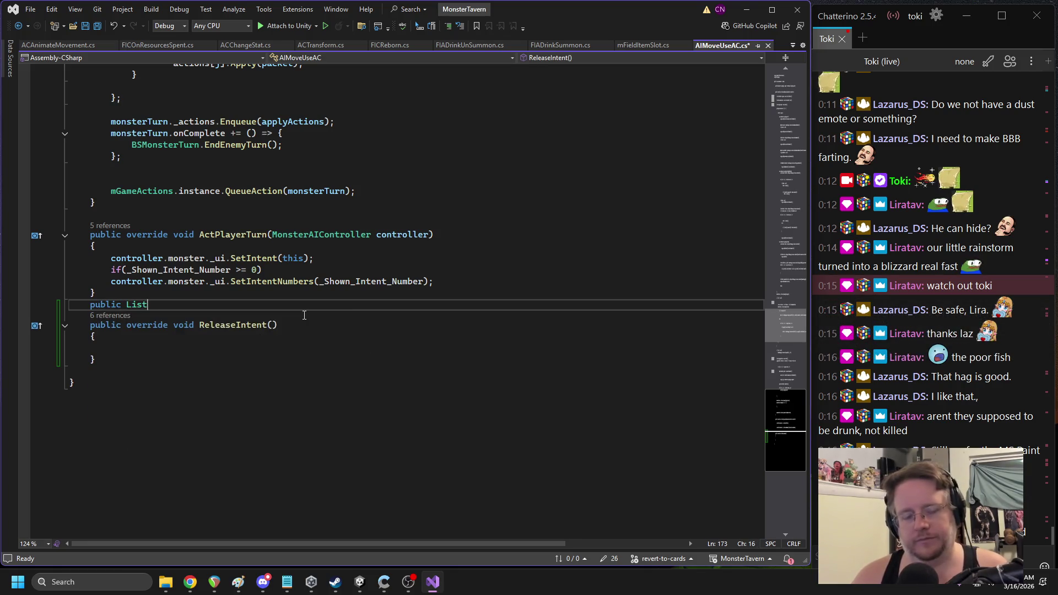
{"action": "key", "text": "BackSpace"}
{"action": "key", "text": "BackSpace"}
{"action": "key", "text": "BackSpace"}
{"action": "type", "text": "iActionC"}
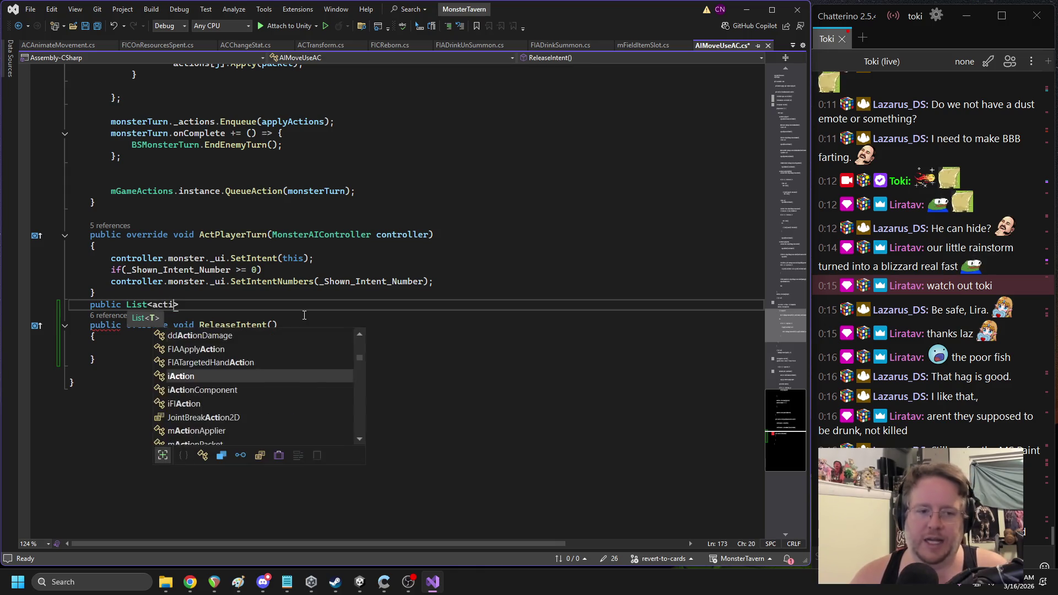
{"action": "key", "text": "Tab"}
{"action": "type", "text": "_on"}
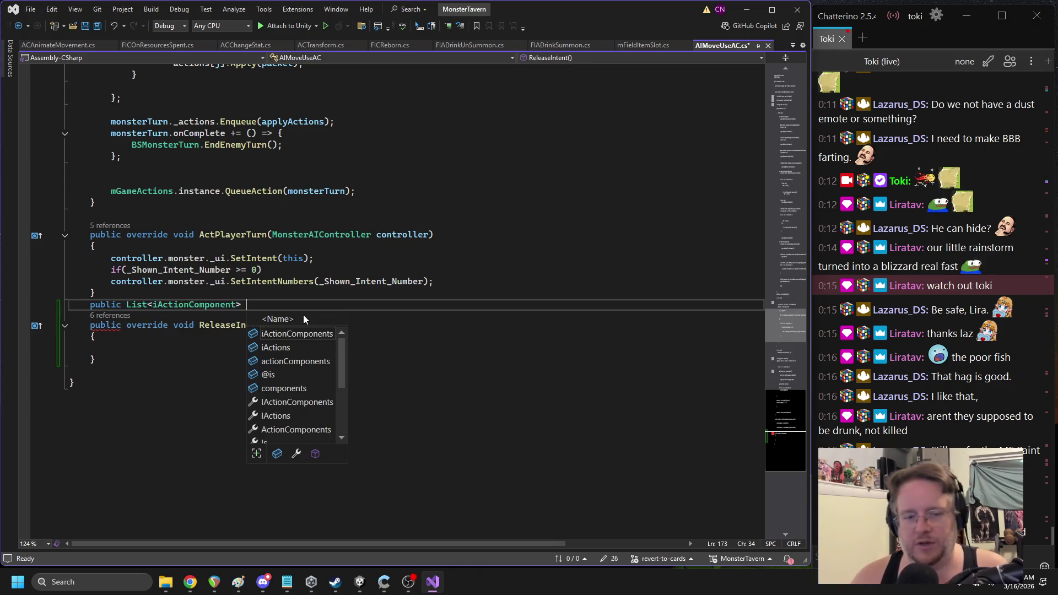
{"action": "type", "text": "_intent_"}
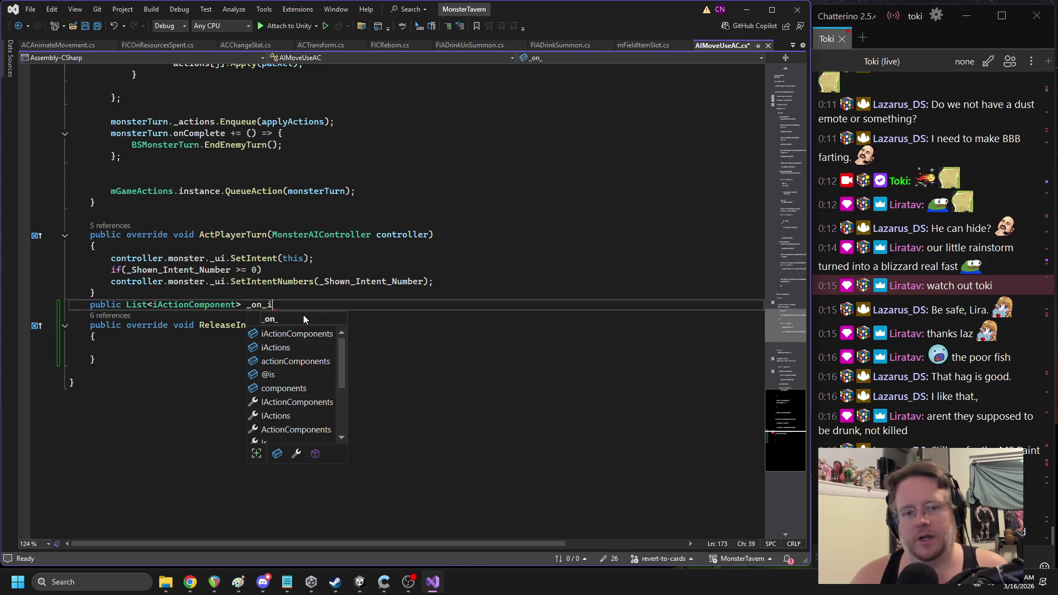
{"action": "type", "text": "change"}
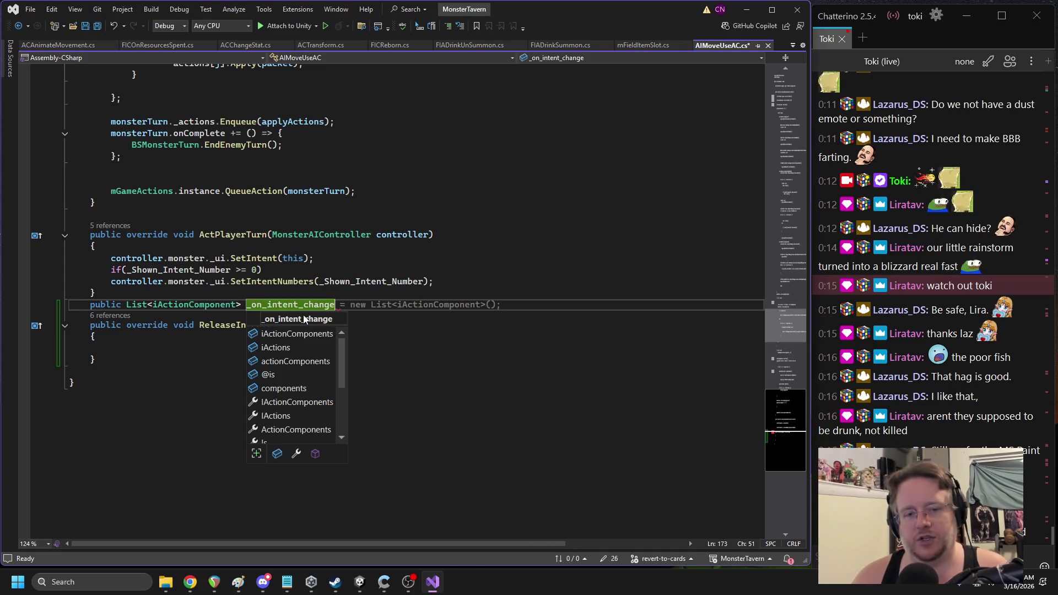
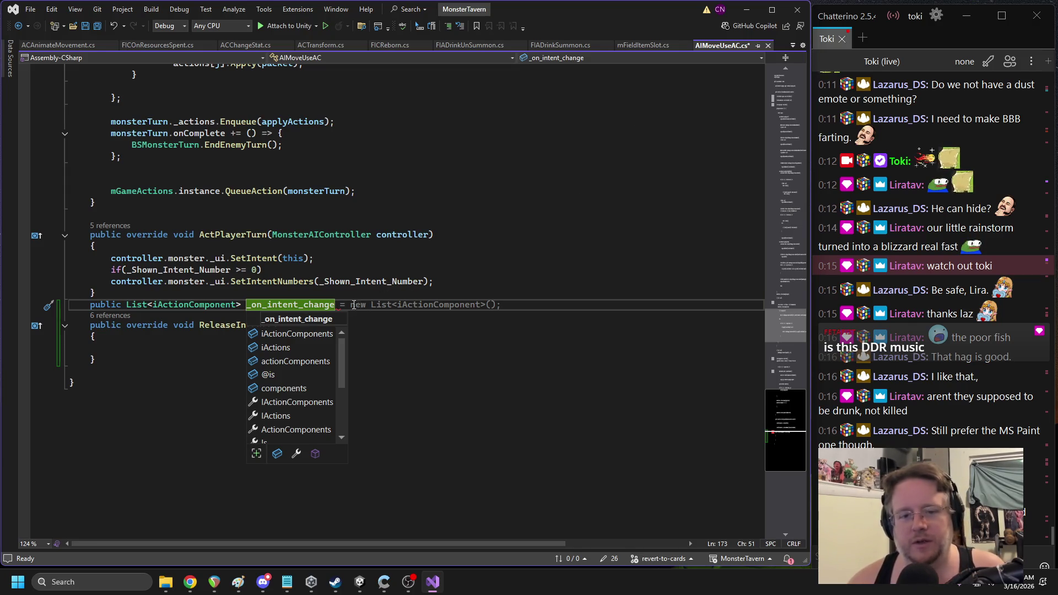
Initialise _on_intent_change to a new empty List<iActionComponent>
{"action": "key", "text": "Escape"}
{"action": "key", "text": "Tab"}
{"action": "key", "text": "Down"}
{"action": "key", "text": "Down"}
{"action": "key", "text": "Down"}
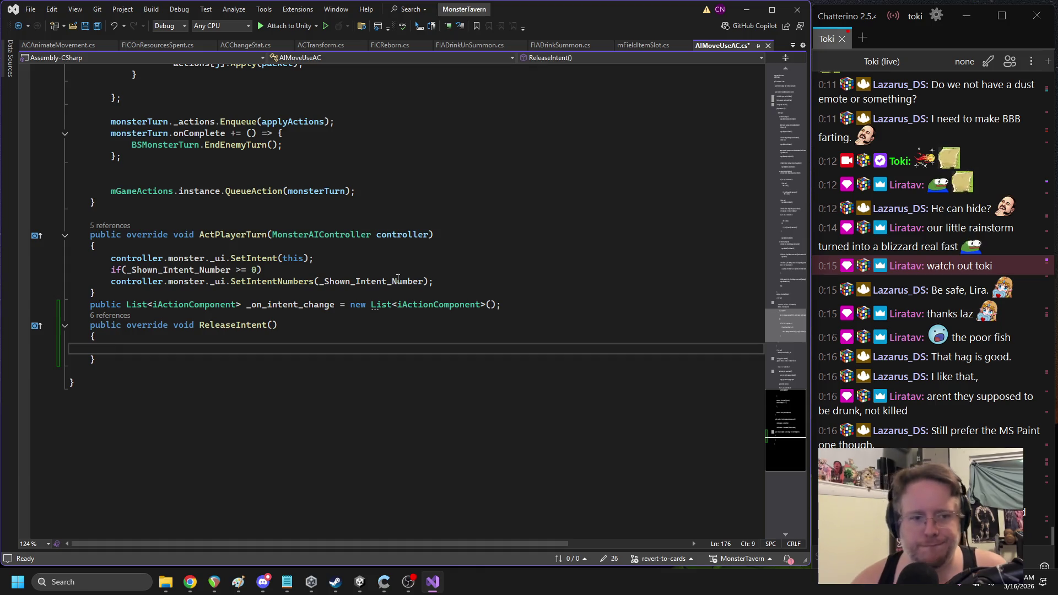
Check ReleaseIntent's call in MonsterAIController.OnDestroy, then begin an if check in ReleaseIntent
{"action": "left_click", "coordinate": [121, 317]}
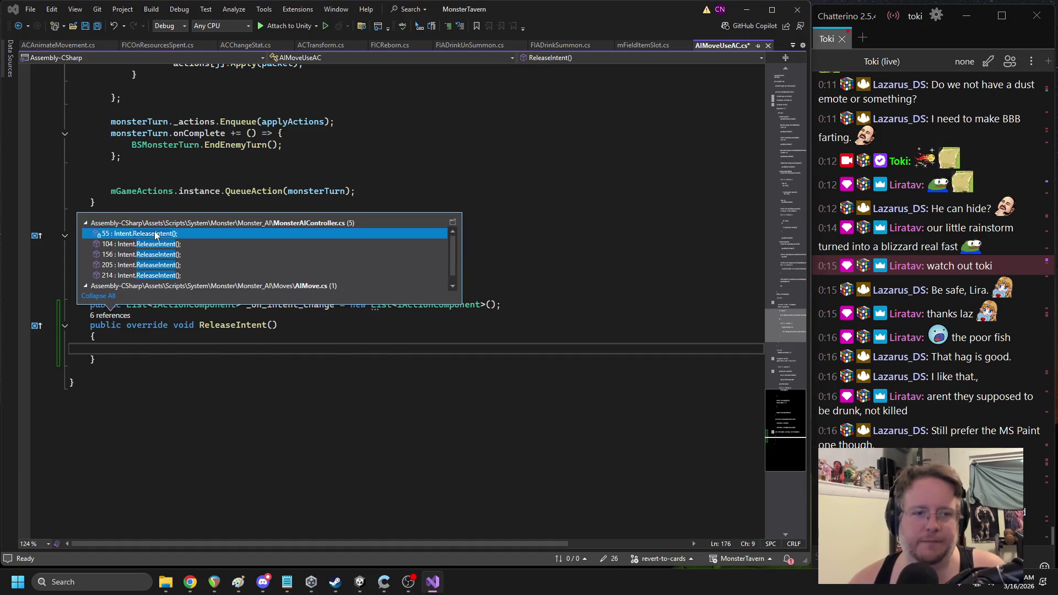
{"action": "double_click", "coordinate": [138, 234]}
{"action": "left_click", "coordinate": [152, 290]}
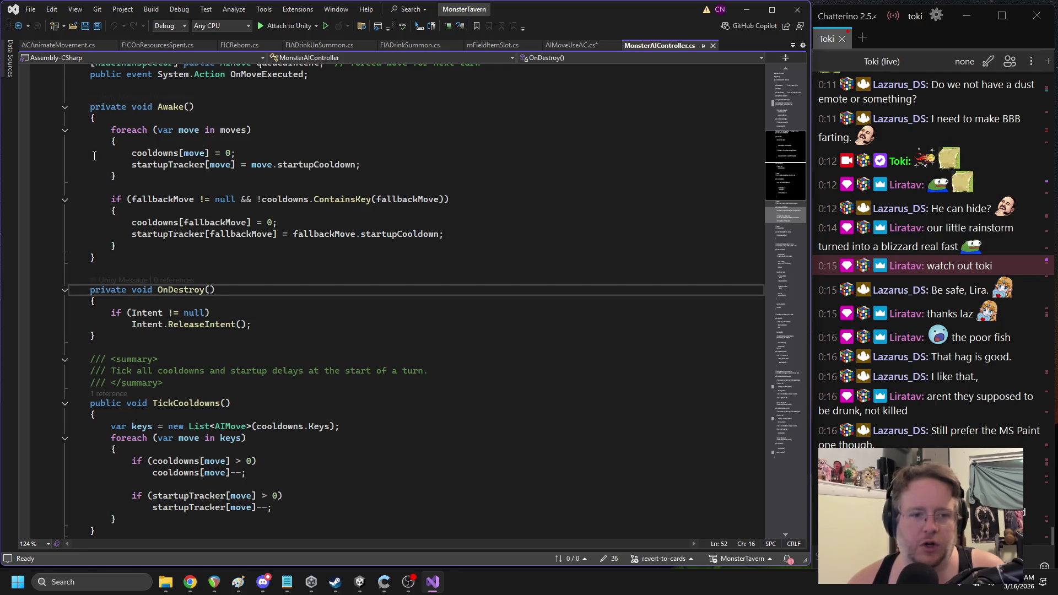
{"action": "key", "text": "ctrl+minus"}
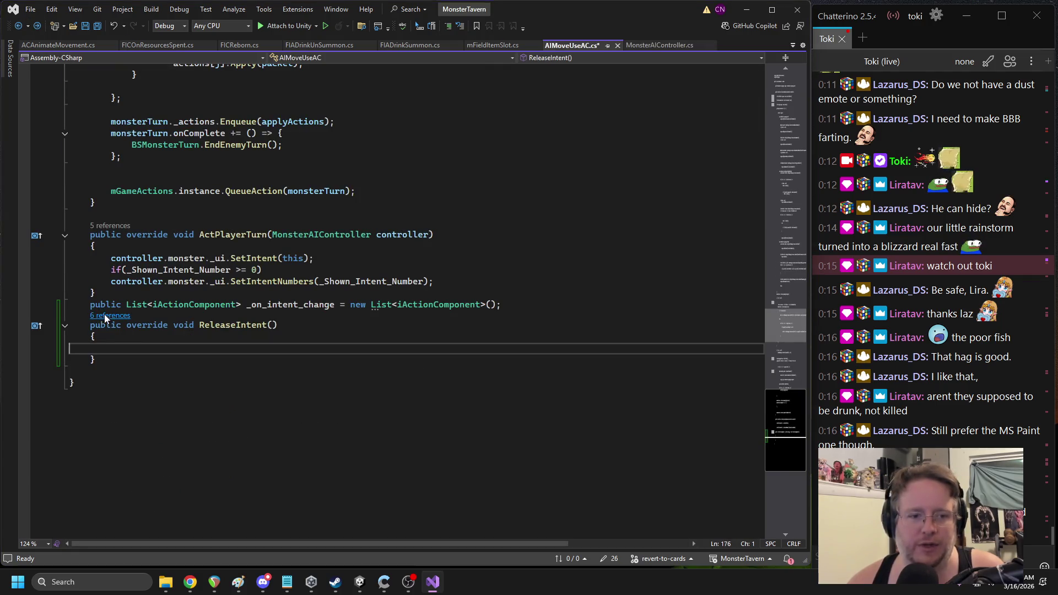
{"action": "left_click", "coordinate": [105, 316]}
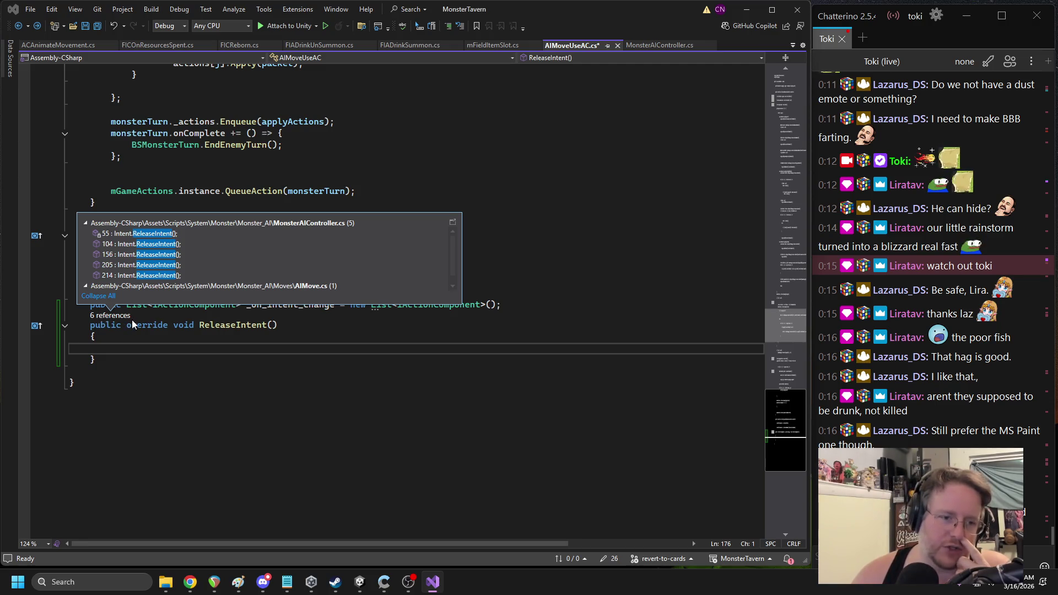
{"action": "left_click", "coordinate": [186, 335]}
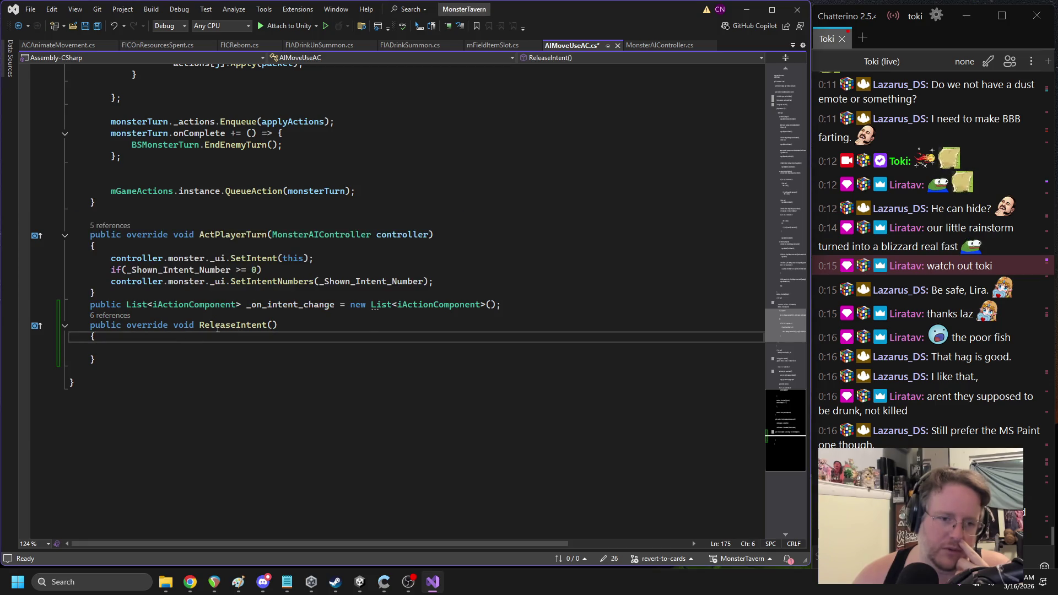
{"action": "left_click", "coordinate": [172, 351]}
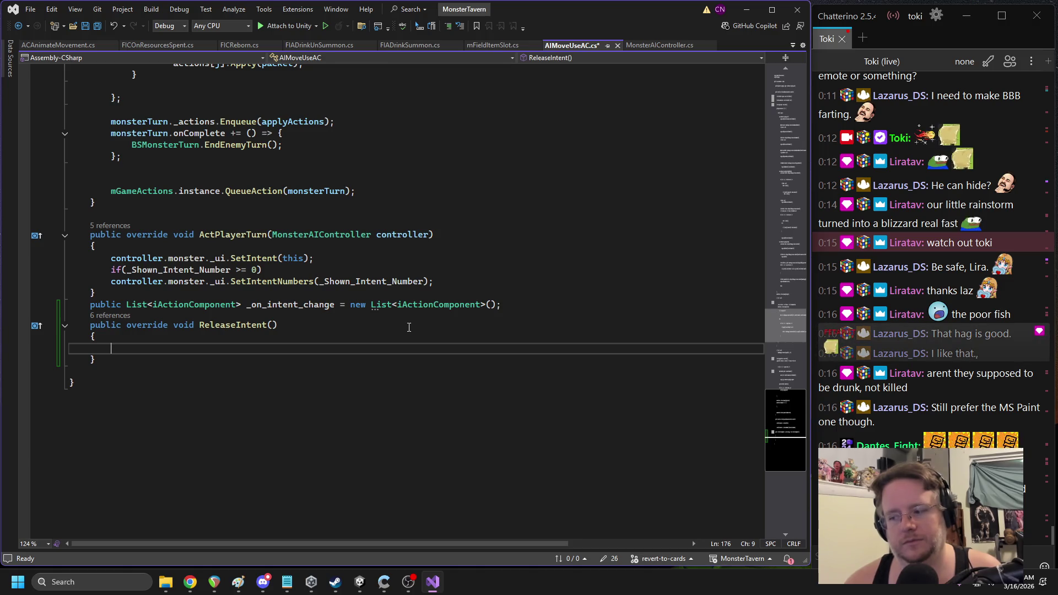
{"action": "type", "text": "if"}
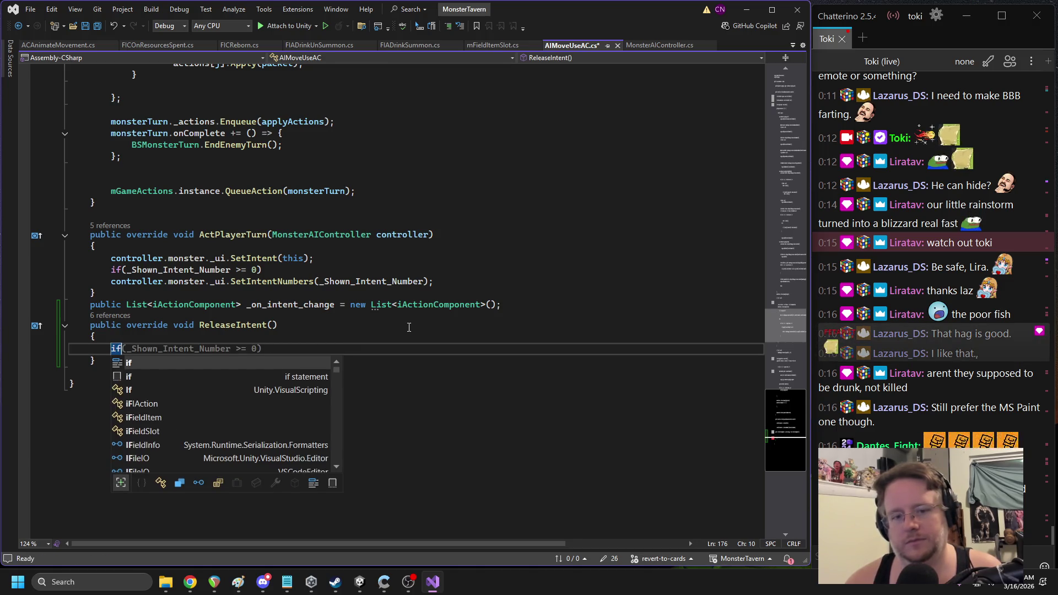
{"action": "type", "text": "(monste"}
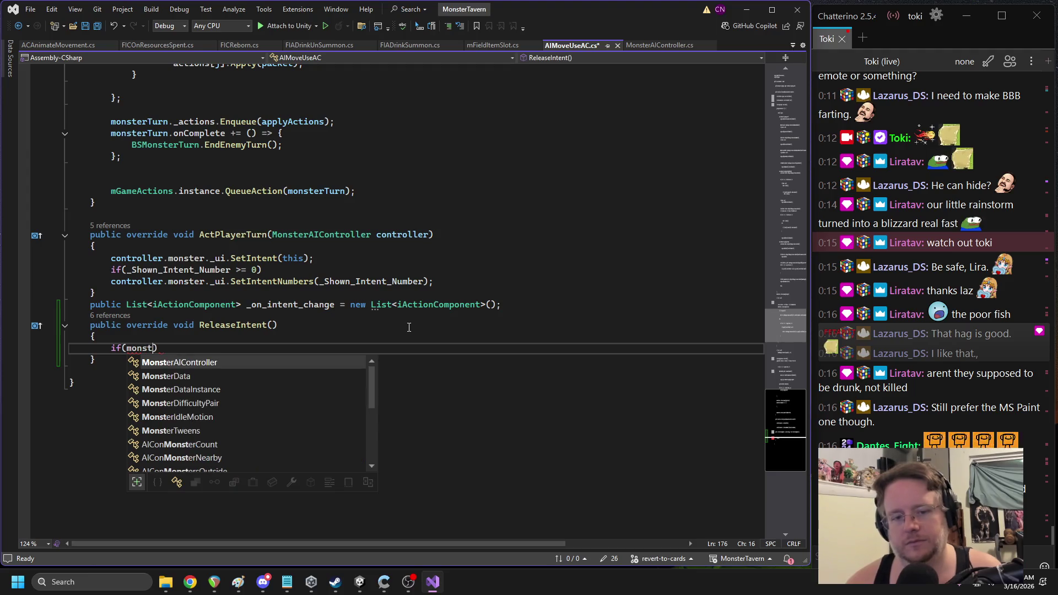
Change the ReleaseIntent condition to if(_control)
{"action": "key", "text": "BackSpace"}
{"action": "key", "text": "BackSpace"}
{"action": "key", "text": "BackSpace"}
{"action": "type", "text": "_control"}
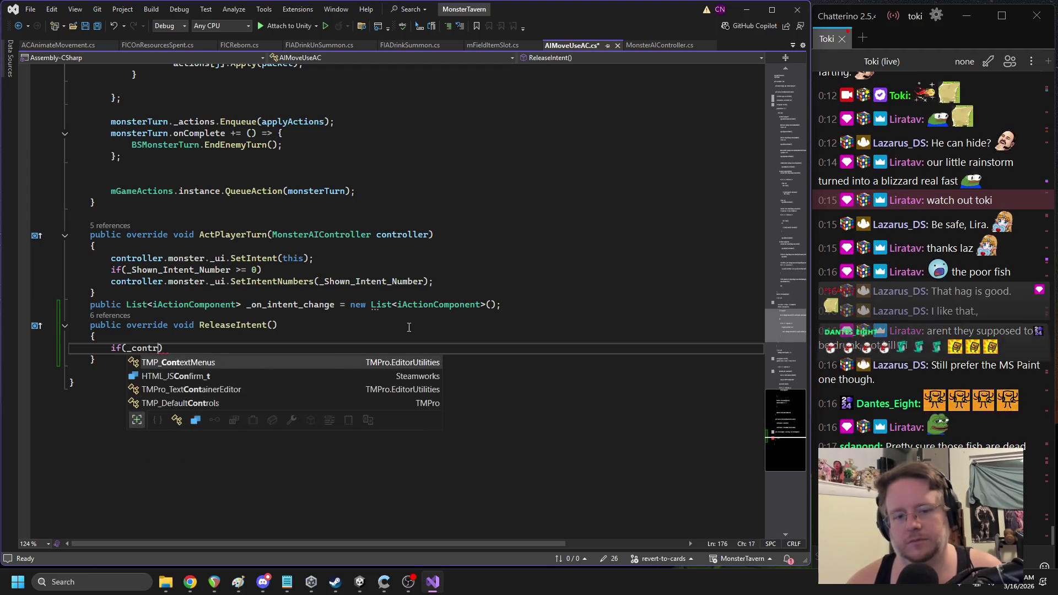
{"action": "scroll", "coordinate": [409, 327], "scroll_direction": "up", "scroll_amount": 20}
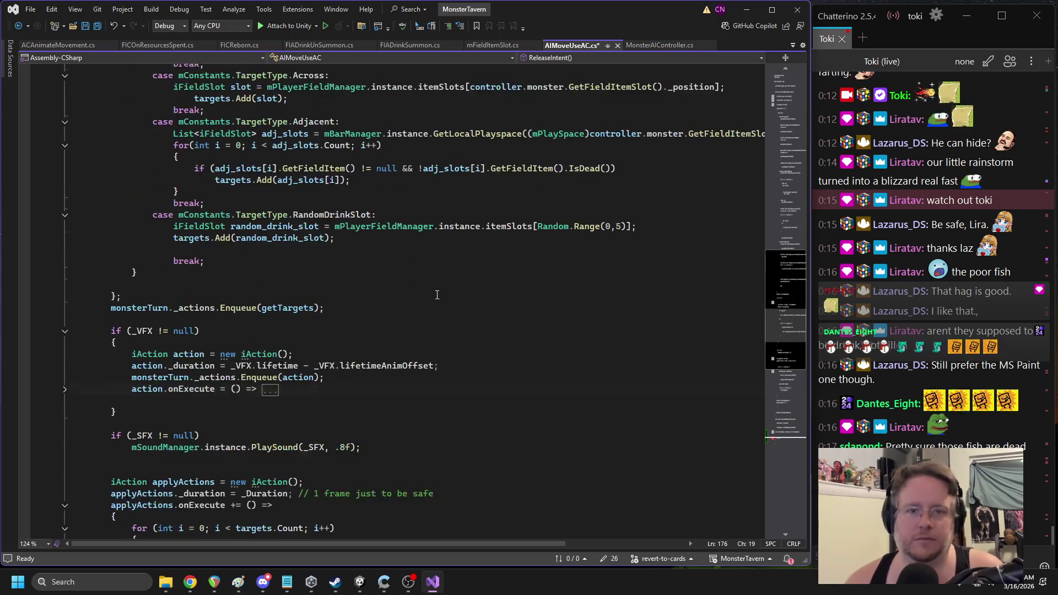
{"action": "scroll", "coordinate": [434, 294], "scroll_direction": "up", "scroll_amount": 20}
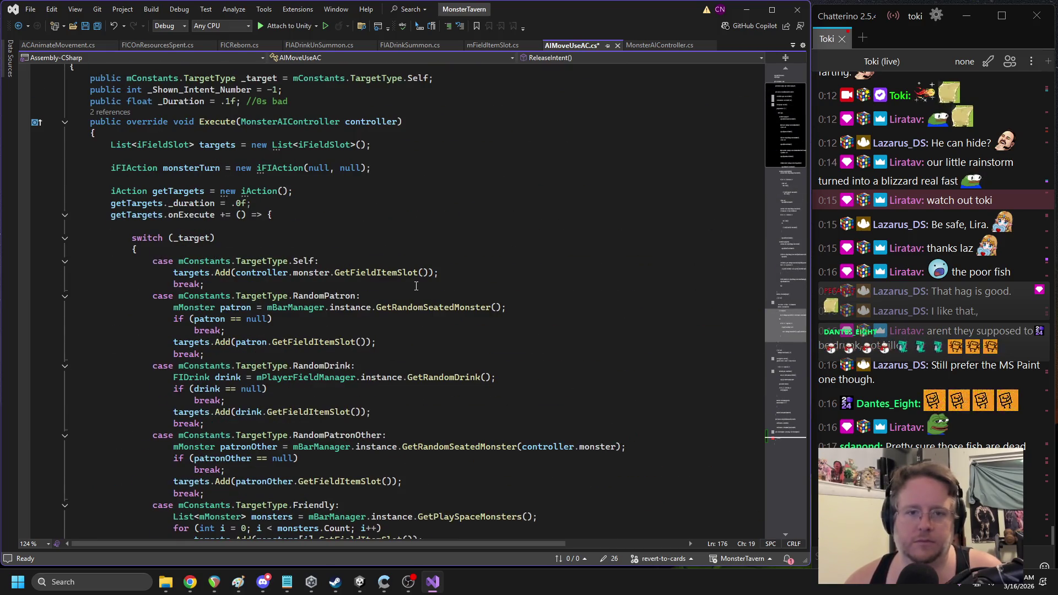
{"action": "scroll", "coordinate": [419, 286], "scroll_direction": "up", "scroll_amount": 2}
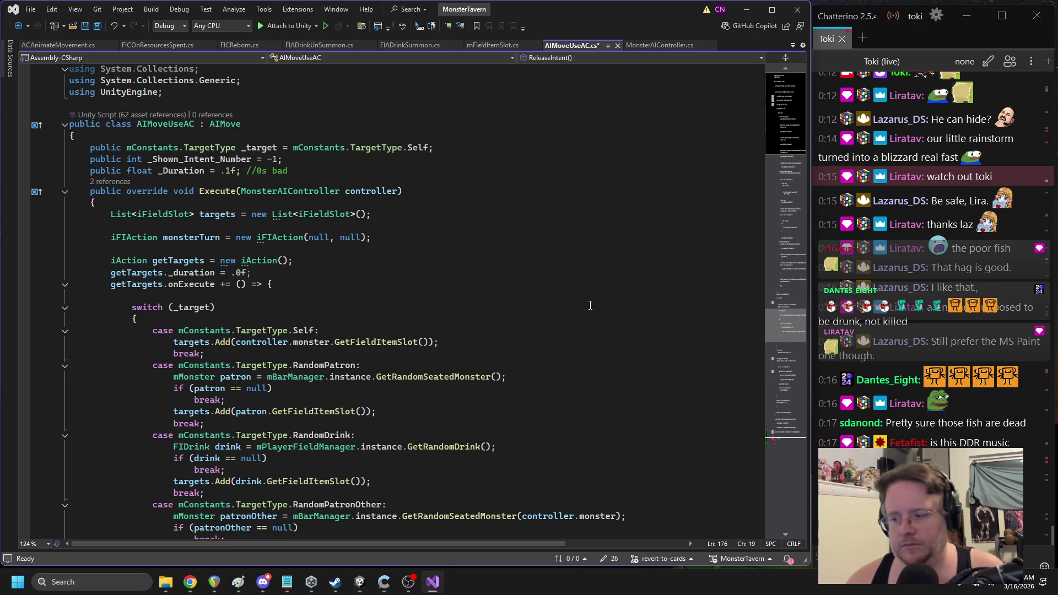
{"action": "left_click", "coordinate": [783, 438]}
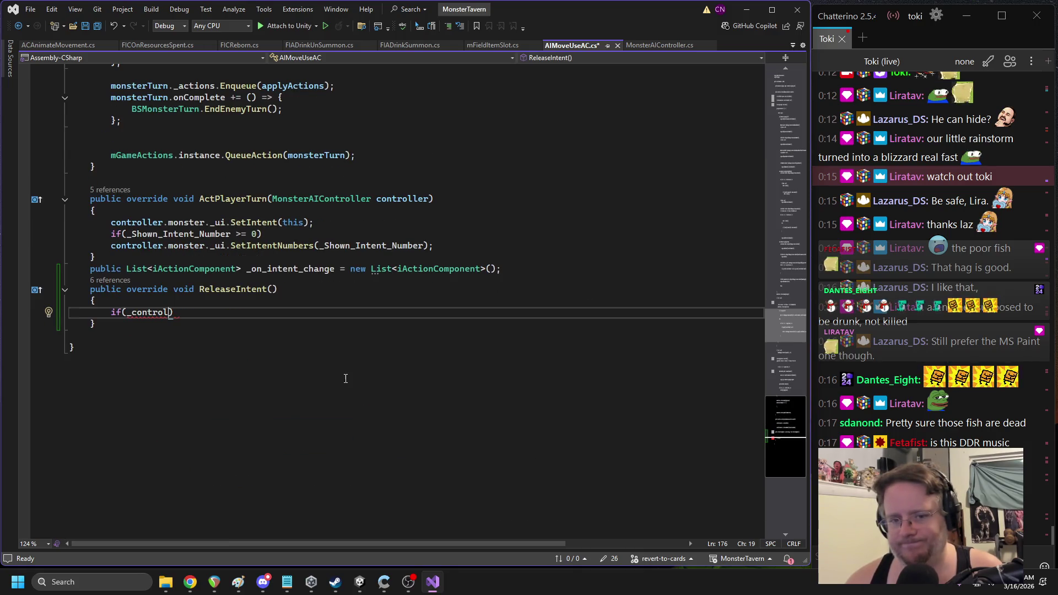
Open the base AIMove.cs to view its virtual ReleaseIntent and Execute methods
{"action": "left_click", "coordinate": [111, 280]}
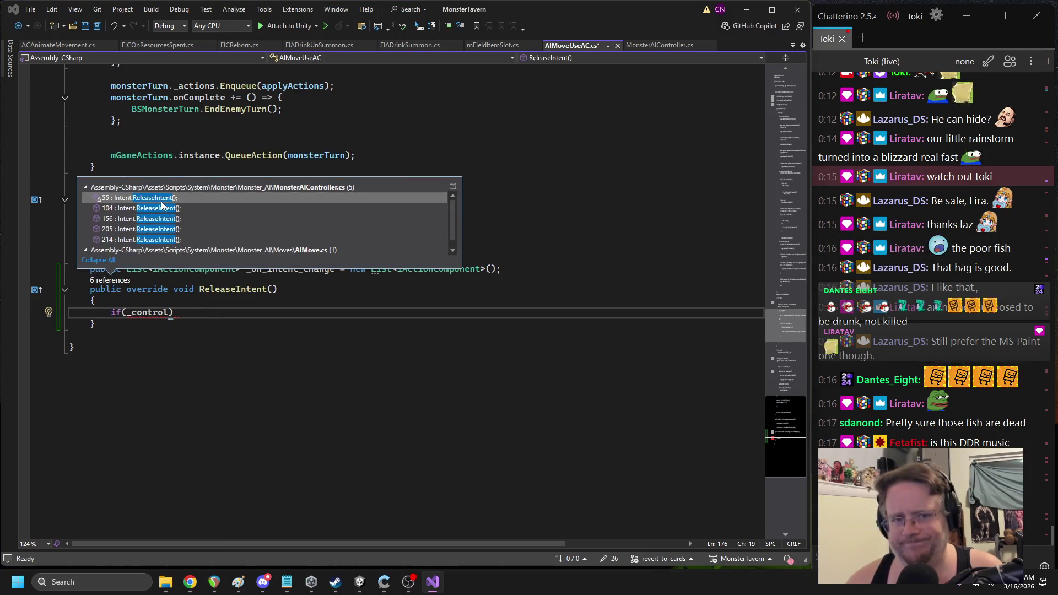
{"action": "double_click", "coordinate": [140, 253]}
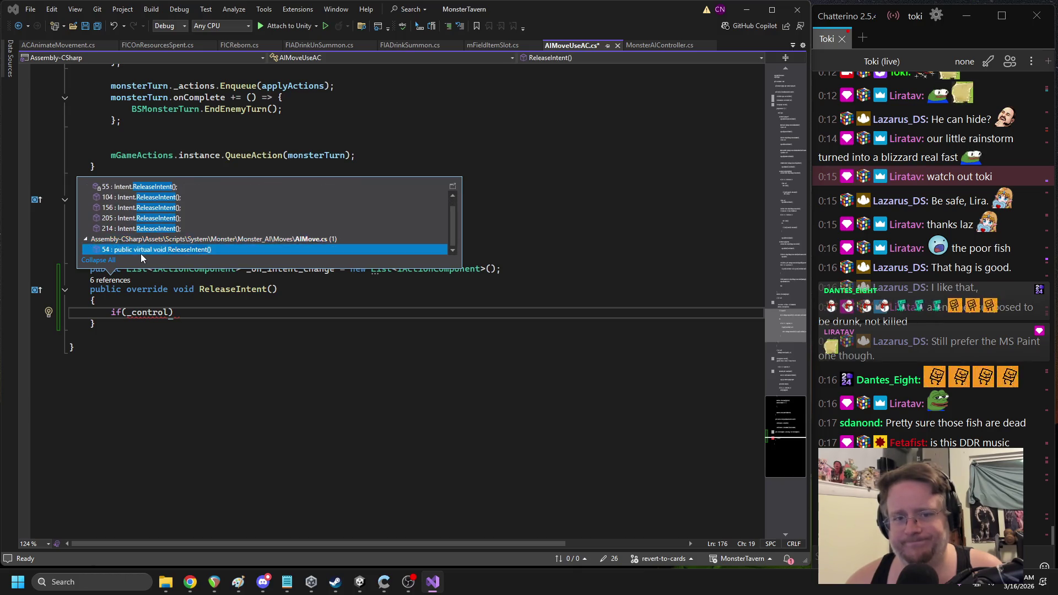
{"action": "double_click", "coordinate": [140, 253]}
{"action": "left_click", "coordinate": [206, 196]}
{"action": "double_click", "coordinate": [207, 197]}
{"action": "scroll", "coordinate": [188, 280], "scroll_direction": "up", "scroll_amount": 2}
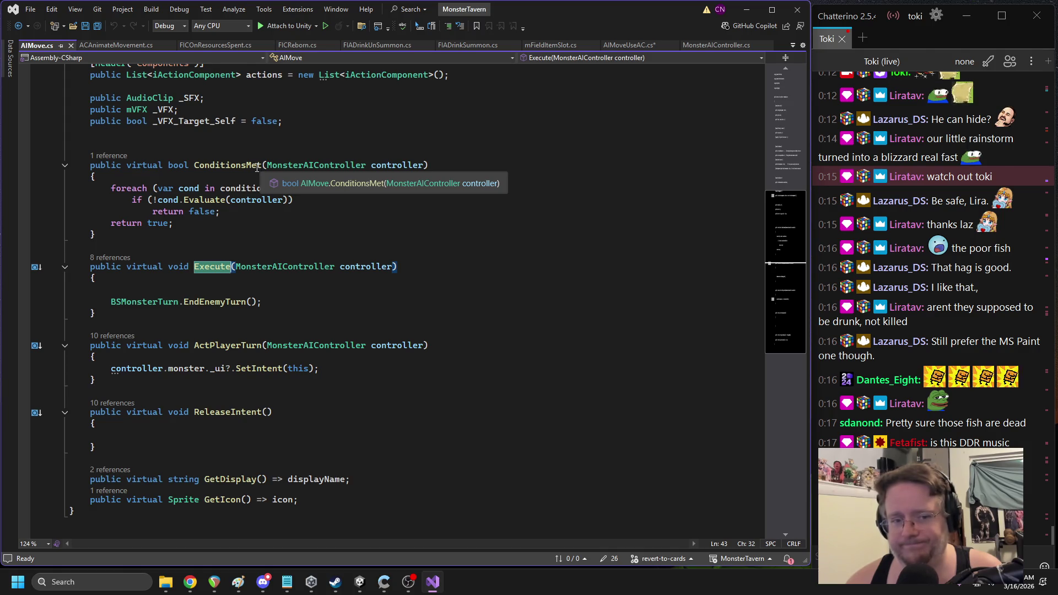
Close AIMove.cs and return to AIMoveUseAC.cs
{"action": "scroll", "coordinate": [257, 167], "scroll_direction": "up", "scroll_amount": 1}
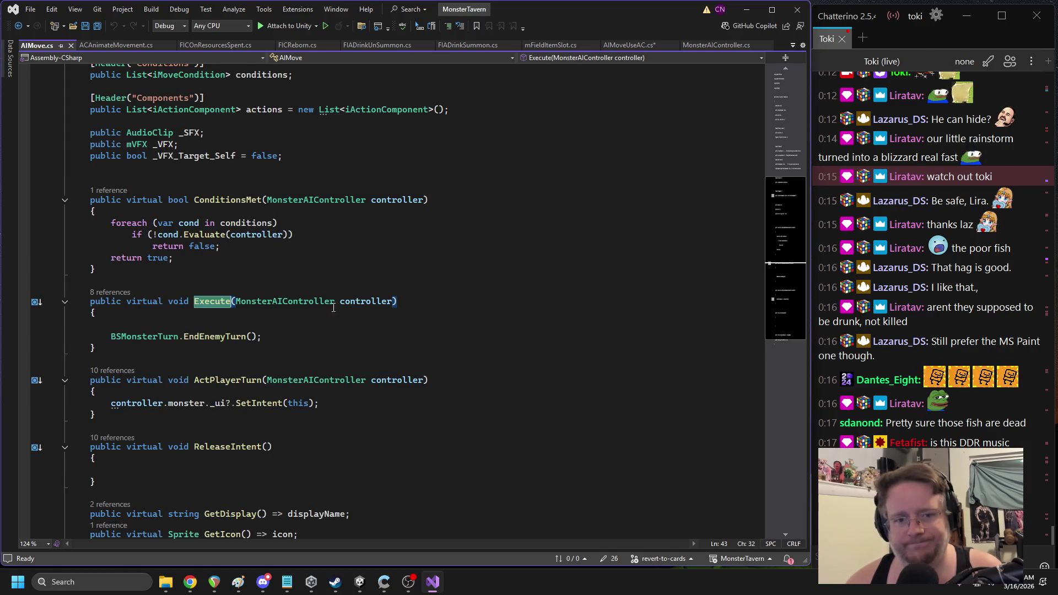
{"action": "left_click", "coordinate": [21, 26]}
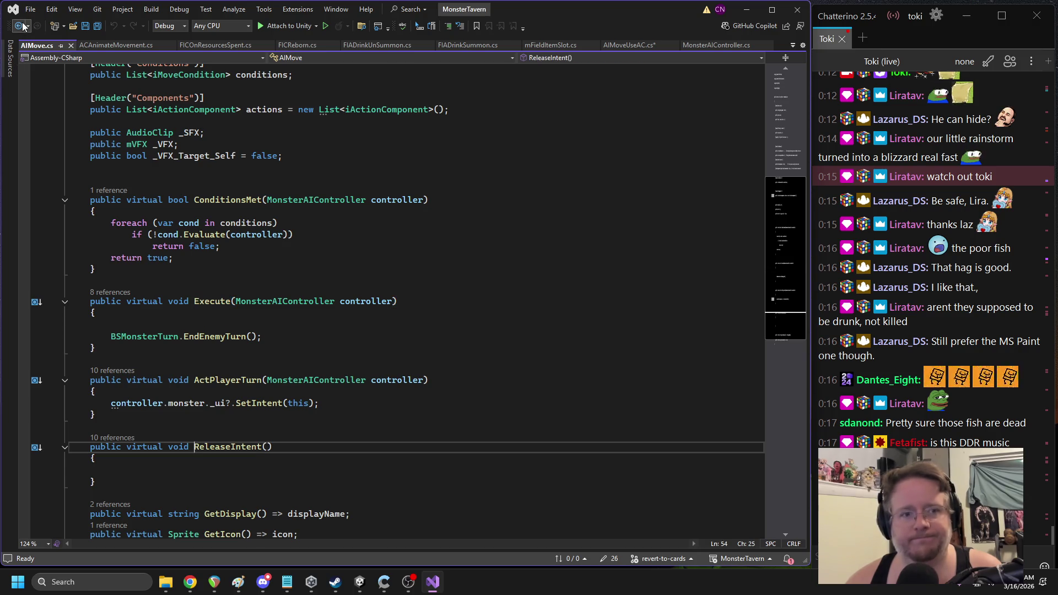
{"action": "left_click", "coordinate": [71, 46]}
{"action": "scroll", "coordinate": [283, 266], "scroll_direction": "up", "scroll_amount": 20}
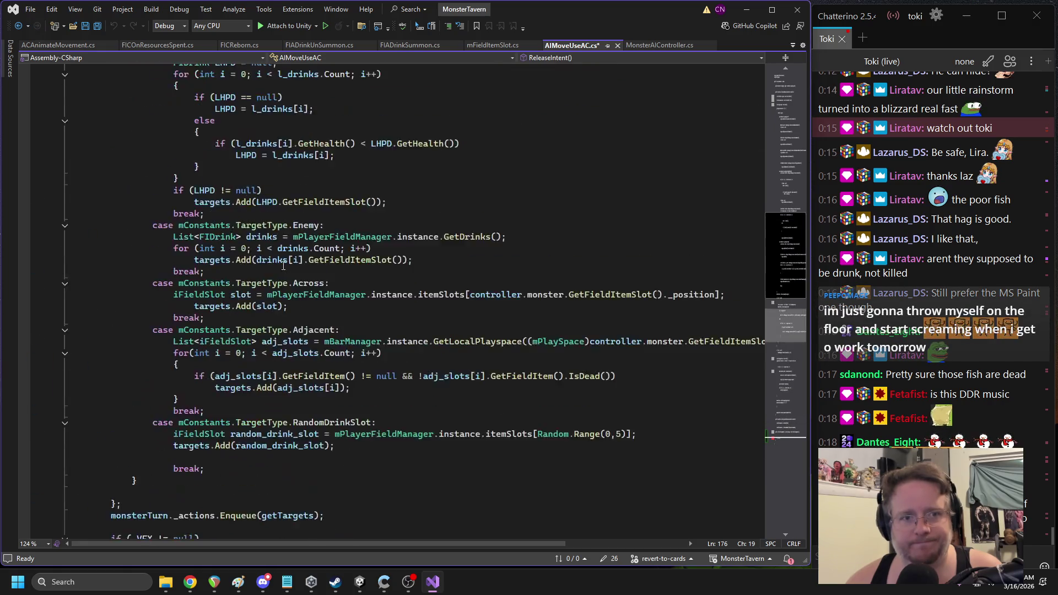
{"action": "scroll", "coordinate": [284, 266], "scroll_direction": "up", "scroll_amount": 20}
Add a private MonsterAIController _controller field below _Duration
{"action": "left_click", "coordinate": [228, 196]}
{"action": "left_click", "coordinate": [330, 173]}
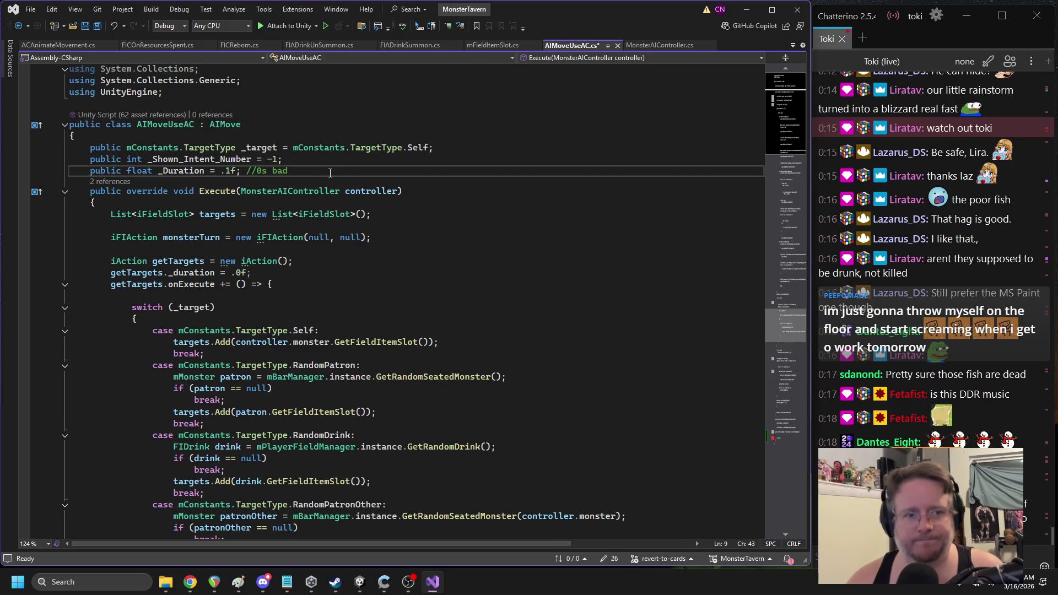
{"action": "key", "text": "Return"}
{"action": "type", "text": "private "}
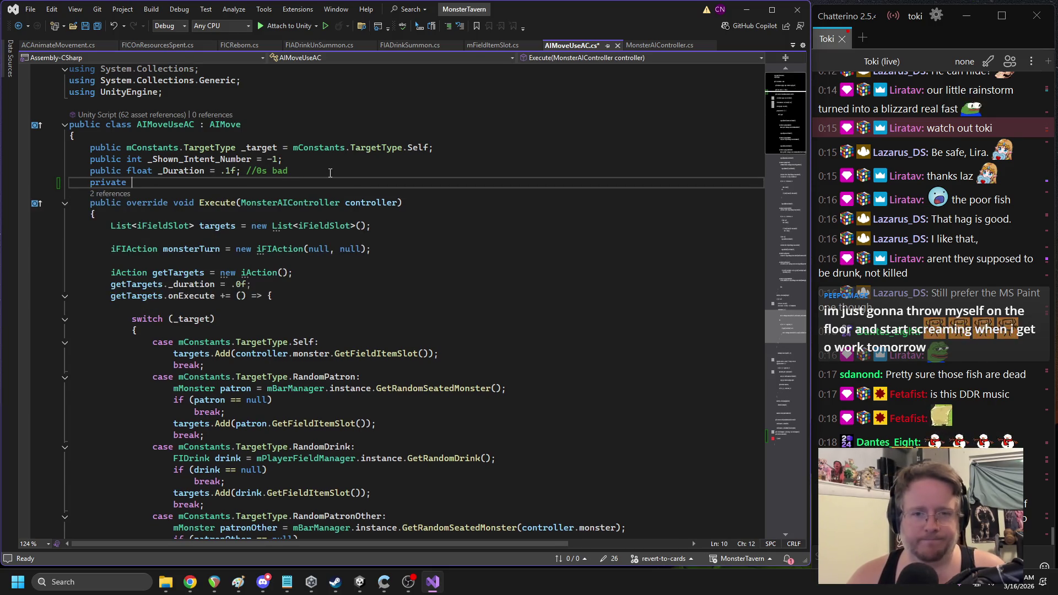
{"action": "type", "text": "monsteraicon"}
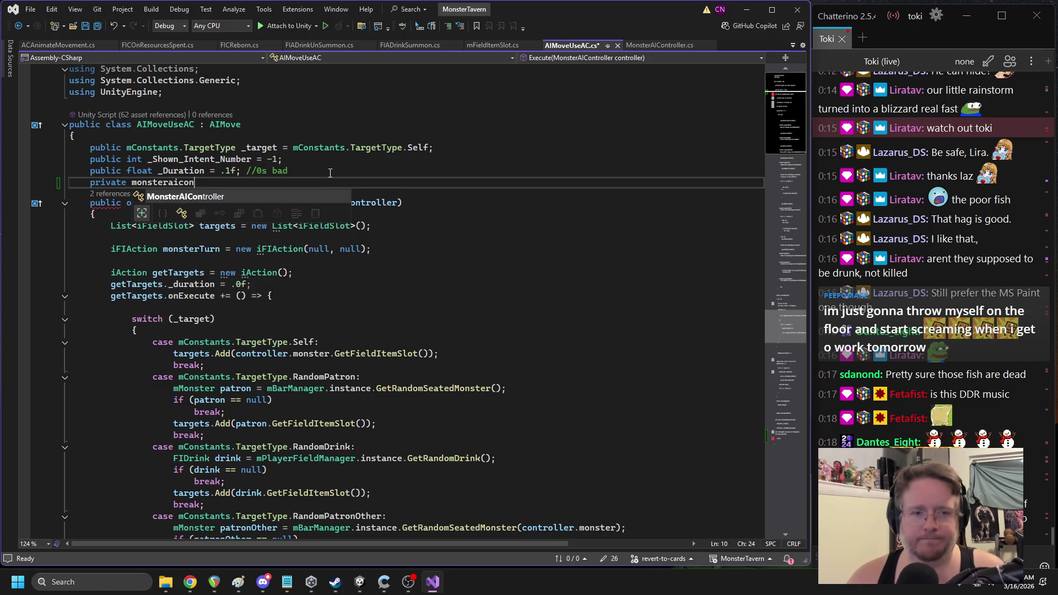
{"action": "key", "text": "Tab"}
{"action": "type", "text": "_controller"}
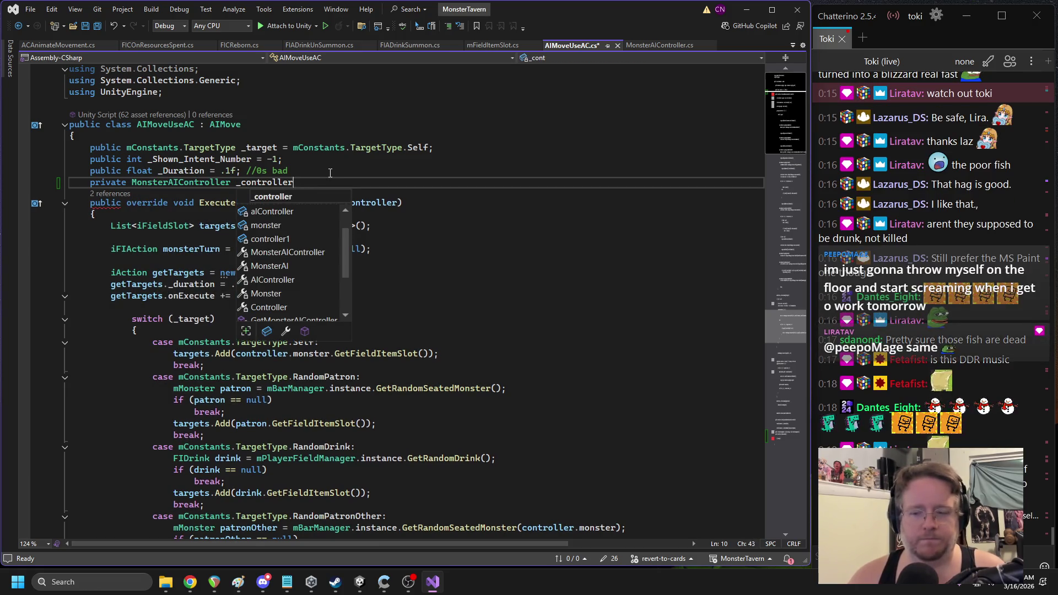
{"action": "type", "text": ";"}
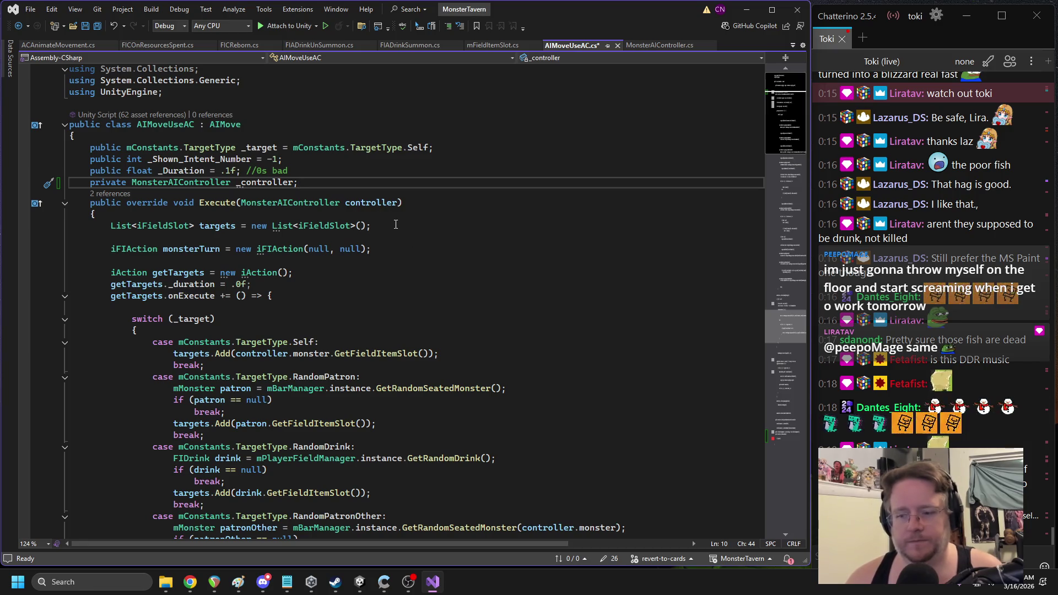
Assign _controller = controller at the start of Execute and save the file
{"action": "left_click", "coordinate": [397, 203]}
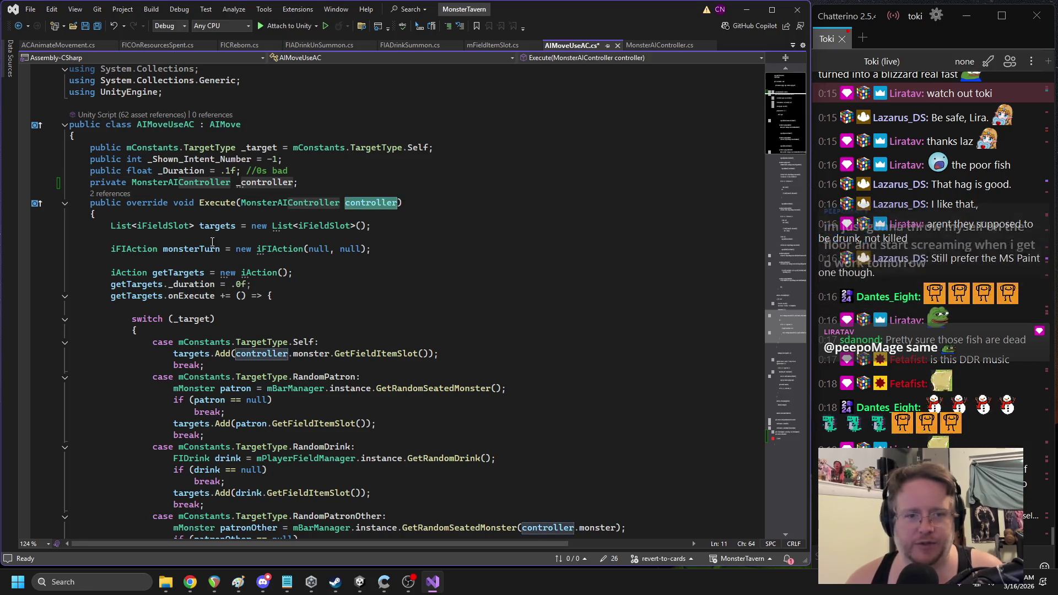
{"action": "key", "text": "Down"}
{"action": "key", "text": "Return"}
{"action": "type", "text": "_"}
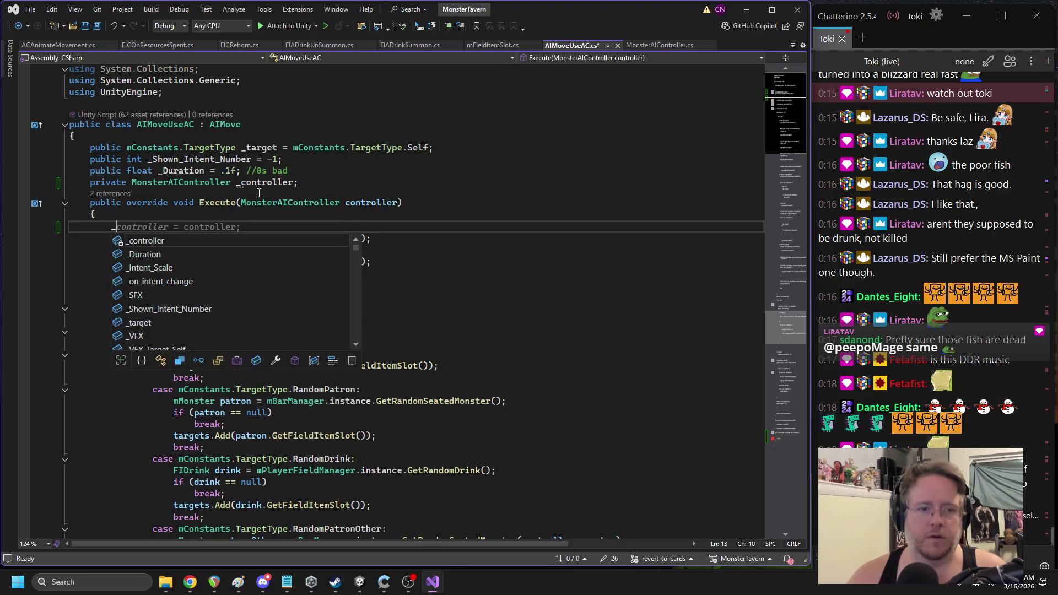
{"action": "key", "text": "Tab"}
{"action": "key", "text": "ctrl+s"}
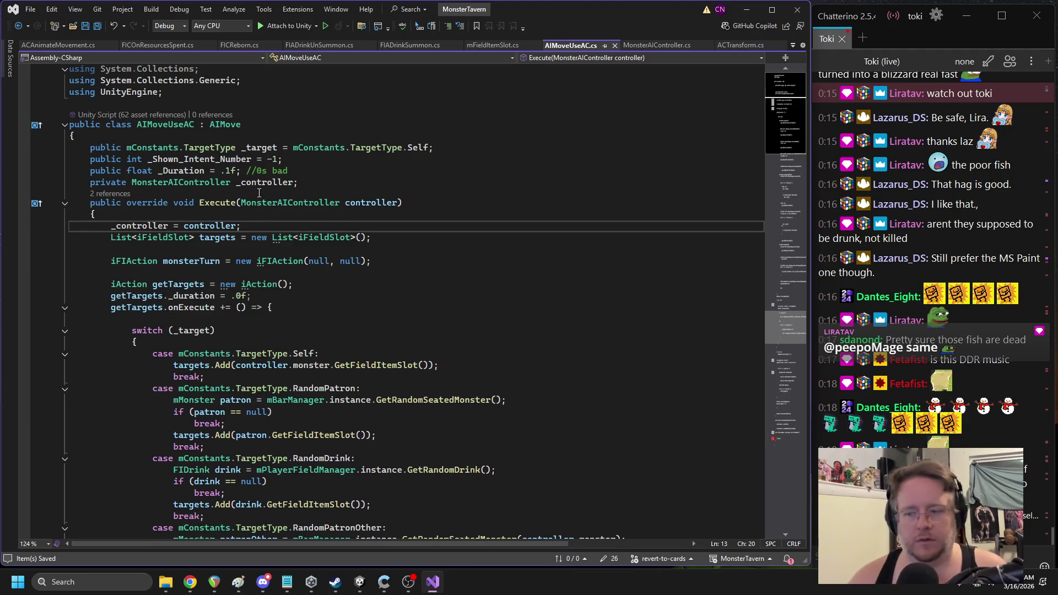
{"action": "scroll", "coordinate": [259, 193], "scroll_direction": "down", "scroll_amount": 20}
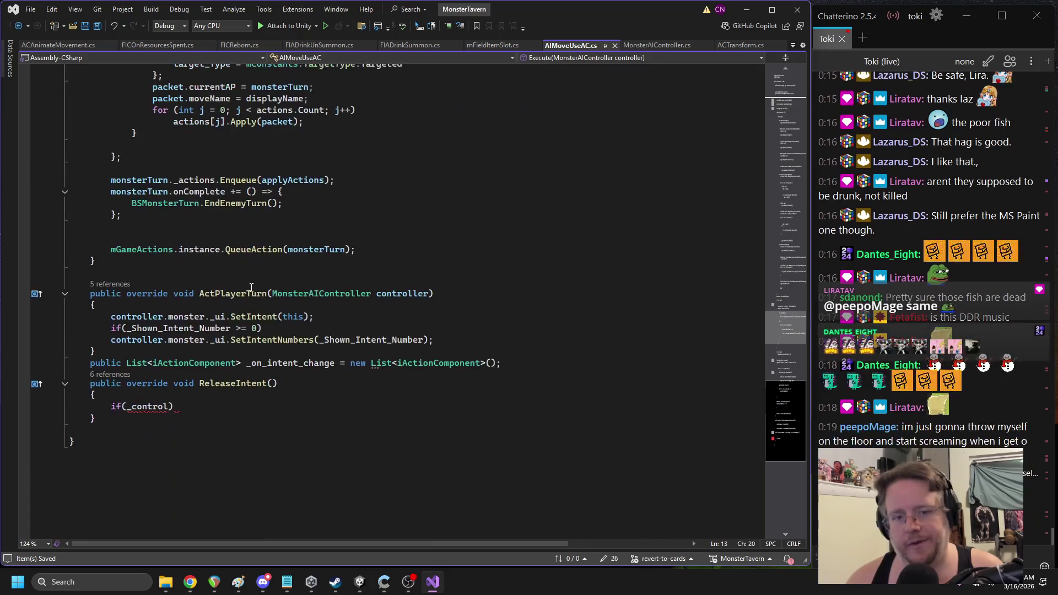
{"action": "left_click", "coordinate": [192, 410]}
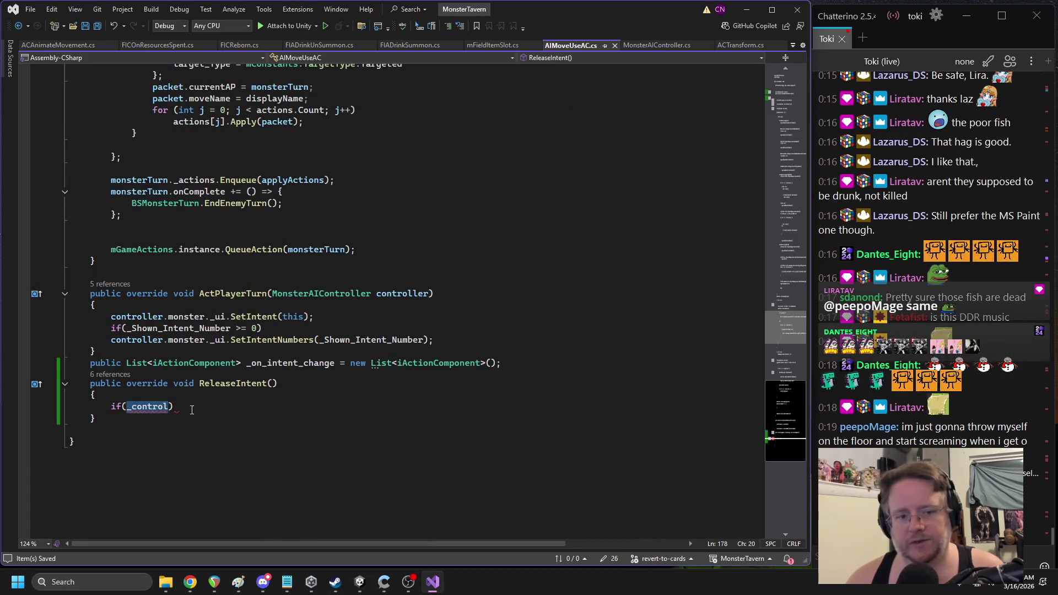
Make the ReleaseIntent check if(_controller != null) with an opening block
{"action": "key", "text": "shift+Home"}
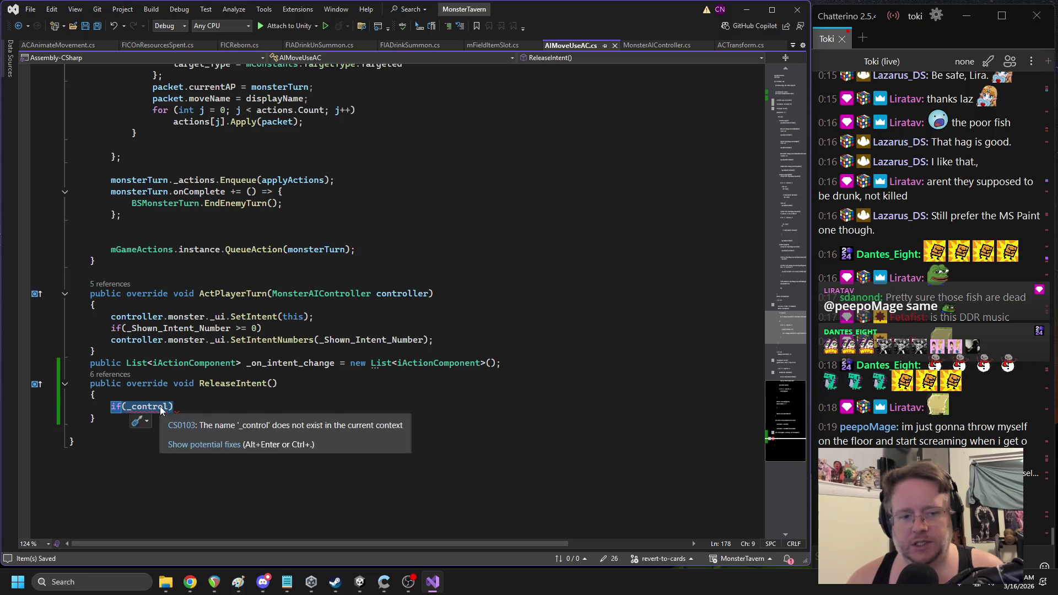
{"action": "key", "text": "ctrl+z"}
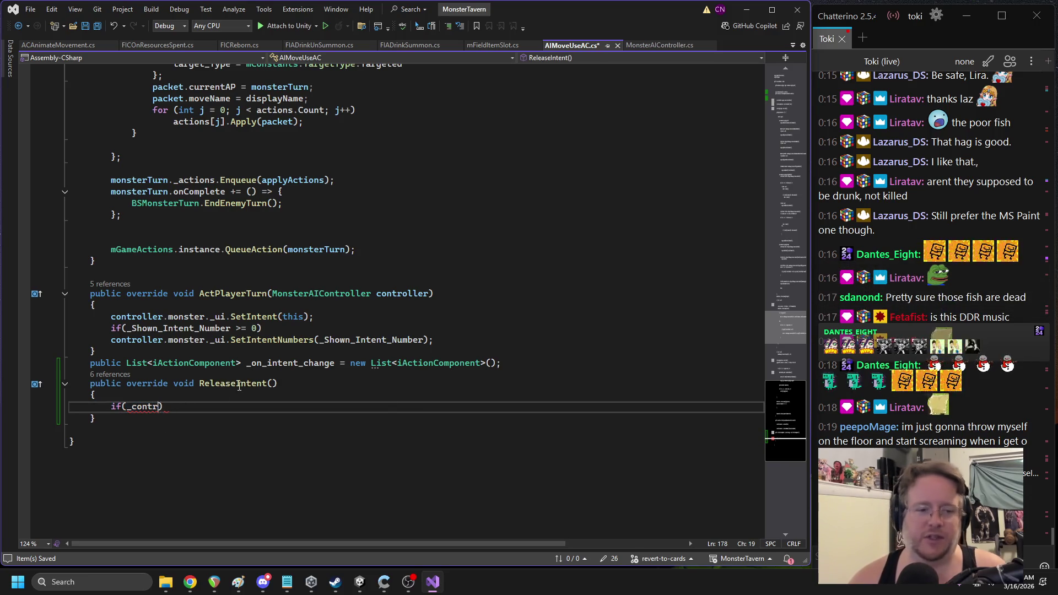
{"action": "key", "text": "BackSpace"}
{"action": "key", "text": "BackSpace"}
{"action": "key", "text": "BackSpace"}
{"action": "type", "text": "o"}
{"action": "key", "text": "Tab"}
{"action": "type", "text": "!= null) {"}
{"action": "key", "text": "End"}
{"action": "key", "text": "BackSpace"}
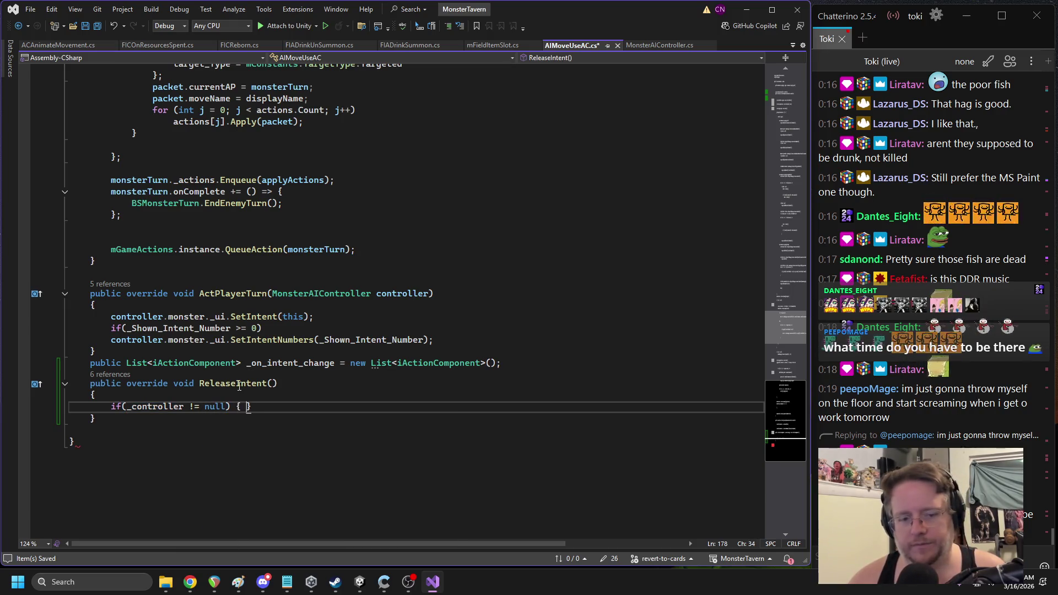
{"action": "key", "text": "Return"}
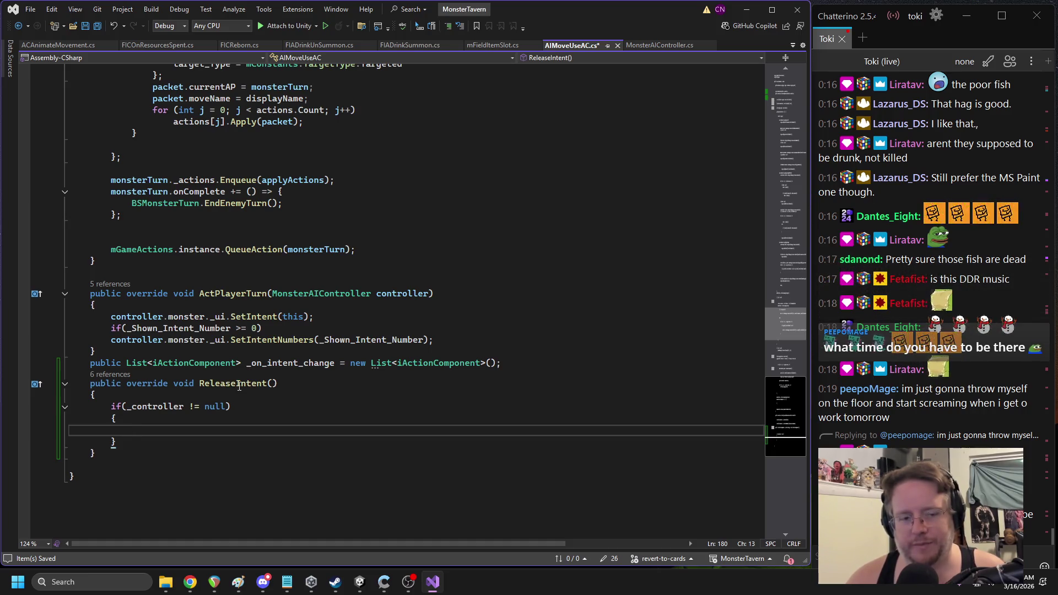
Declare iFIAction release_actions = new iFIAction(null, null) inside the if block
{"action": "type", "text": "ifi"}
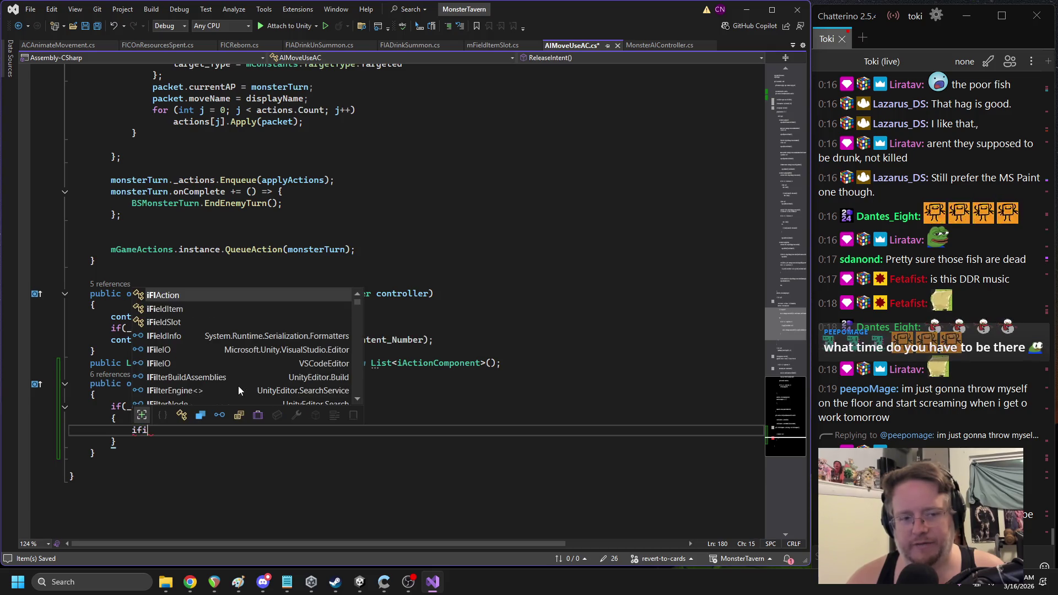
{"action": "key", "text": "Tab"}
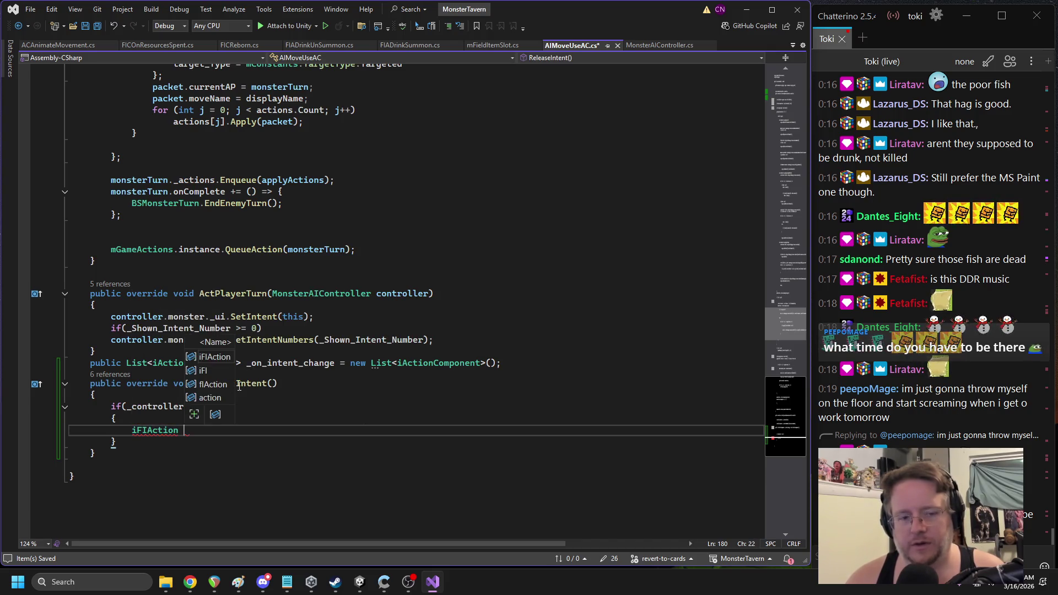
{"action": "type", "text": "release"}
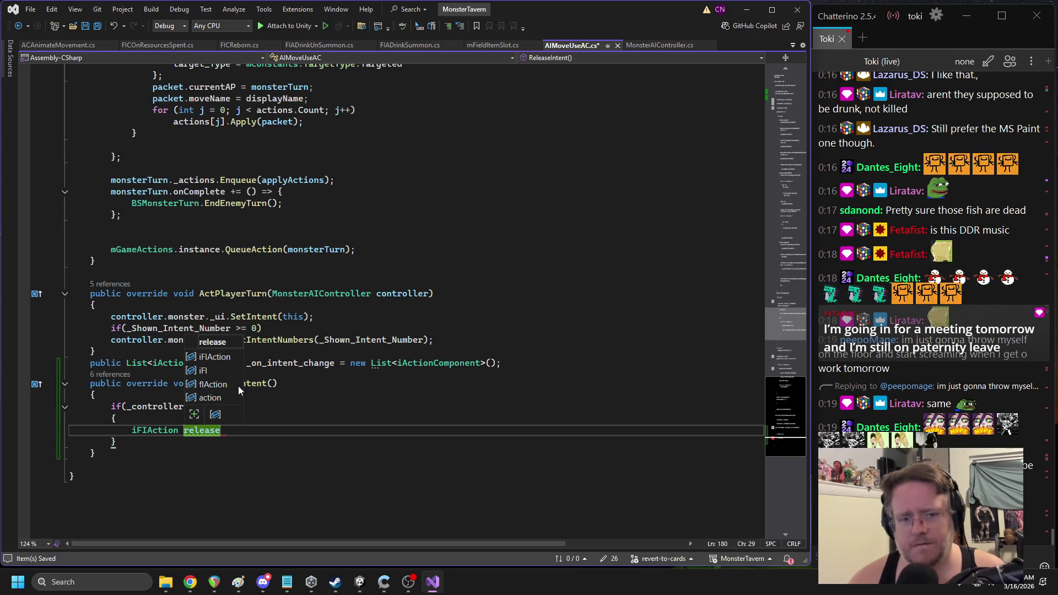
{"action": "key", "text": "Down"}
{"action": "key", "text": "Tab"}
{"action": "key", "text": "BackSpace"}
{"action": "key", "text": "BackSpace"}
{"action": "key", "text": "BackSpace"}
{"action": "key", "text": "BackSpace"}
{"action": "type", "text": "release_actions = new iFIAction()"}
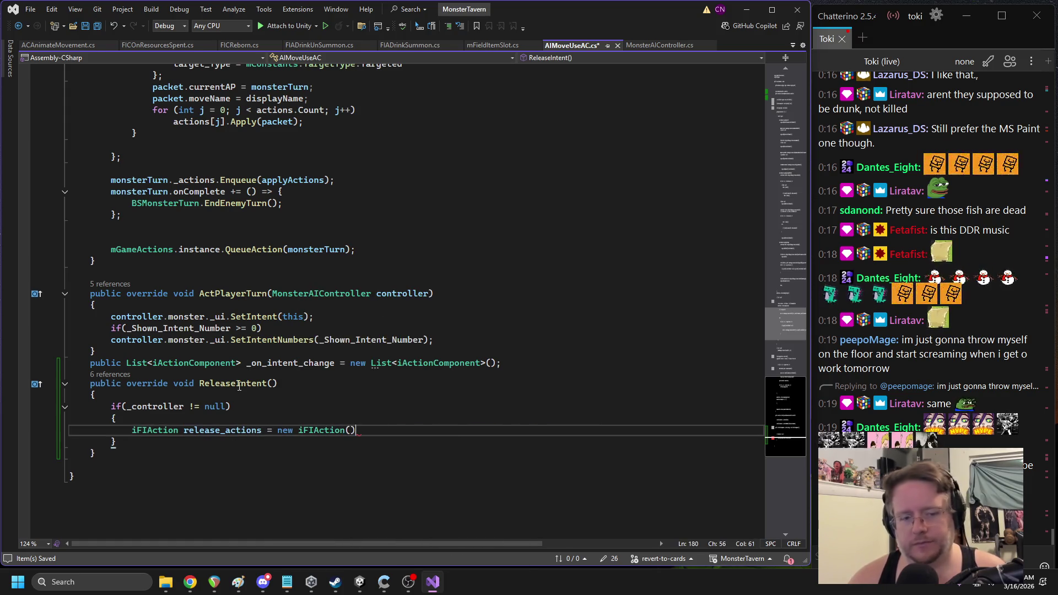
{"action": "type", "text": ";"}
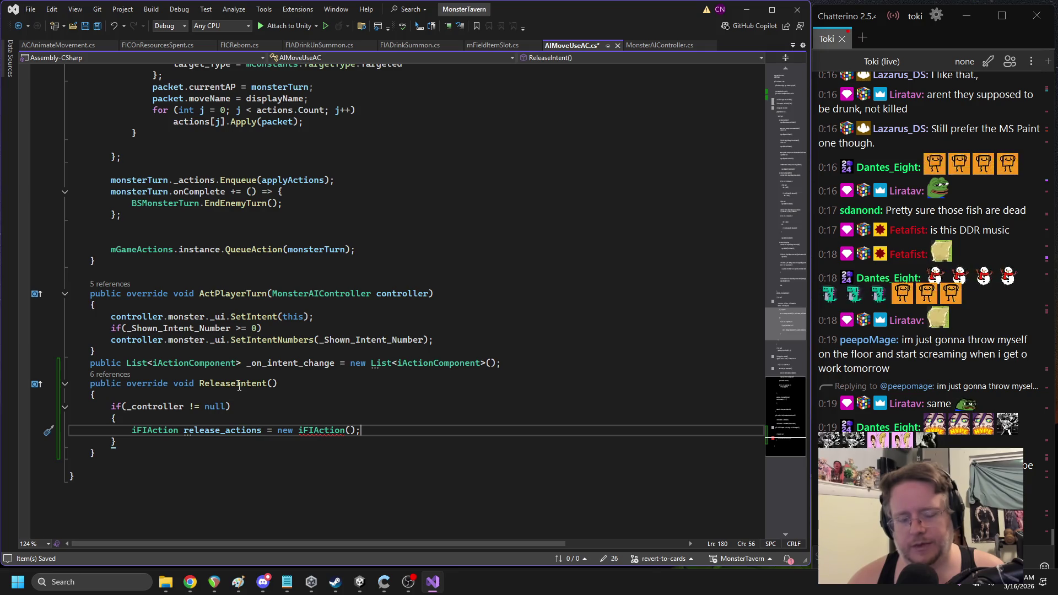
{"action": "key", "text": "BackSpace"}
{"action": "key", "text": "BackSpace"}
{"action": "type", "text": "null "}
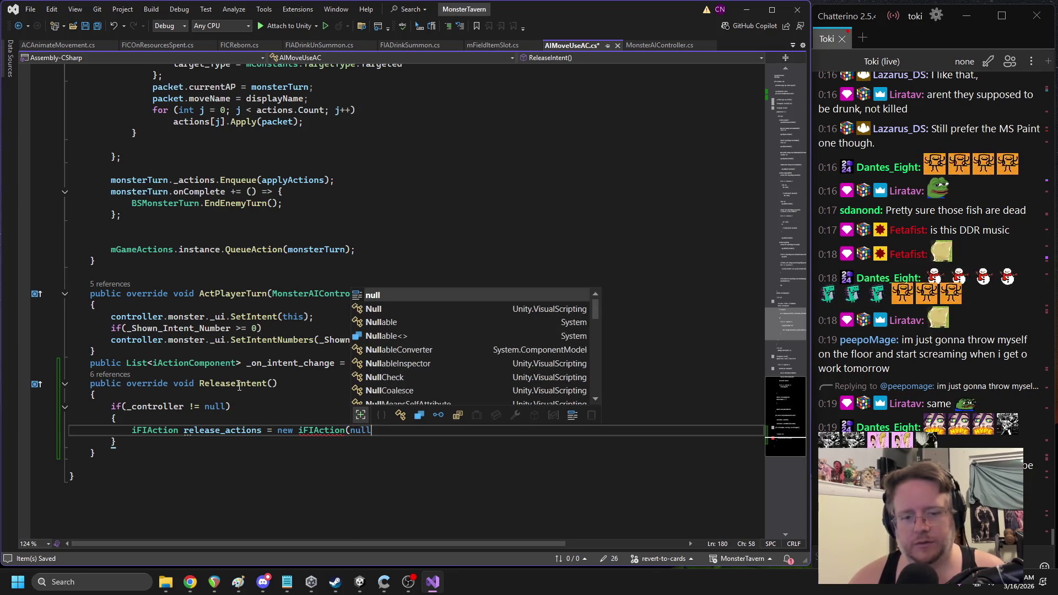
{"action": "type", "text": ", null);"}
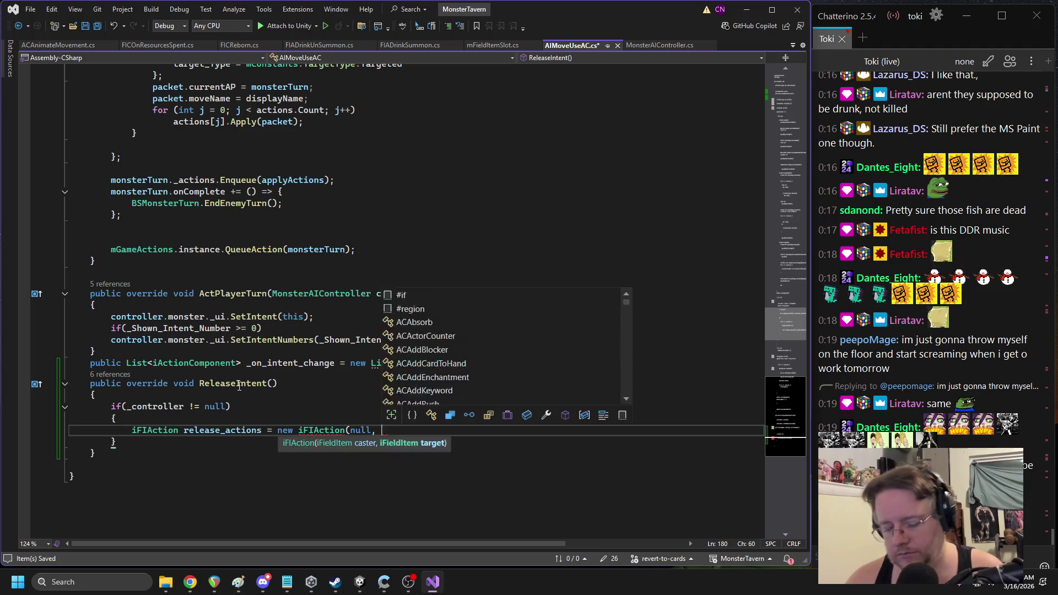
{"action": "key", "text": "Return"}
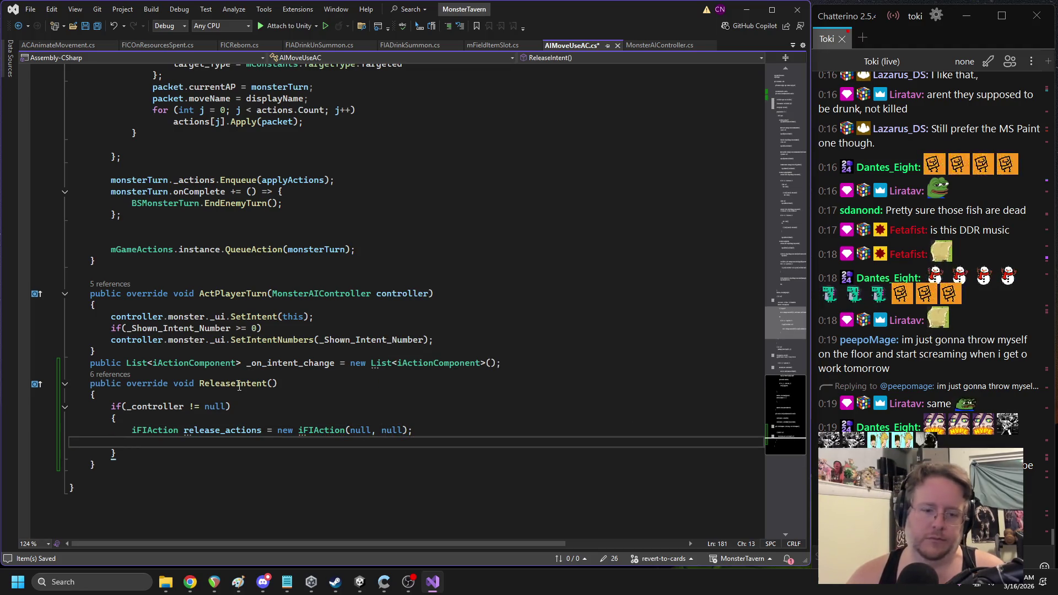
{"action": "key", "text": "Up"}
{"action": "key", "text": "Up"}
{"action": "key", "text": "Up"}
{"action": "key", "text": "Return"}
{"action": "type", "text": "if("}
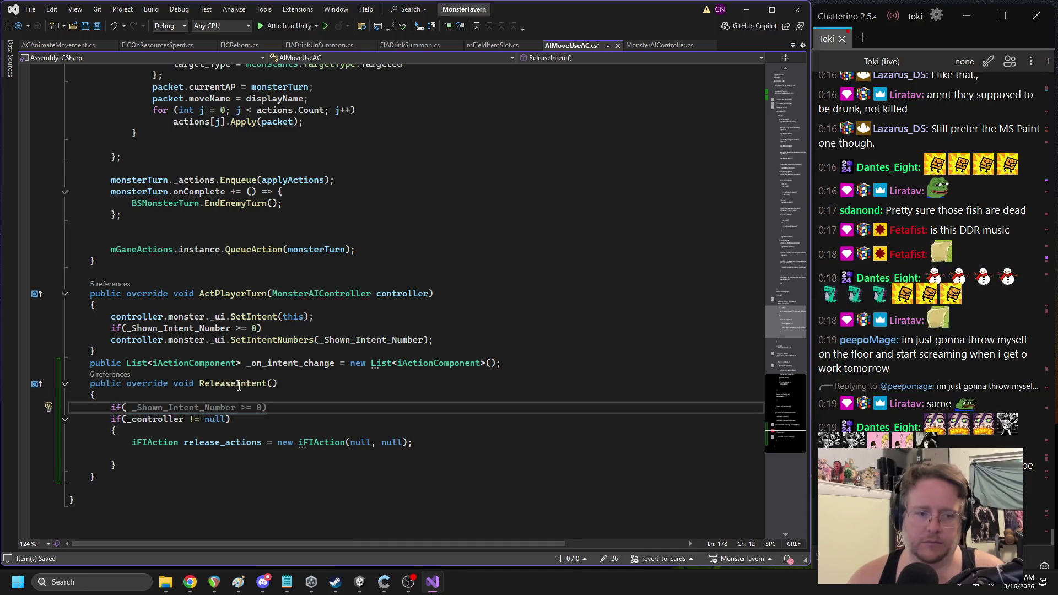
{"action": "key", "text": "BackSpace"}
{"action": "key", "text": "BackSpace"}
{"action": "key", "text": "BackSpace"}
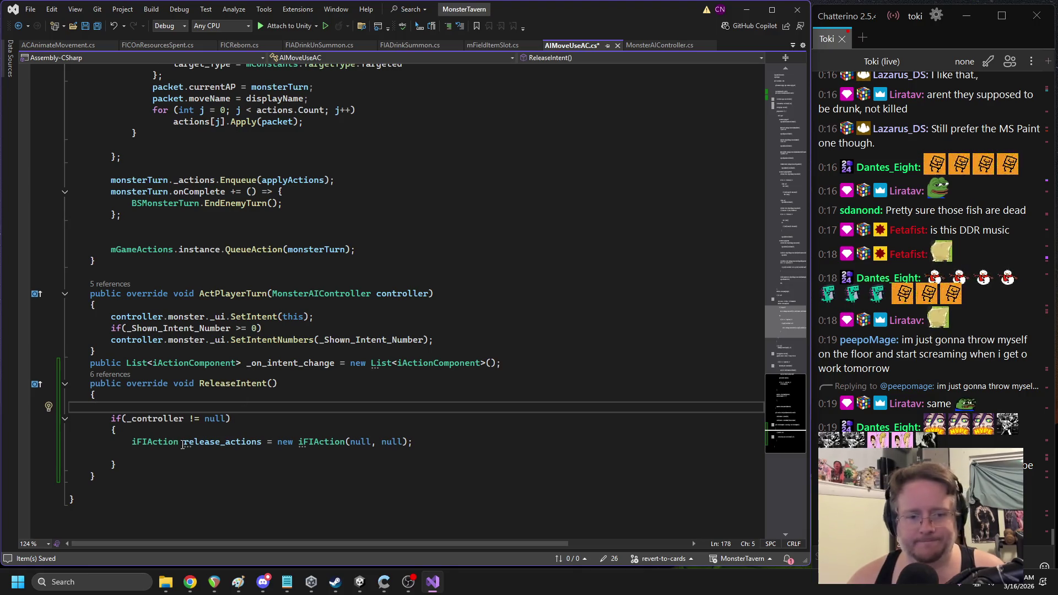
{"action": "left_click", "coordinate": [226, 418]}
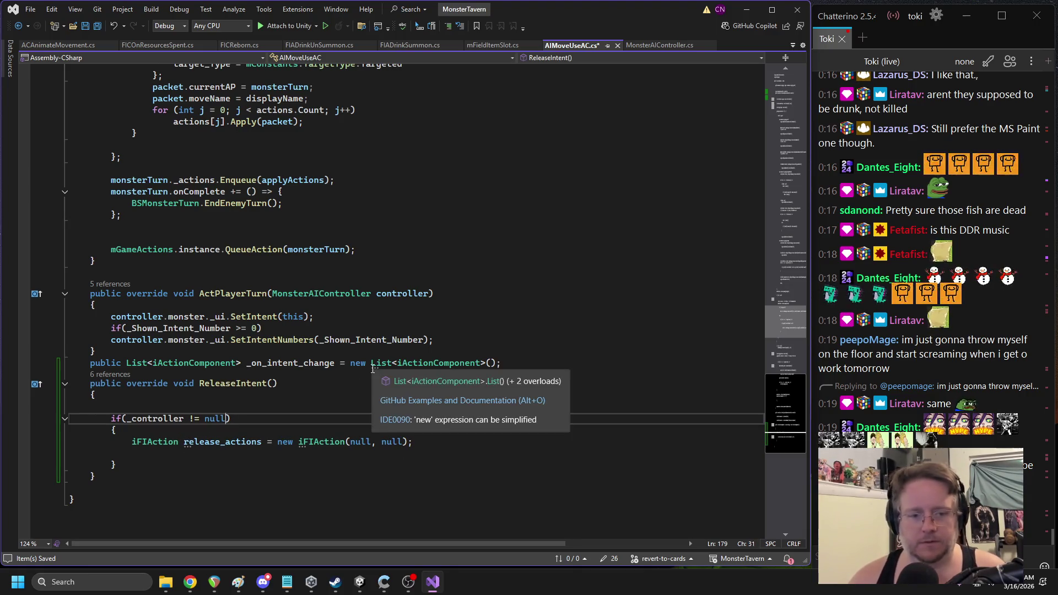
Extend the if condition with && _on_intent_change.Count > 0
{"action": "type", "text": " && _on_intent_change."}
{"action": "key", "text": "Tab"}
{"action": "type", "text": "> 0"}
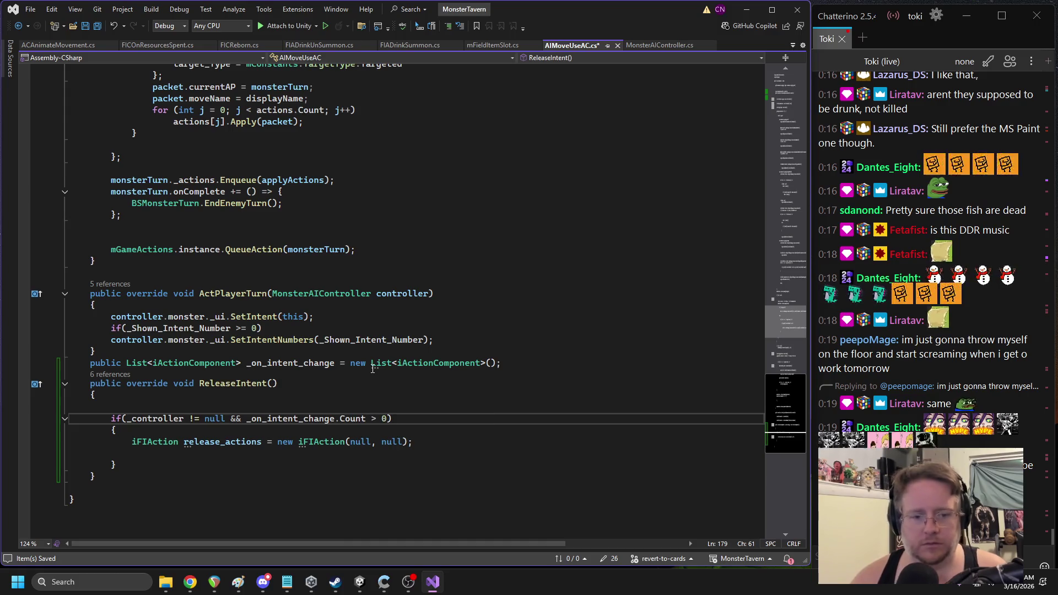
Add a for loop over _on_intent_change below the release_actions line
{"action": "left_click", "coordinate": [429, 439]}
{"action": "key", "text": "Return"}
{"action": "type", "text": "f"}
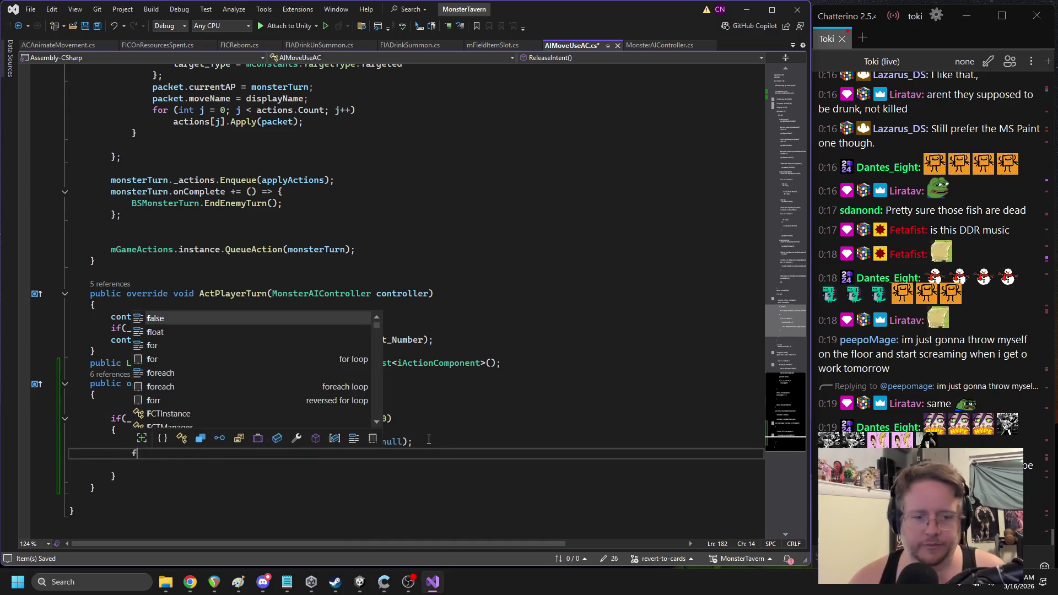
{"action": "type", "text": "or(int i = 0; i <"}
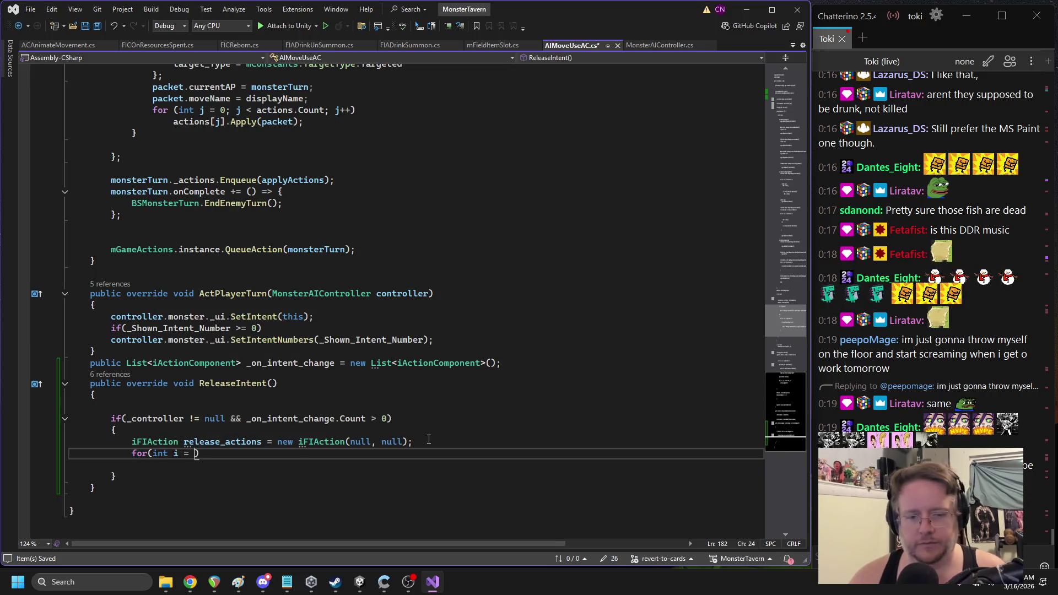
{"action": "key", "text": "Tab"}
{"action": "type", "text": "i++)"}
{"action": "key", "text": "Return"}
{"action": "type", "text": "{"}
{"action": "key", "text": "Return"}
{"action": "key", "text": "Down"}
{"action": "key", "text": "BackSpace"}
{"action": "key", "text": "Up"}
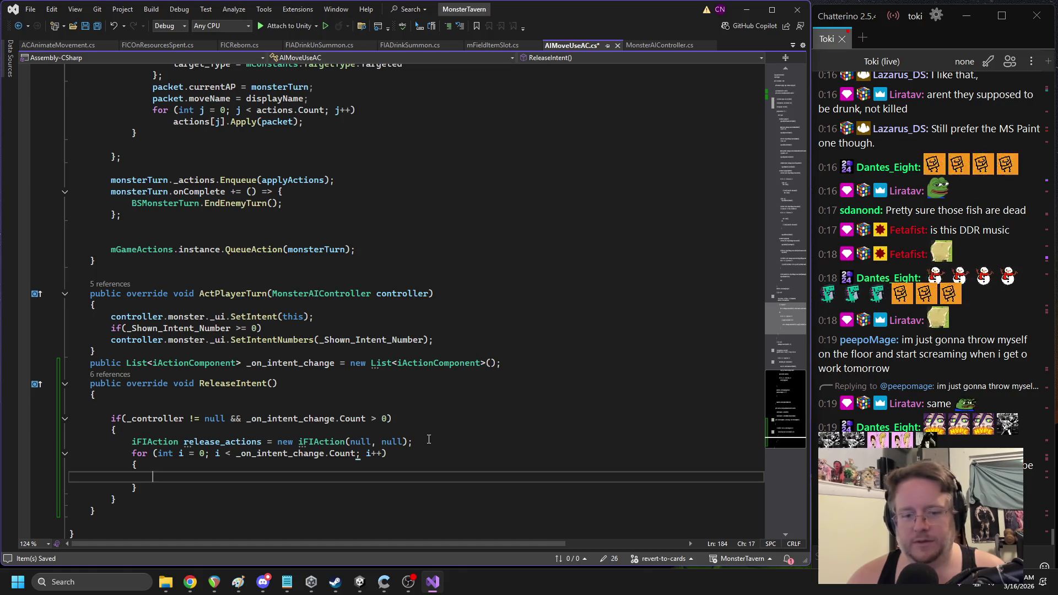
Call _on_intent_change[i].Apply(); inside the loop body
{"action": "type", "text": "releas"}
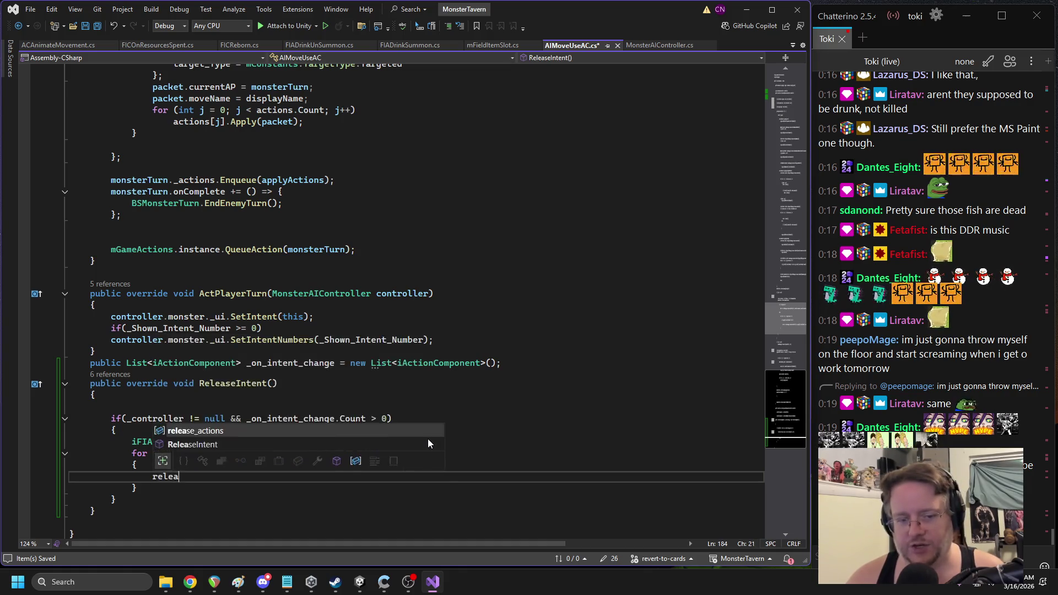
{"action": "key", "text": "Tab"}
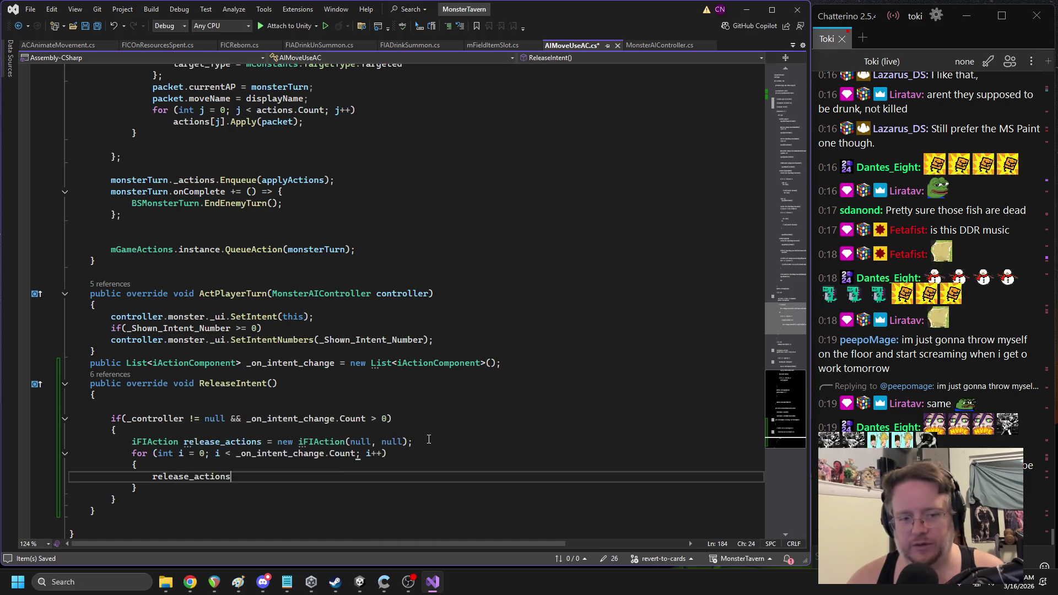
{"action": "type", "text": "[i]."}
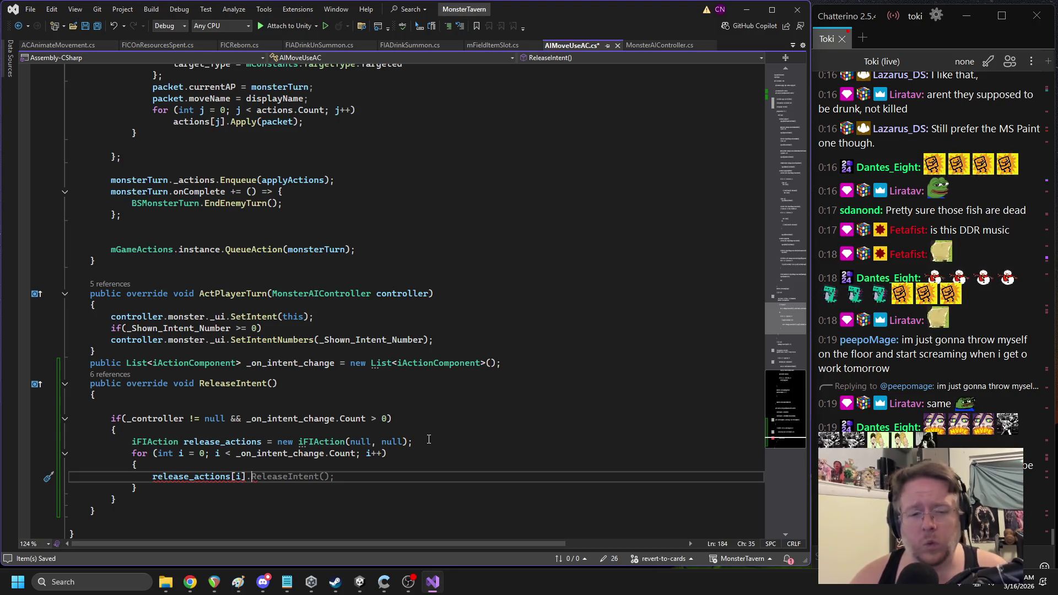
{"action": "double_click", "coordinate": [286, 363]}
{"action": "key", "text": "ctrl+c"}
{"action": "double_click", "coordinate": [191, 476]}
{"action": "key", "text": "ctrl+v"}
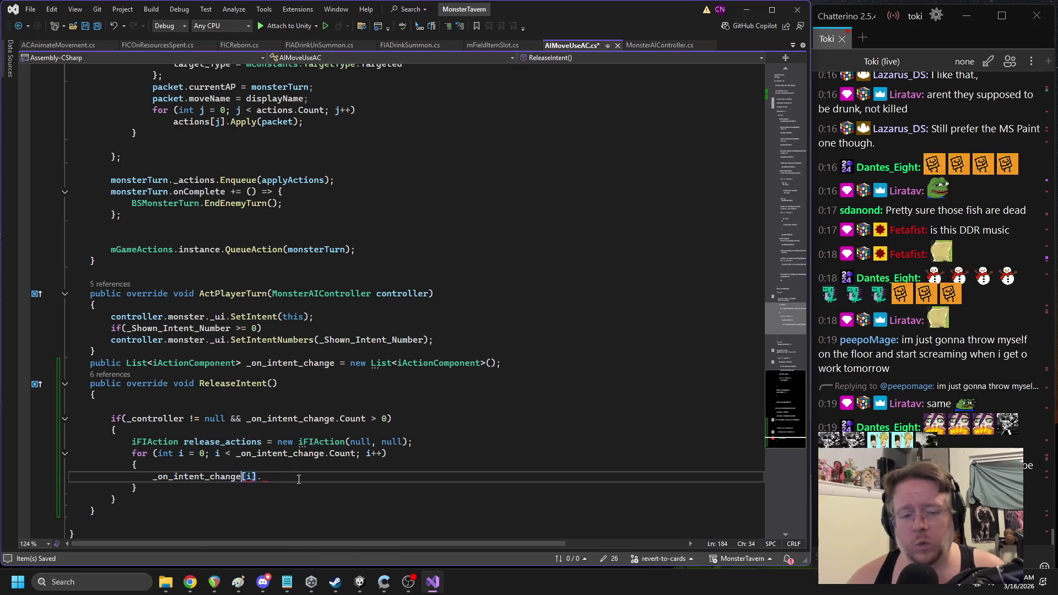
{"action": "left_click", "coordinate": [274, 441]}
{"action": "left_click", "coordinate": [264, 476]}
{"action": "type", "text": "appl"}
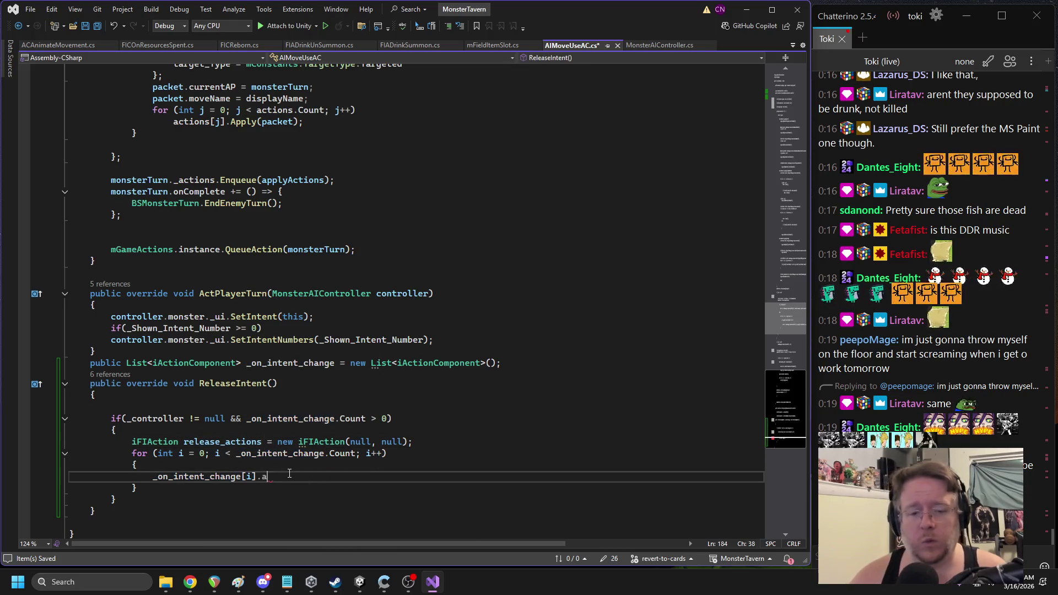
{"action": "key", "text": "Tab"}
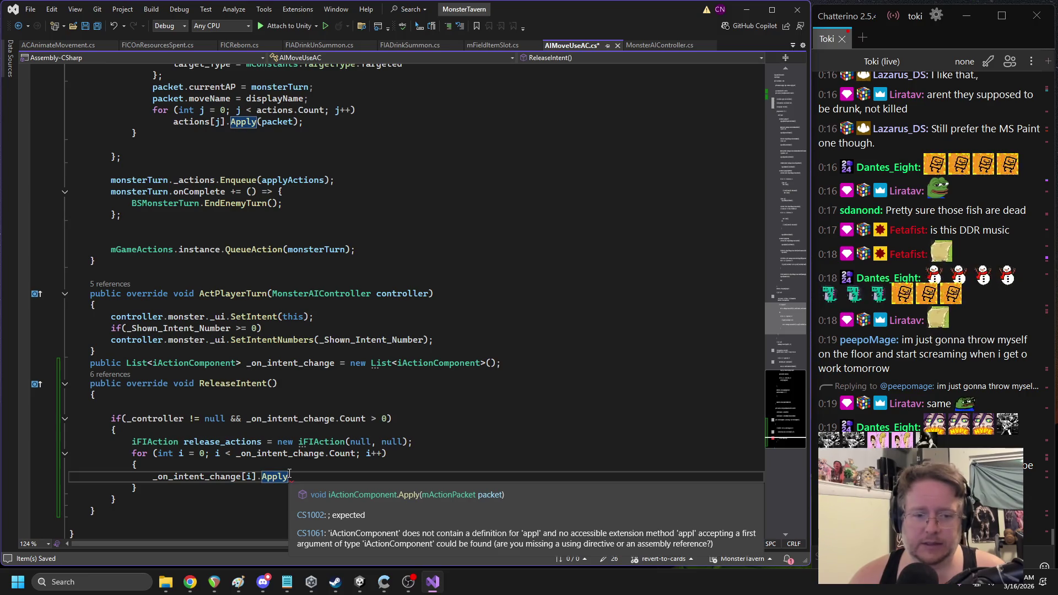
{"action": "type", "text": "();"}
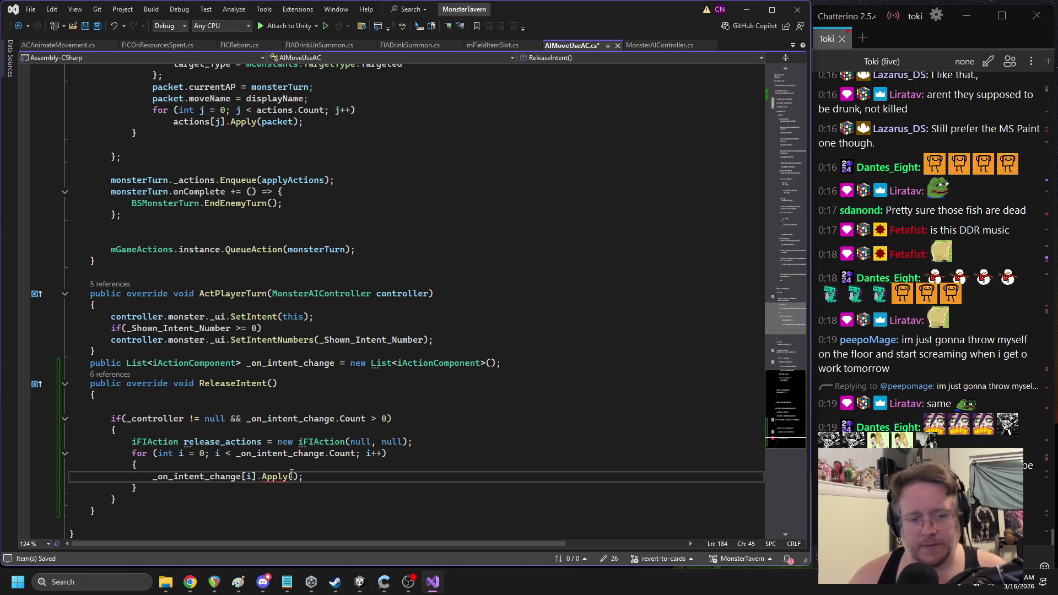
{"action": "left_click", "coordinate": [143, 487]}
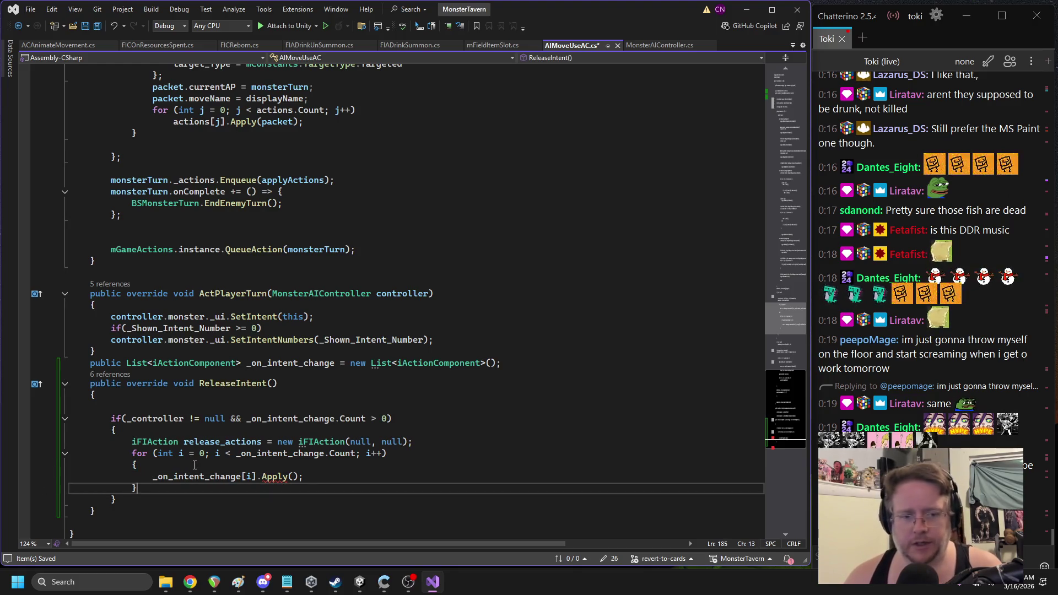
{"action": "left_click", "coordinate": [425, 440]}
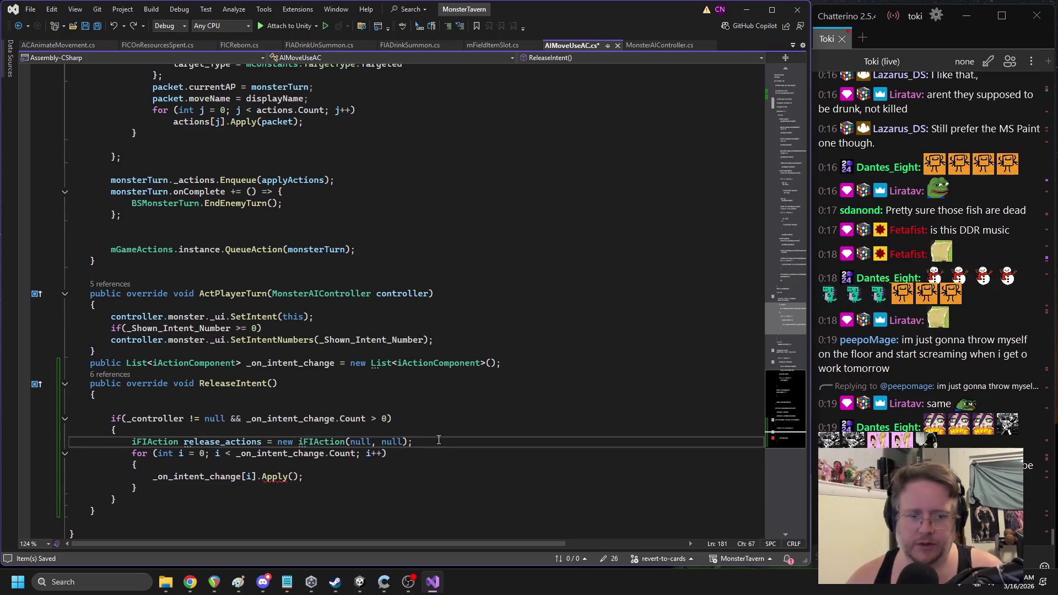
Declare a new mActionPacket n_packet with source_slot = _controller.monster.GetFieldItemSlot()
{"action": "key", "text": "Return"}
{"action": "type", "text": "mac"}
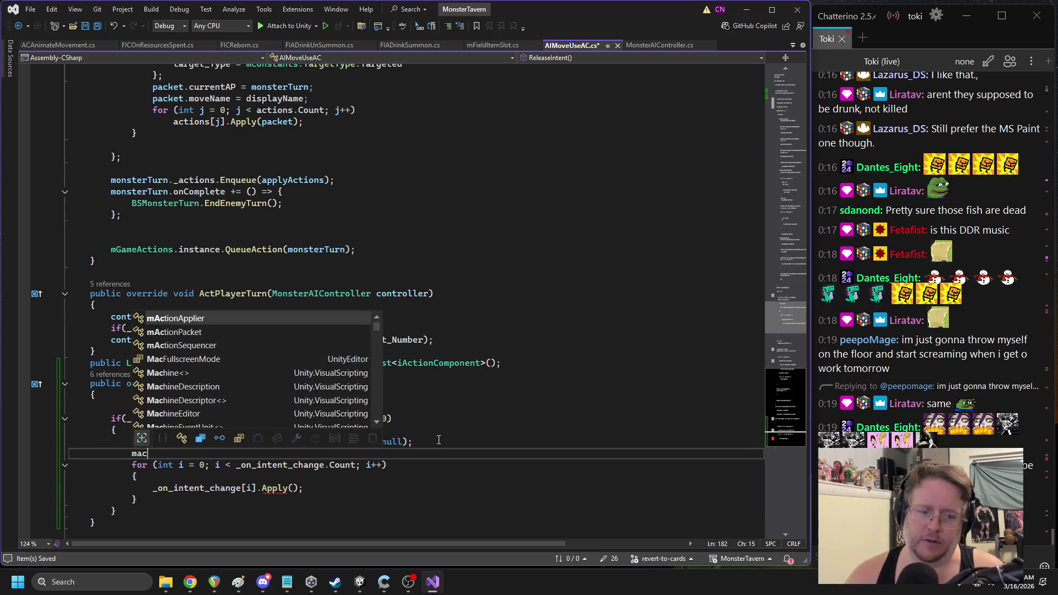
{"action": "type", "text": "tionpacket n"}
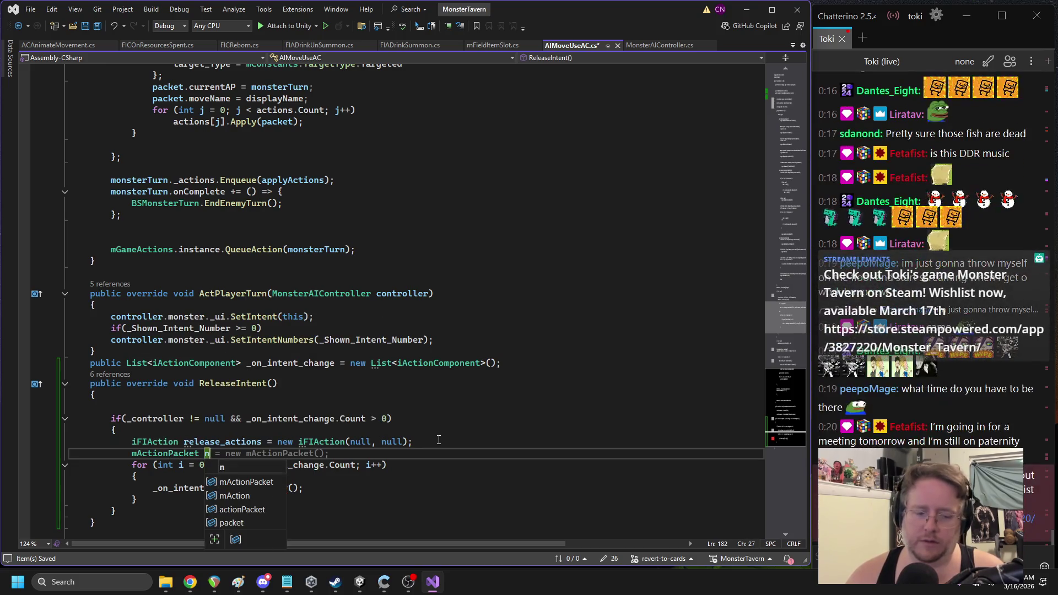
{"action": "type", "text": "_ ="}
{"action": "key", "text": "Tab"}
{"action": "key", "text": "Return"}
{"action": "type", "text": "npac"}
{"action": "key", "text": "Tab"}
{"action": "type", "text": ".sou"}
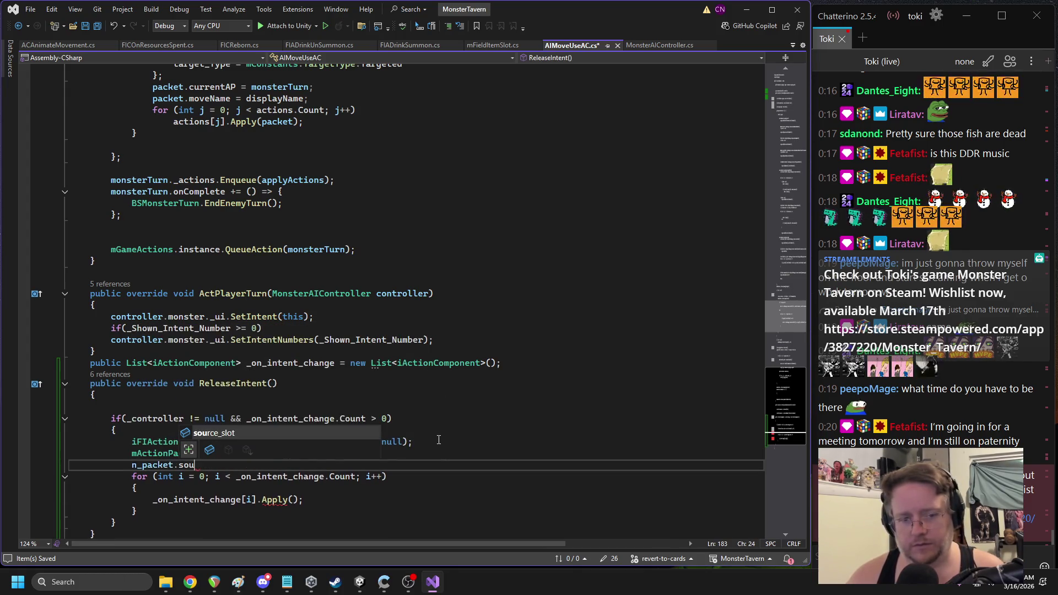
{"action": "key", "text": "Tab"}
{"action": "type", "text": "= _controll"}
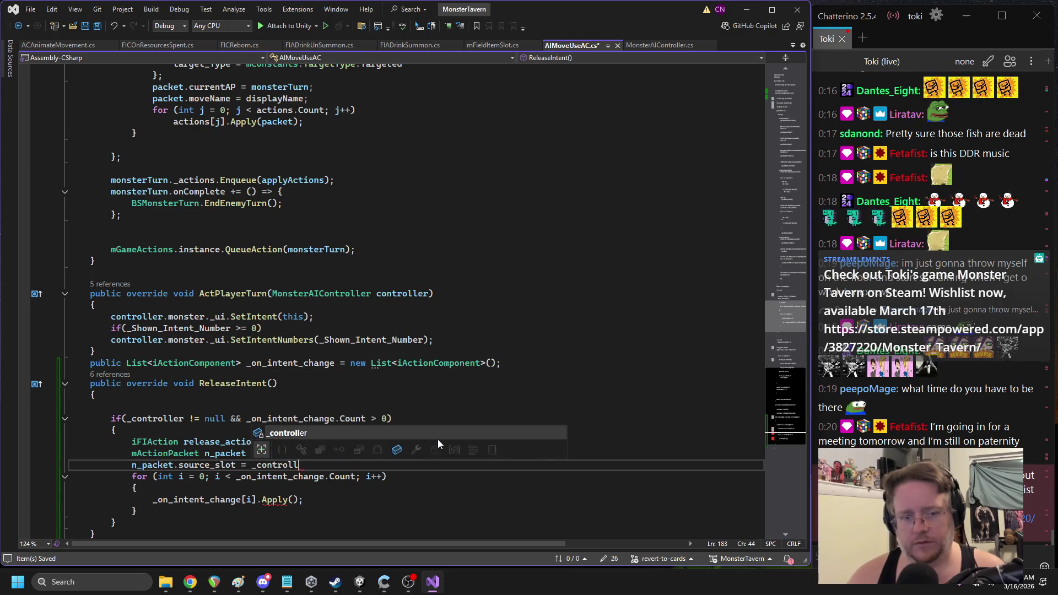
{"action": "type", "text": "er.mon"}
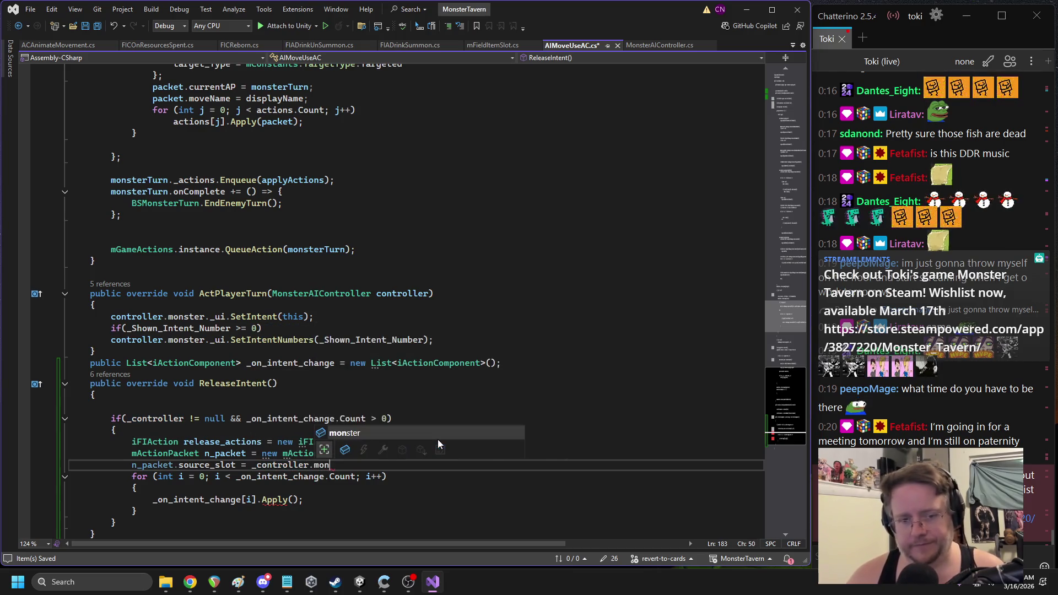
{"action": "key", "text": "Tab"}
{"action": "type", "text": ".getfie"}
{"action": "key", "text": "Tab"}
{"action": "type", "text": "();"}
Set n_packet's target_slot to the same field slot and currentAP to release_actions
{"action": "key", "text": "Return"}
{"action": "type", "text": "n_pack"}
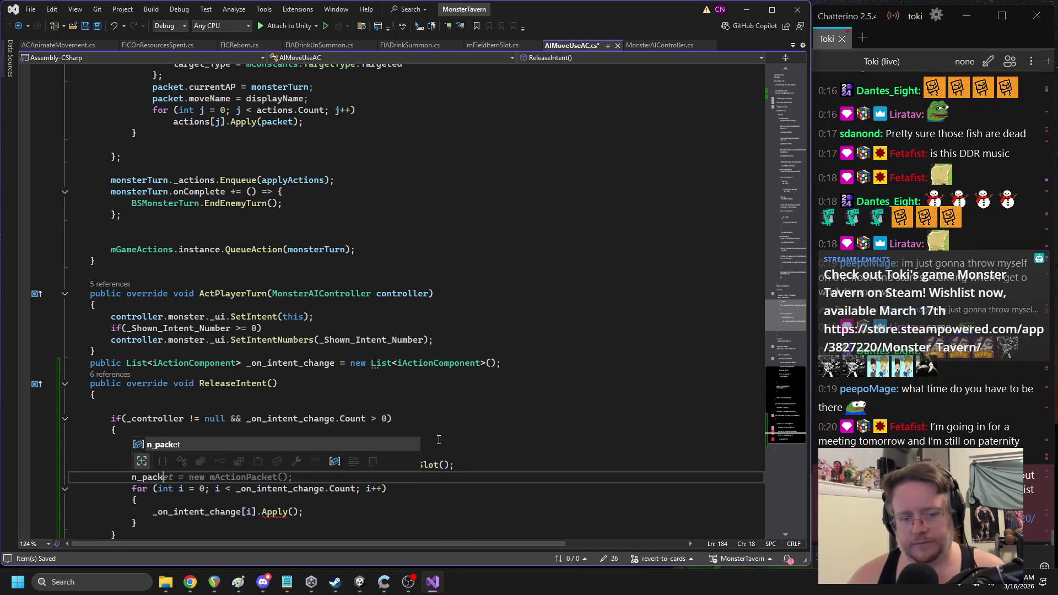
{"action": "key", "text": "Tab"}
{"action": "type", "text": ".ta"}
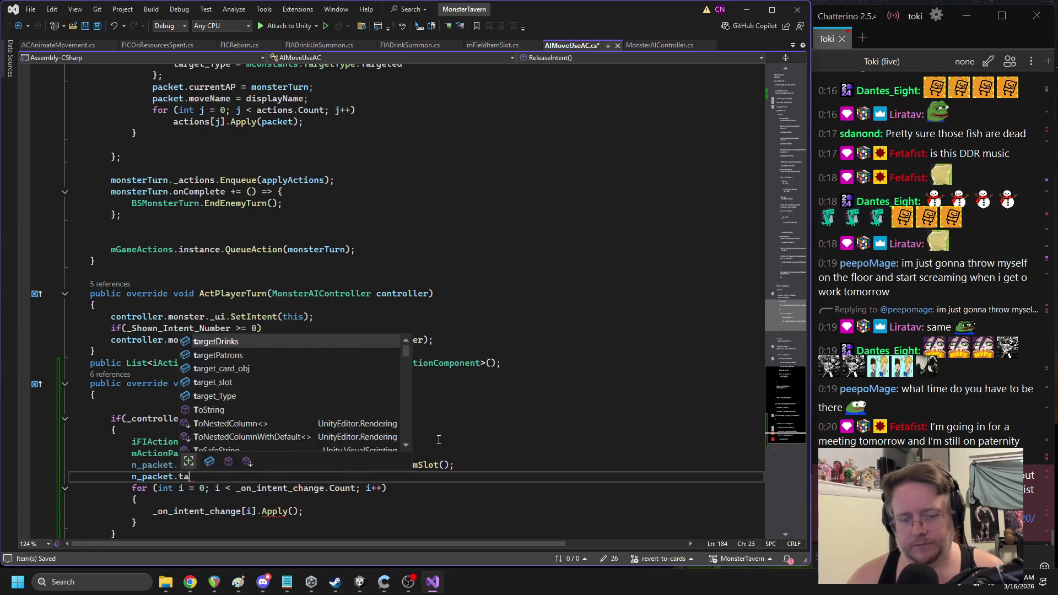
{"action": "type", "text": "rget_sou"}
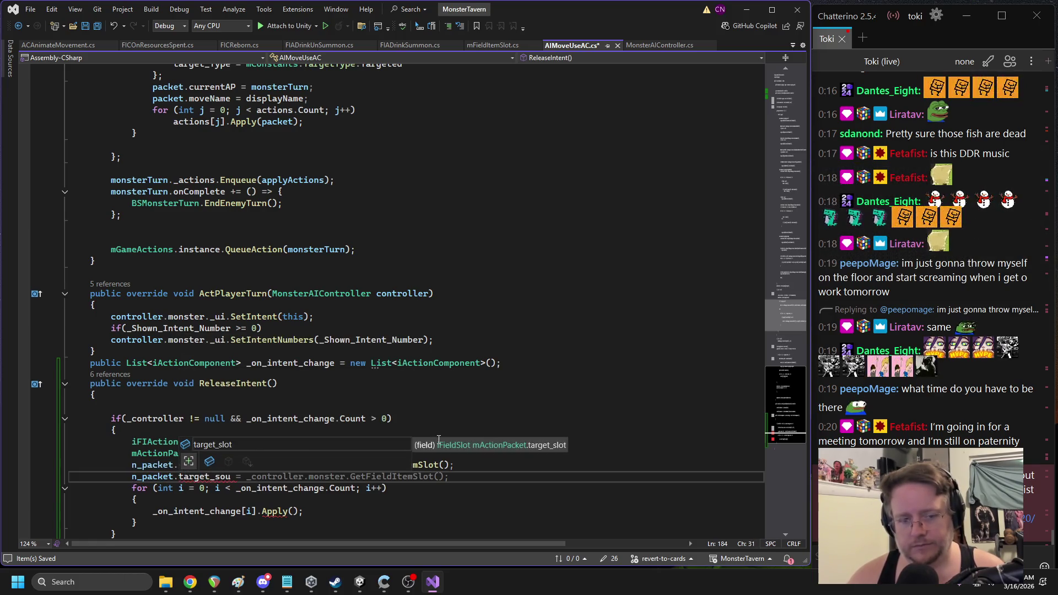
{"action": "key", "text": "Tab"}
{"action": "key", "text": "Tab"}
{"action": "key", "text": "Return"}
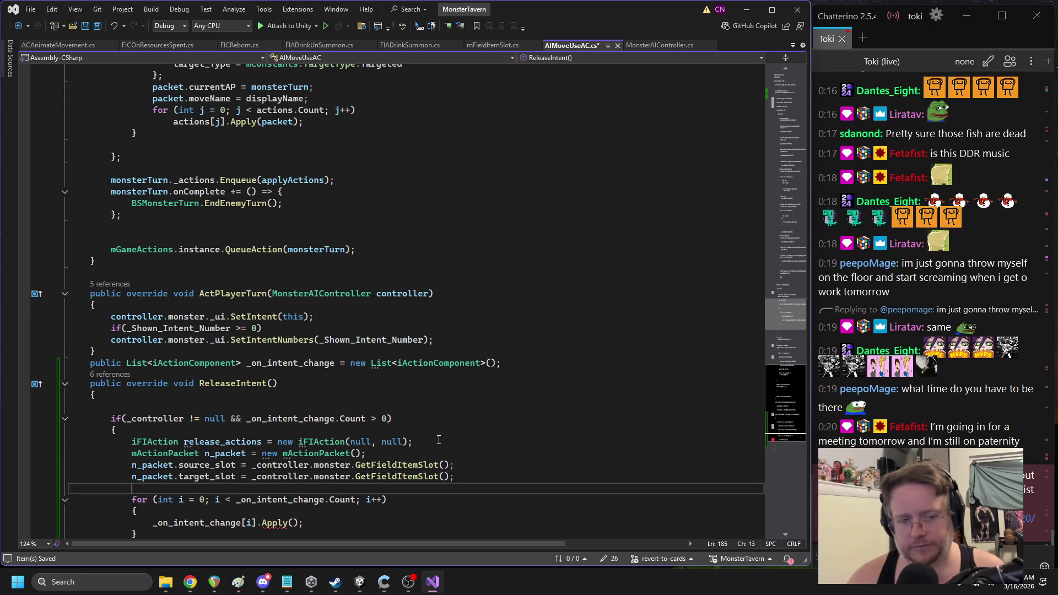
{"action": "type", "text": "n_packet.cur"}
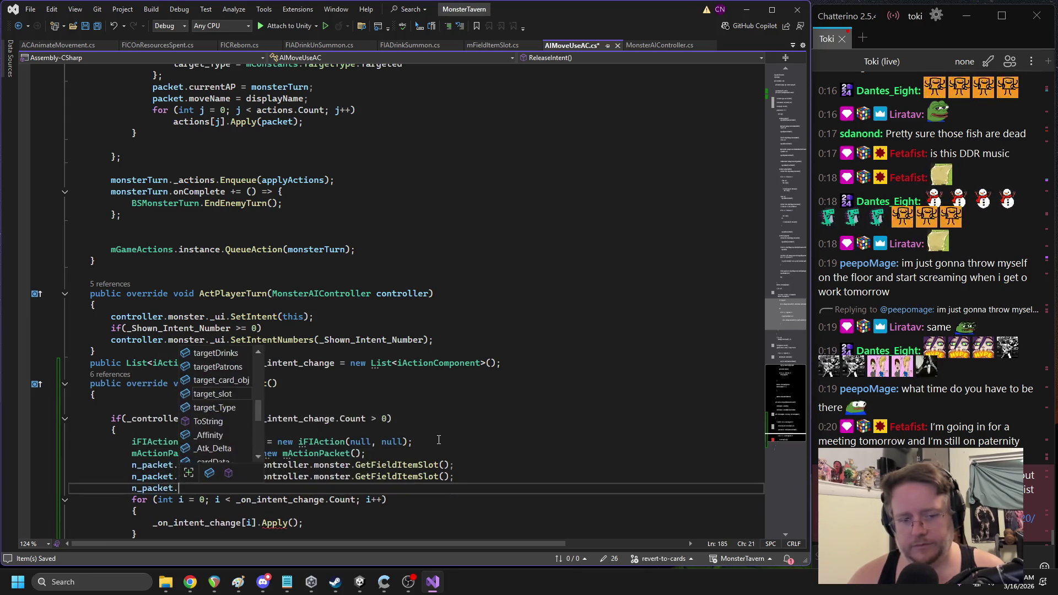
{"action": "key", "text": "Tab"}
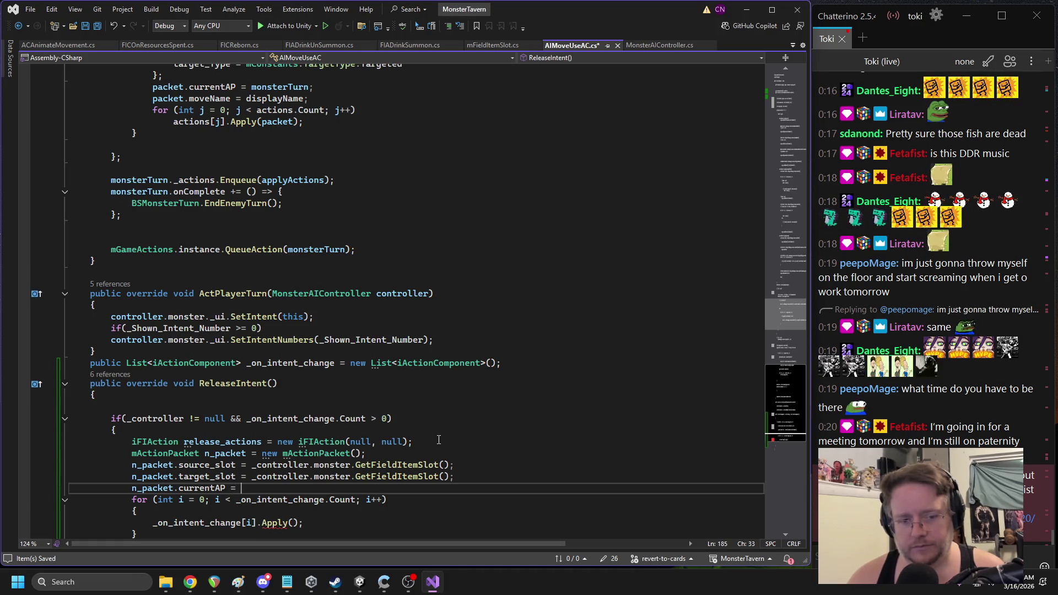
{"action": "type", "text": "releas"}
{"action": "key", "text": "Tab"}
{"action": "type", "text": ";"}
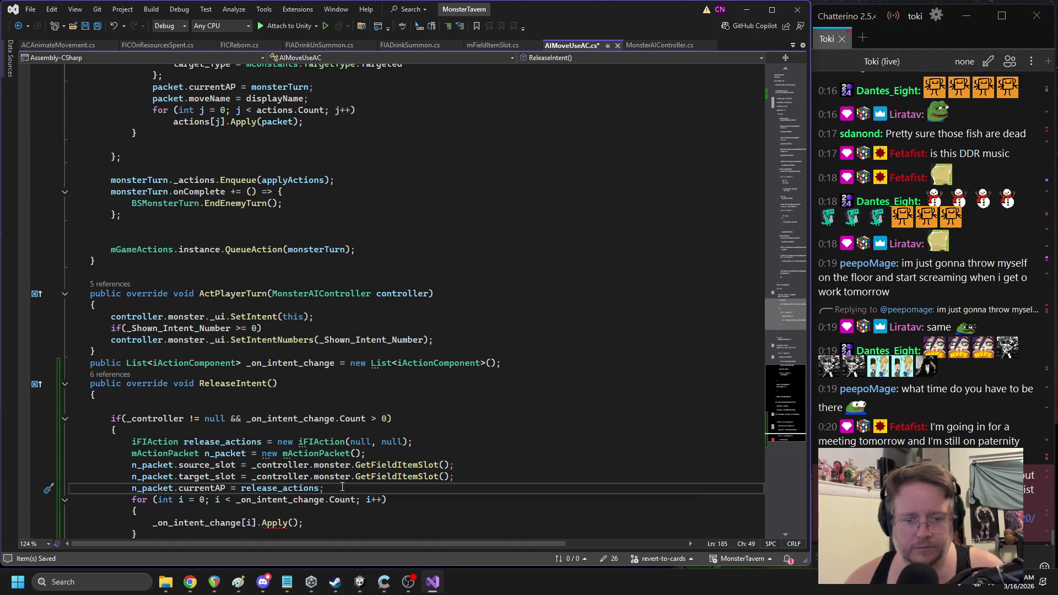
{"action": "scroll", "coordinate": [405, 460], "scroll_direction": "down", "scroll_amount": 1}
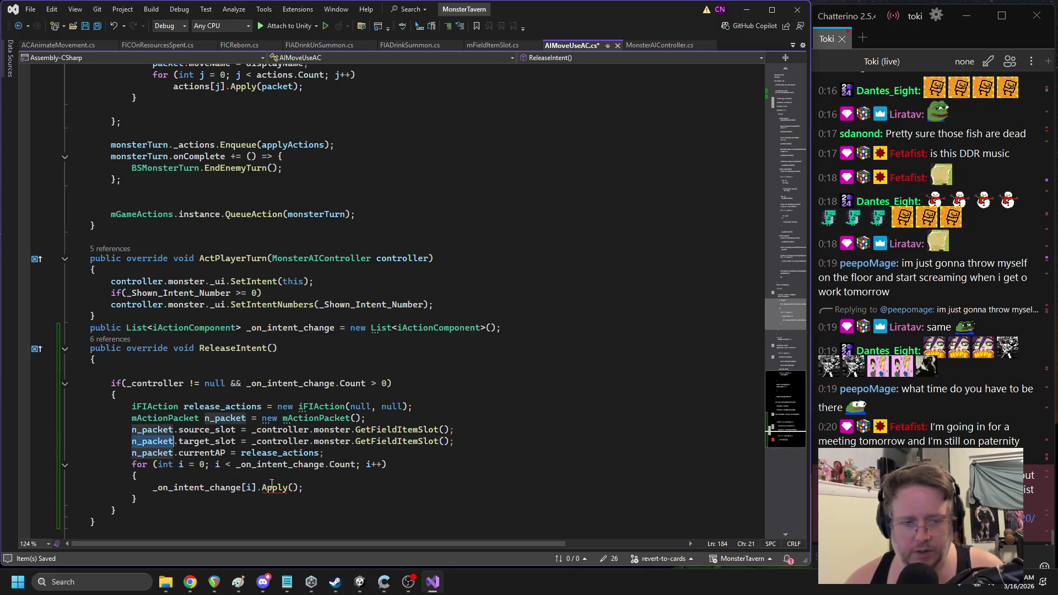
{"action": "left_click", "coordinate": [294, 488]}
Inside the loop, create a new iAction whose onExecute lambda wraps the Apply call
{"action": "type", "text": "n_packet"}
{"action": "left_click", "coordinate": [215, 476]}
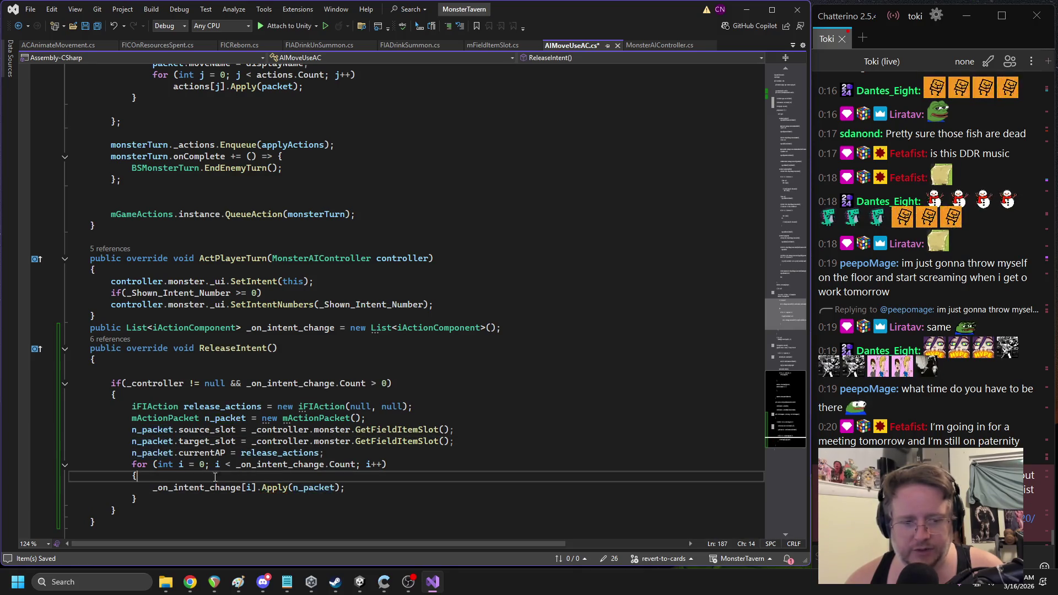
{"action": "key", "text": "Down"}
{"action": "key", "text": "Down"}
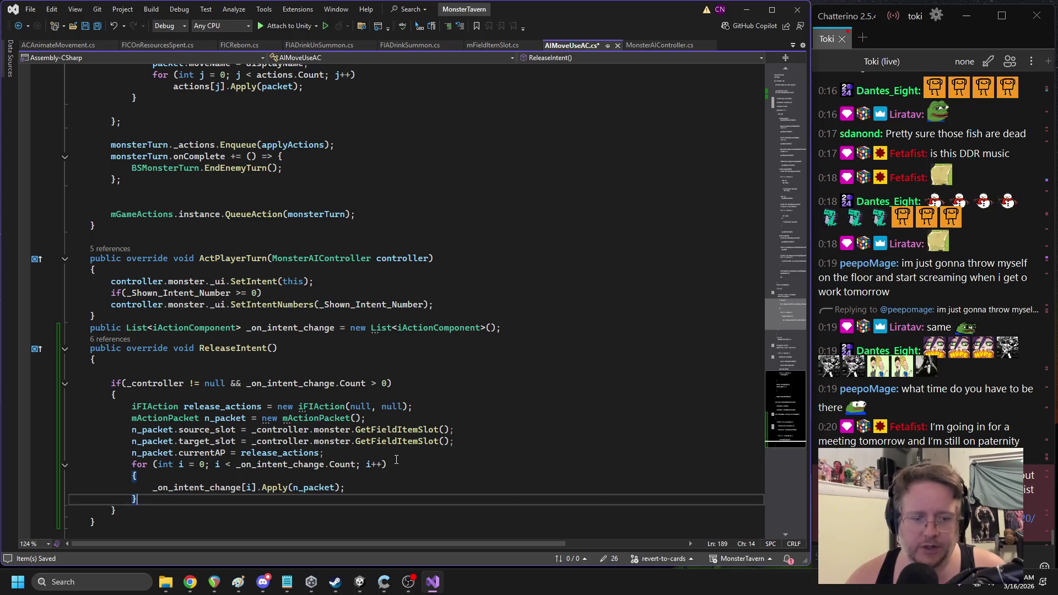
{"action": "key", "text": "Up"}
{"action": "key", "text": "Up"}
{"action": "key", "text": "Return"}
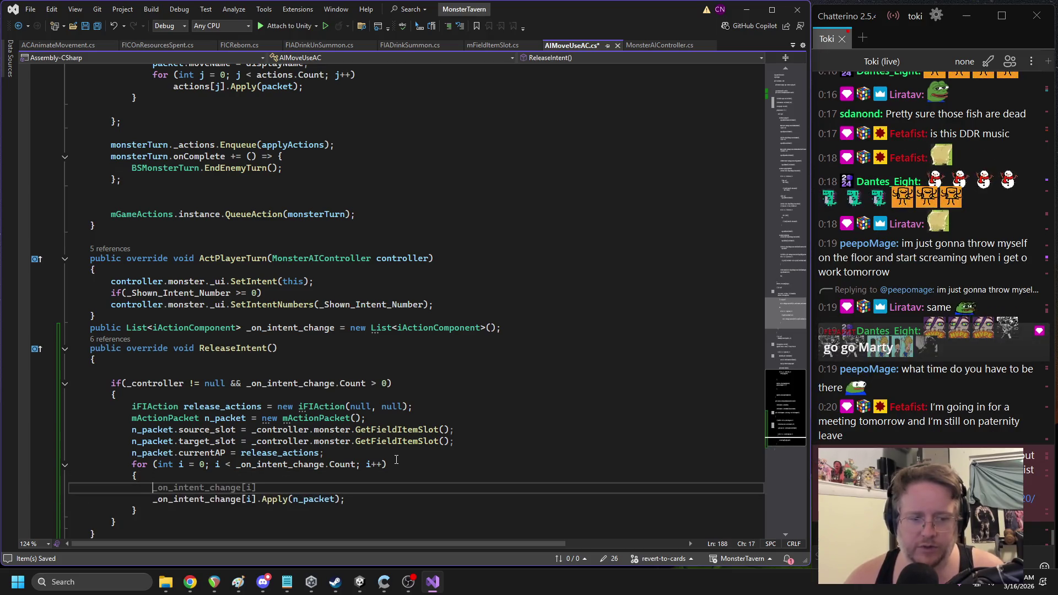
{"action": "type", "text": "iaction action "}
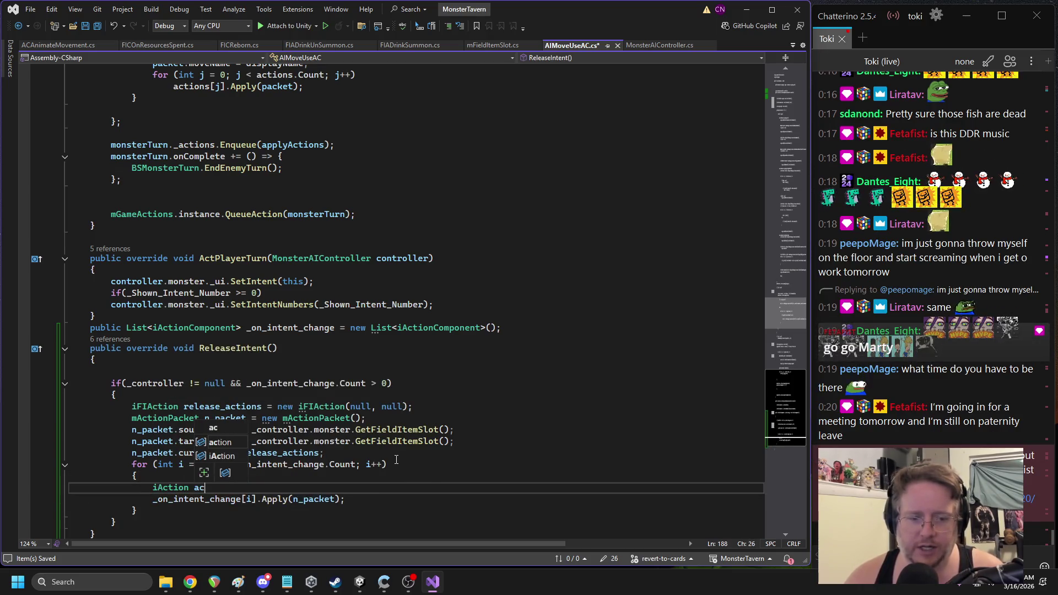
{"action": "type", "text": "= new iAction();"}
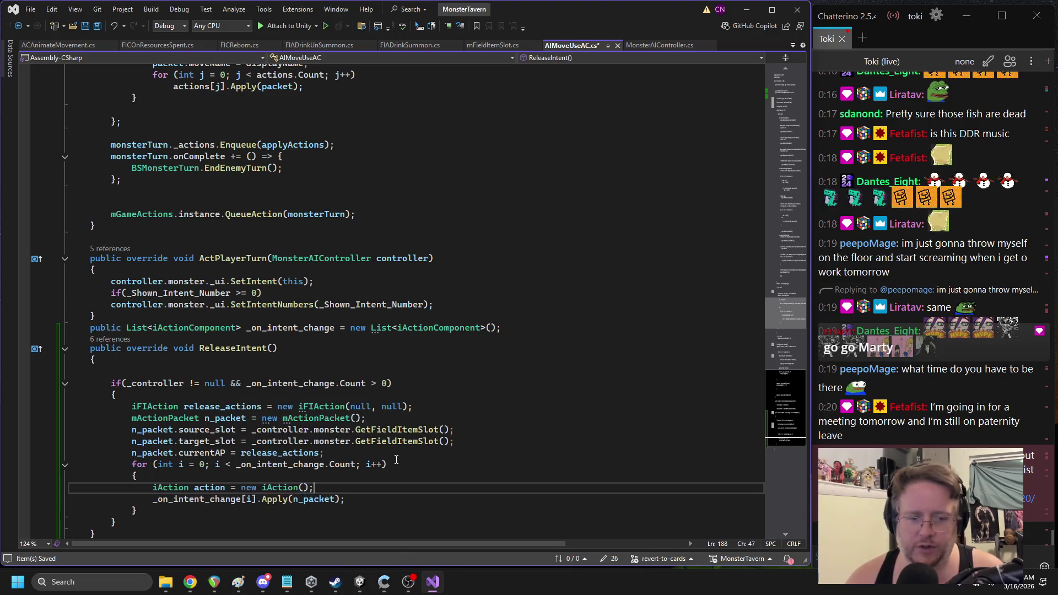
{"action": "key", "text": "Return"}
{"action": "type", "text": "action.onExecute = () => {"}
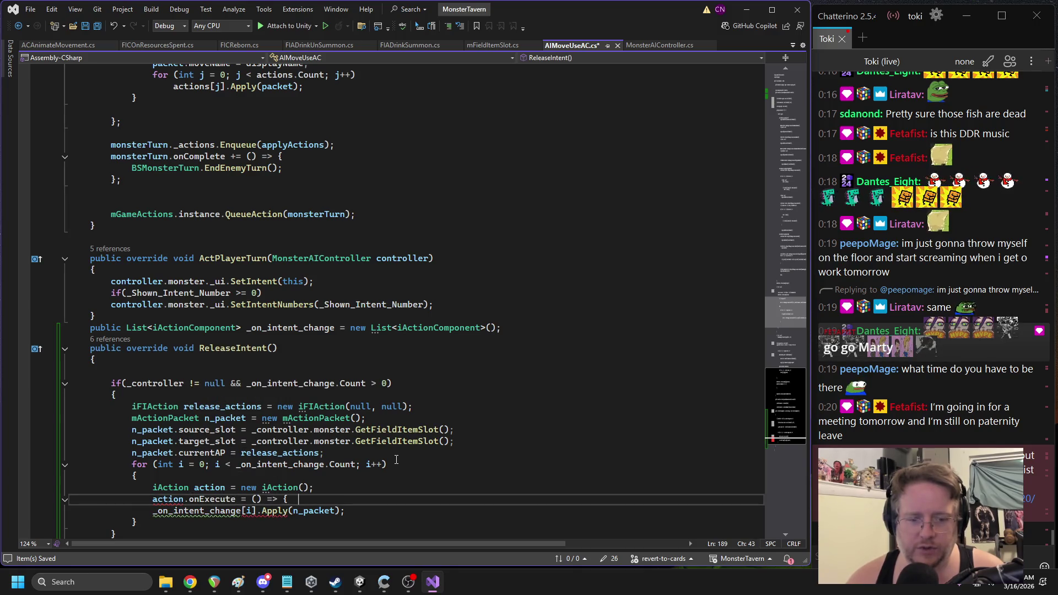
{"action": "left_click", "coordinate": [362, 512]}
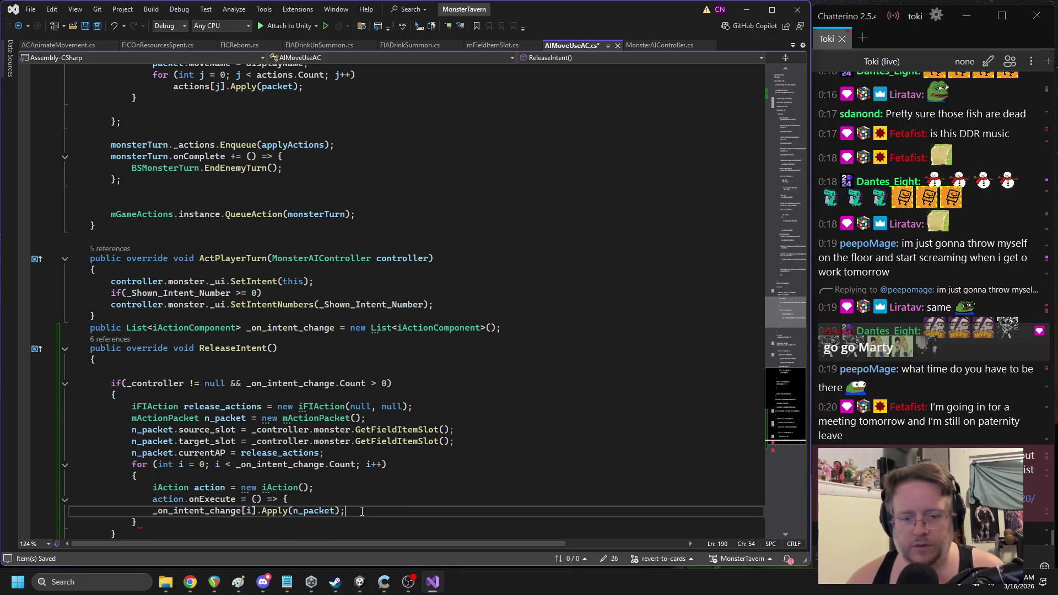
{"action": "key", "text": "Return"}
{"action": "type", "text": "};"}
Enqueue the new action into release_actions and save the script
{"action": "scroll", "coordinate": [368, 461], "scroll_direction": "down", "scroll_amount": 2}
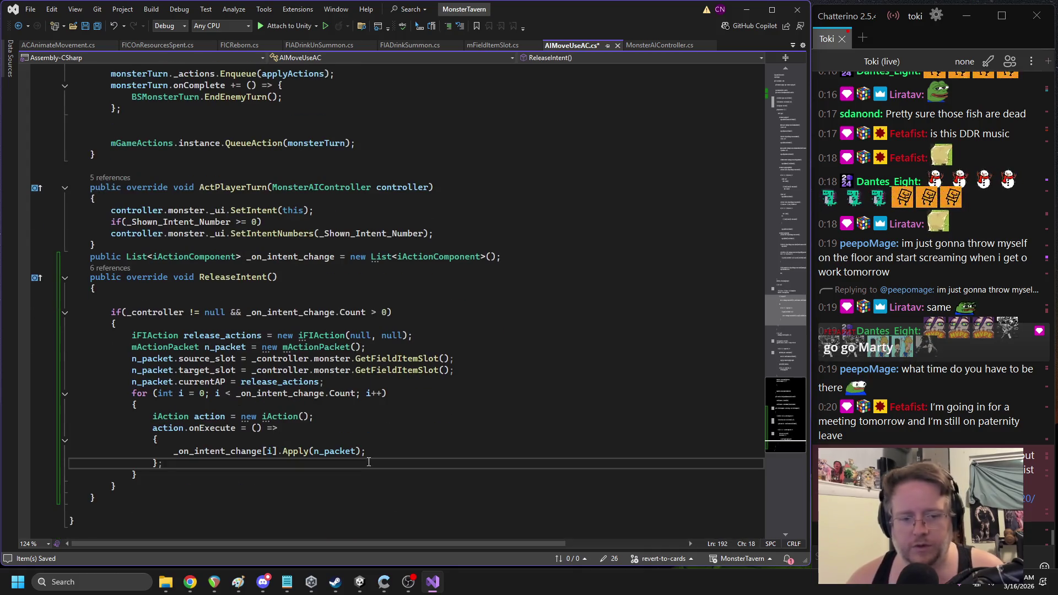
{"action": "left_click", "coordinate": [212, 420]}
{"action": "left_click", "coordinate": [261, 335]}
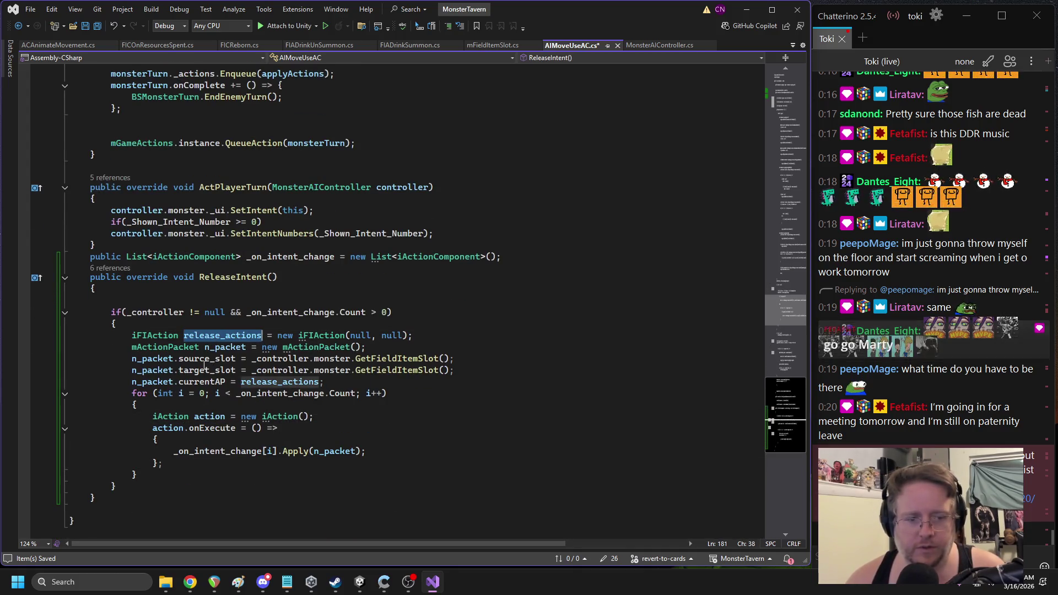
{"action": "left_click", "coordinate": [174, 464]}
{"action": "key", "text": "Return"}
{"action": "type", "text": "release_actions.on"}
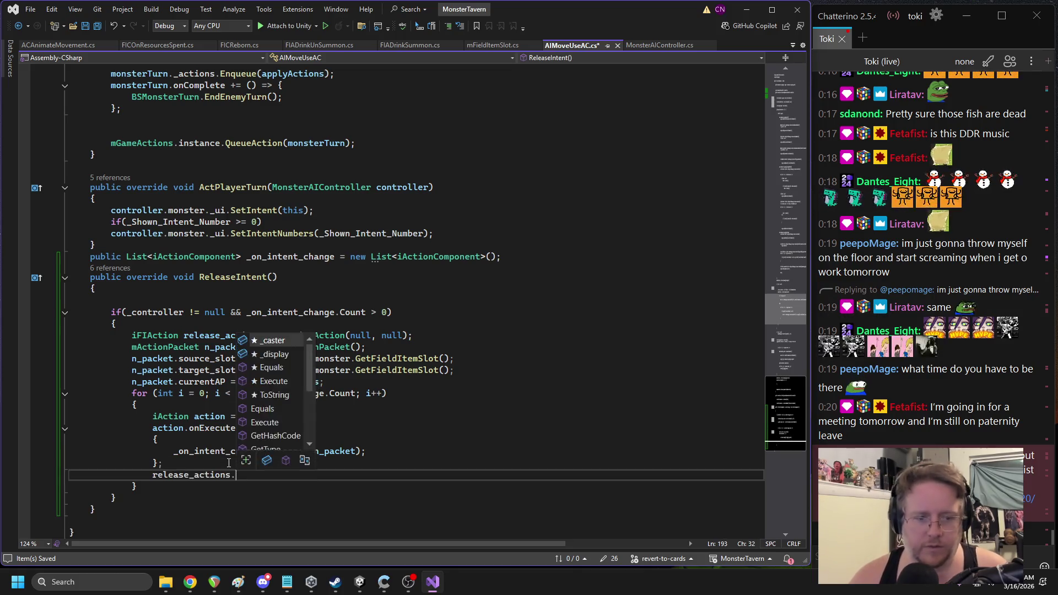
{"action": "key", "text": "BackSpace"}
{"action": "key", "text": "BackSpace"}
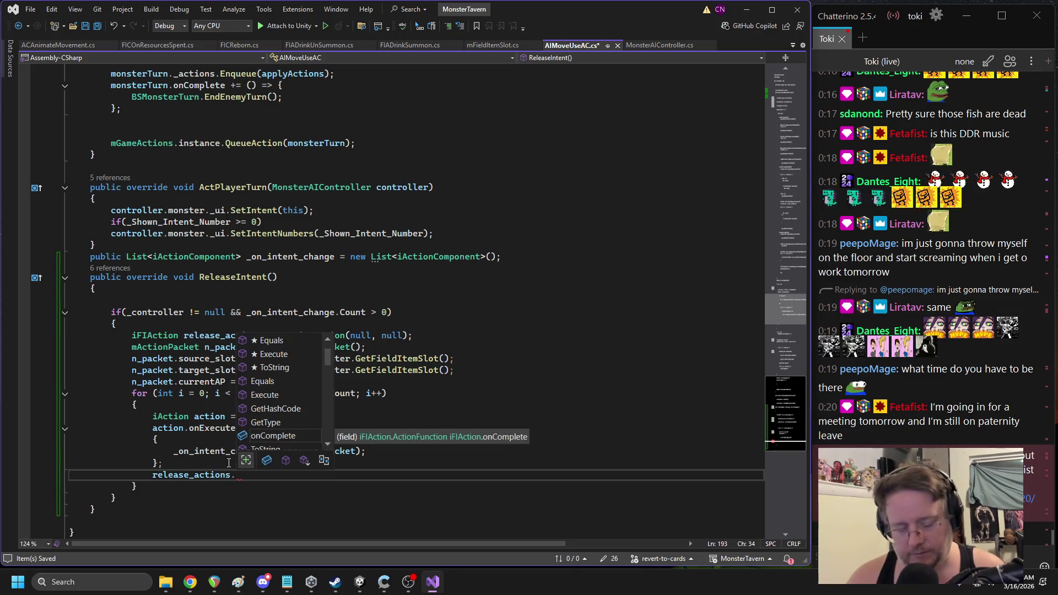
{"action": "type", "text": "_actions.en"}
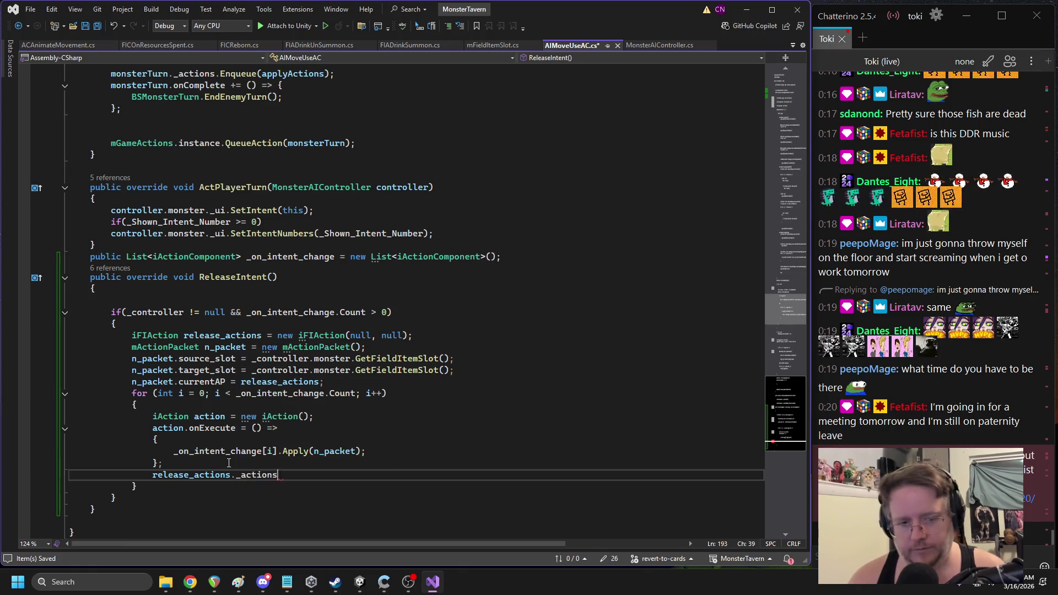
{"action": "key", "text": "Tab"}
{"action": "key", "text": "ctrl+s"}
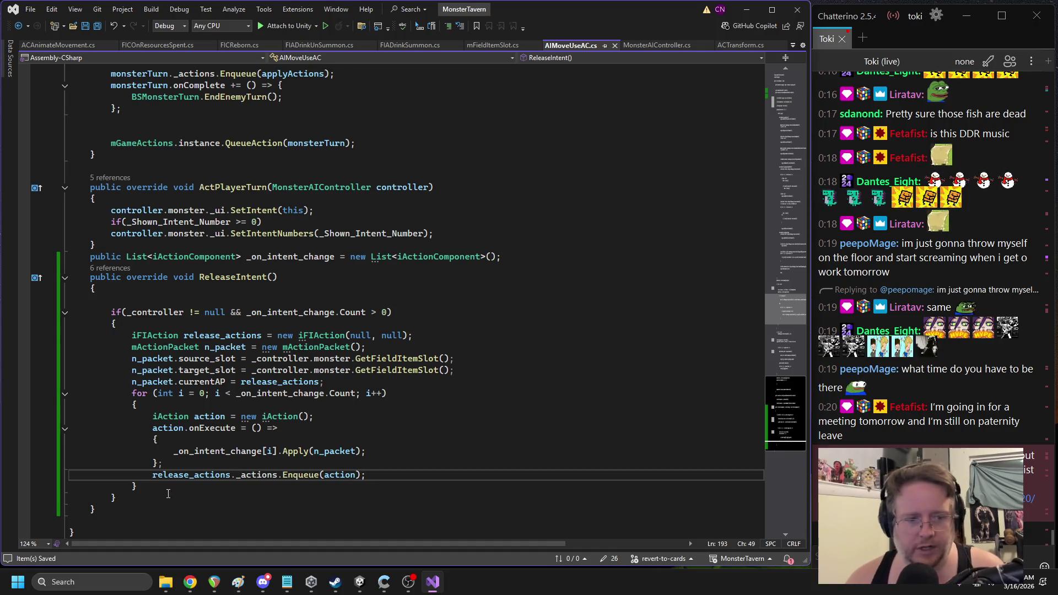
Add mGameActions.instance.QueueAction(release_actions) after the loop, save, and return to Unity
{"action": "left_click", "coordinate": [151, 487]}
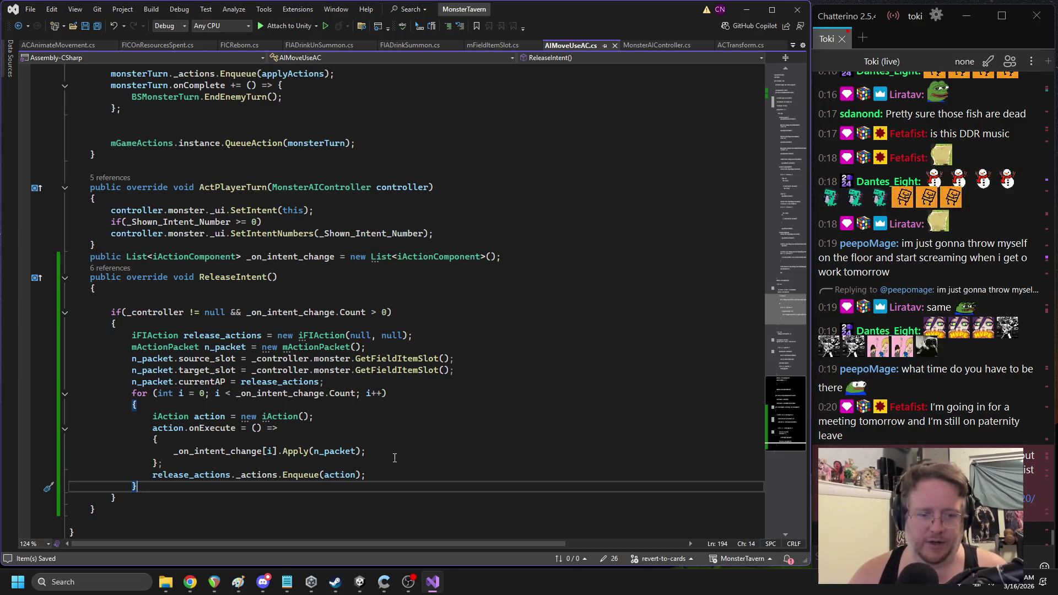
{"action": "key", "text": "Return"}
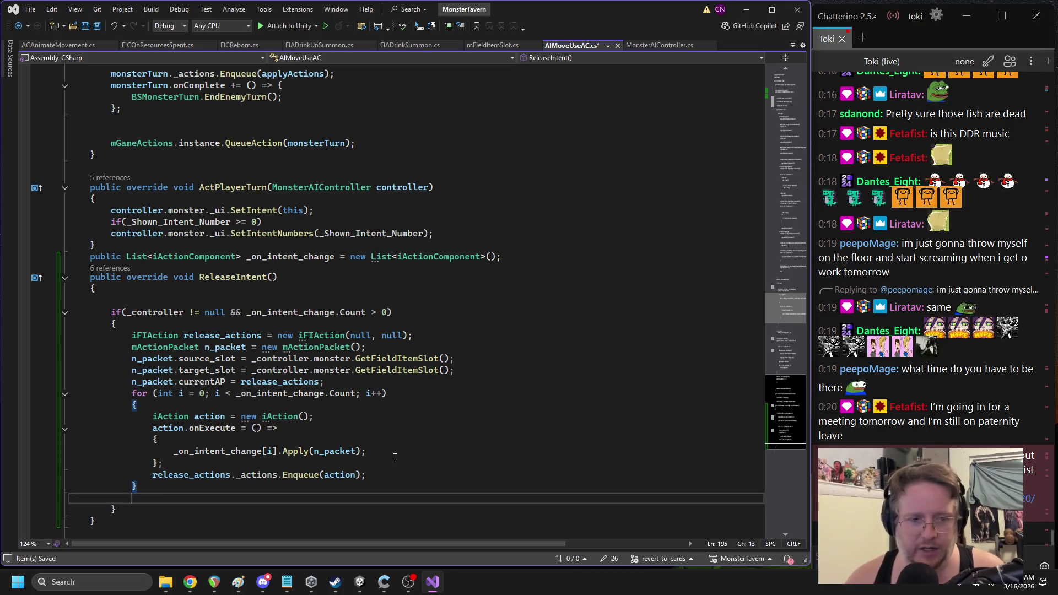
{"action": "type", "text": "mGameActions"}
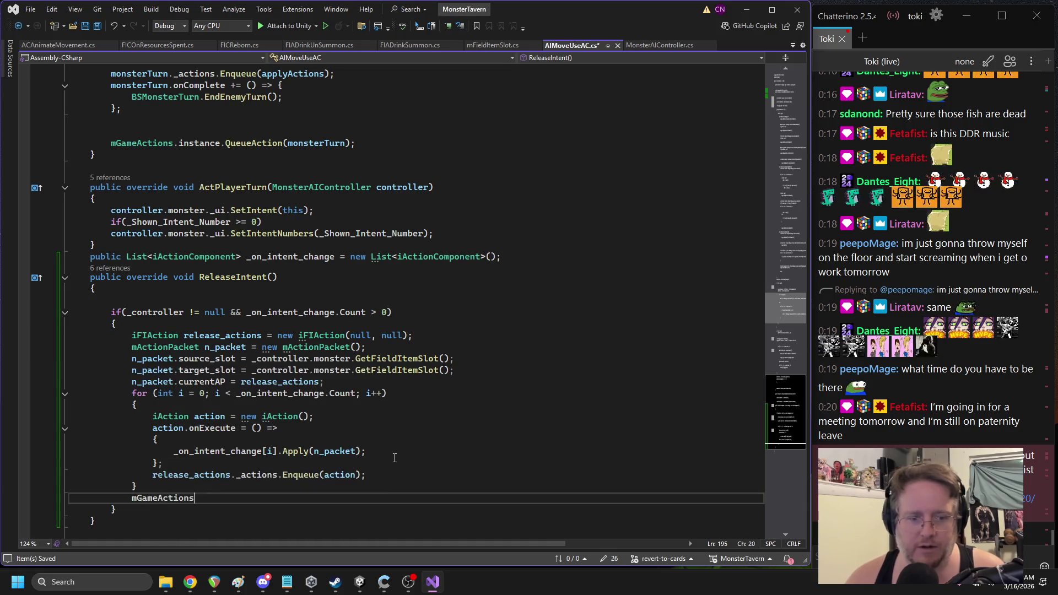
{"action": "type", "text": ".in"}
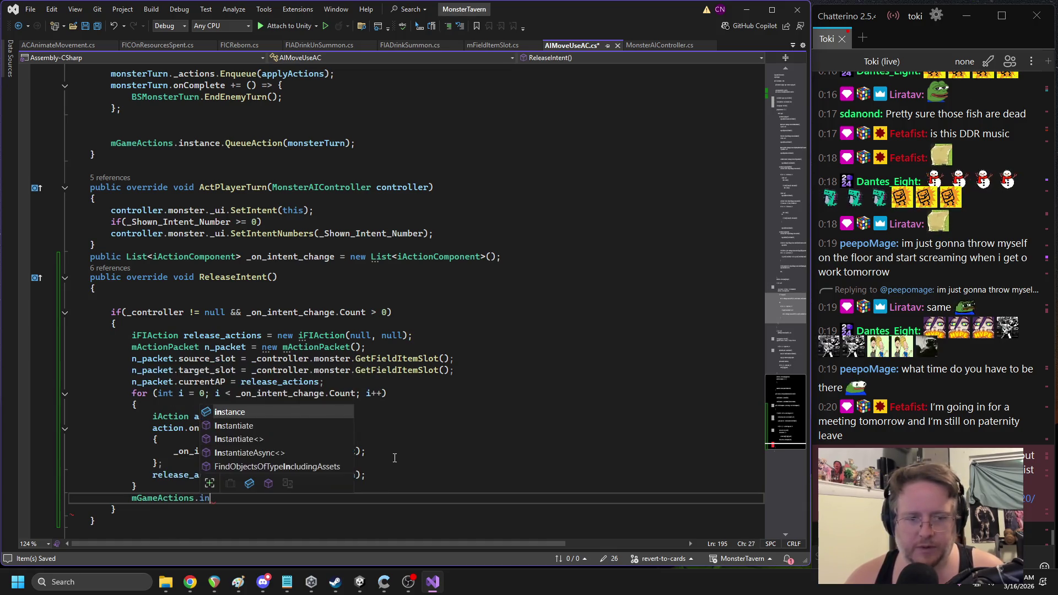
{"action": "type", "text": "stance.QueueAction("}
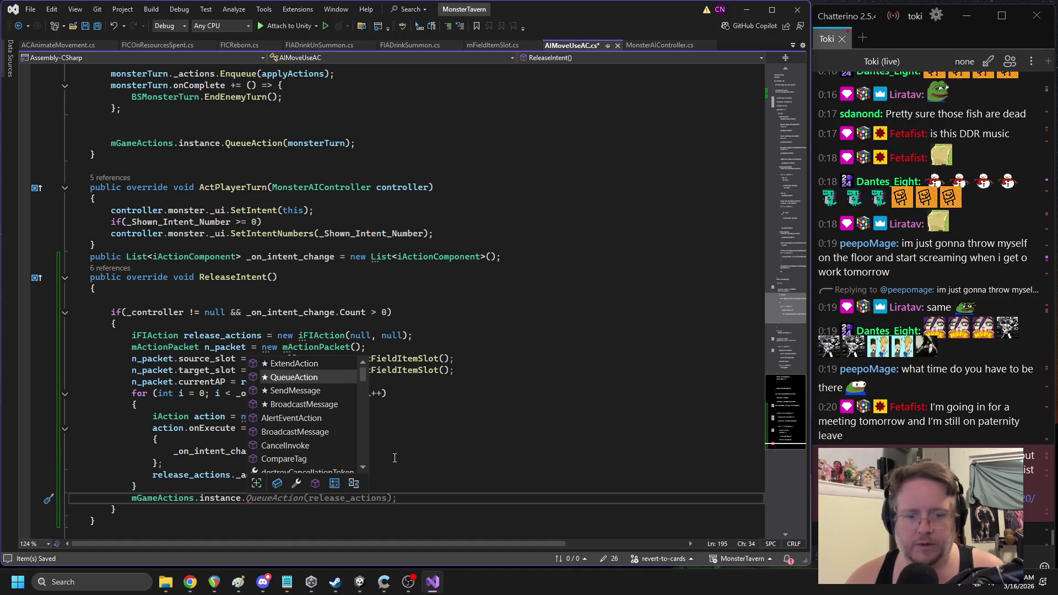
{"action": "key", "text": "ctrl+s"}
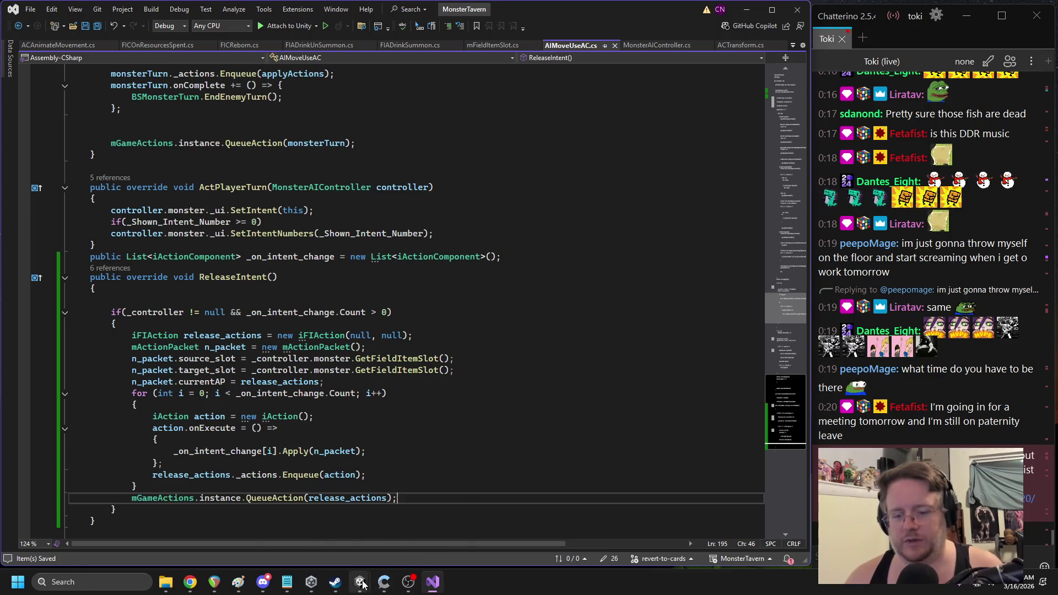
{"action": "mouse_move", "coordinate": [360, 582]}
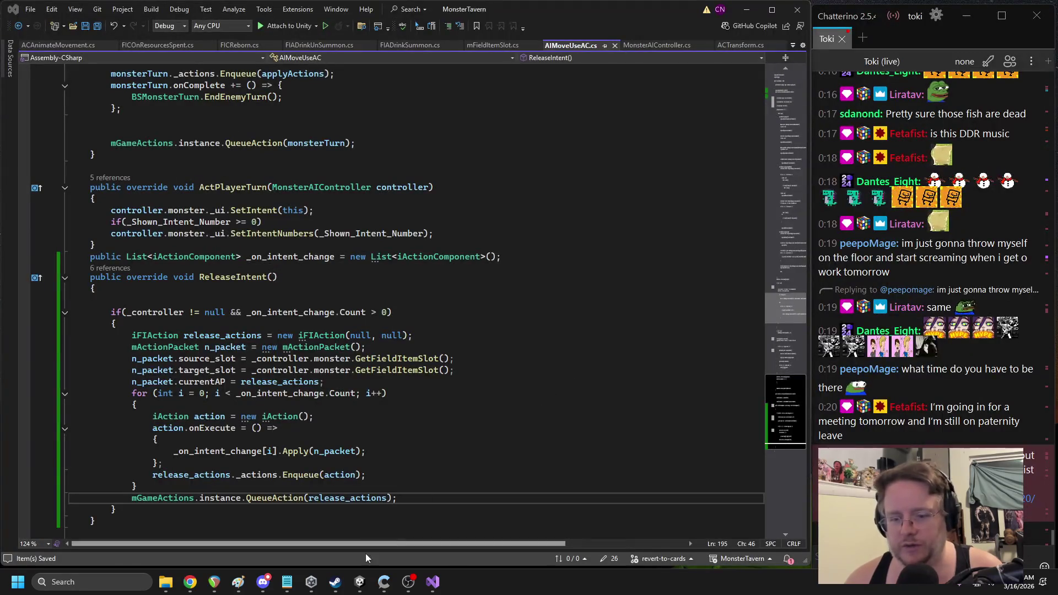
{"action": "left_click", "coordinate": [314, 530]}
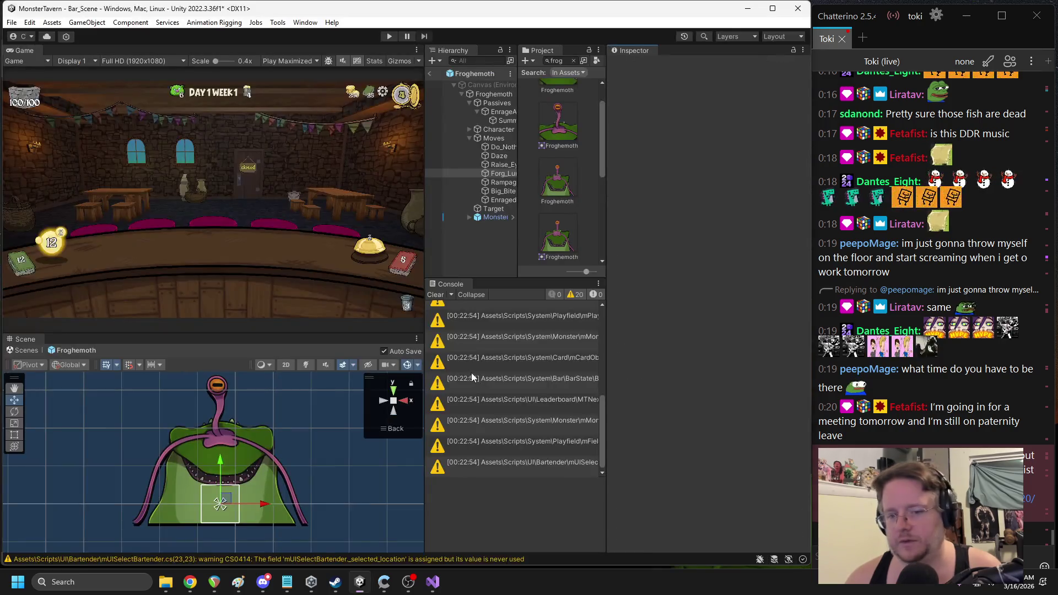
Duplicate Forg_Lurk's AC Animate Movement as a new component with 0 offset and 0.4 duration
{"action": "scroll", "coordinate": [676, 363], "scroll_direction": "down", "scroll_amount": 3}
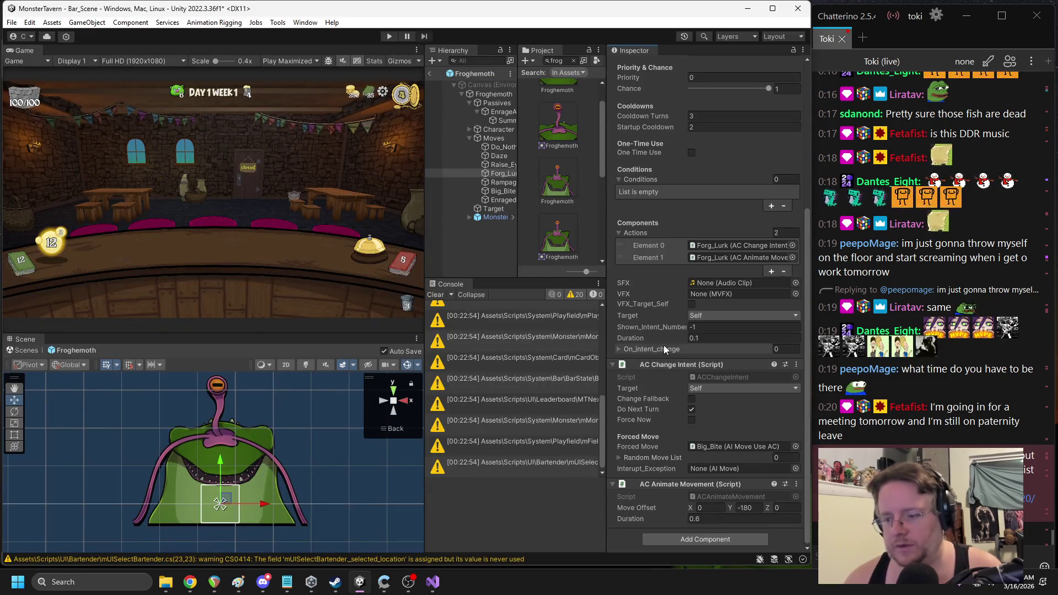
{"action": "right_click", "coordinate": [663, 486]}
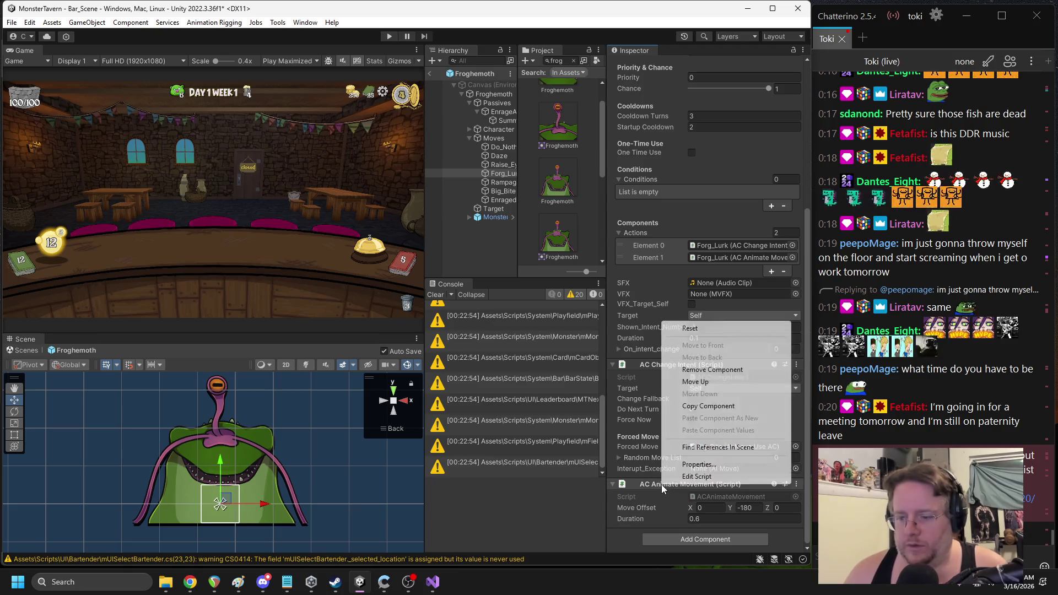
{"action": "left_click", "coordinate": [700, 407]}
{"action": "right_click", "coordinate": [674, 485]}
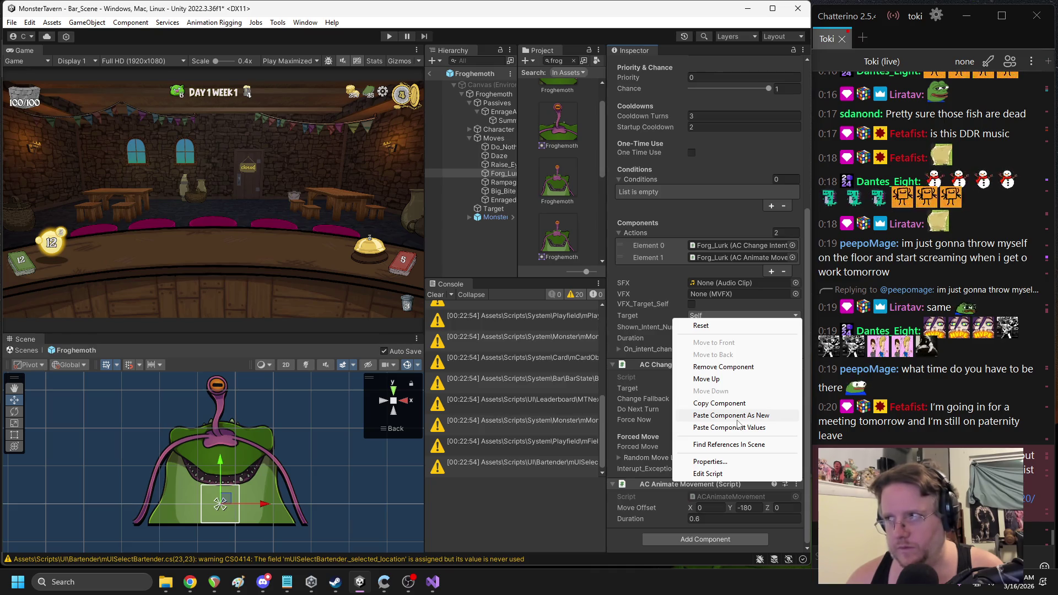
{"action": "left_click", "coordinate": [737, 428]}
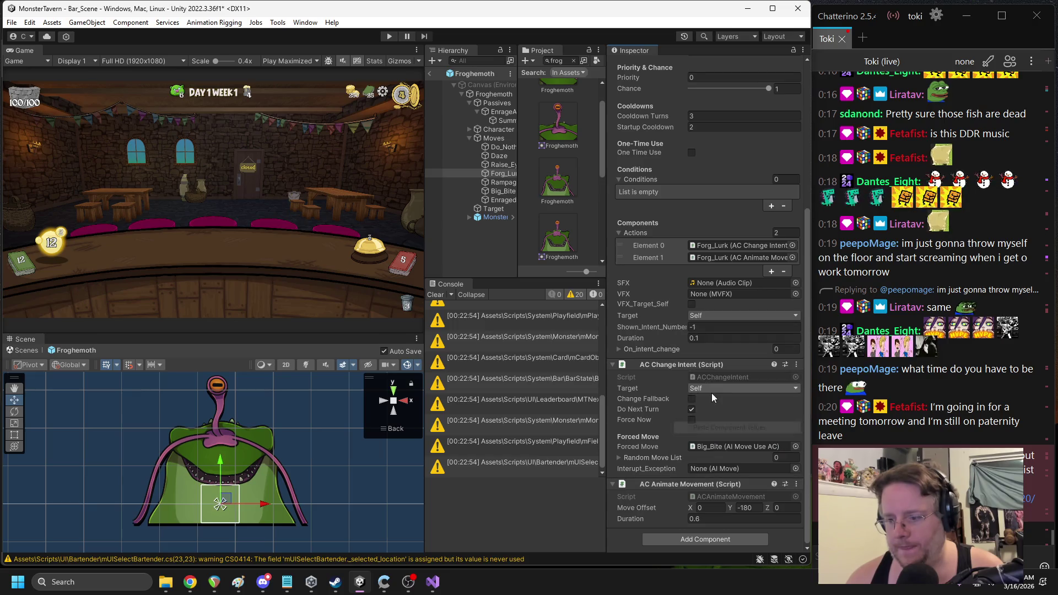
{"action": "right_click", "coordinate": [687, 485]}
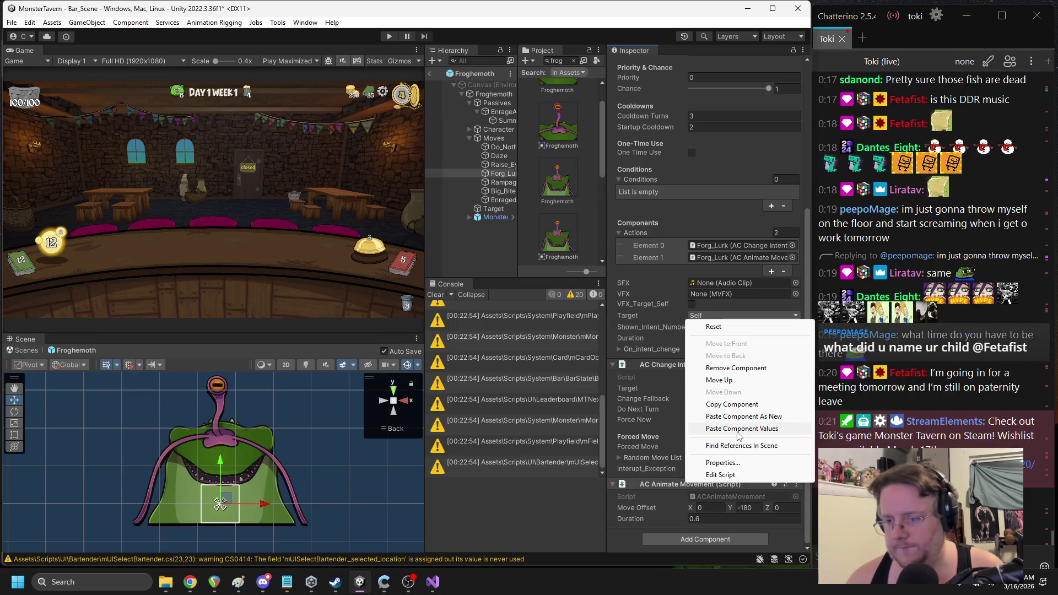
{"action": "left_click", "coordinate": [741, 417]}
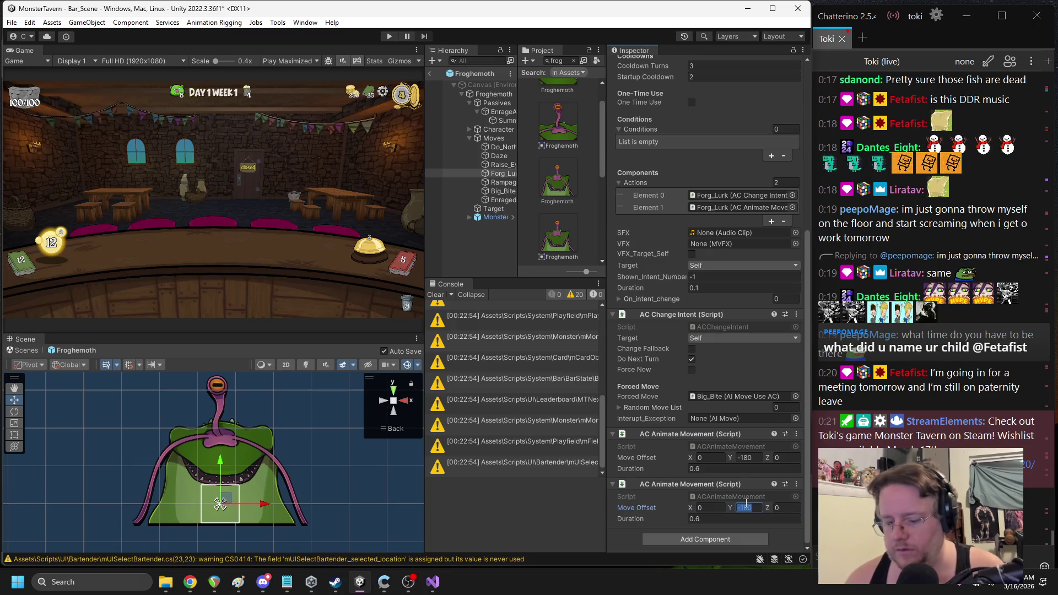
{"action": "left_click", "coordinate": [702, 517]}
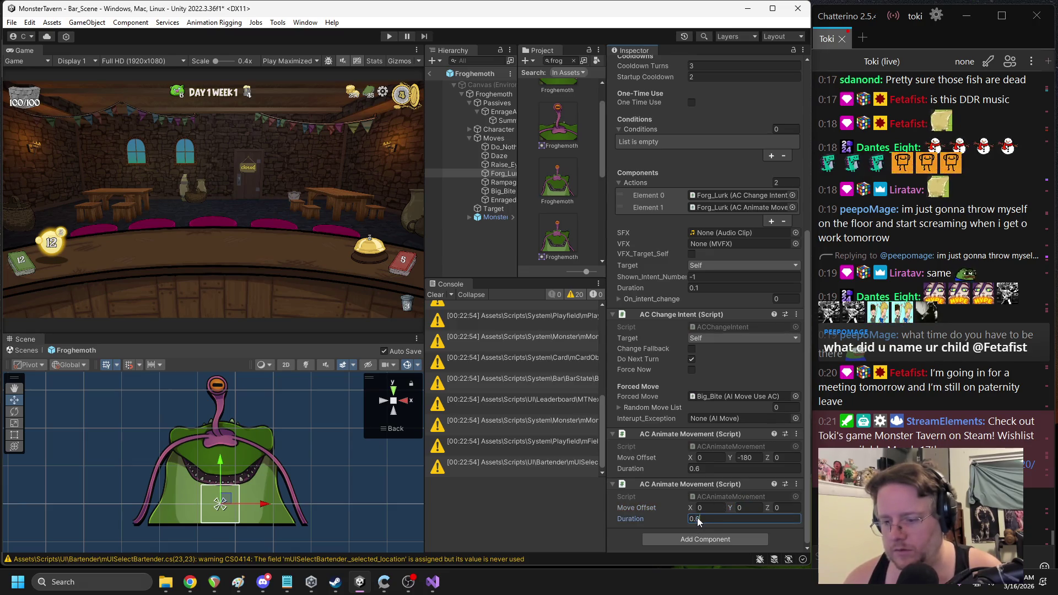
{"action": "type", "text": "0.4"}
Assign the new animate movement to On_intent_change and enter Play mode
{"action": "mouse_move", "coordinate": [696, 493]}
{"action": "left_mouse_down"}
{"action": "mouse_move", "coordinate": [733, 234]}
{"action": "mouse_move", "coordinate": [717, 288]}
{"action": "mouse_move", "coordinate": [656, 300]}
{"action": "left_mouse_up"}
{"action": "left_click", "coordinate": [433, 75]}
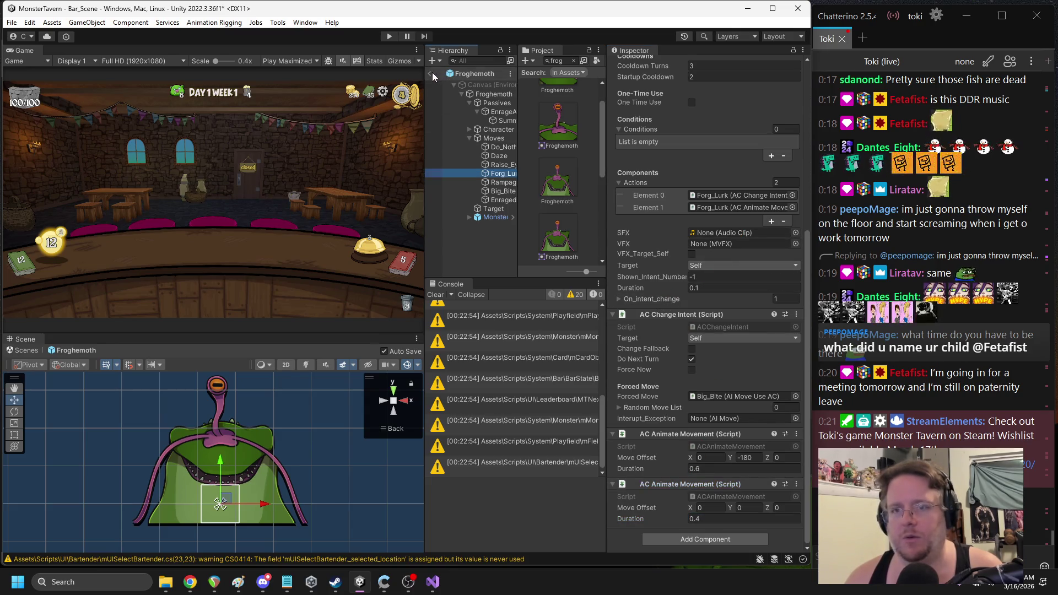
{"action": "left_click", "coordinate": [395, 37]}
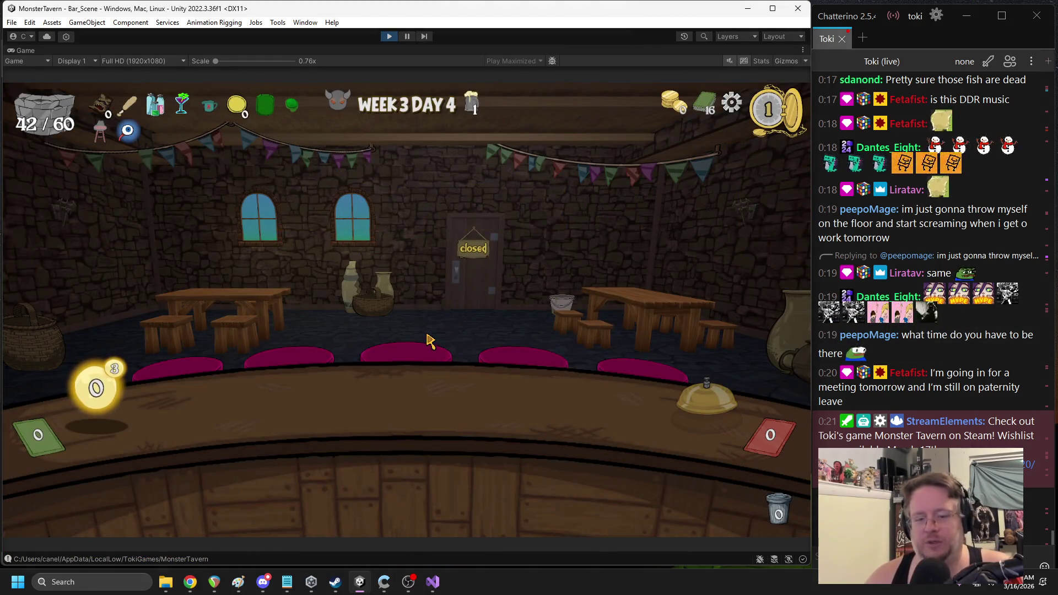
Play Big Booty Blast, Happy Hour and drink cards, put Refreshing Ale on the bar, end the turn
{"action": "left_click", "coordinate": [286, 485]}
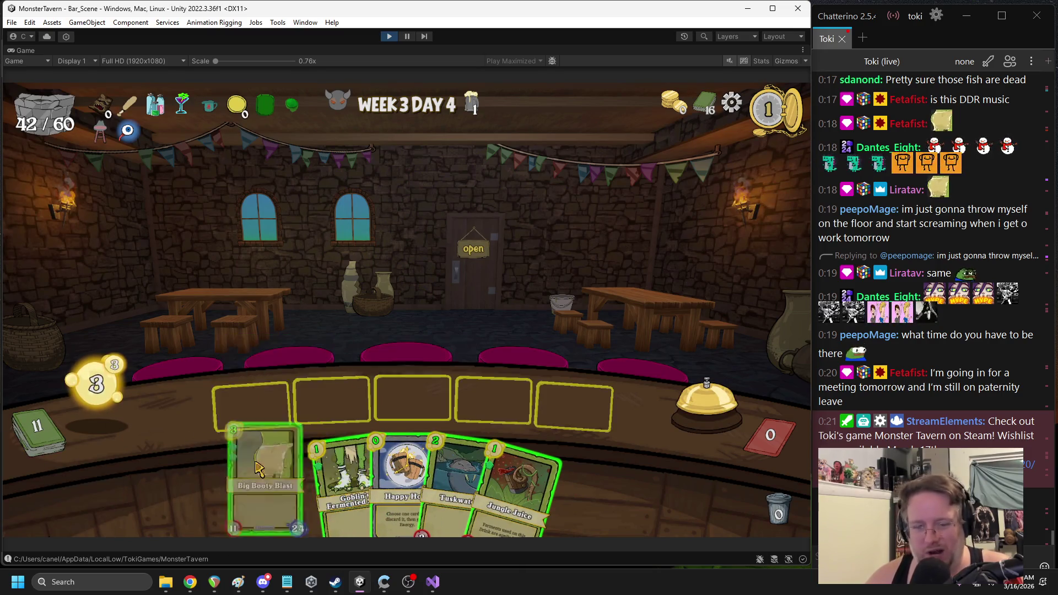
{"action": "mouse_move", "coordinate": [316, 480]}
{"action": "left_mouse_down"}
{"action": "mouse_move", "coordinate": [437, 390]}
{"action": "mouse_move", "coordinate": [574, 405]}
{"action": "left_mouse_up"}
{"action": "left_click_drag", "start_coordinate": [478, 463], "coordinate": [391, 413]}
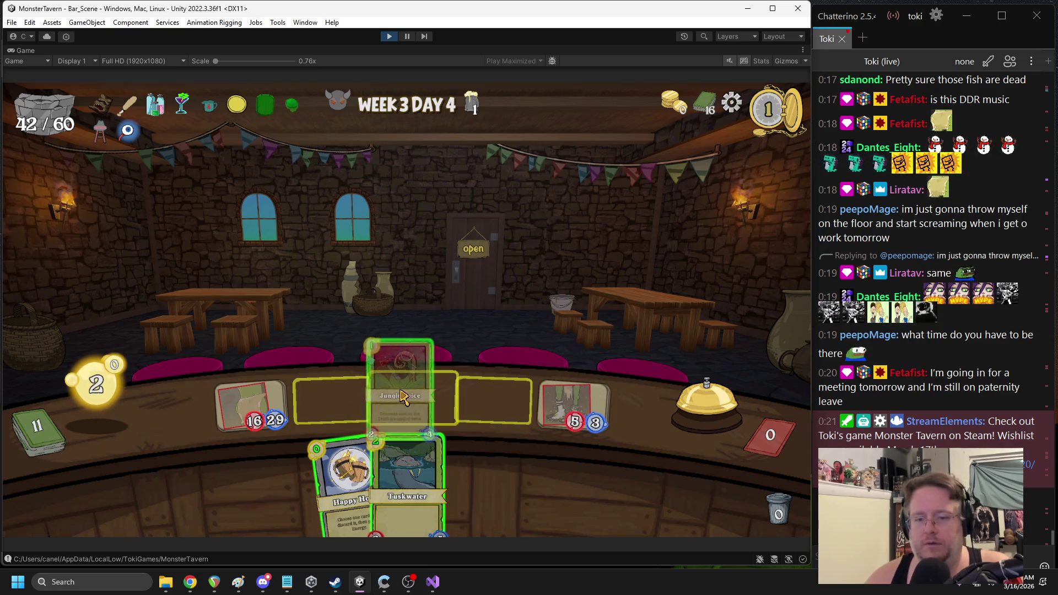
{"action": "left_click", "coordinate": [364, 460]}
{"action": "left_click", "coordinate": [425, 466]}
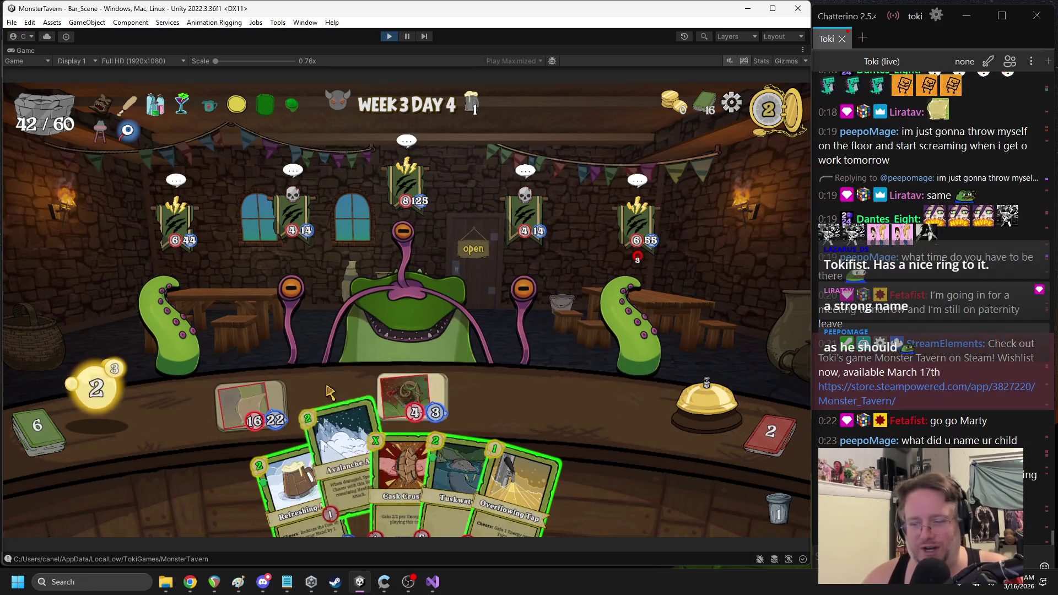
{"action": "left_click_drag", "start_coordinate": [287, 480], "coordinate": [614, 411]}
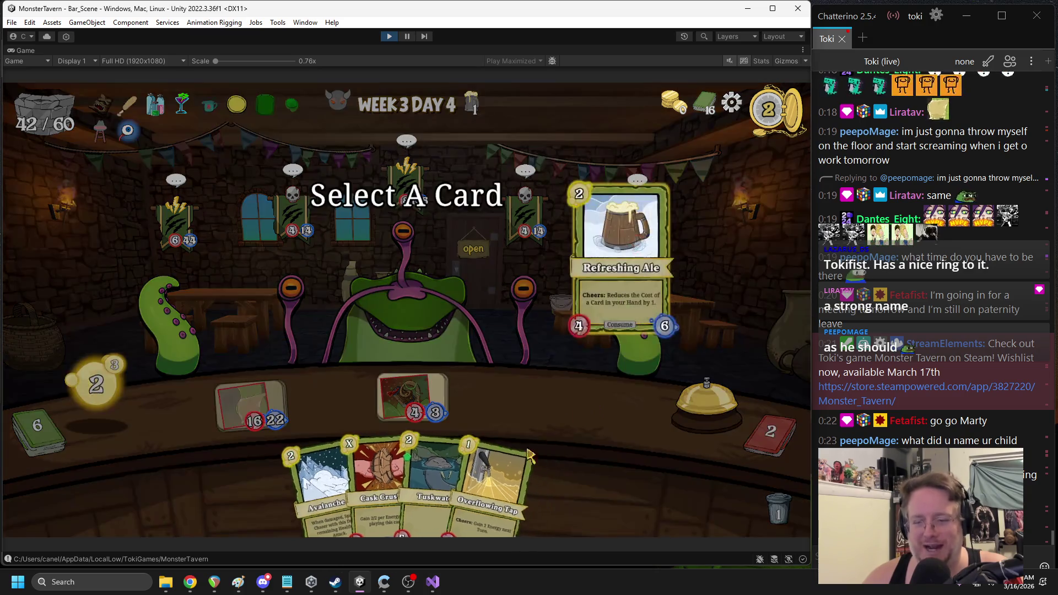
{"action": "left_click", "coordinate": [513, 488]}
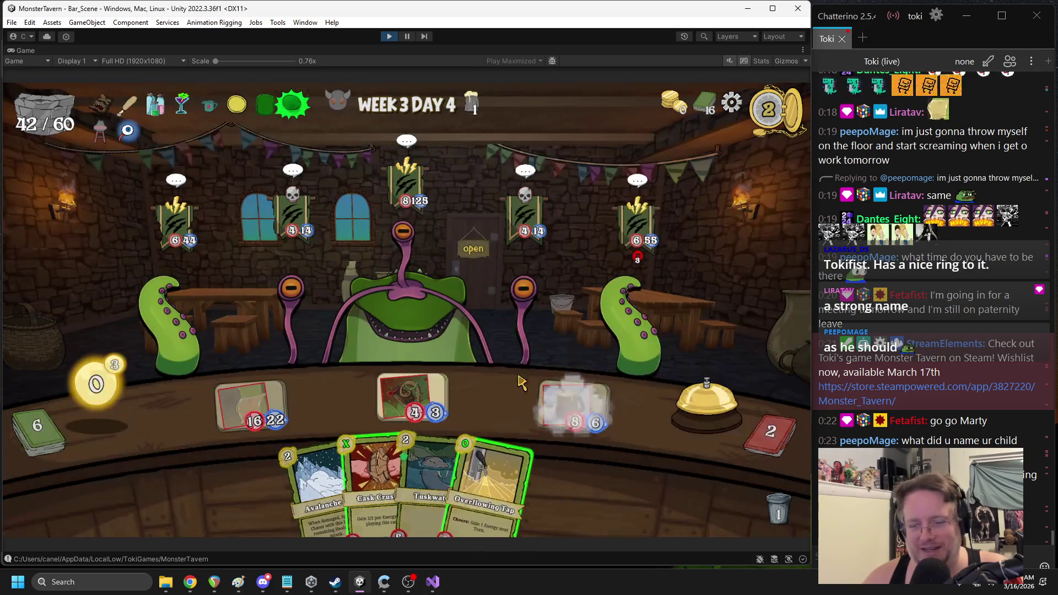
{"action": "left_click", "coordinate": [672, 412]}
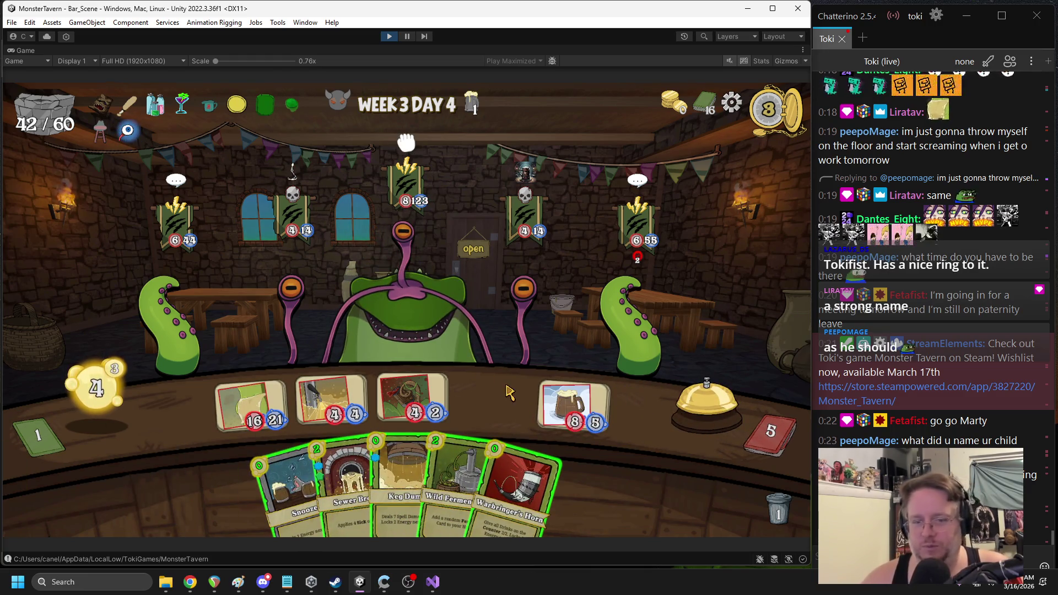
Aim the played card at the Froghemoth's right eye stalk
{"action": "mouse_move", "coordinate": [498, 357]}
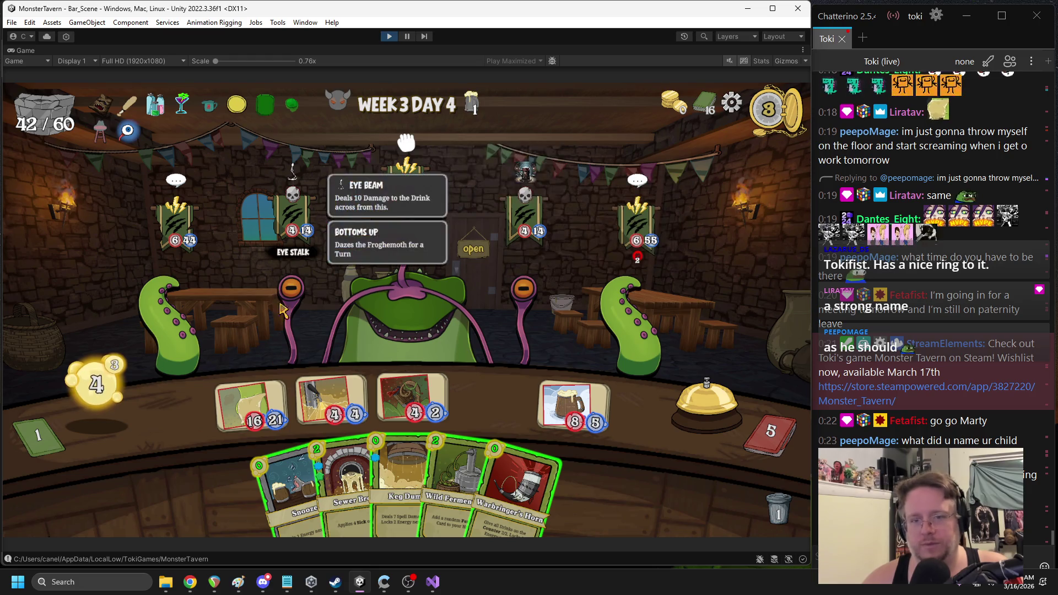
{"action": "mouse_move", "coordinate": [333, 410]}
{"action": "mouse_move", "coordinate": [333, 410]}
{"action": "left_mouse_down"}
{"action": "mouse_move", "coordinate": [479, 312]}
{"action": "mouse_move", "coordinate": [508, 311]}
{"action": "left_mouse_up"}
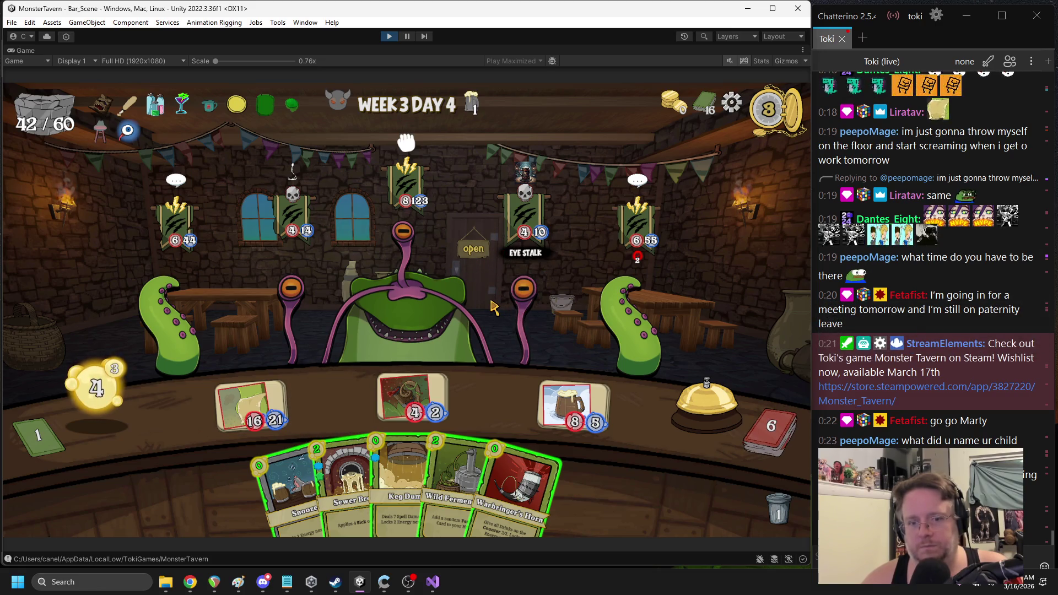
Play Sewer Brew, Wild Ferment, Snooze and Ironbark Ferment, then pause the game
{"action": "mouse_move", "coordinate": [491, 361]}
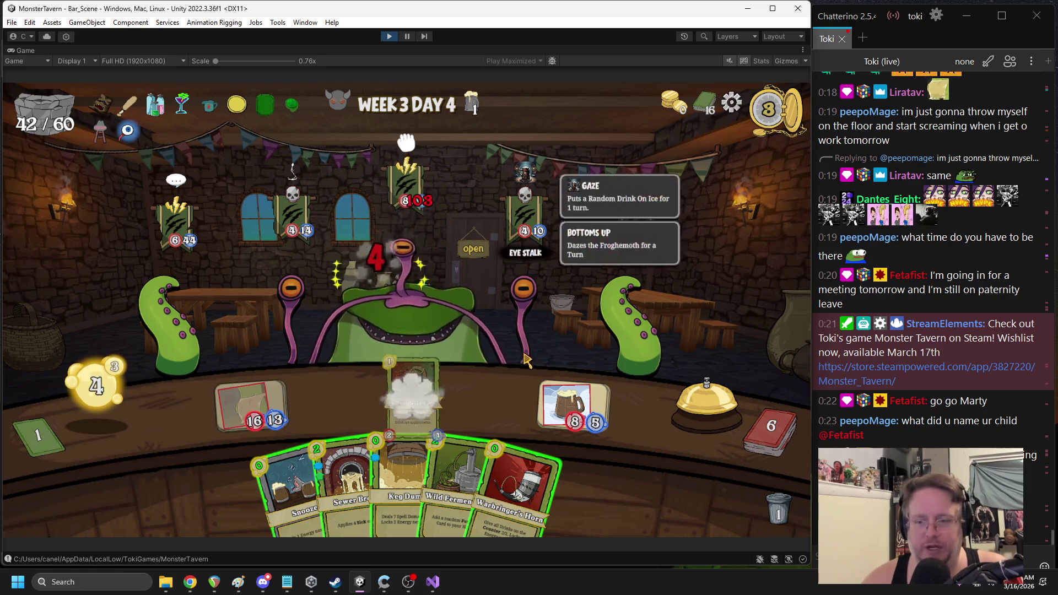
{"action": "mouse_move", "coordinate": [347, 485]}
{"action": "left_mouse_down"}
{"action": "mouse_move", "coordinate": [339, 405]}
{"action": "mouse_move", "coordinate": [419, 399]}
{"action": "left_mouse_up"}
{"action": "left_click_drag", "start_coordinate": [427, 479], "coordinate": [424, 330]}
{"action": "left_click_drag", "start_coordinate": [310, 455], "coordinate": [579, 358]}
{"action": "mouse_move", "coordinate": [485, 485]}
{"action": "left_mouse_down"}
{"action": "mouse_move", "coordinate": [554, 419]}
{"action": "mouse_move", "coordinate": [259, 419]}
{"action": "mouse_move", "coordinate": [251, 405]}
{"action": "left_mouse_up"}
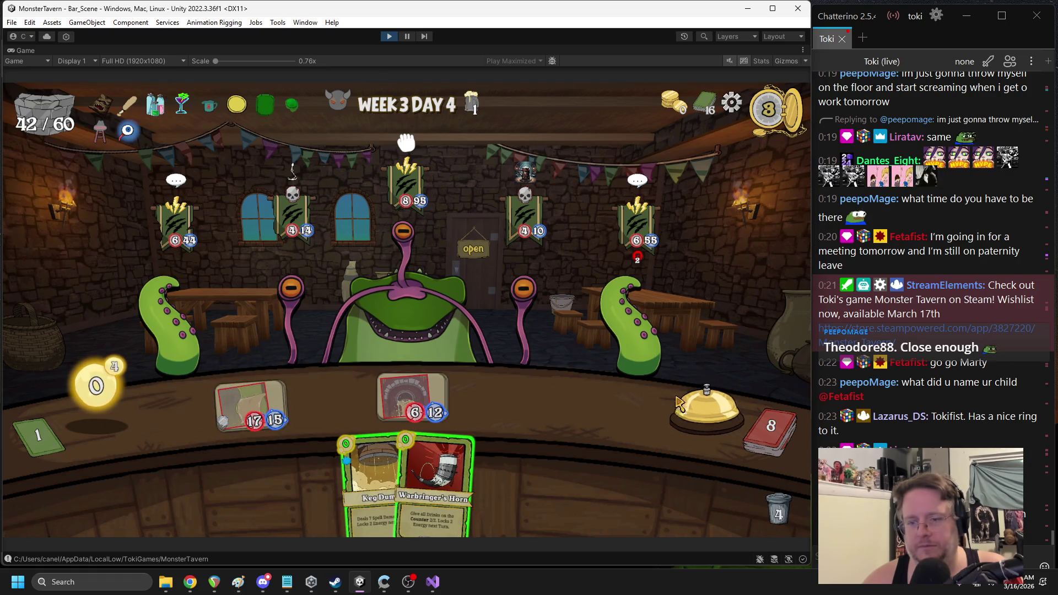
{"action": "key", "text": "ctrl+shift+p"}
{"action": "double_click", "coordinate": [501, 355]}
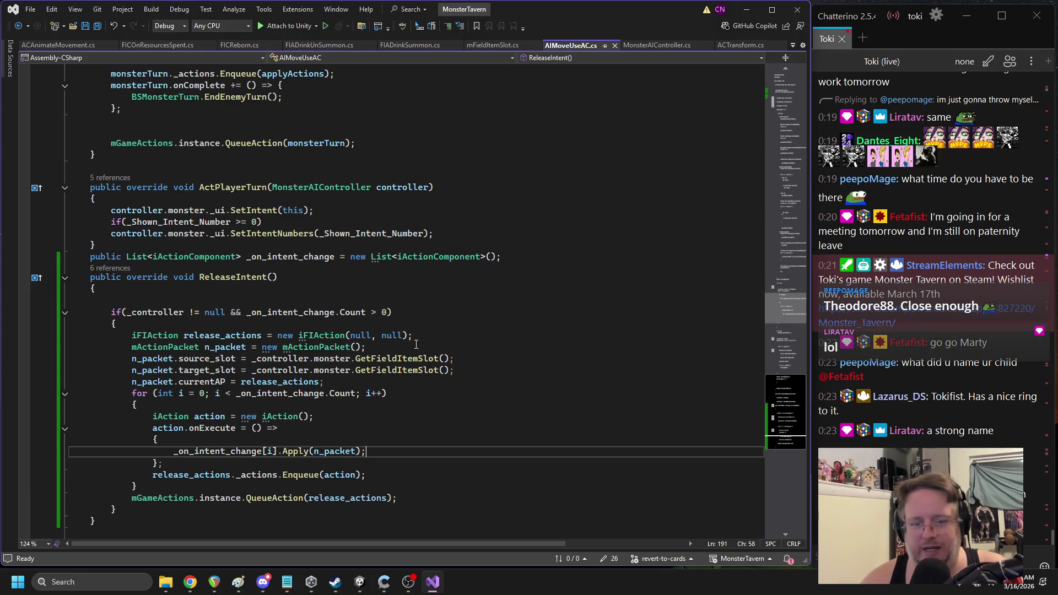
{"action": "double_click", "coordinate": [231, 449]}
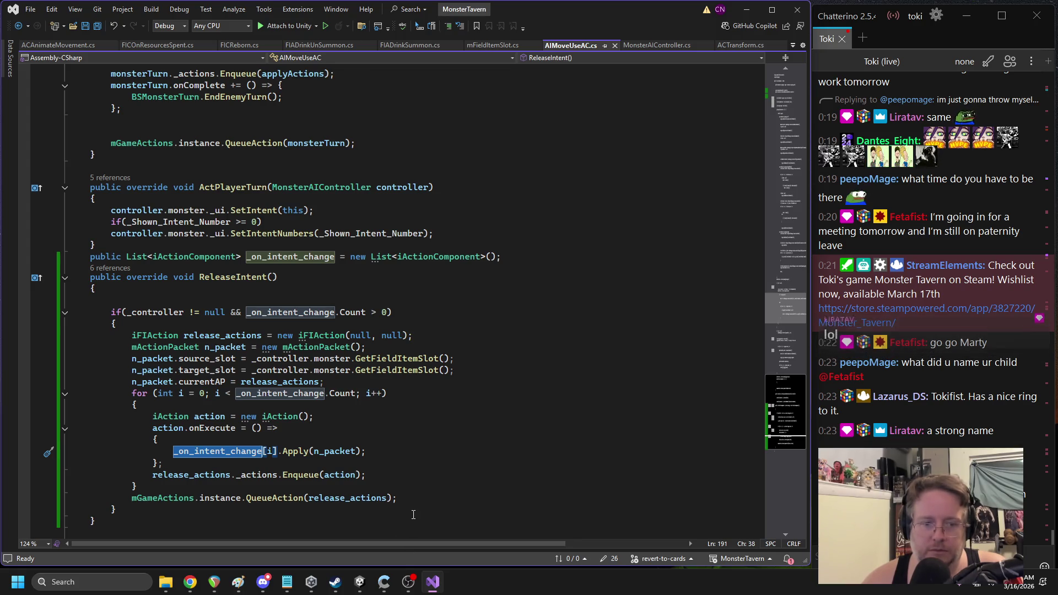
{"action": "left_click", "coordinate": [359, 581]}
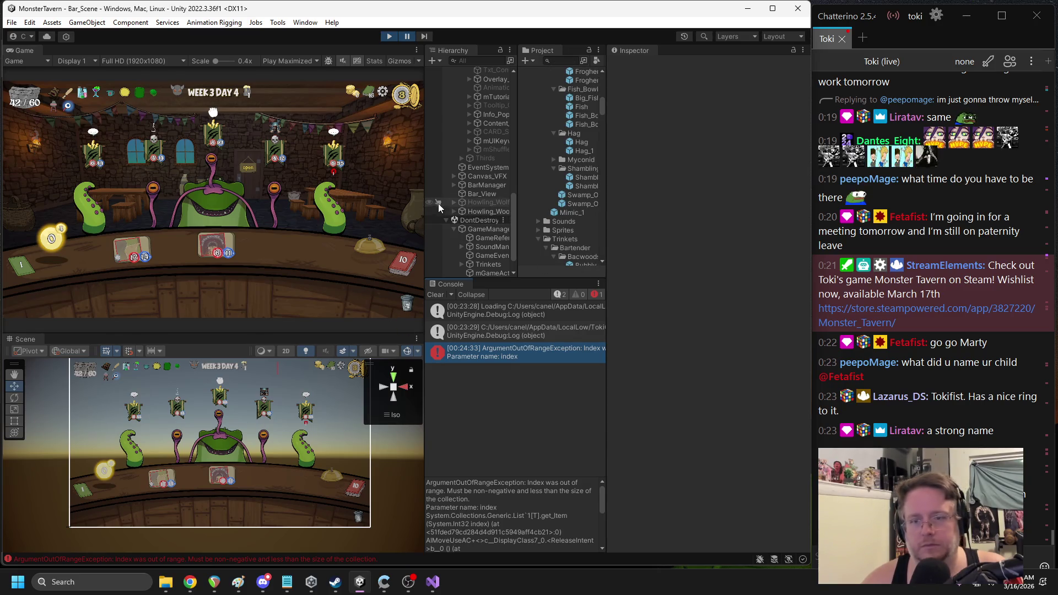
Stop Play mode and open the ArgumentOutOfRangeException line in AIMoveUseAC.cs from the Console
{"action": "left_click_drag", "start_coordinate": [425, 212], "coordinate": [321, 219]}
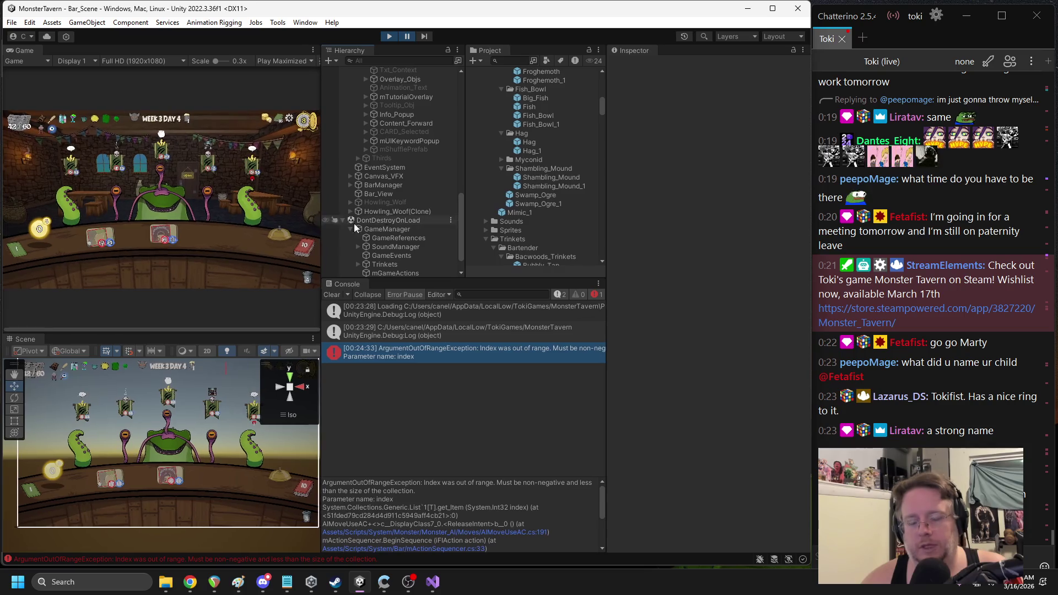
{"action": "left_click_drag", "start_coordinate": [607, 210], "coordinate": [669, 214]}
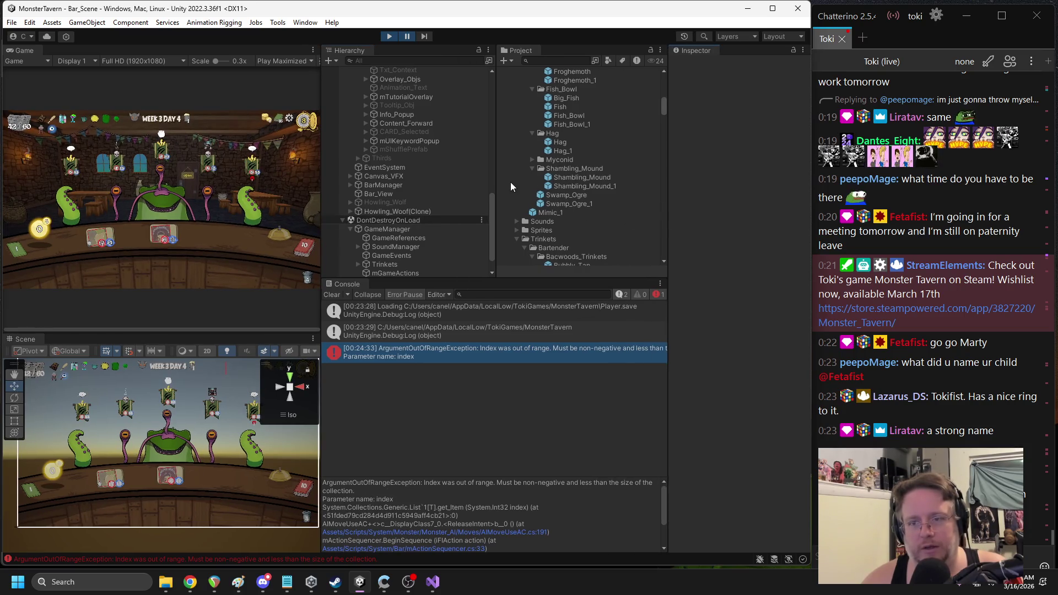
{"action": "left_click_drag", "start_coordinate": [497, 183], "coordinate": [558, 183]}
{"action": "left_click_drag", "start_coordinate": [320, 185], "coordinate": [430, 185]}
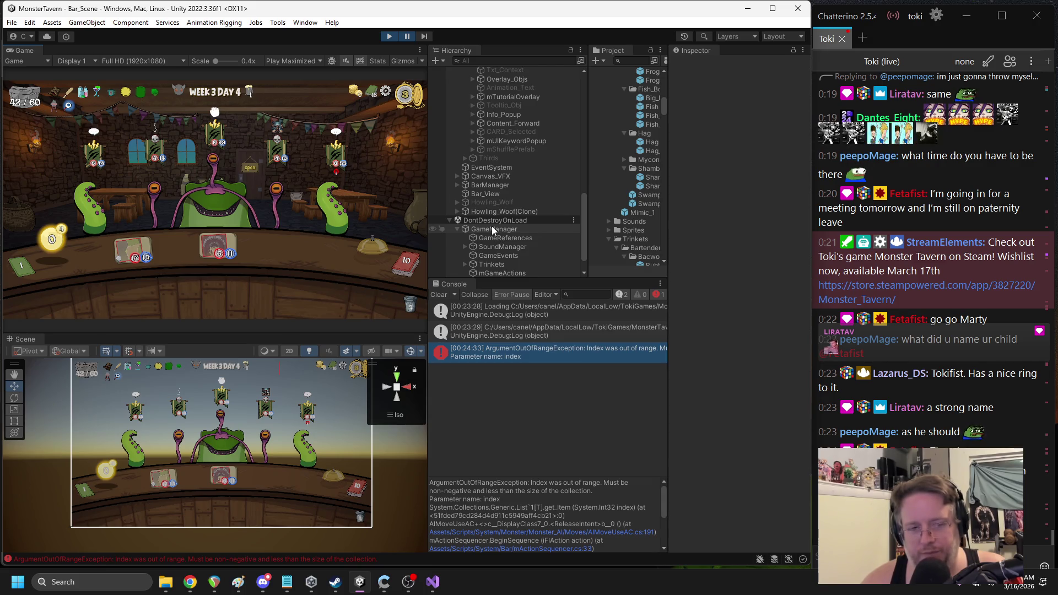
{"action": "left_click", "coordinate": [386, 38]}
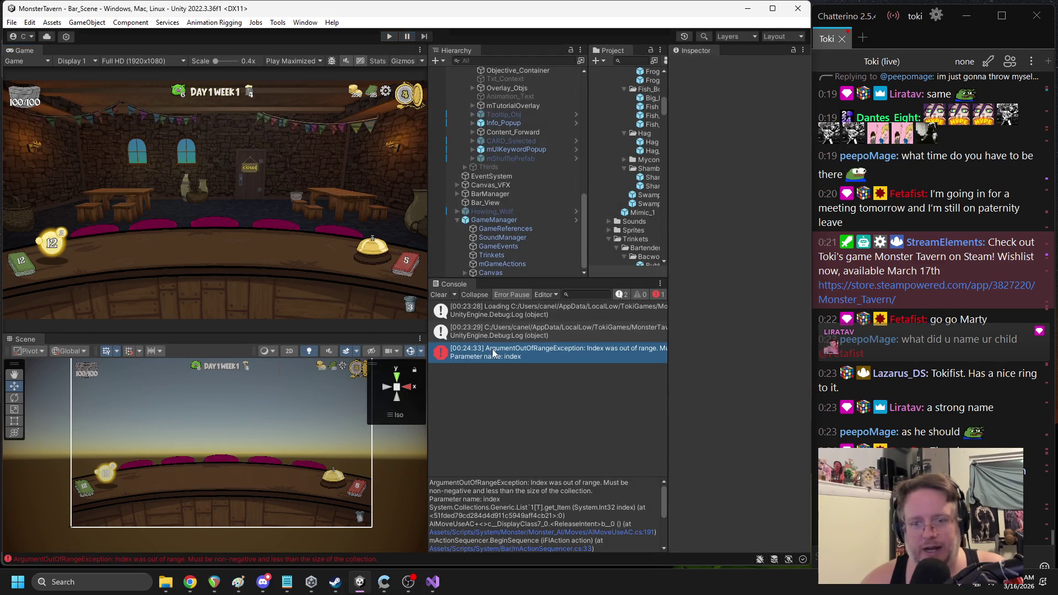
{"action": "double_click", "coordinate": [493, 353]}
Delete the ReleaseIntent method and the _on_intent_change field line, save, and switch to Unity
{"action": "mouse_move", "coordinate": [111, 453]}
{"action": "left_mouse_down"}
{"action": "mouse_move", "coordinate": [132, 232]}
{"action": "mouse_move", "coordinate": [88, 207]}
{"action": "left_mouse_up"}
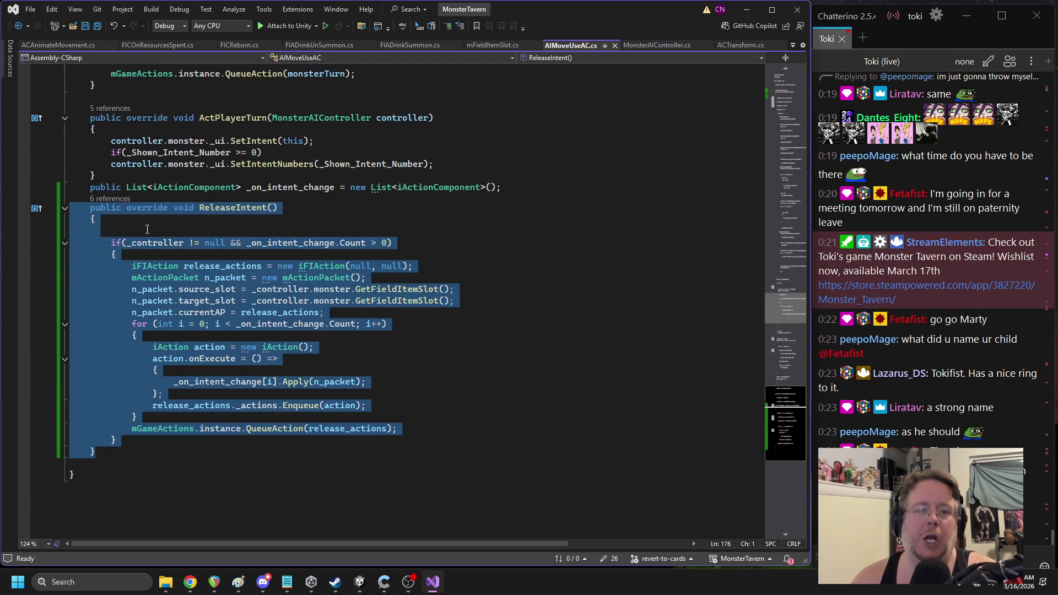
{"action": "key", "text": "Delete"}
{"action": "key", "text": "Delete"}
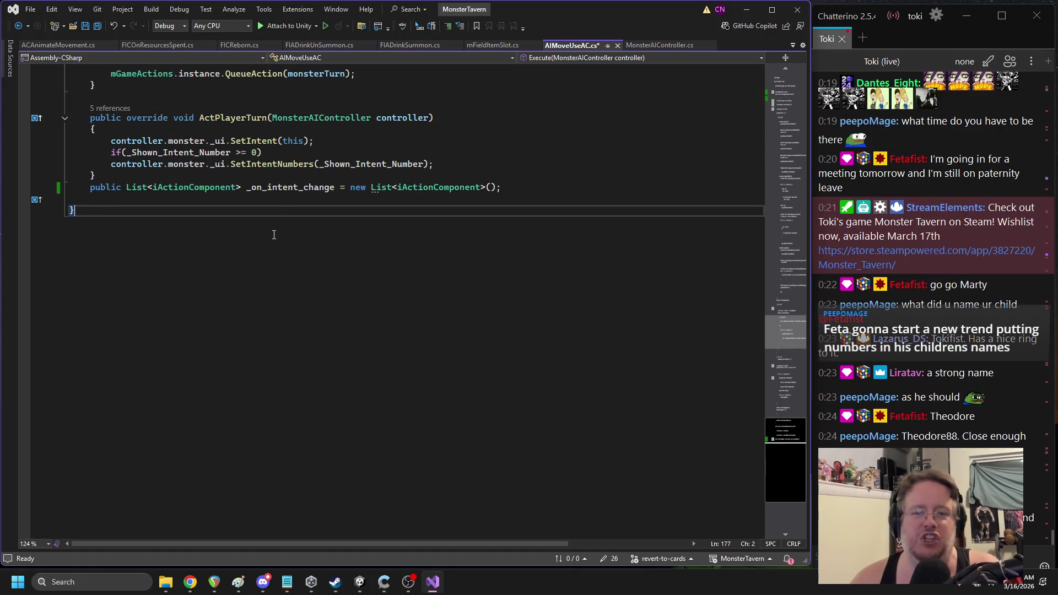
{"action": "triple_click", "coordinate": [284, 187]}
{"action": "key", "text": "Delete"}
{"action": "key", "text": "ctrl+s"}
{"action": "left_click", "coordinate": [360, 582]}
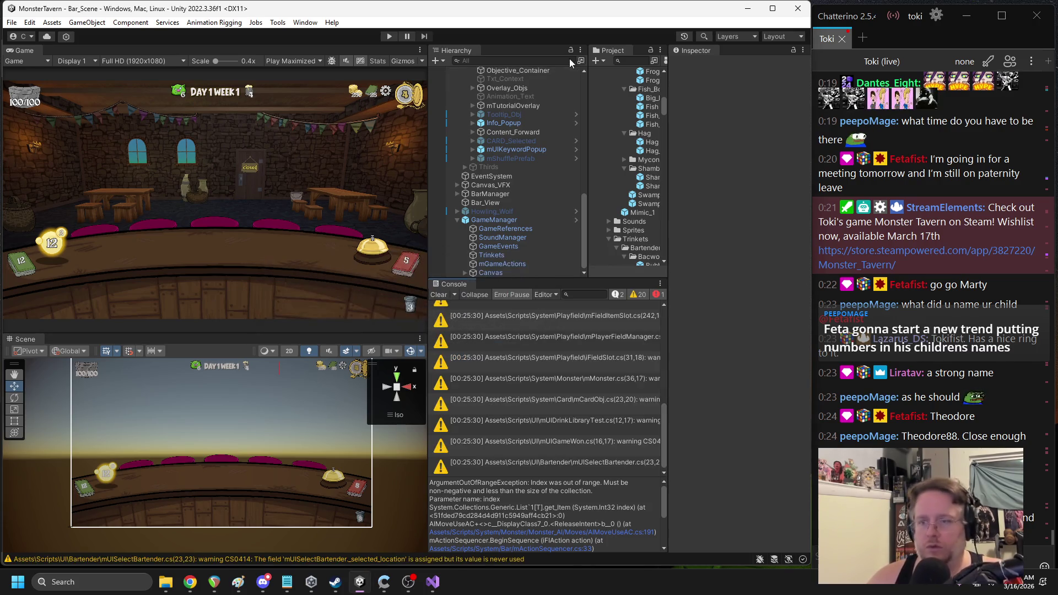
Open the Froghemoth boss prefab from the Project panel
{"action": "left_click_drag", "start_coordinate": [427, 148], "coordinate": [364, 146]}
{"action": "left_click_drag", "start_coordinate": [567, 130], "coordinate": [511, 146]}
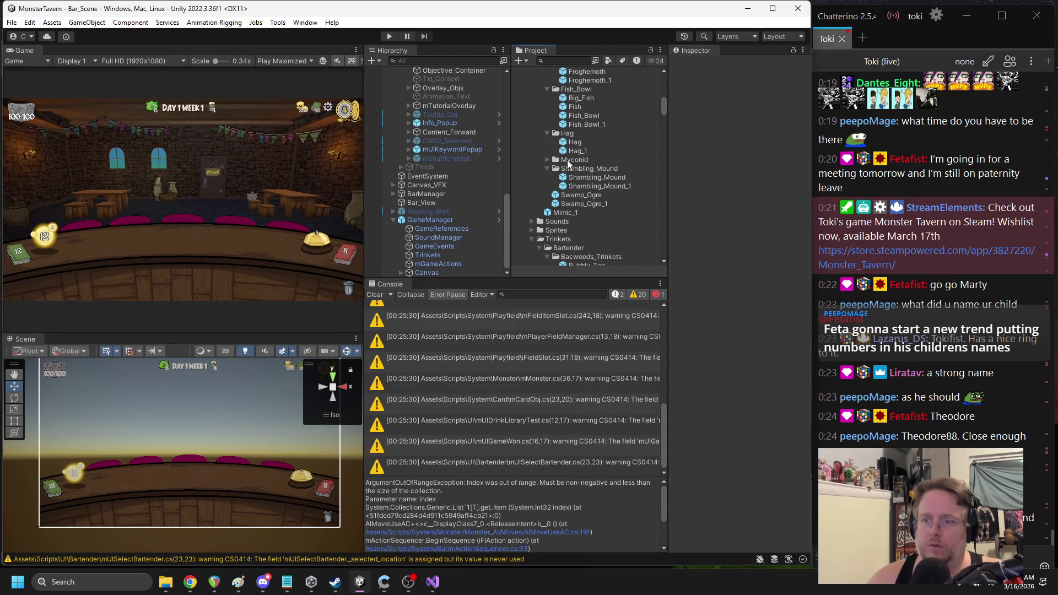
{"action": "scroll", "coordinate": [609, 161], "scroll_direction": "up", "scroll_amount": 5}
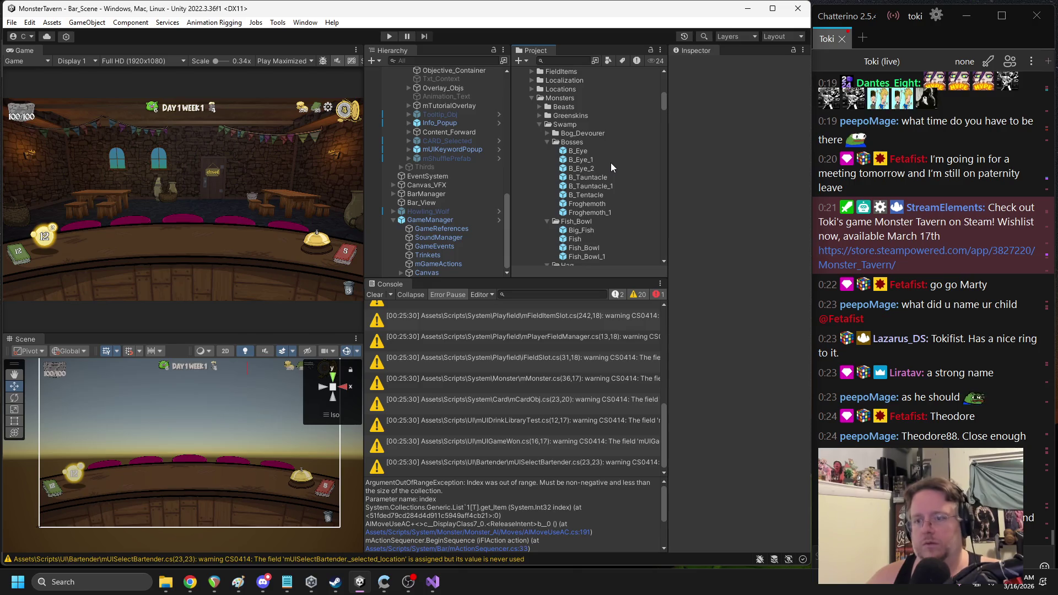
{"action": "double_click", "coordinate": [587, 170]}
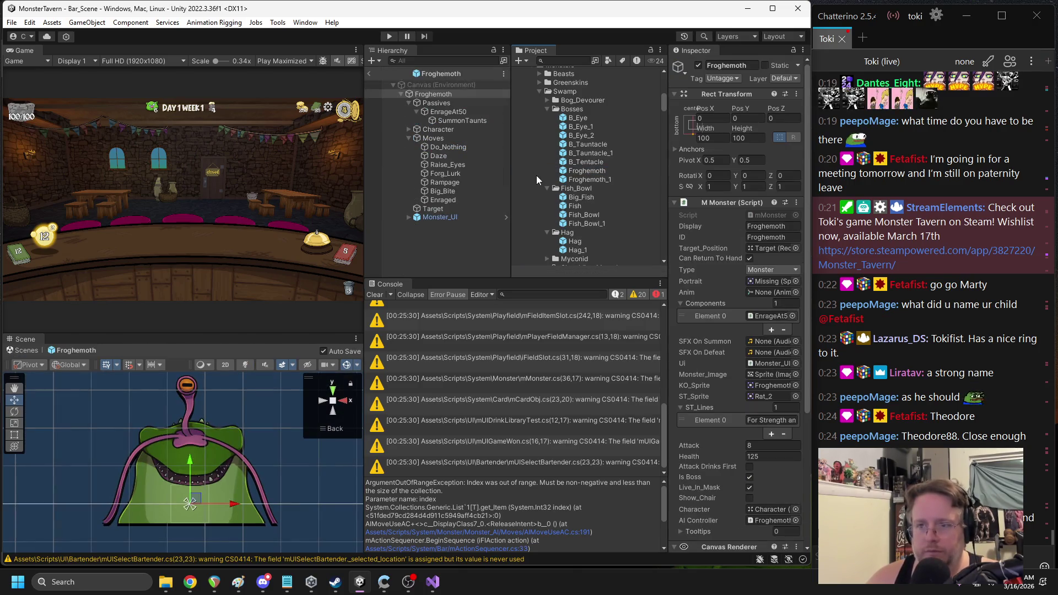
Select the Daze move and open its Do Nothing Move script for editing
{"action": "mouse_move", "coordinate": [508, 170]}
{"action": "left_mouse_down"}
{"action": "mouse_move", "coordinate": [570, 170]}
{"action": "mouse_move", "coordinate": [529, 167]}
{"action": "left_mouse_up"}
{"action": "left_click", "coordinate": [458, 174]}
{"action": "left_click", "coordinate": [455, 165]}
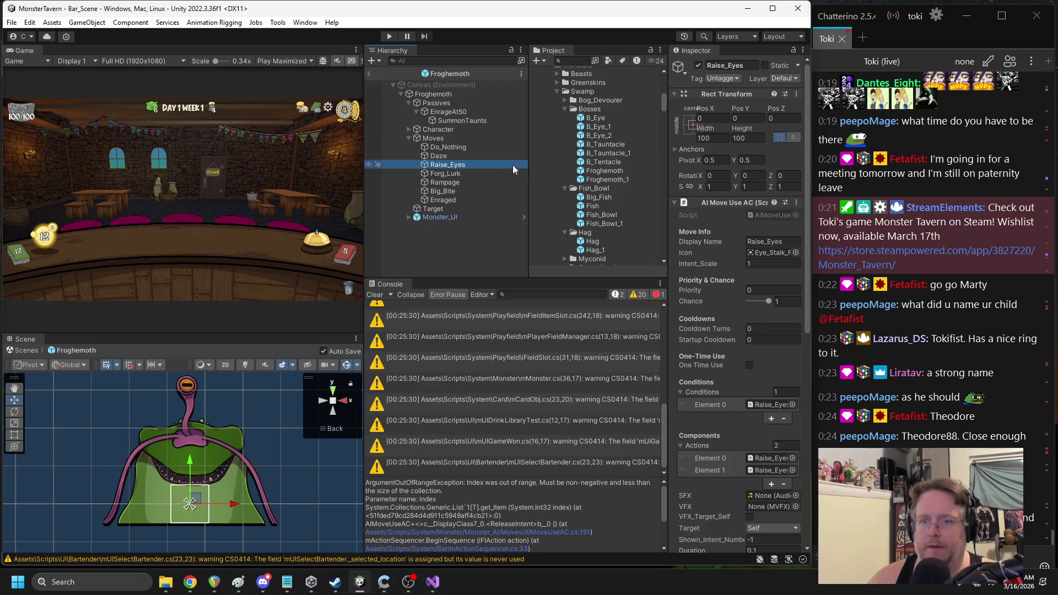
{"action": "left_click", "coordinate": [449, 155]}
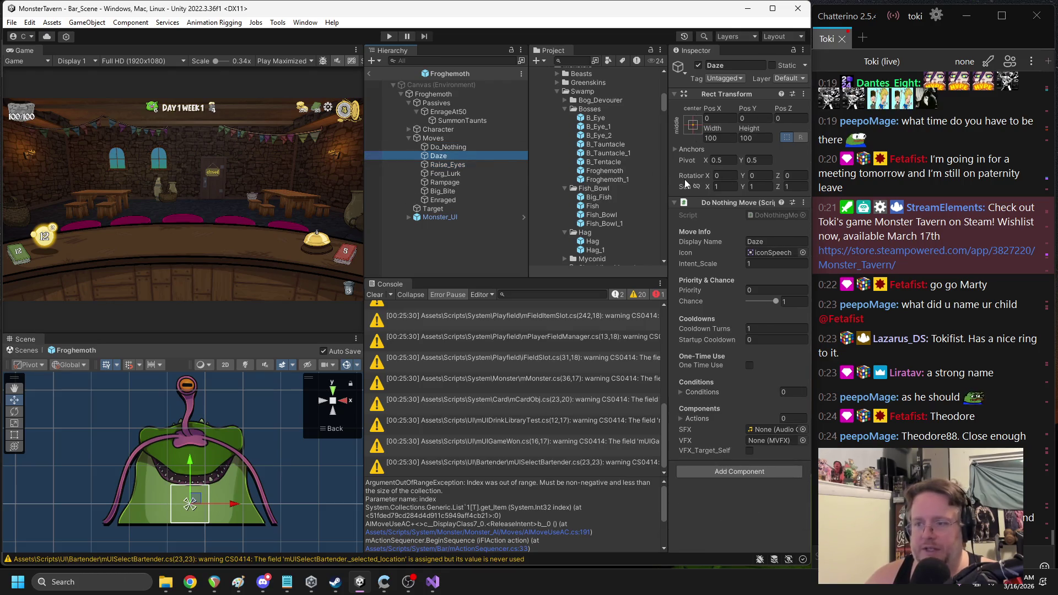
{"action": "left_click_drag", "start_coordinate": [667, 181], "coordinate": [593, 179]}
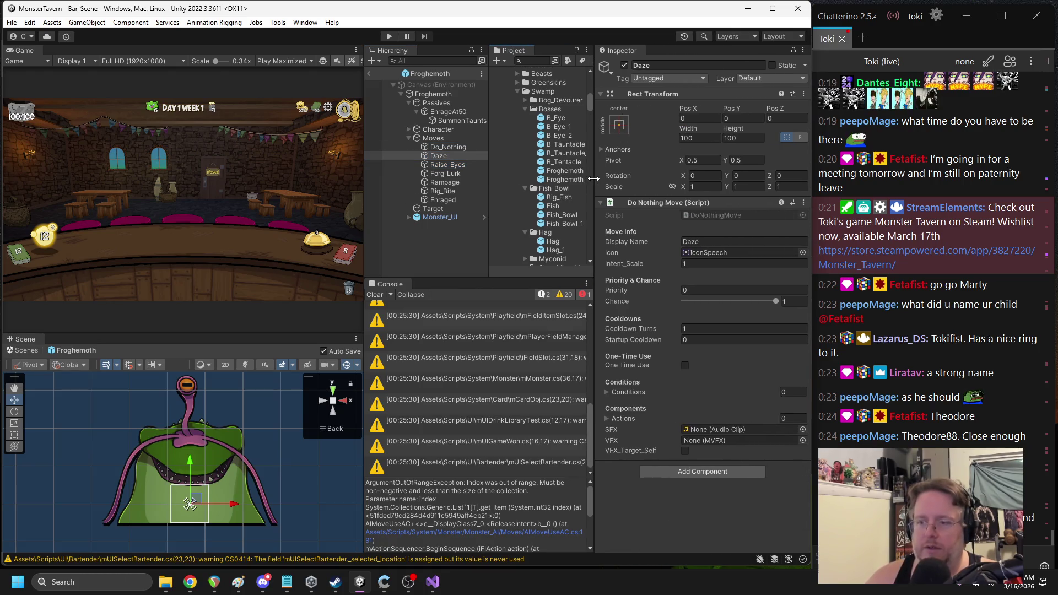
{"action": "right_click", "coordinate": [659, 207]}
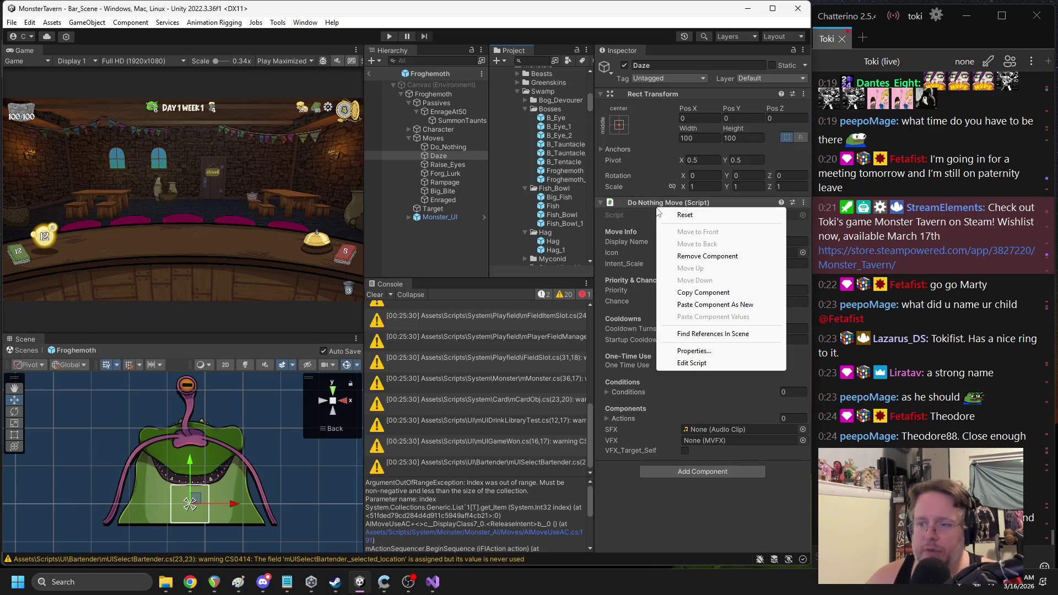
{"action": "left_click", "coordinate": [705, 364]}
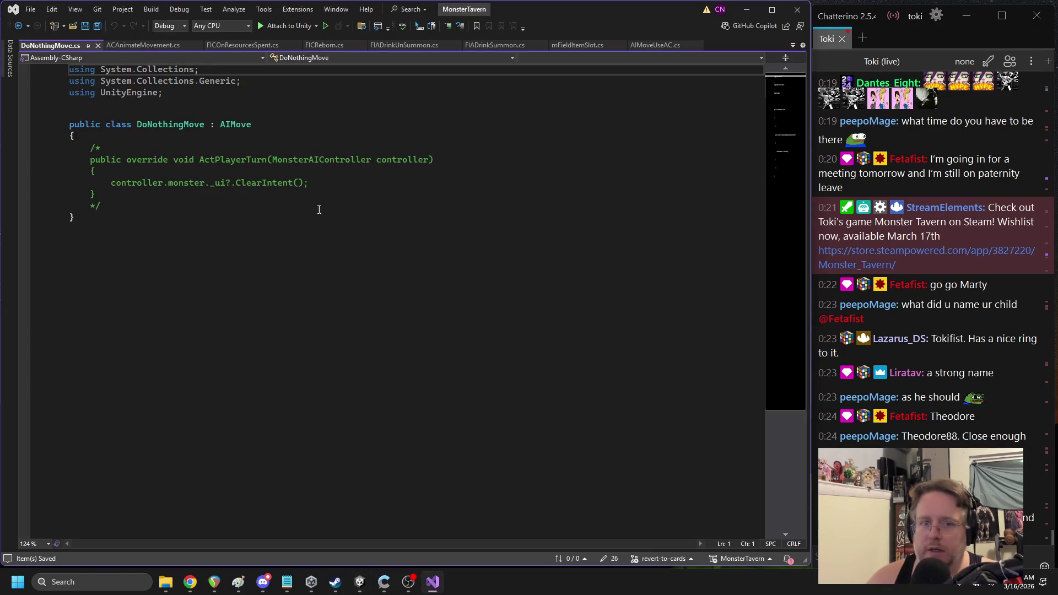
{"action": "left_click", "coordinate": [236, 127], "text": "ctrl"}
{"action": "scroll", "coordinate": [386, 248], "scroll_direction": "down", "scroll_amount": 4}
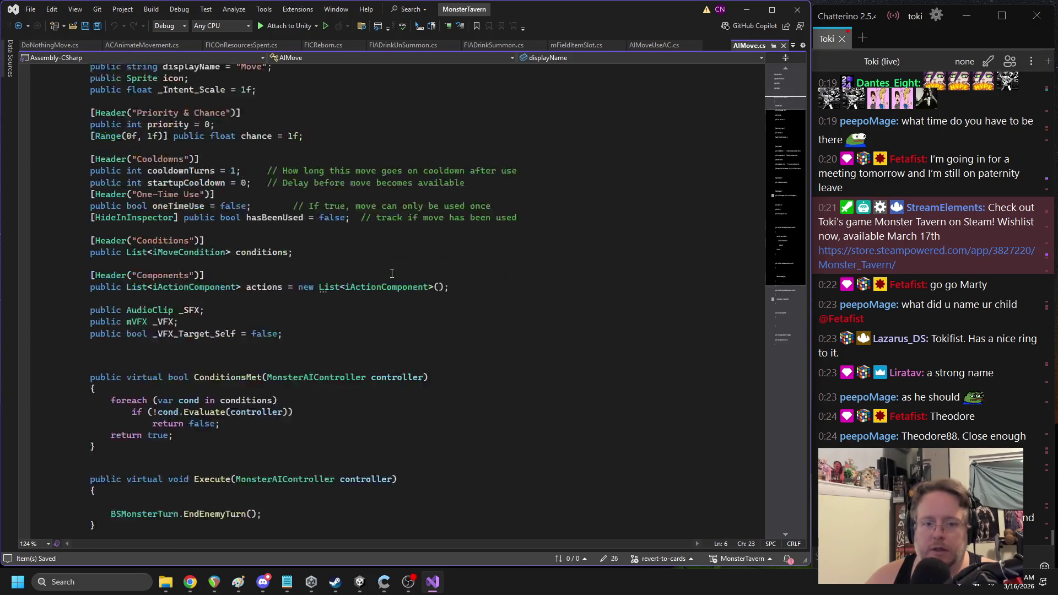
{"action": "scroll", "coordinate": [380, 272], "scroll_direction": "down", "scroll_amount": 4}
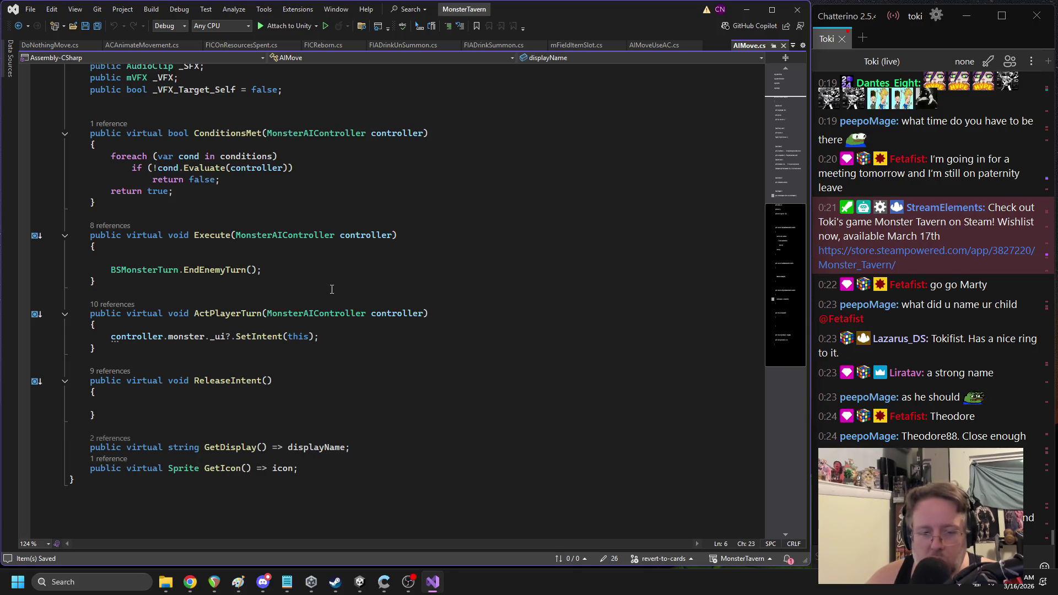
{"action": "left_click", "coordinate": [263, 313]}
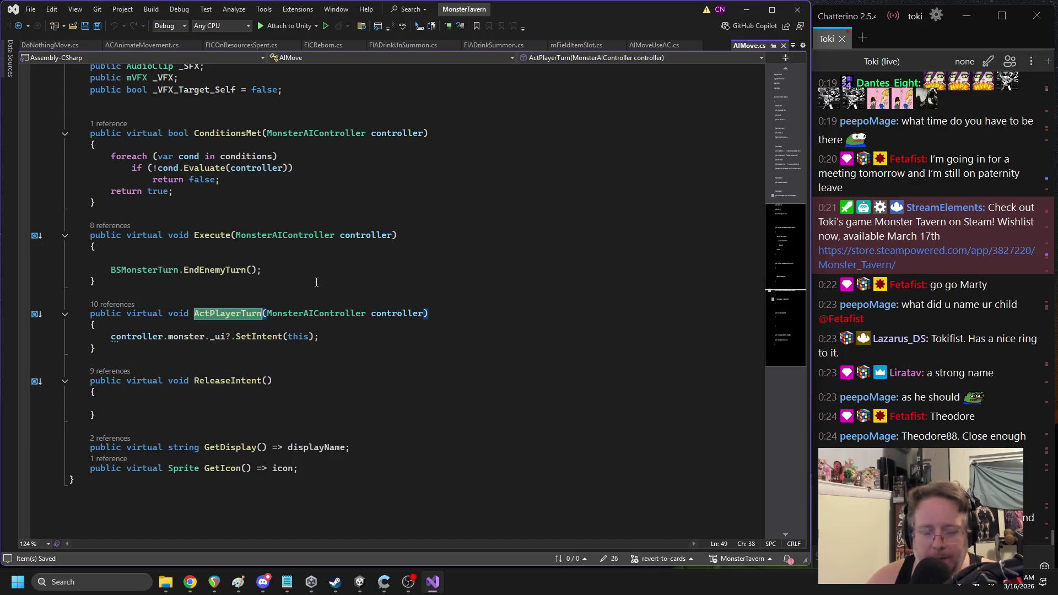
{"action": "left_click", "coordinate": [249, 337]}
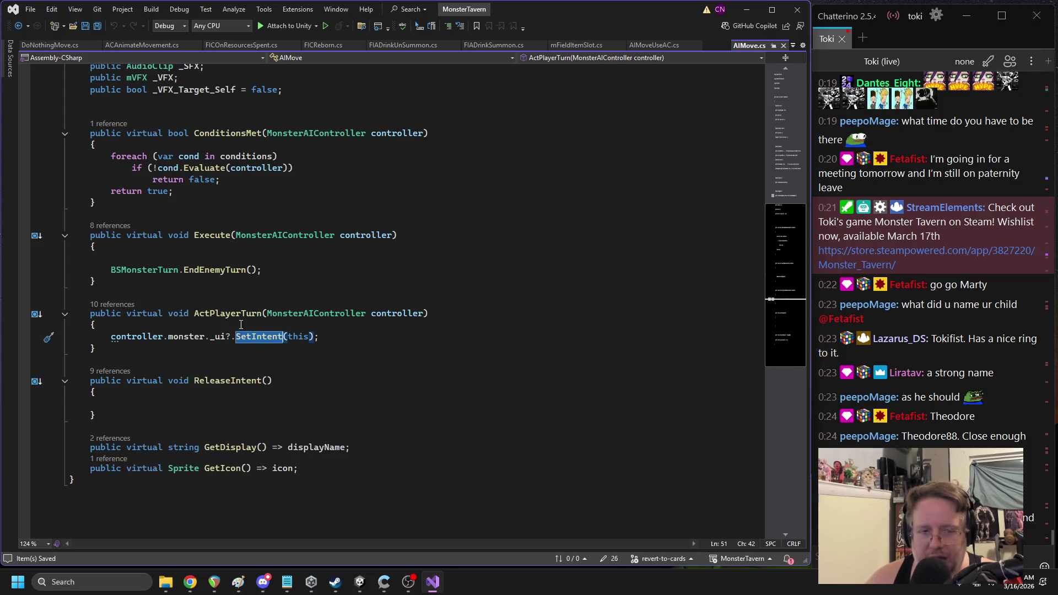
{"action": "left_click", "coordinate": [359, 582]}
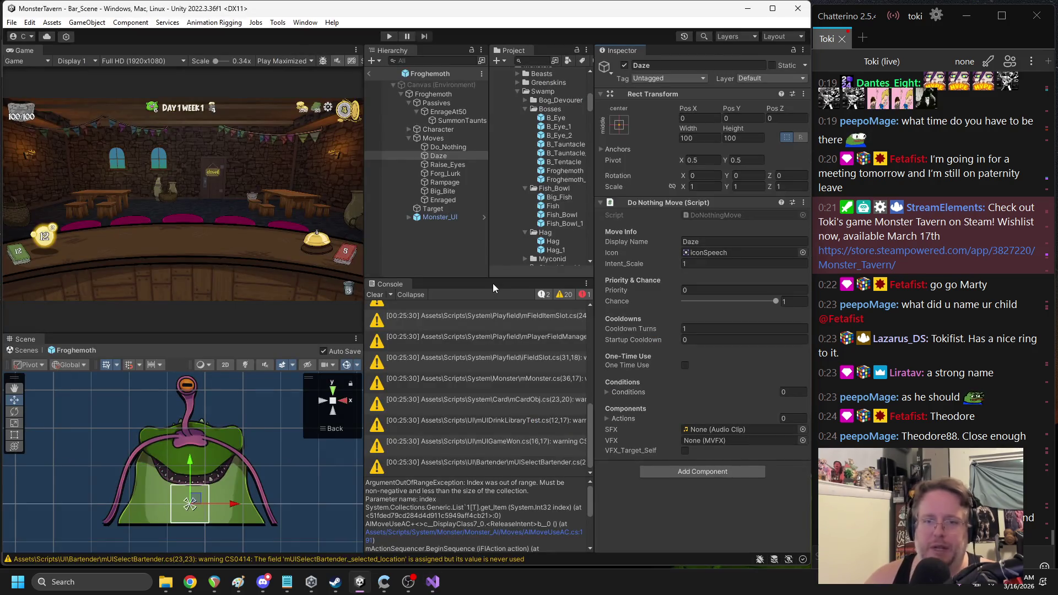
Add an AC Animate Movement to Big_Bite, append it to Actions, and set Duration 0.4
{"action": "left_click", "coordinate": [444, 192]}
{"action": "scroll", "coordinate": [656, 408], "scroll_direction": "down", "scroll_amount": 5}
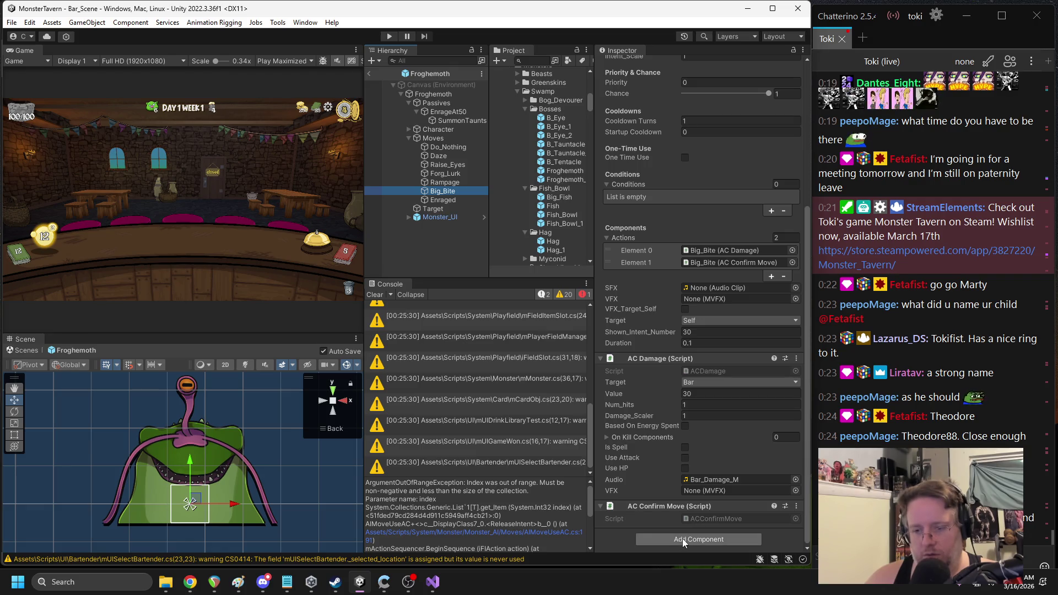
{"action": "left_click", "coordinate": [683, 543]}
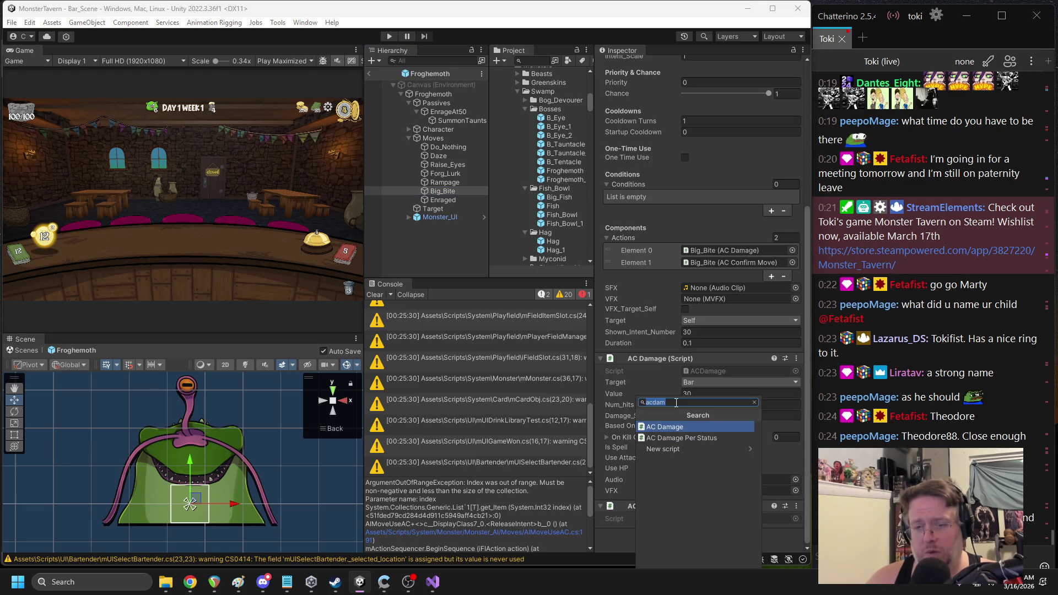
{"action": "type", "text": "acanim"}
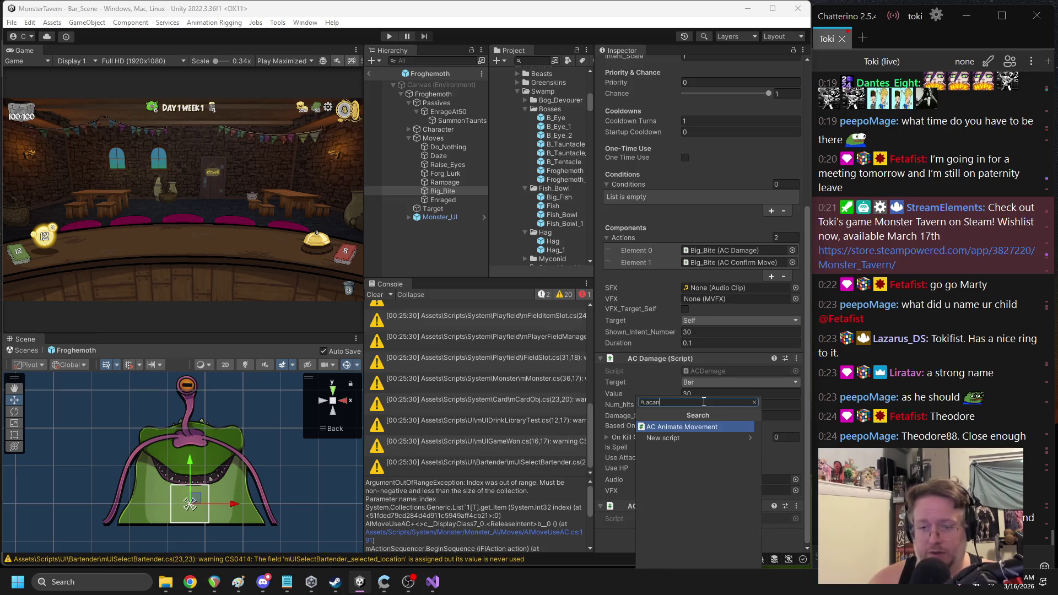
{"action": "key", "text": "Return"}
{"action": "scroll", "coordinate": [703, 401], "scroll_direction": "down", "scroll_amount": 2}
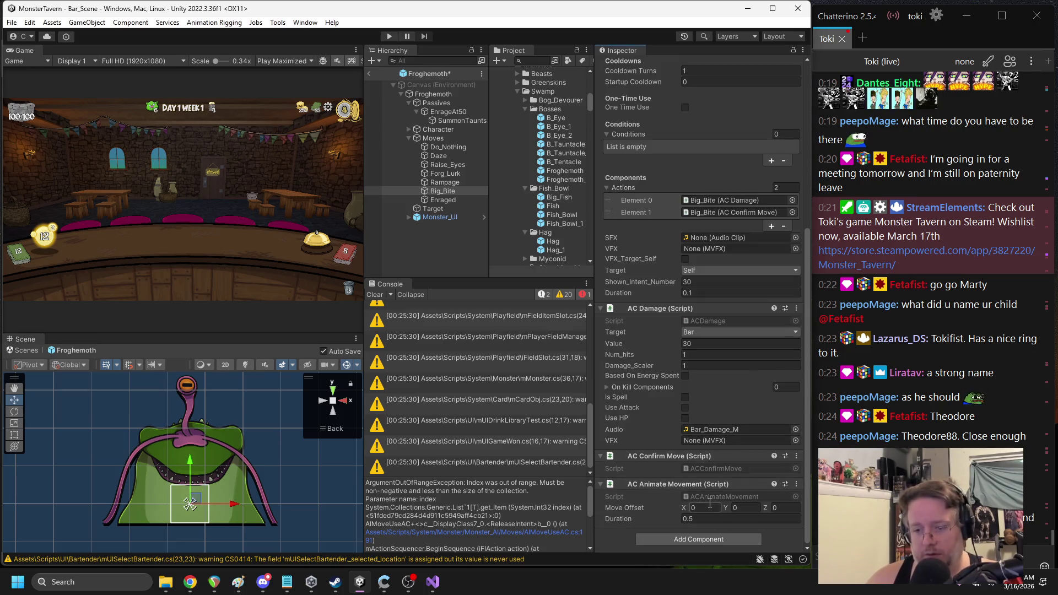
{"action": "mouse_move", "coordinate": [683, 483]}
{"action": "left_mouse_down"}
{"action": "mouse_move", "coordinate": [697, 281]}
{"action": "mouse_move", "coordinate": [630, 190]}
{"action": "left_mouse_up"}
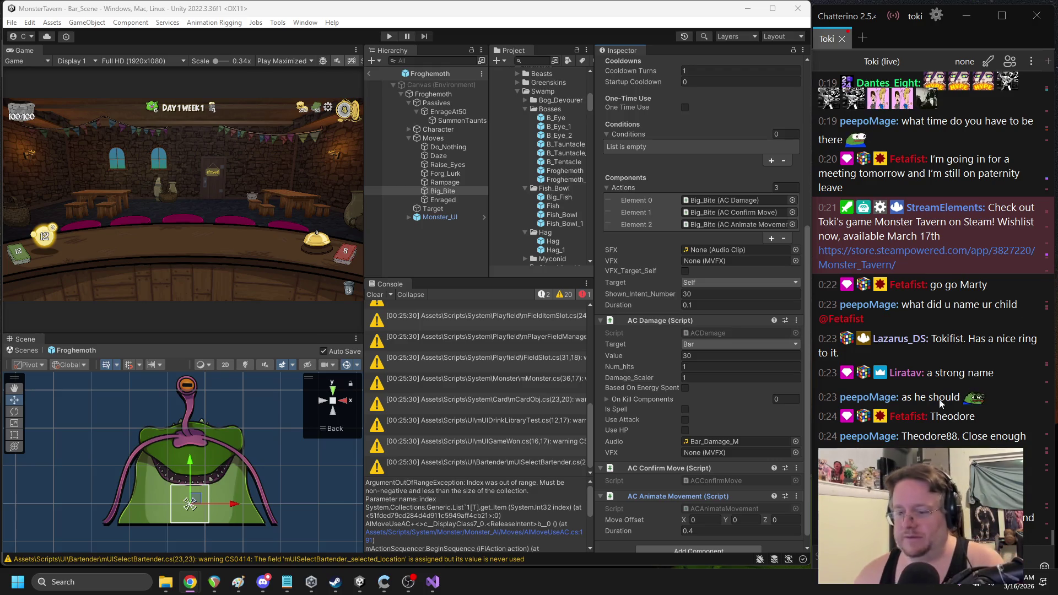
{"action": "right_click", "coordinate": [674, 498]}
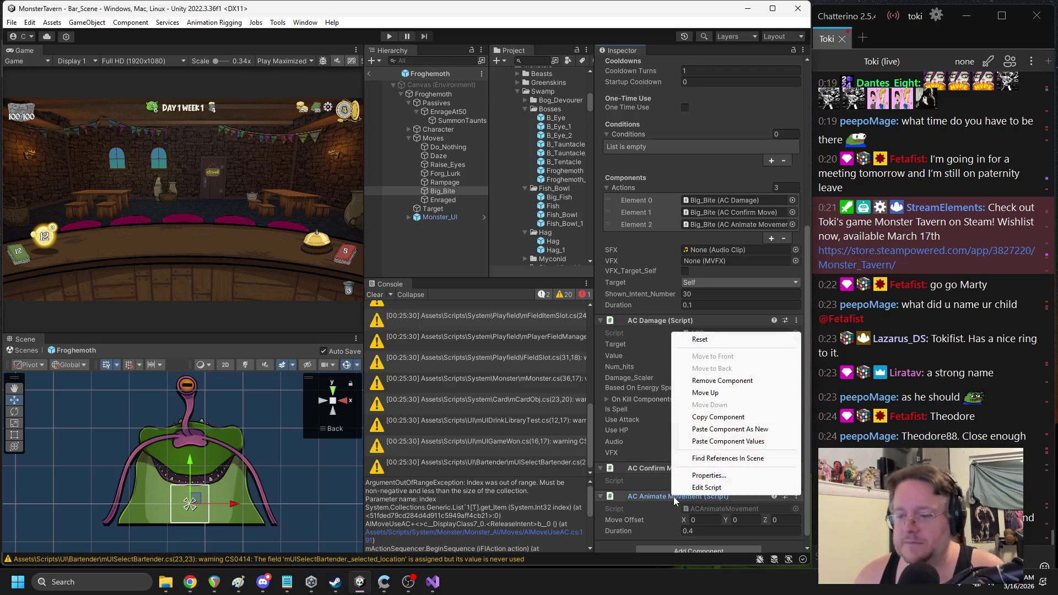
Paste the copied AC Animate Movement onto Daze as a new component and open its Do Nothing Move script
{"action": "left_click", "coordinate": [716, 417]}
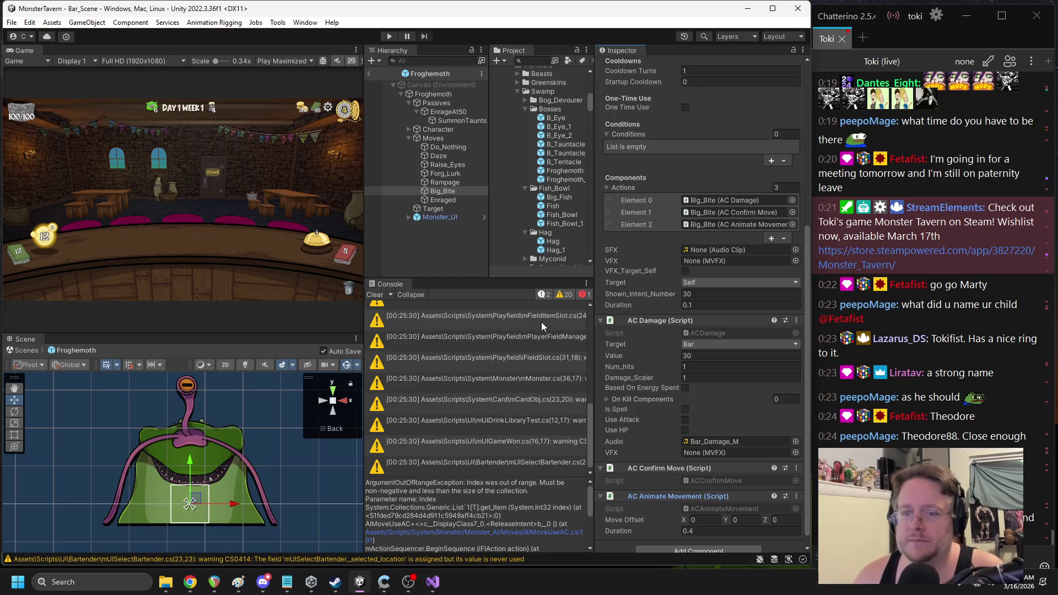
{"action": "left_click", "coordinate": [451, 147]}
{"action": "left_click", "coordinate": [439, 157]}
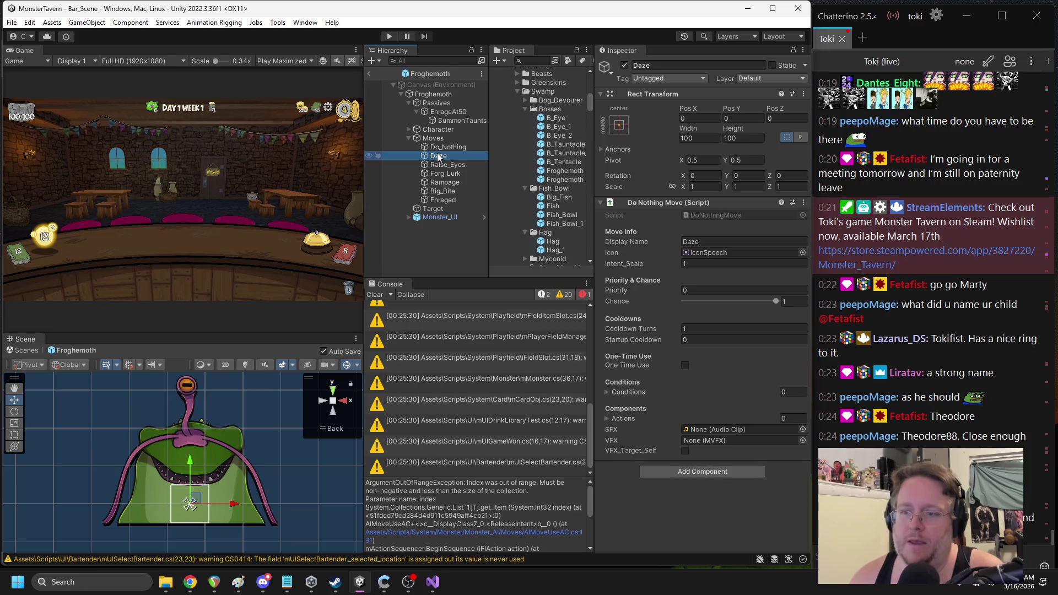
{"action": "right_click", "coordinate": [651, 204]}
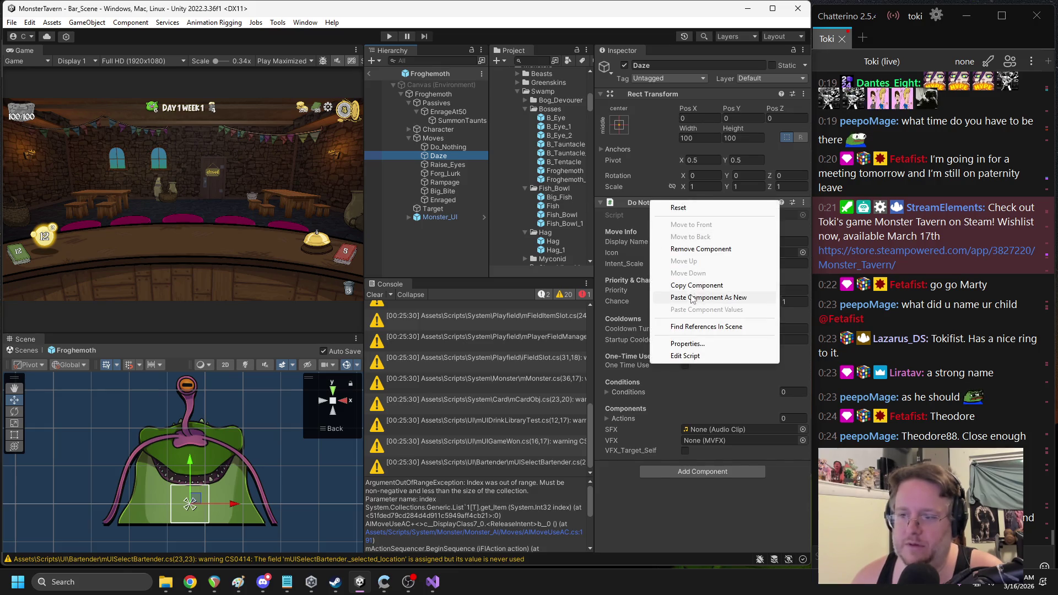
{"action": "left_click", "coordinate": [711, 298]}
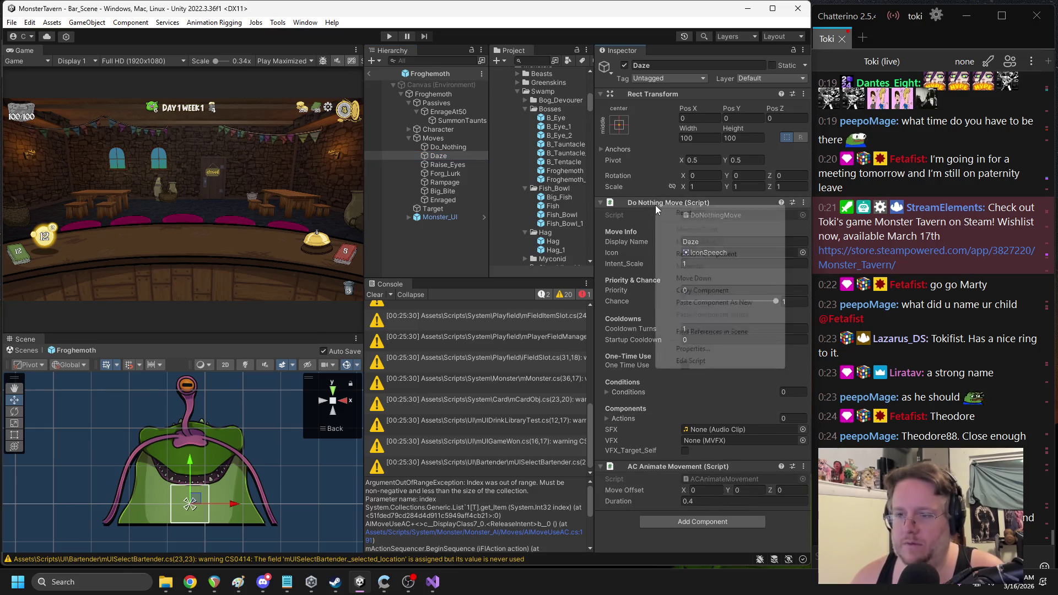
{"action": "right_click", "coordinate": [656, 205]}
{"action": "left_click", "coordinate": [695, 361]}
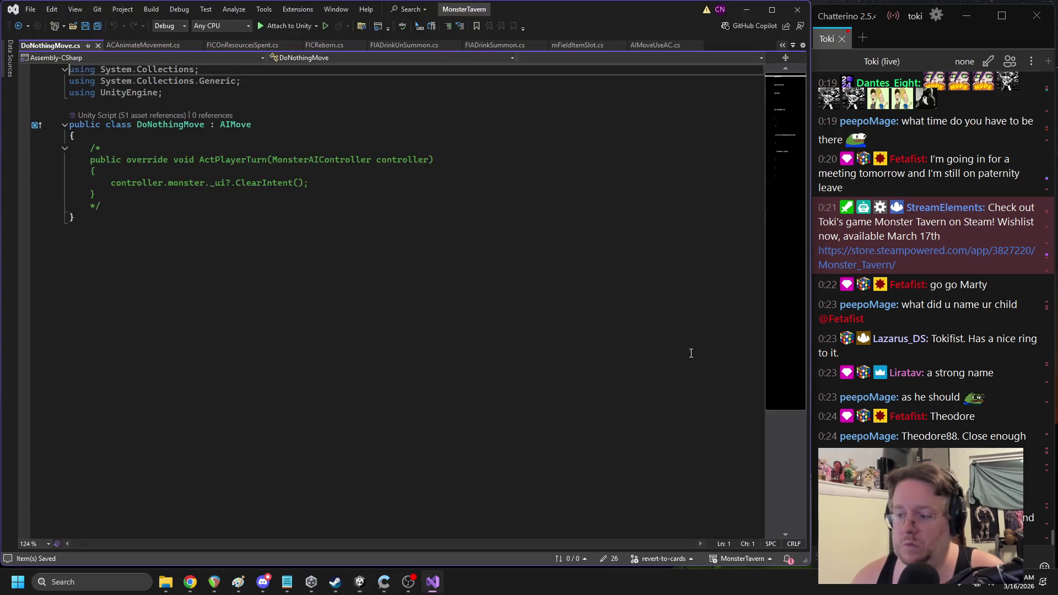
Declare public List<iActionComponent> _on_enter_actions in AIMove with a new list initialiser, and save
{"action": "left_click", "coordinate": [237, 125], "text": "ctrl"}
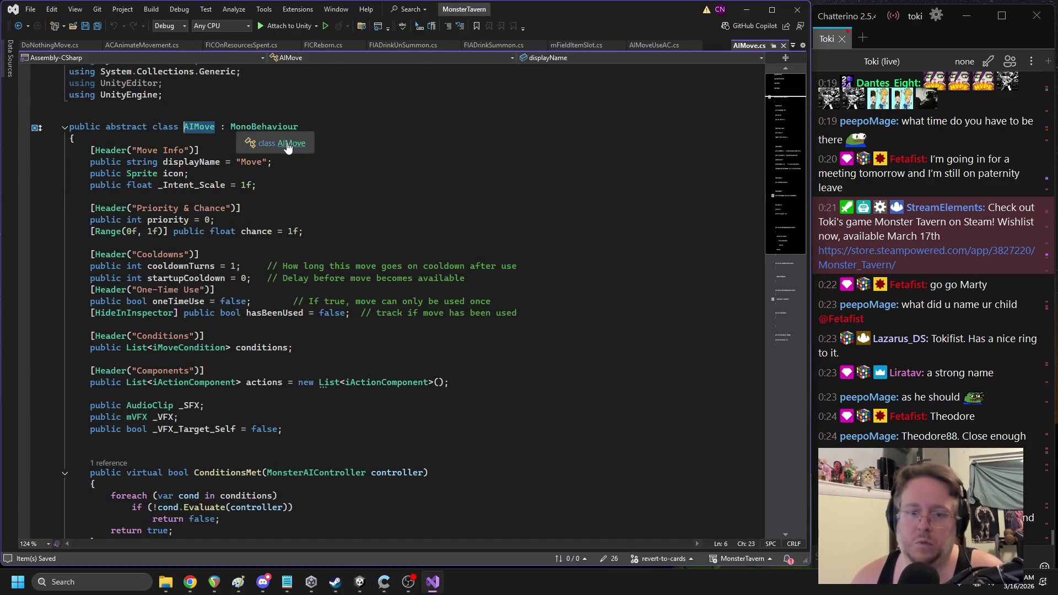
{"action": "scroll", "coordinate": [280, 226], "scroll_direction": "down", "scroll_amount": 7}
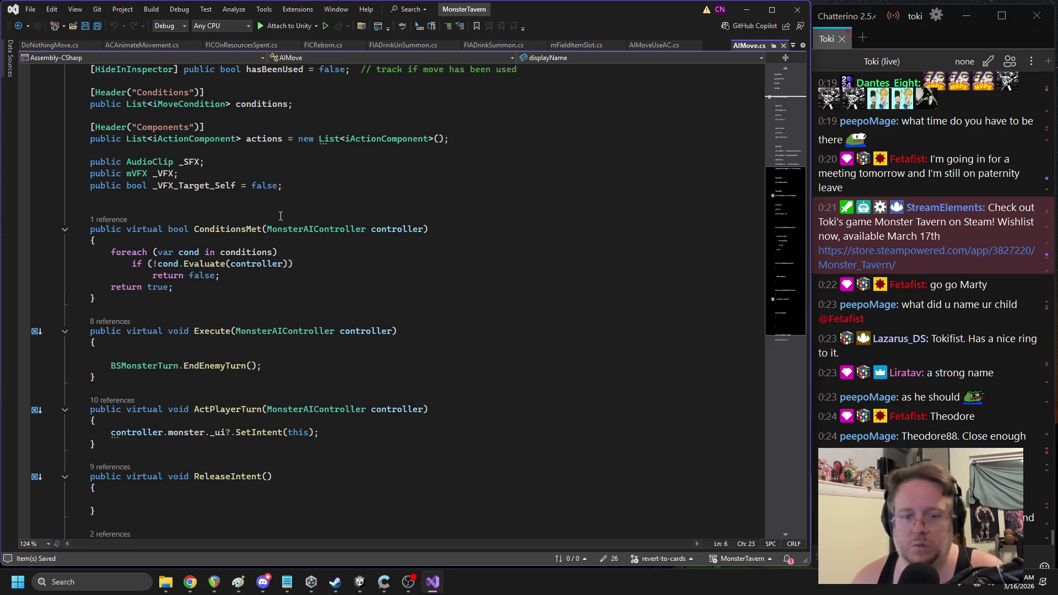
{"action": "scroll", "coordinate": [281, 214], "scroll_direction": "down", "scroll_amount": 1}
{"action": "left_click", "coordinate": [149, 357]}
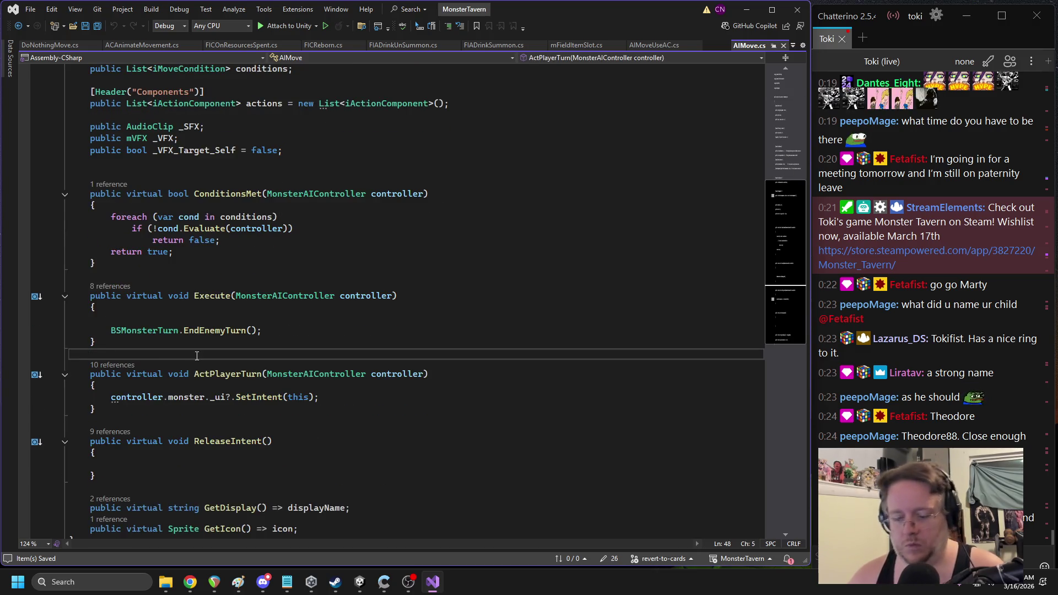
{"action": "type", "text": "public List"}
{"action": "key", "text": "Return"}
{"action": "type", "text": "<>"}
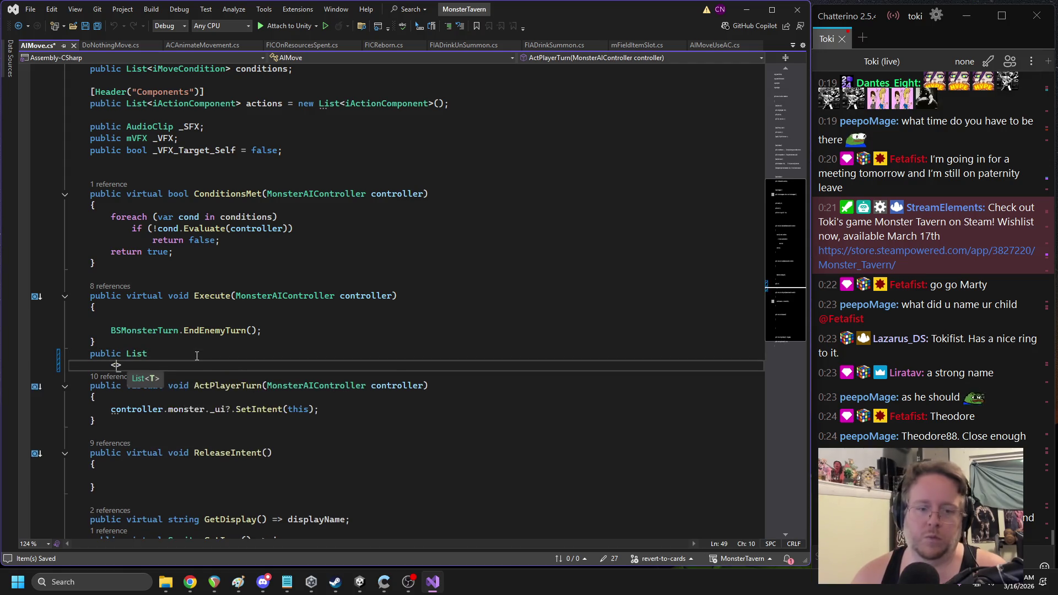
{"action": "key", "text": "BackSpace"}
{"action": "key", "text": "BackSpace"}
{"action": "key", "text": "BackSpace"}
{"action": "type", "text": "<ac"}
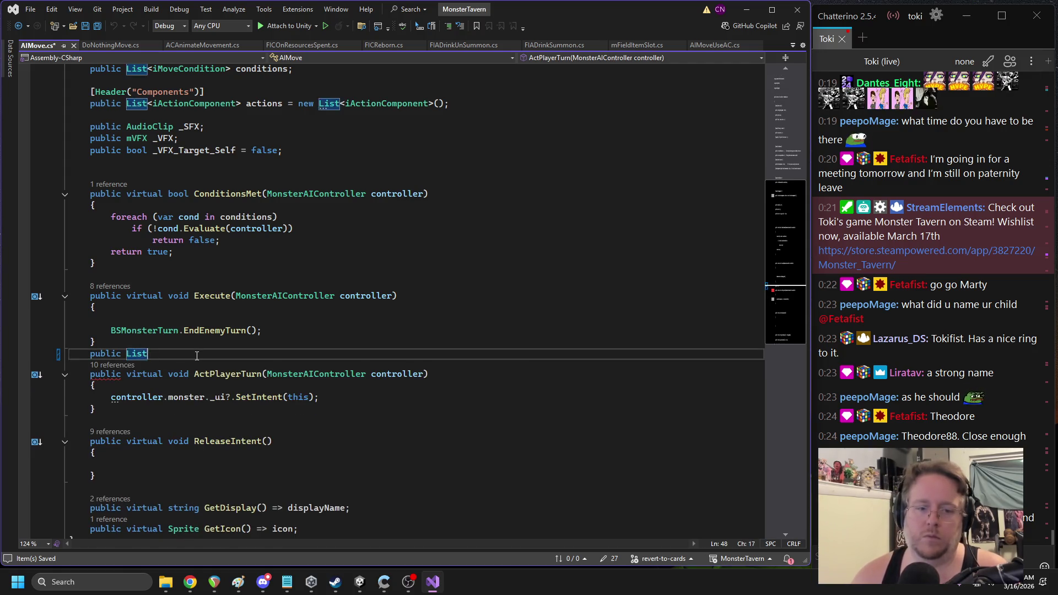
{"action": "type", "text": "tioncomp>"}
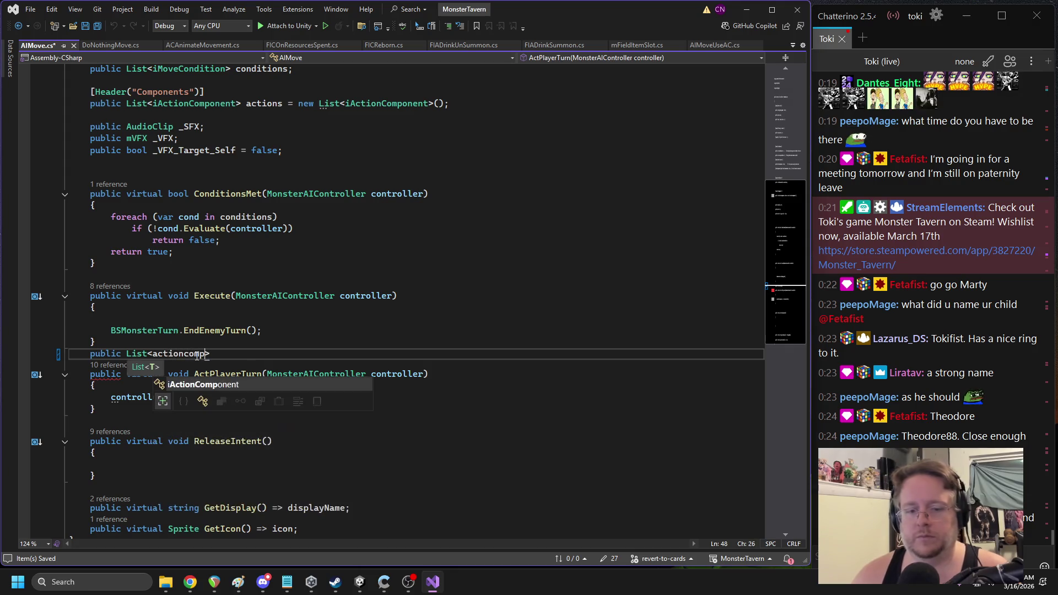
{"action": "key", "text": "Tab"}
{"action": "key", "text": "End"}
{"action": "type", "text": "_on"}
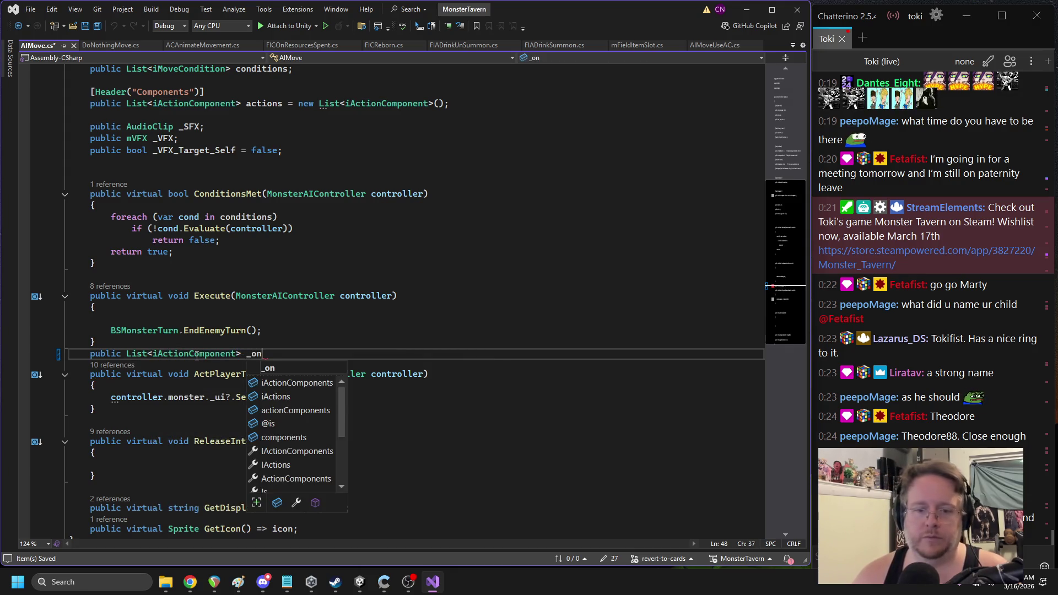
{"action": "type", "text": "_enter"}
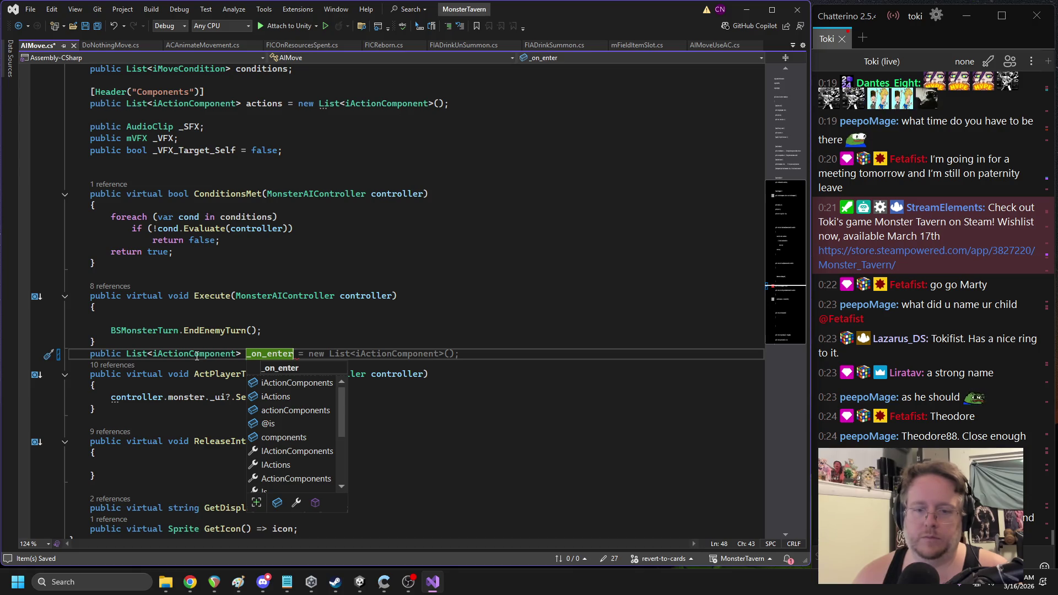
{"action": "type", "text": "_actions"}
{"action": "key", "text": "Tab"}
{"action": "key", "text": "ctrl+s"}
Add a for loop over _on_enter_actions after the SetIntent call in ActPlayerTurn
{"action": "left_click", "coordinate": [339, 398]}
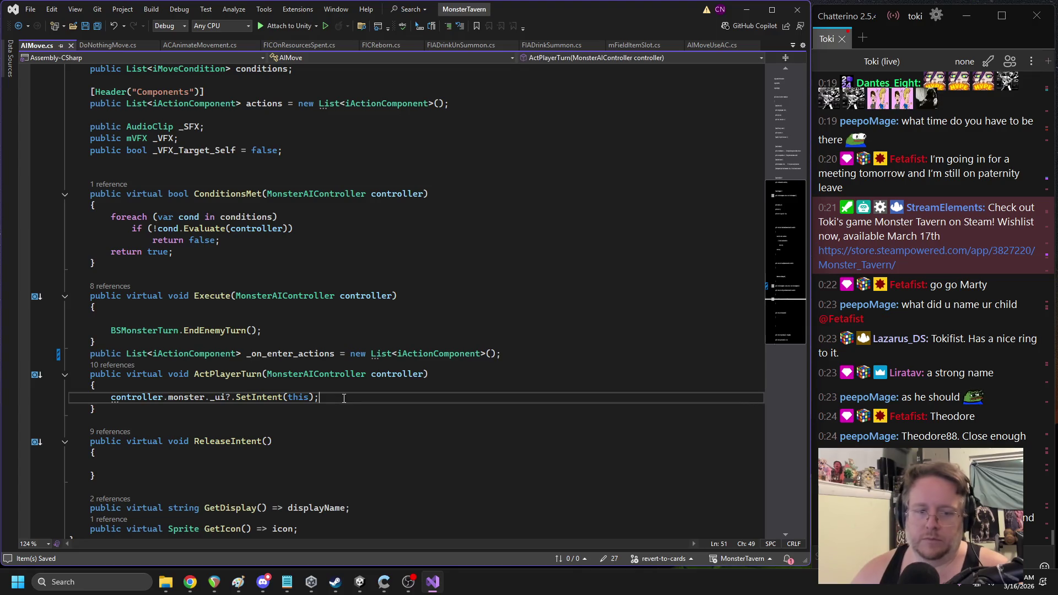
{"action": "key", "text": "Return"}
{"action": "type", "text": "for(int i ="}
{"action": "type", "text": " 0; i "}
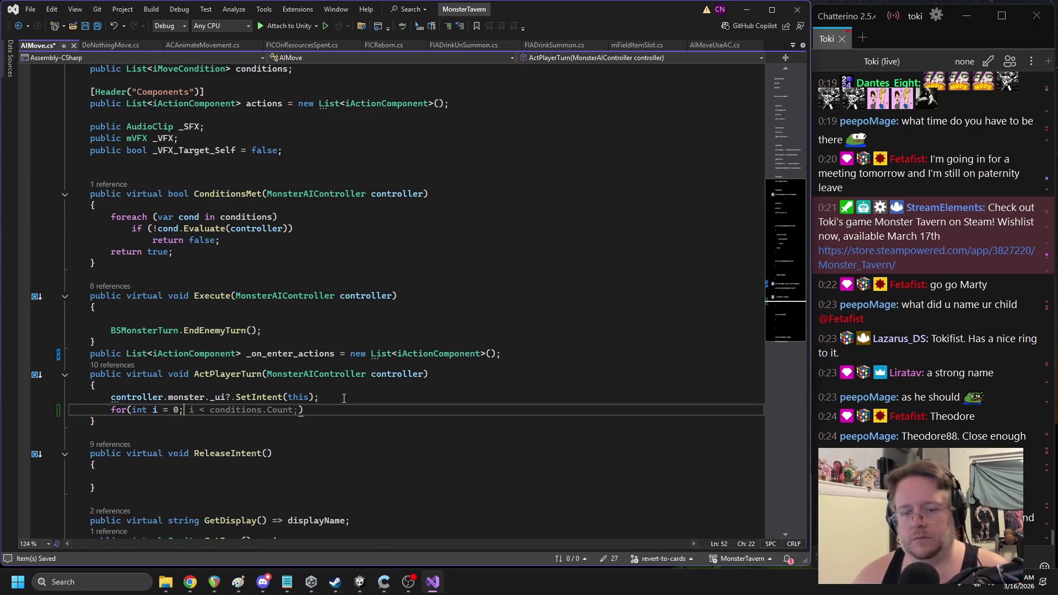
{"action": "type", "text": "< "}
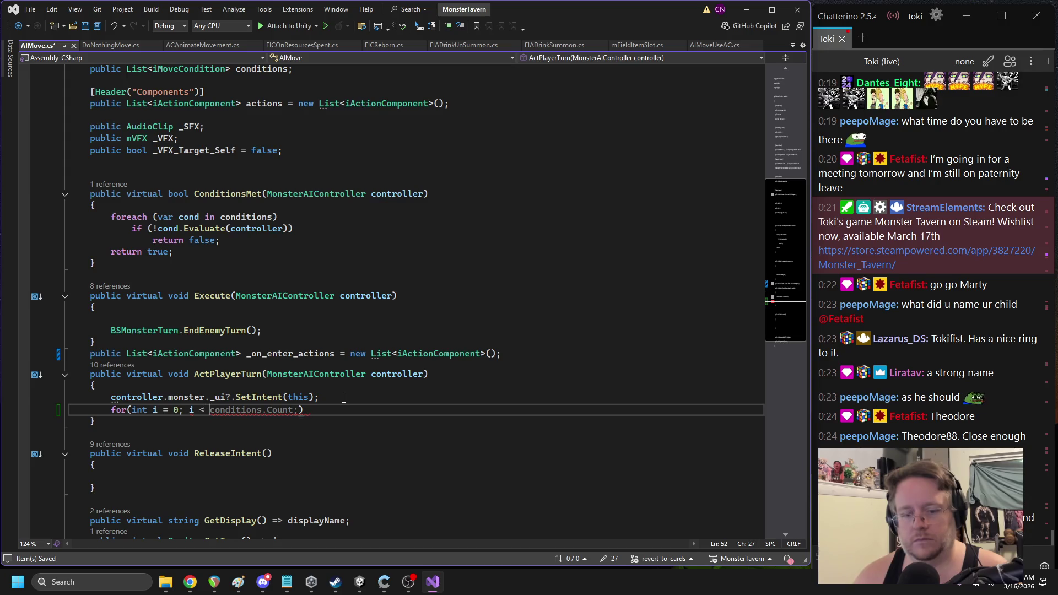
{"action": "type", "text": "_on"}
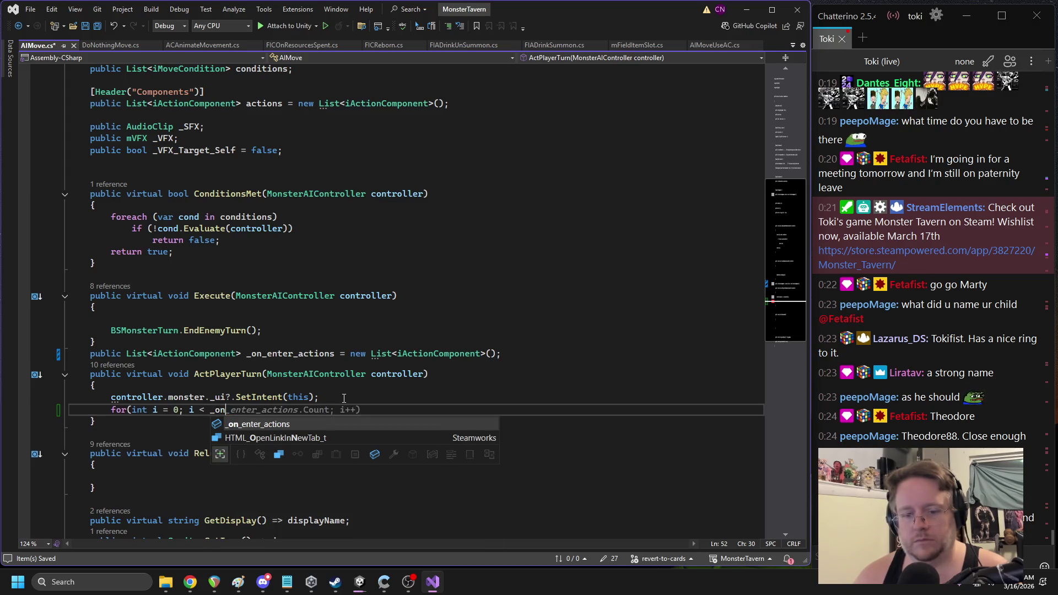
{"action": "key", "text": "Tab"}
{"action": "key", "text": "Tab"}
{"action": "type", "text": "{"}
{"action": "key", "text": "Return"}
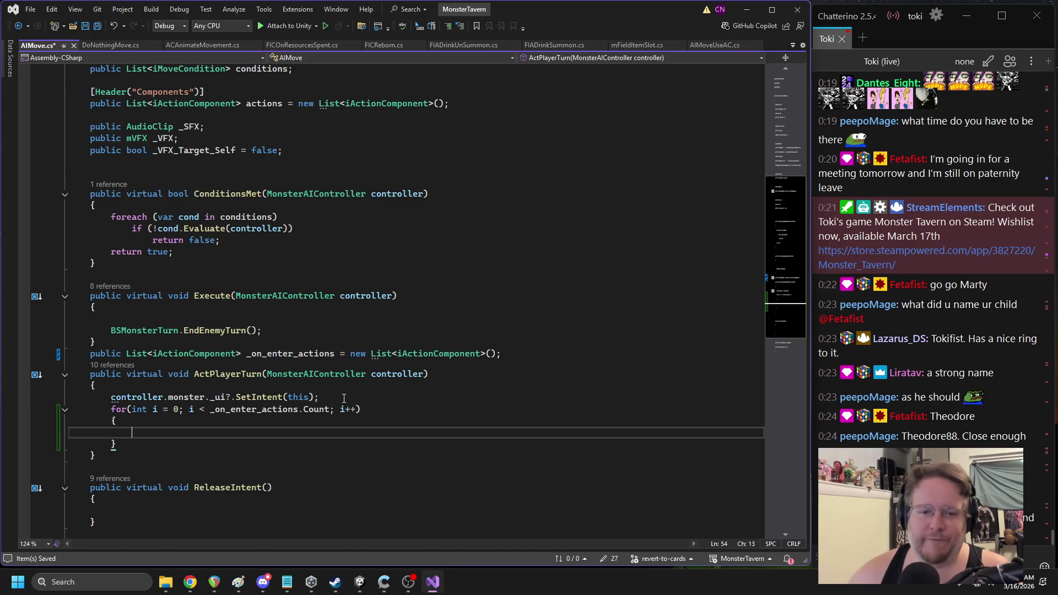
In the loop body call _on_enter_actions[i].Apply(new mActionPacket()), then return to Unity
{"action": "double_click", "coordinate": [291, 353]}
{"action": "key", "text": "ctrl+c"}
{"action": "left_click", "coordinate": [188, 429]}
{"action": "key", "text": "ctrl+v"}
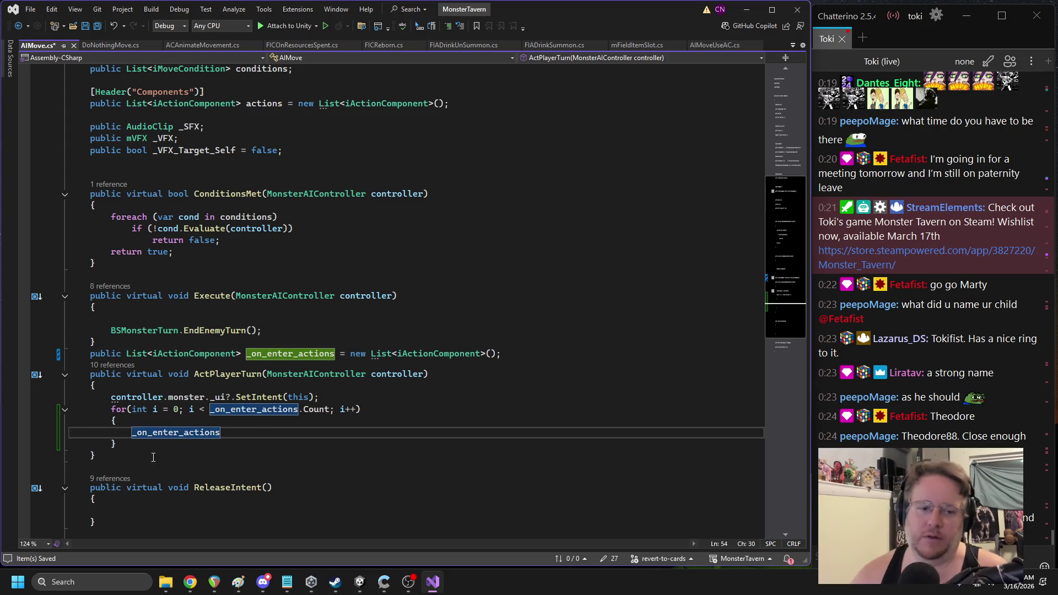
{"action": "type", "text": "[i].pac"}
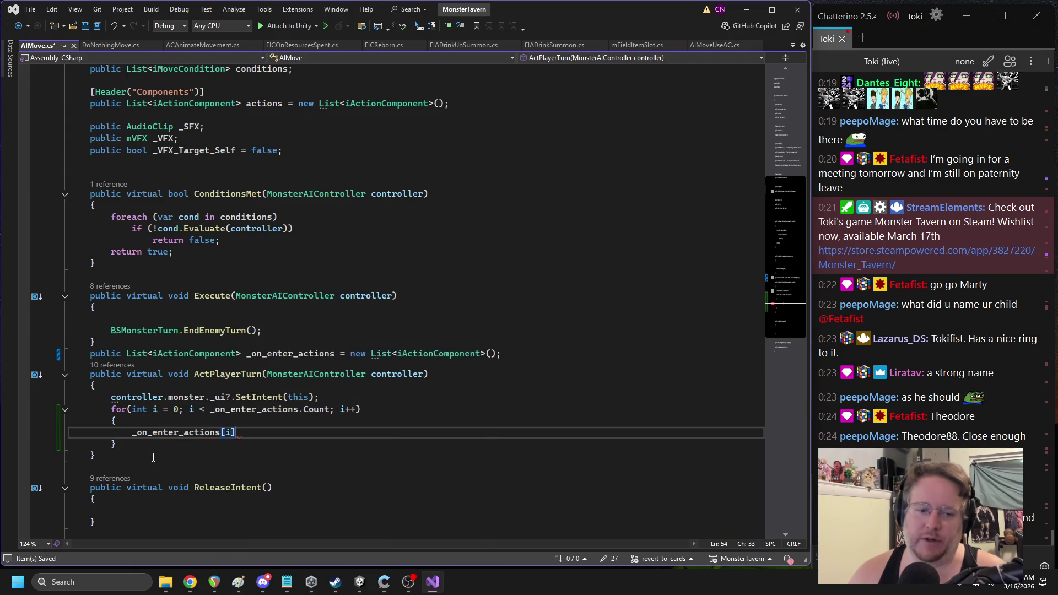
{"action": "key", "text": "BackSpace"}
{"action": "key", "text": "BackSpace"}
{"action": "key", "text": "BackSpace"}
{"action": "type", "text": "isAc"}
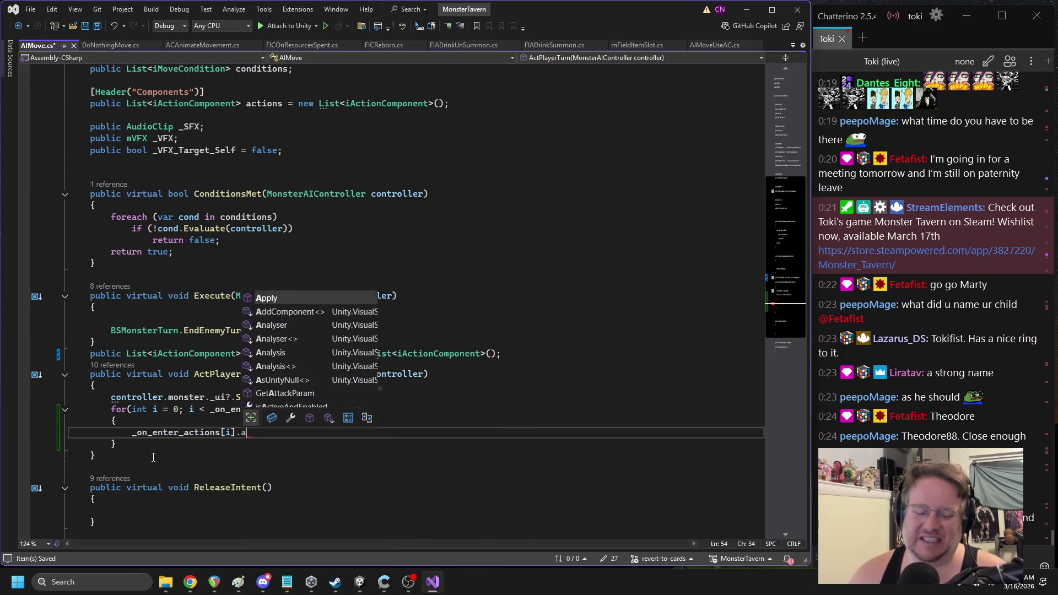
{"action": "key", "text": "BackSpace"}
{"action": "key", "text": "BackSpace"}
{"action": "key", "text": "BackSpace"}
{"action": "type", "text": "a"}
{"action": "type", "text": "Apply("}
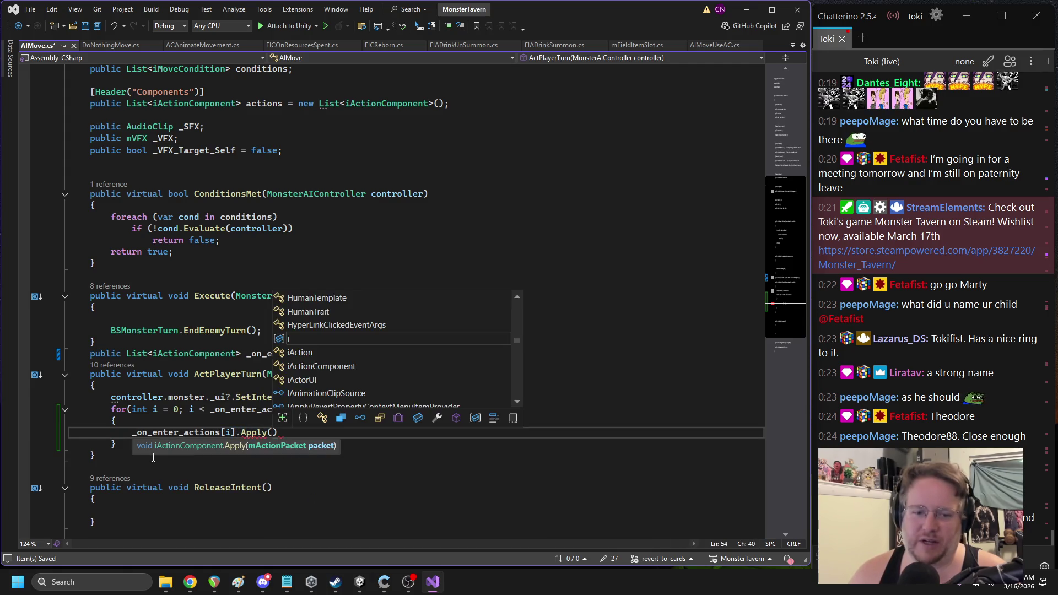
{"action": "type", "text": "ew mActionPacket("}
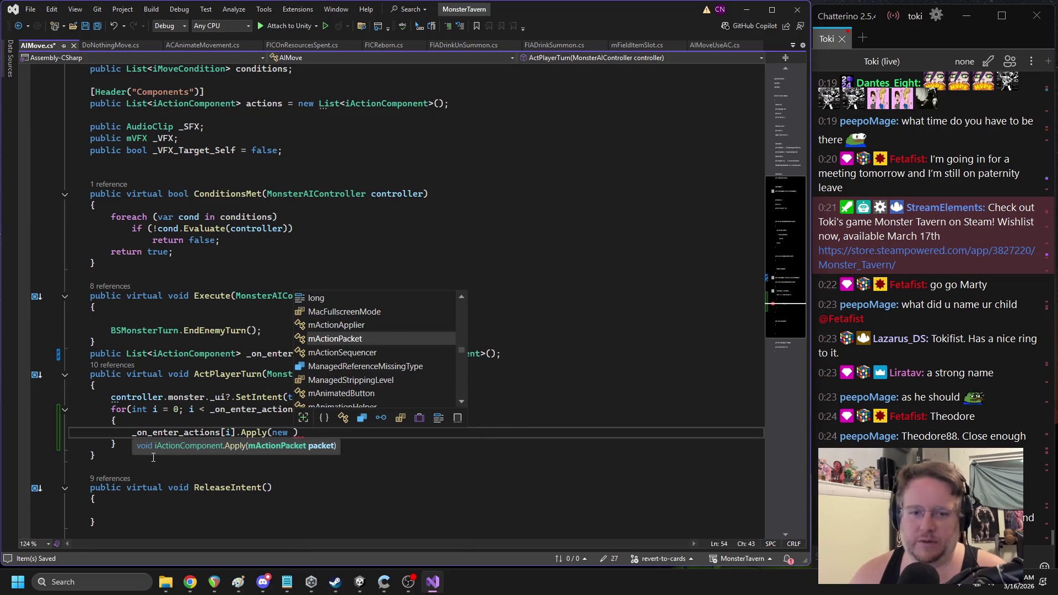
{"action": "key", "text": "Tab"}
{"action": "type", "text": "());"}
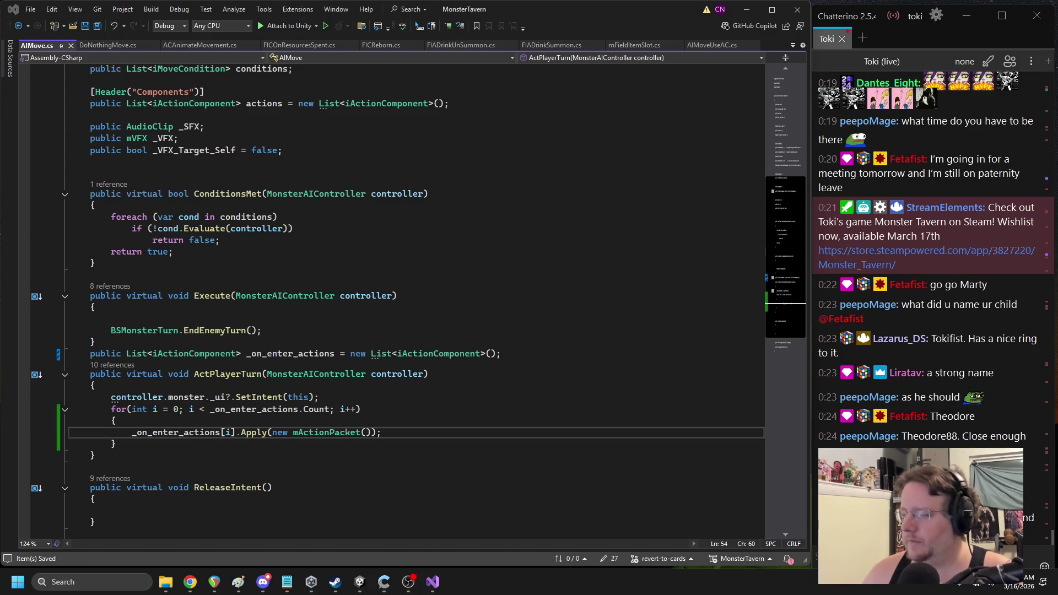
{"action": "key", "text": "alt+Tab"}
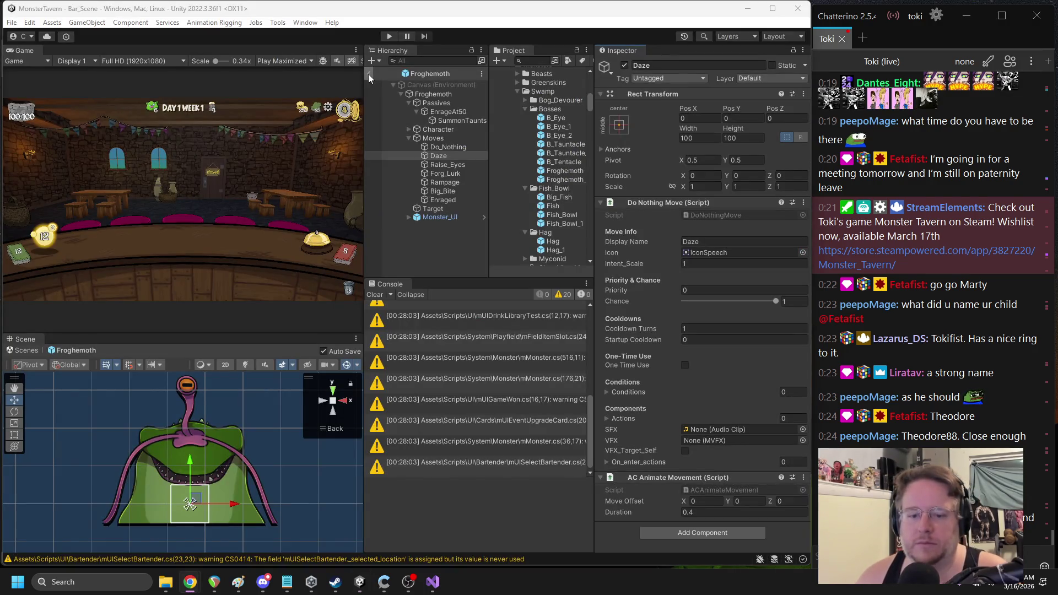
Start the test game and play Refreshing Ale, Wild Fermentation and Happy Hour, discarding the keg card
{"action": "key", "text": "ctrl+p"}
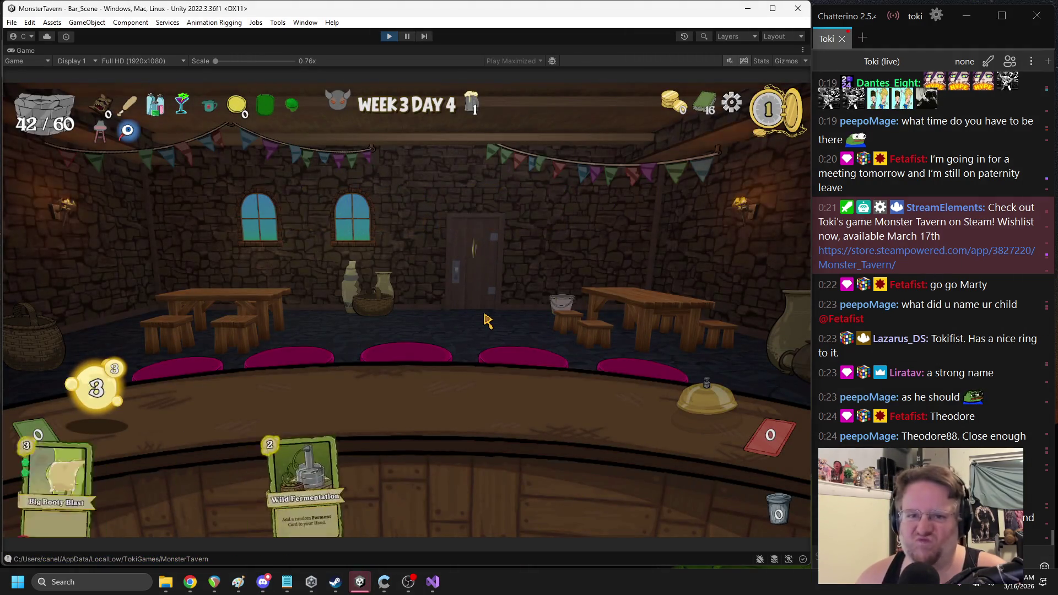
{"action": "left_click_drag", "start_coordinate": [352, 474], "coordinate": [272, 399]}
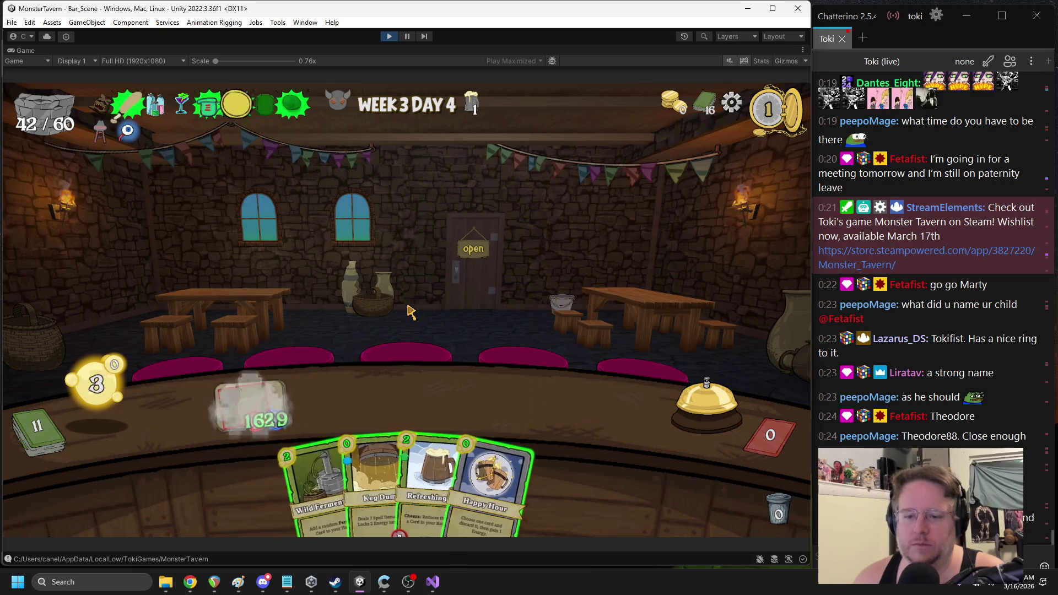
{"action": "mouse_move", "coordinate": [298, 485]}
{"action": "left_mouse_down"}
{"action": "mouse_move", "coordinate": [272, 459]}
{"action": "mouse_move", "coordinate": [275, 468]}
{"action": "left_mouse_up"}
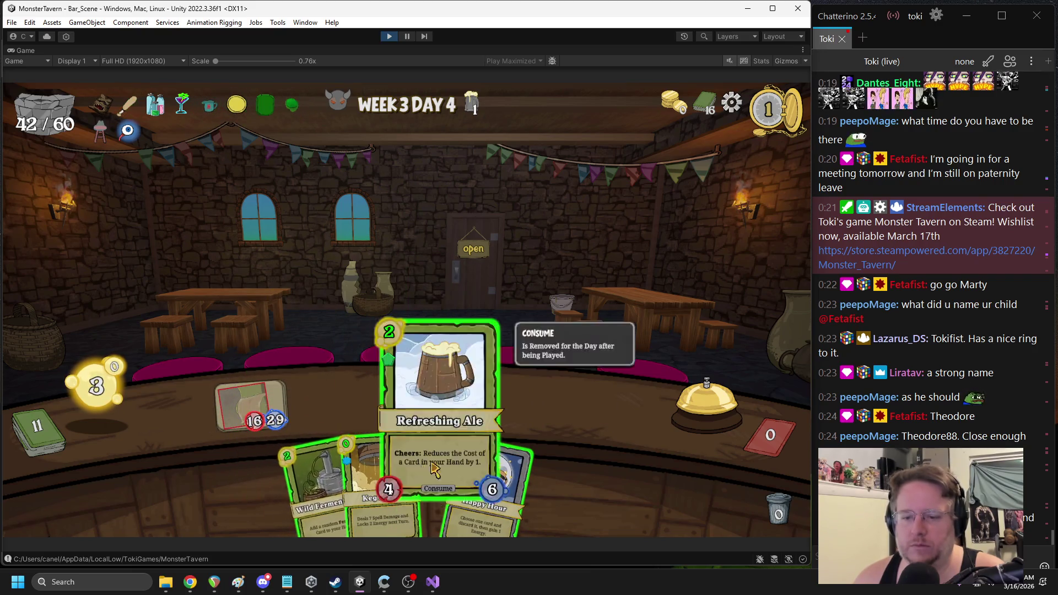
{"action": "left_click_drag", "start_coordinate": [433, 479], "coordinate": [460, 342]}
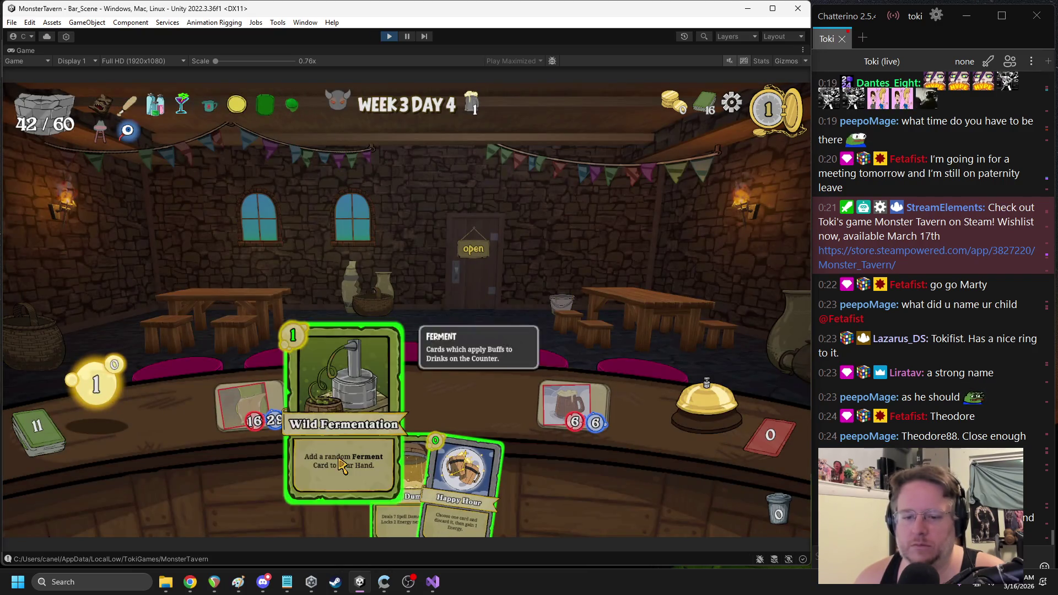
{"action": "left_click_drag", "start_coordinate": [343, 474], "coordinate": [437, 220]}
{"action": "left_click", "coordinate": [268, 414]}
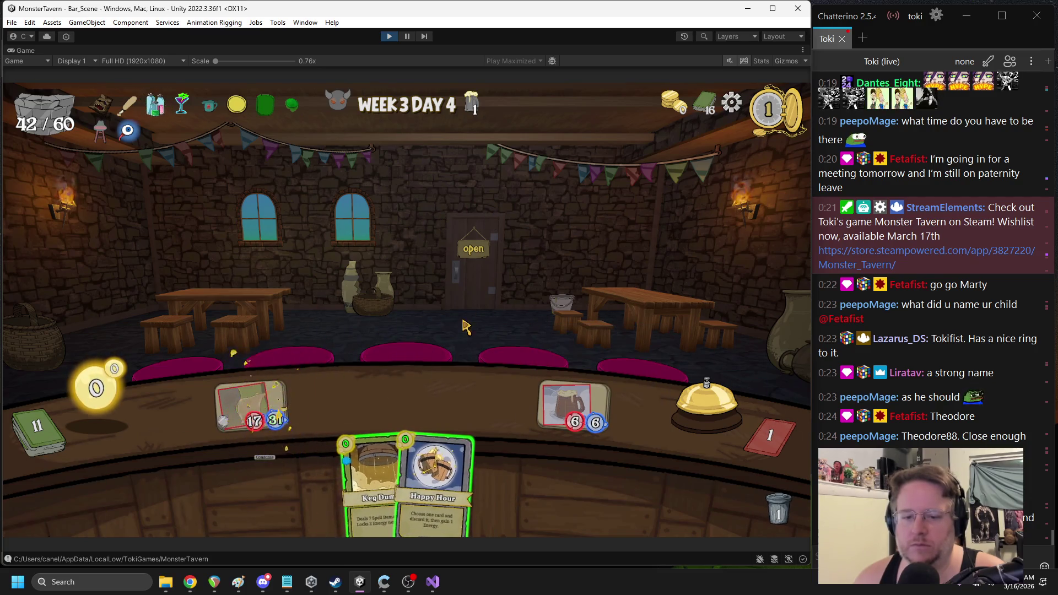
{"action": "left_click_drag", "start_coordinate": [436, 479], "coordinate": [456, 362]}
{"action": "left_click", "coordinate": [382, 474]}
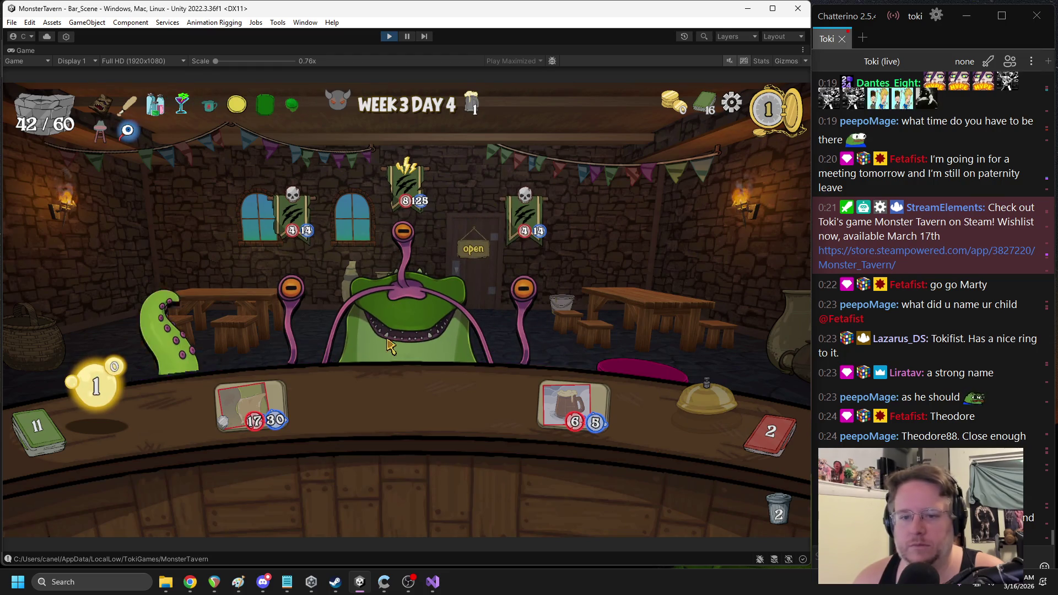
Serve drinks to the right tentacle and the Froghemoth, place Jungle Juice, and end the turn
{"action": "left_click_drag", "start_coordinate": [276, 408], "coordinate": [620, 342]}
{"action": "left_click_drag", "start_coordinate": [573, 406], "coordinate": [408, 223]}
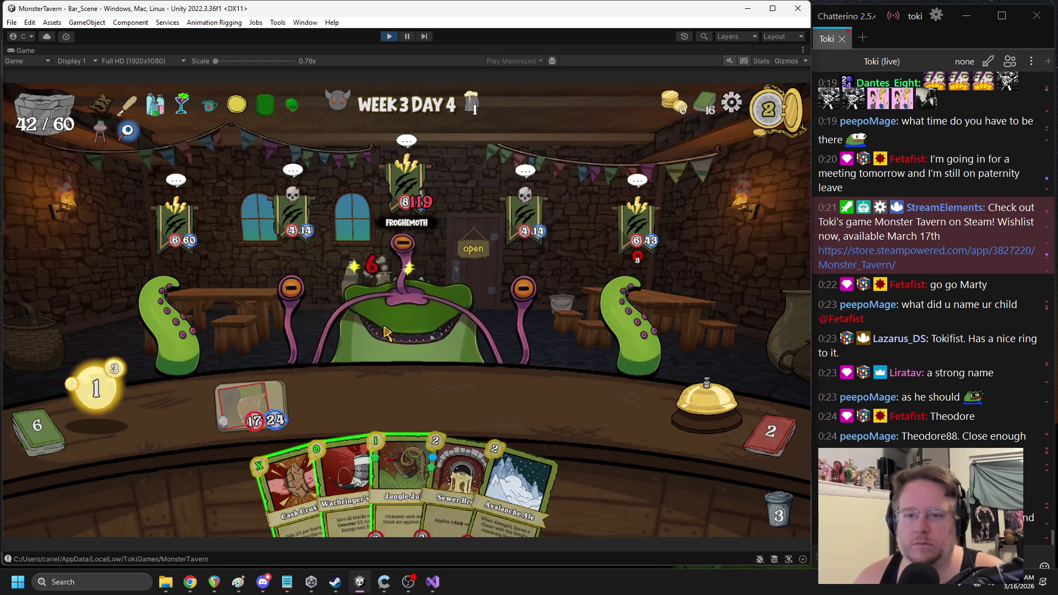
{"action": "left_click_drag", "start_coordinate": [401, 488], "coordinate": [413, 403]}
{"action": "left_click", "coordinate": [674, 417]}
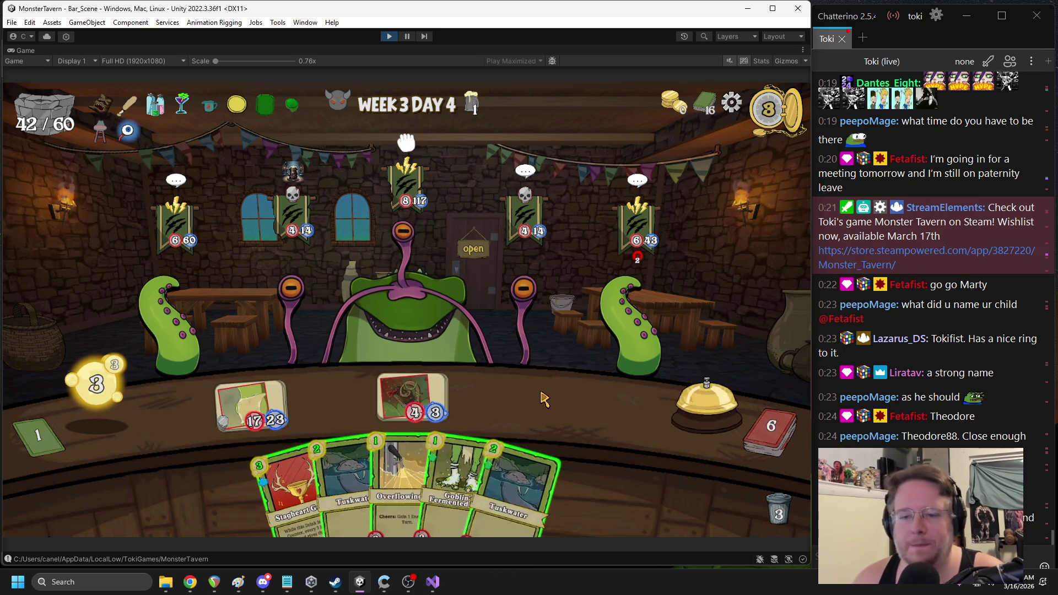
Play Overflowing and another drink, end the turn, aim the 17/22 drink at the Eye Stalk, then stop
{"action": "mouse_move", "coordinate": [400, 485]}
{"action": "left_mouse_down"}
{"action": "mouse_move", "coordinate": [485, 394]}
{"action": "mouse_move", "coordinate": [493, 399]}
{"action": "left_mouse_up"}
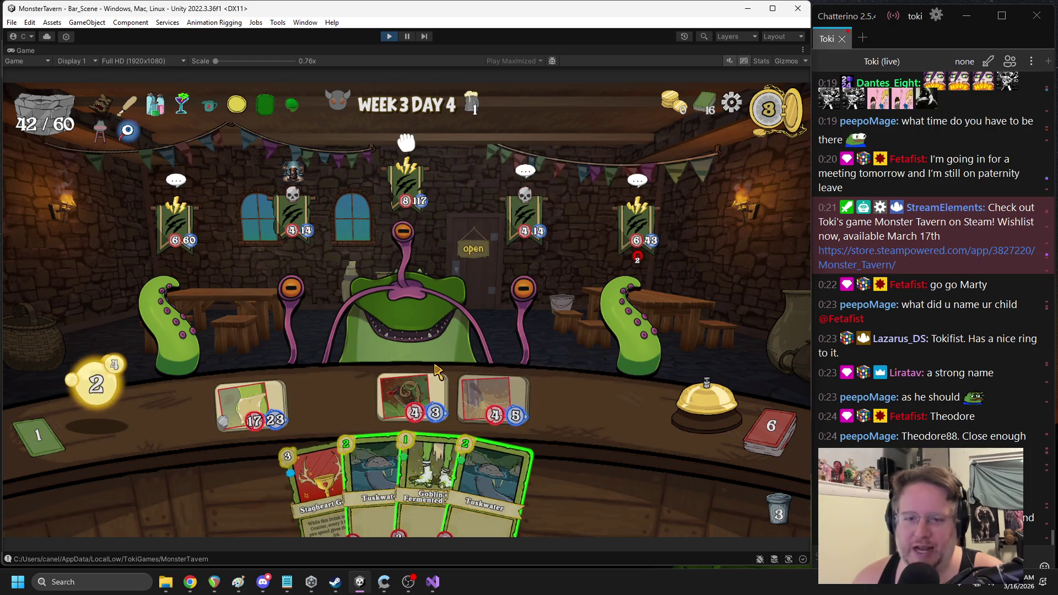
{"action": "left_click_drag", "start_coordinate": [424, 485], "coordinate": [341, 401]}
{"action": "left_click", "coordinate": [672, 422]}
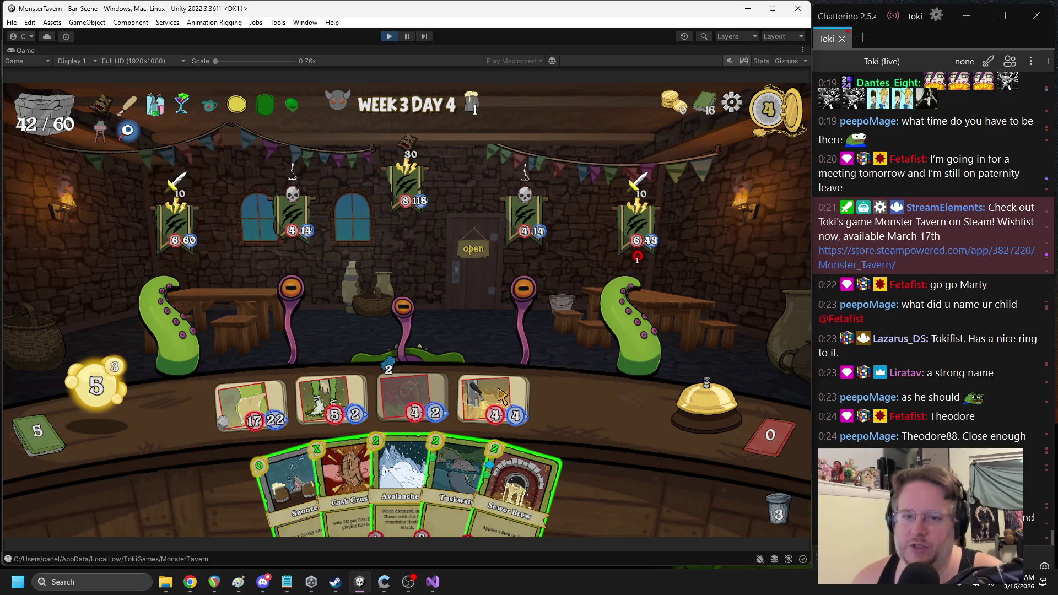
{"action": "left_click_drag", "start_coordinate": [251, 403], "coordinate": [286, 302]}
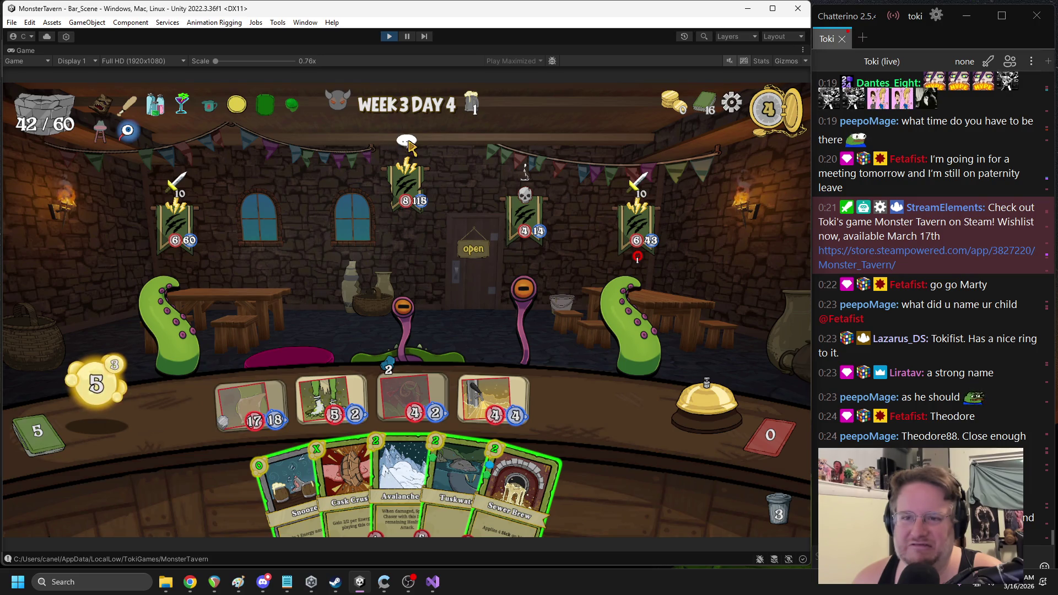
{"action": "mouse_move", "coordinate": [405, 175]}
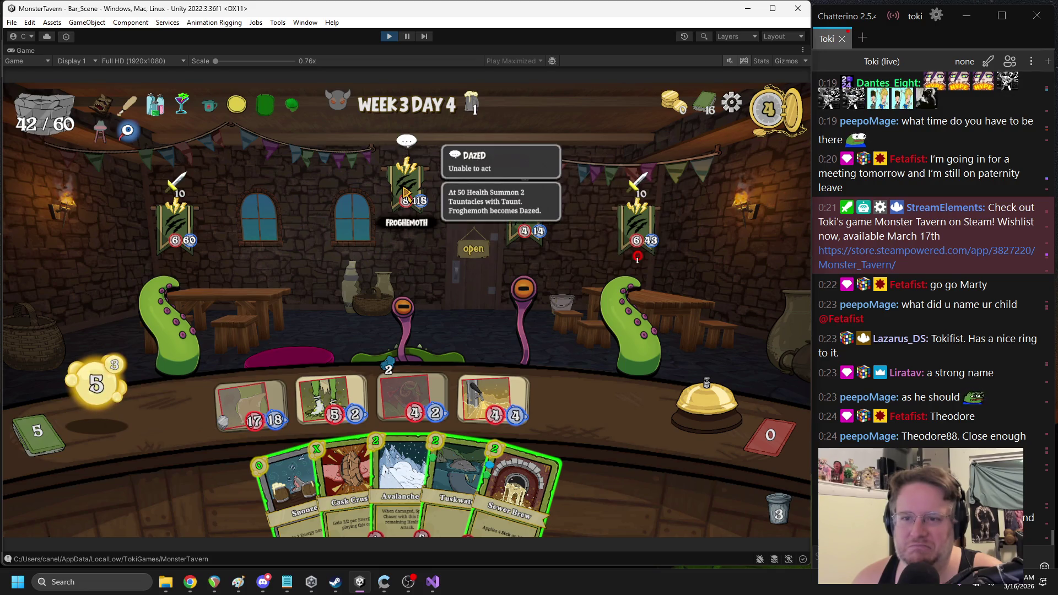
{"action": "left_click", "coordinate": [389, 36]}
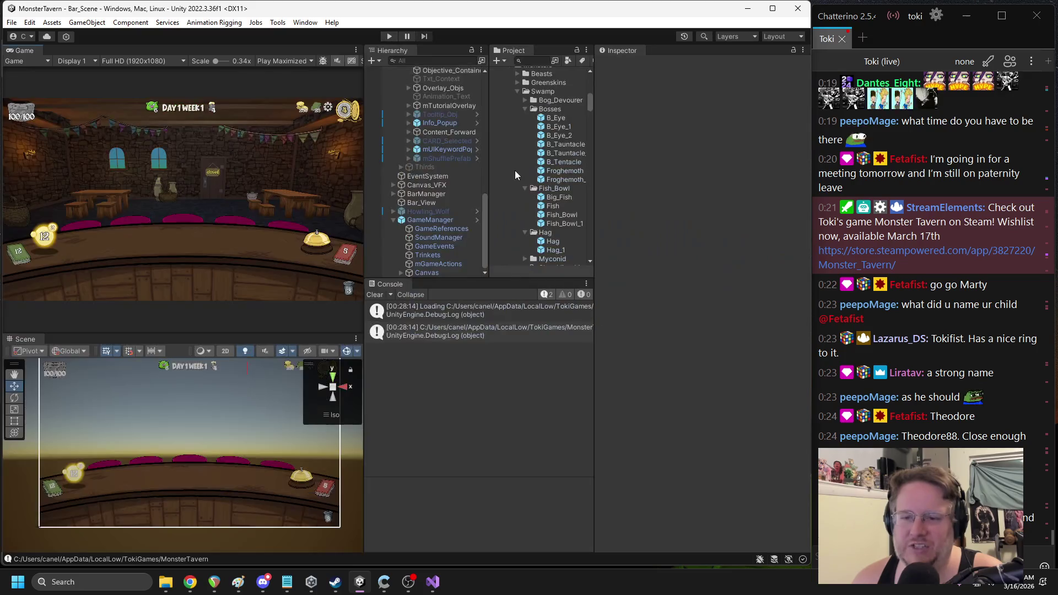
In the Froghemoth prefab, set Daze's On_enter_actions size to 1 and start a new test run
{"action": "double_click", "coordinate": [567, 173]}
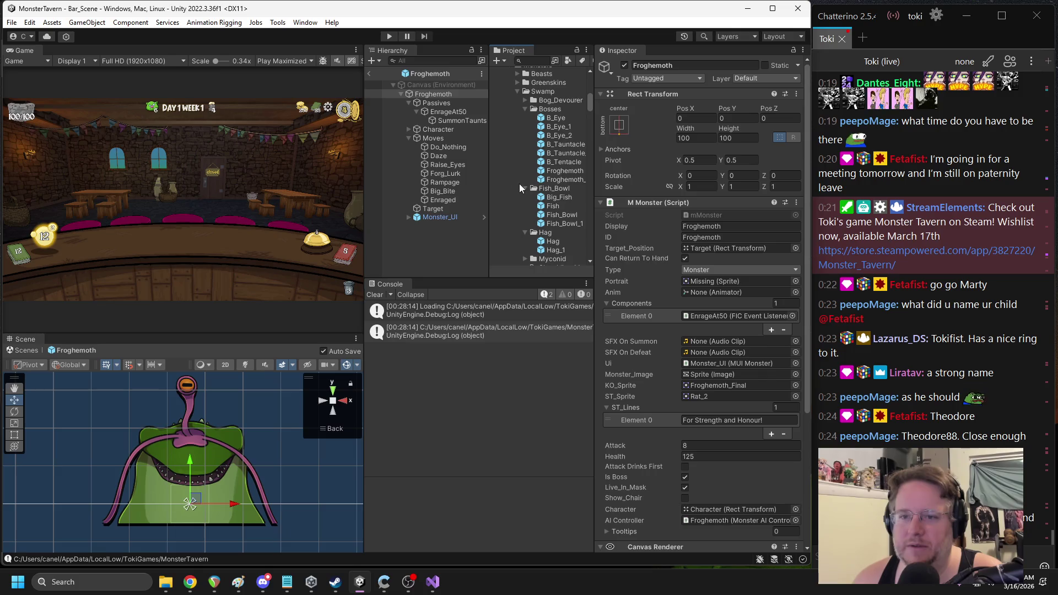
{"action": "left_click", "coordinate": [440, 156]}
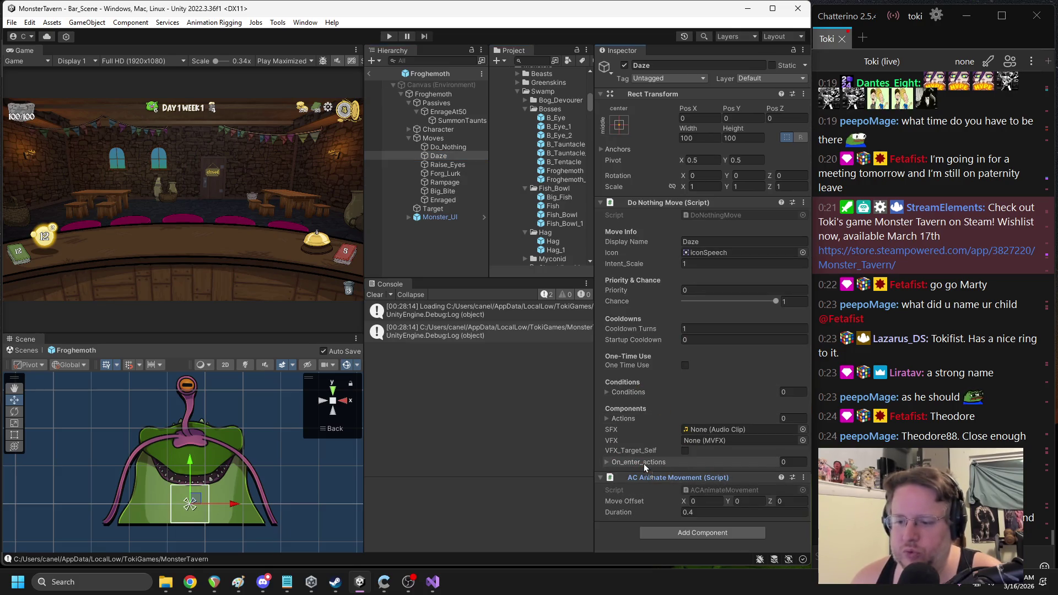
{"action": "left_click_drag", "start_coordinate": [644, 463], "coordinate": [644, 463]}
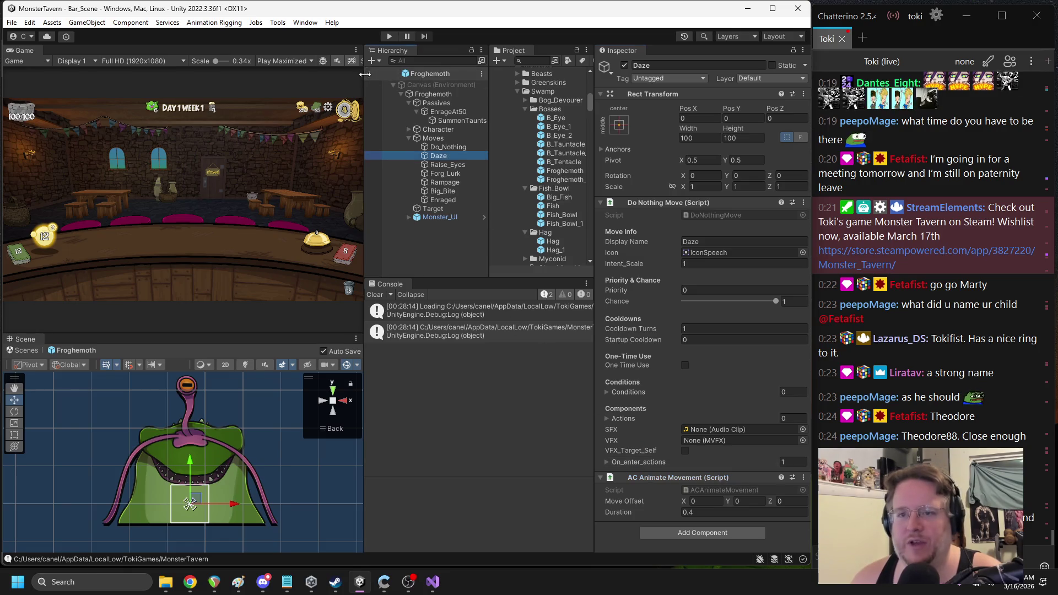
{"action": "left_click_drag", "start_coordinate": [365, 74], "coordinate": [367, 74]}
{"action": "key", "text": "ctrl+p"}
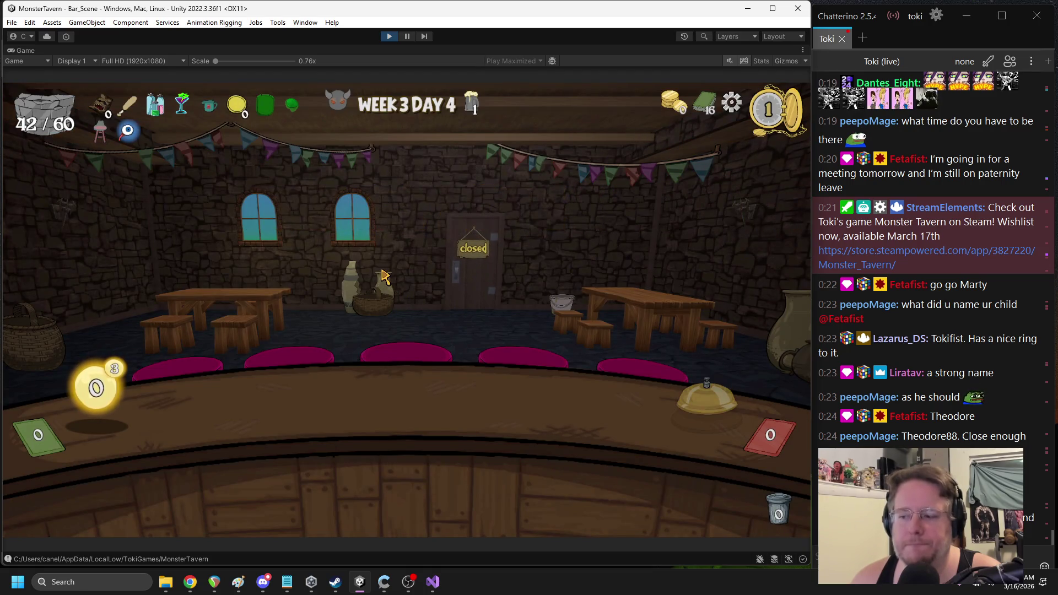
Play Snooze, Stagheart Goblet, Overflowing and Sewer Brew onto the counter, then end the turn
{"action": "mouse_move", "coordinate": [286, 467]}
{"action": "left_mouse_down"}
{"action": "mouse_move", "coordinate": [242, 309]}
{"action": "mouse_move", "coordinate": [363, 283]}
{"action": "left_mouse_up"}
{"action": "mouse_move", "coordinate": [447, 439]}
{"action": "left_mouse_down"}
{"action": "mouse_move", "coordinate": [284, 394]}
{"action": "mouse_move", "coordinate": [251, 405]}
{"action": "left_mouse_up"}
{"action": "mouse_move", "coordinate": [403, 463]}
{"action": "left_mouse_down"}
{"action": "mouse_move", "coordinate": [610, 401]}
{"action": "mouse_move", "coordinate": [601, 410]}
{"action": "left_mouse_up"}
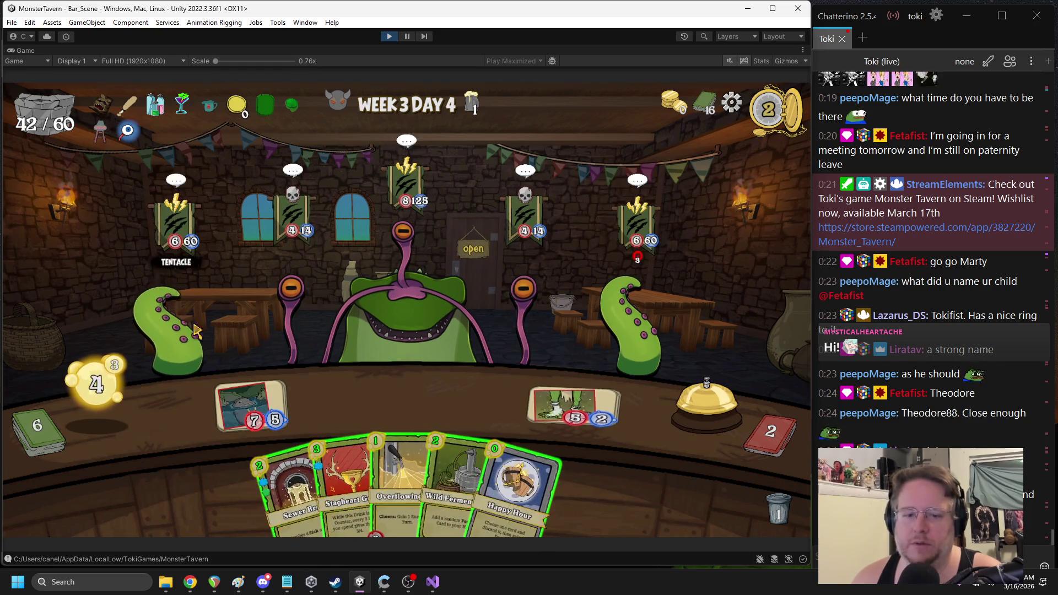
{"action": "mouse_move", "coordinate": [347, 479]}
{"action": "left_mouse_down"}
{"action": "mouse_move", "coordinate": [462, 411]}
{"action": "mouse_move", "coordinate": [404, 411]}
{"action": "mouse_move", "coordinate": [402, 399]}
{"action": "left_mouse_up"}
{"action": "left_click_drag", "start_coordinate": [375, 479], "coordinate": [479, 389]}
{"action": "mouse_move", "coordinate": [468, 479]}
{"action": "left_mouse_down"}
{"action": "mouse_move", "coordinate": [562, 408]}
{"action": "mouse_move", "coordinate": [551, 485]}
{"action": "left_mouse_up"}
{"action": "left_click_drag", "start_coordinate": [342, 485], "coordinate": [253, 420]}
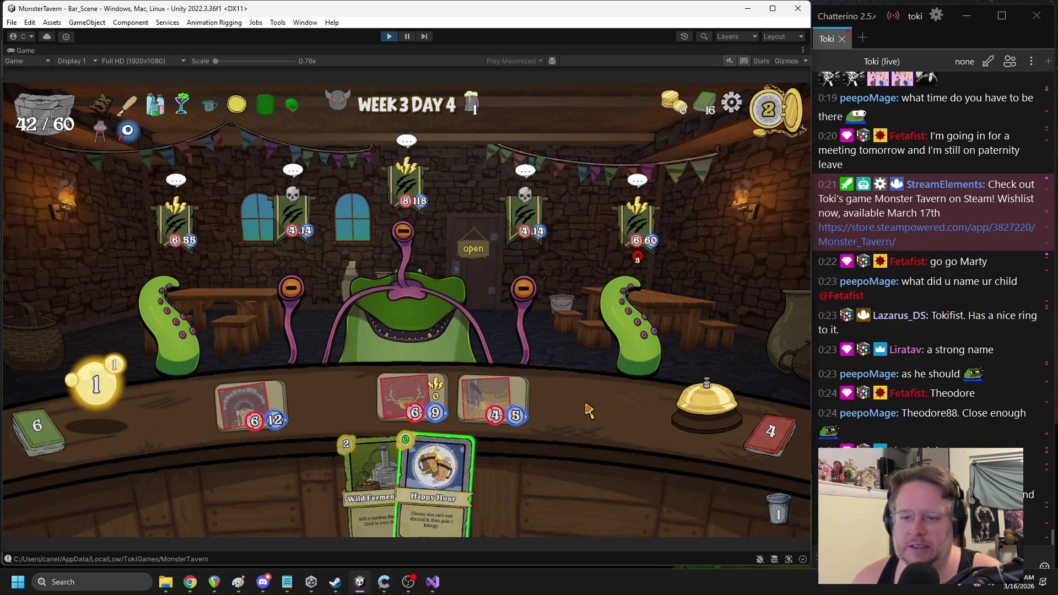
{"action": "left_click", "coordinate": [691, 404]}
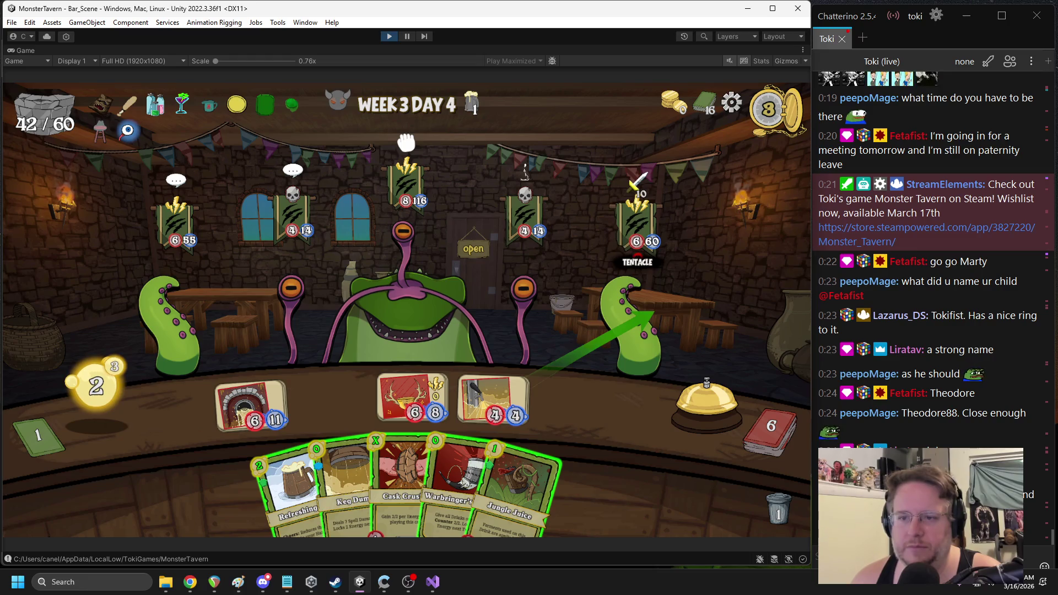
Play Cask Crusher and Jungle Juice, buff all drinks with Warbringer's Horn, and end the turn
{"action": "mouse_move", "coordinate": [545, 208]}
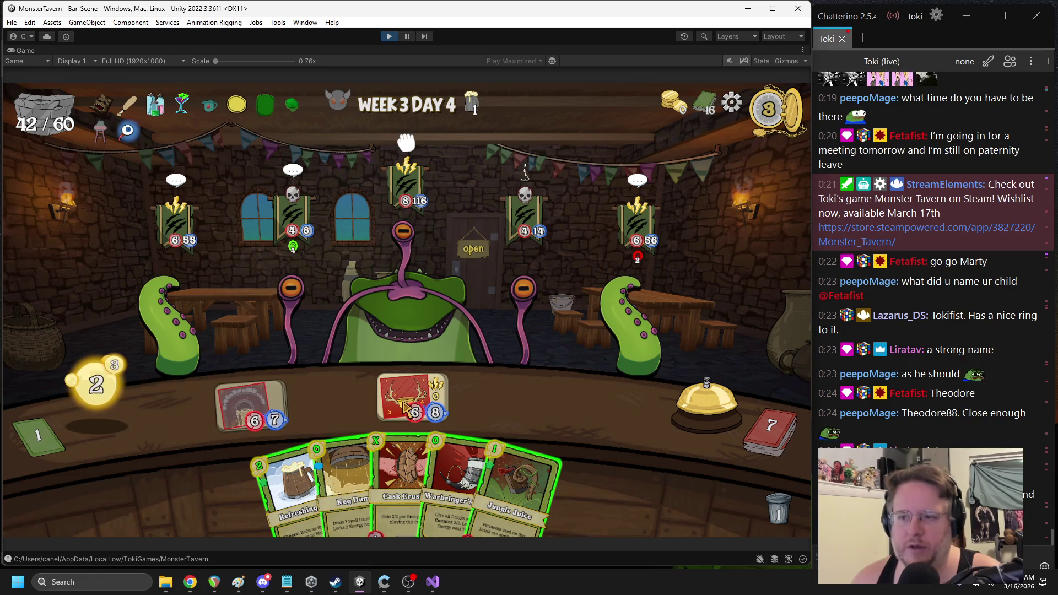
{"action": "mouse_move", "coordinate": [405, 485]}
{"action": "left_mouse_down"}
{"action": "mouse_move", "coordinate": [593, 421]}
{"action": "mouse_move", "coordinate": [588, 415]}
{"action": "left_mouse_up"}
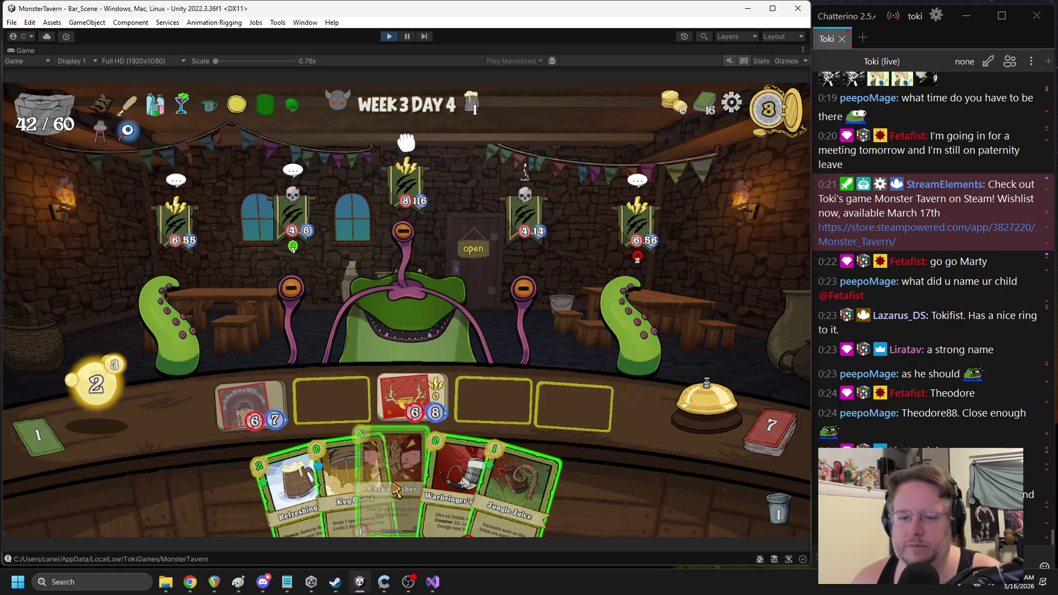
{"action": "left_click_drag", "start_coordinate": [526, 485], "coordinate": [578, 411]}
{"action": "left_click", "coordinate": [589, 478]}
{"action": "left_click", "coordinate": [690, 426]}
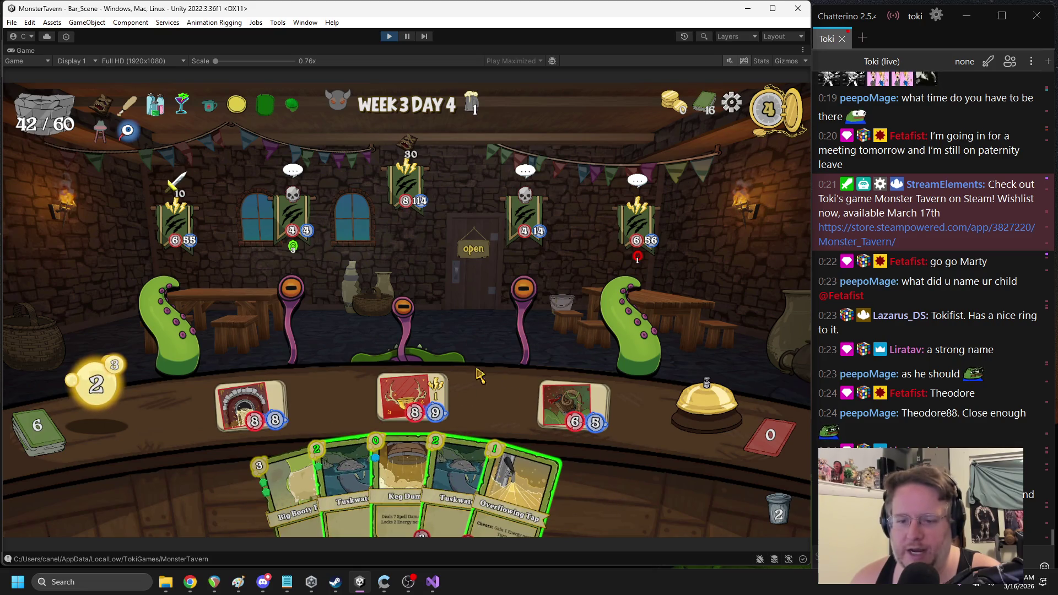
Aim the Sewer Brew at the Eye Stalk, then stop the test game
{"action": "mouse_move", "coordinate": [375, 359]}
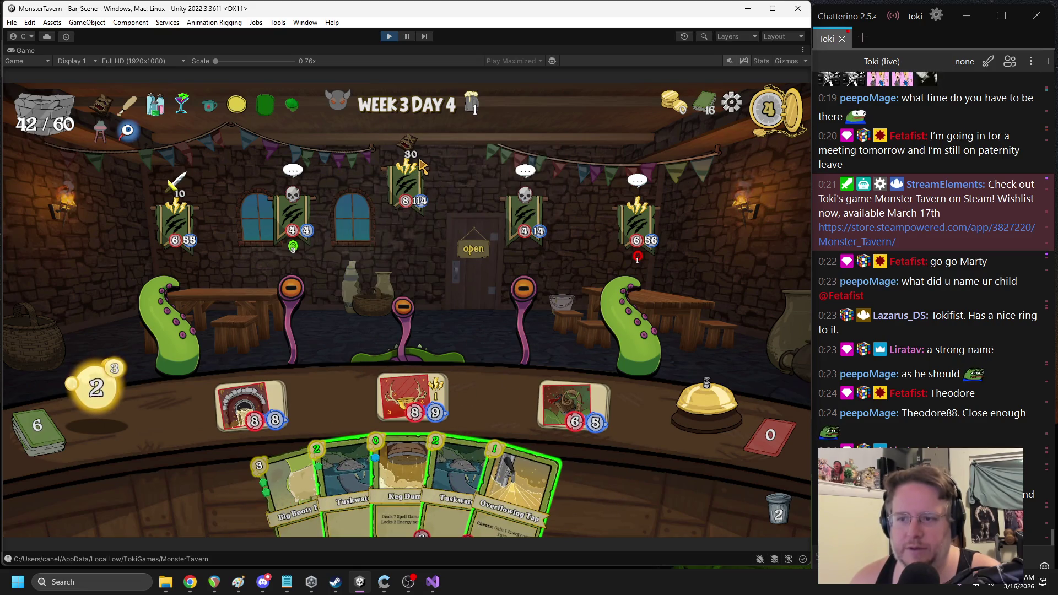
{"action": "mouse_move", "coordinate": [274, 394]}
{"action": "mouse_move", "coordinate": [274, 394]}
{"action": "left_mouse_down"}
{"action": "mouse_move", "coordinate": [278, 284]}
{"action": "mouse_move", "coordinate": [282, 292]}
{"action": "left_mouse_up"}
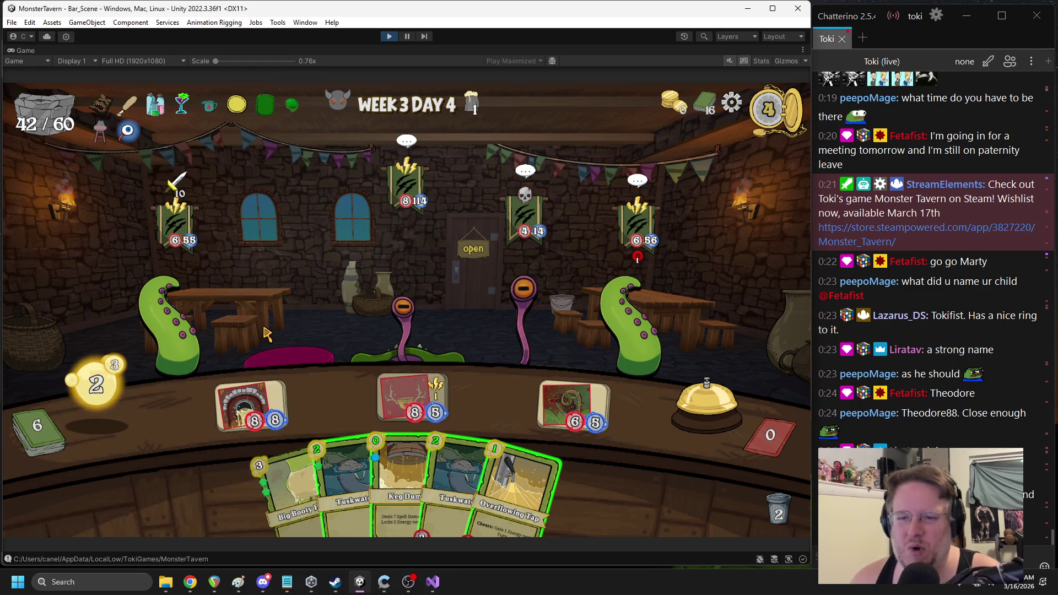
{"action": "left_click", "coordinate": [389, 36]}
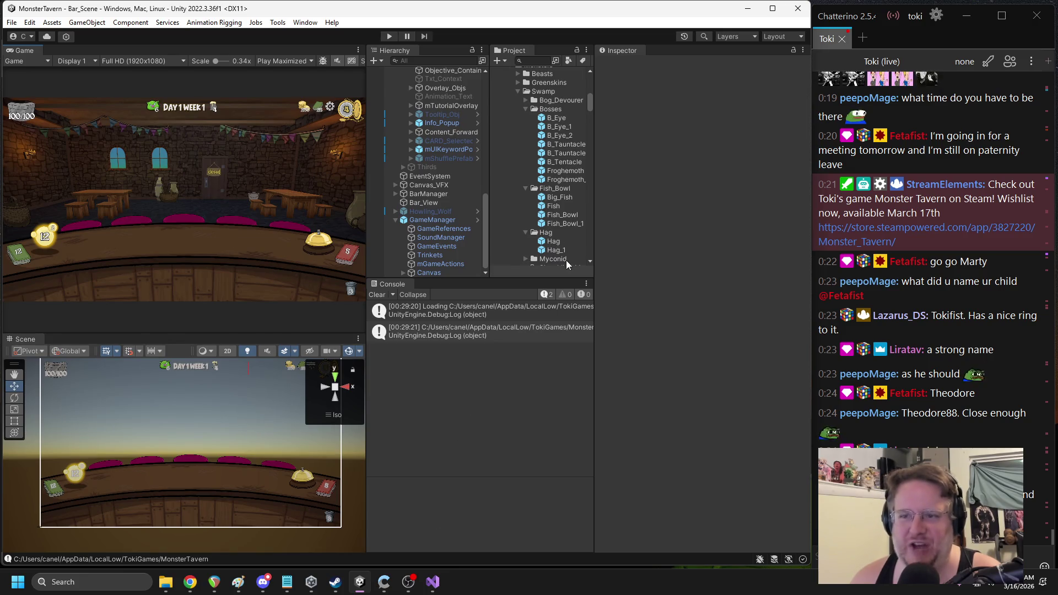
In AIMove.cs, add an 'if(_on_enter_actions.Count' line after SetIntent, above the loop, then return to Unity
{"action": "left_click", "coordinate": [438, 581]}
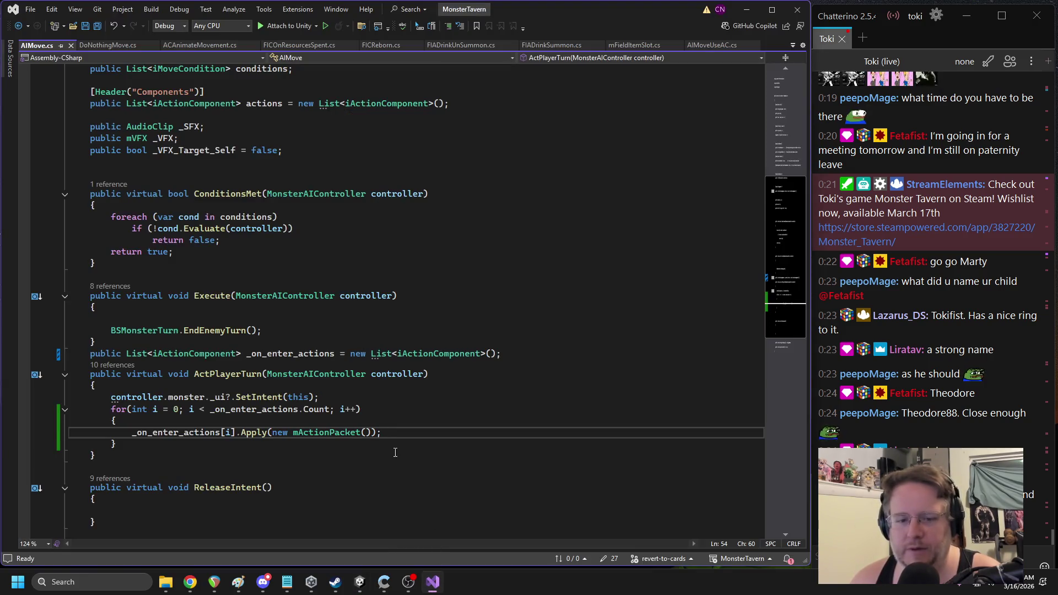
{"action": "double_click", "coordinate": [257, 433]}
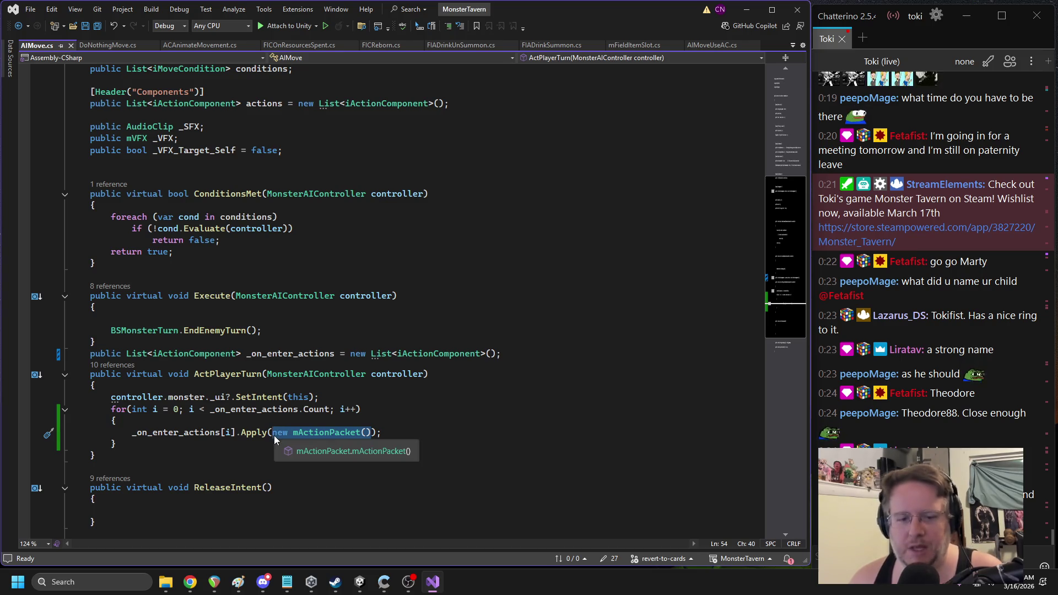
{"action": "key", "text": "BackSpace"}
{"action": "left_click", "coordinate": [247, 425]}
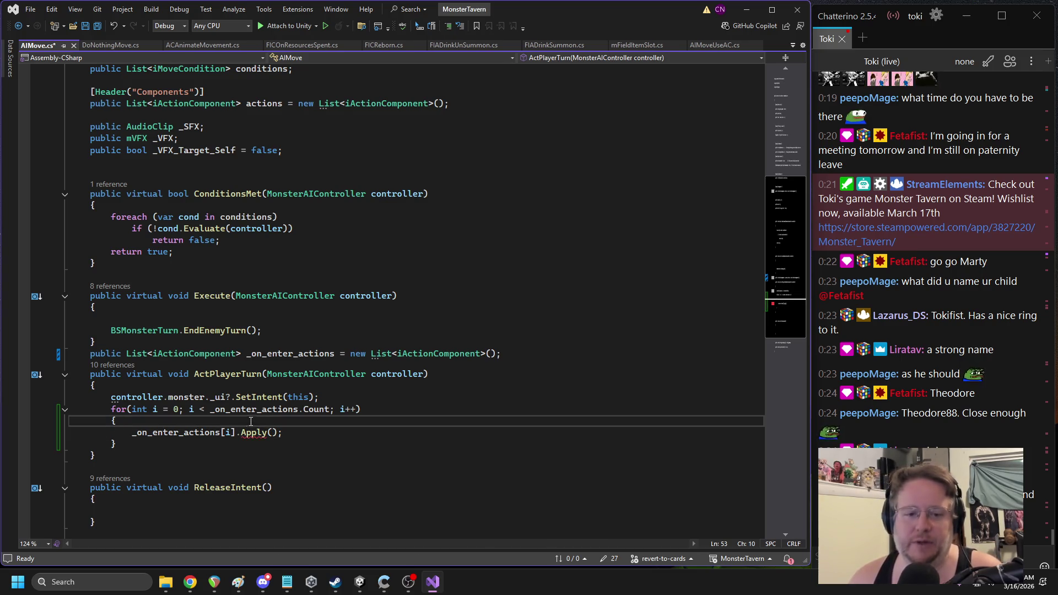
{"action": "left_click", "coordinate": [345, 399]}
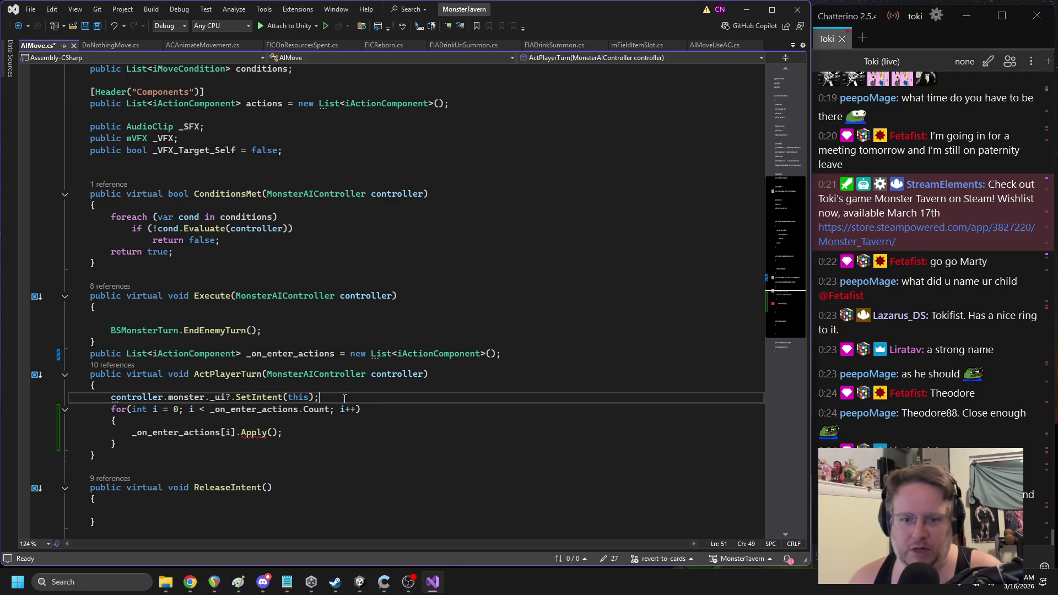
{"action": "key", "text": "ctrl+z"}
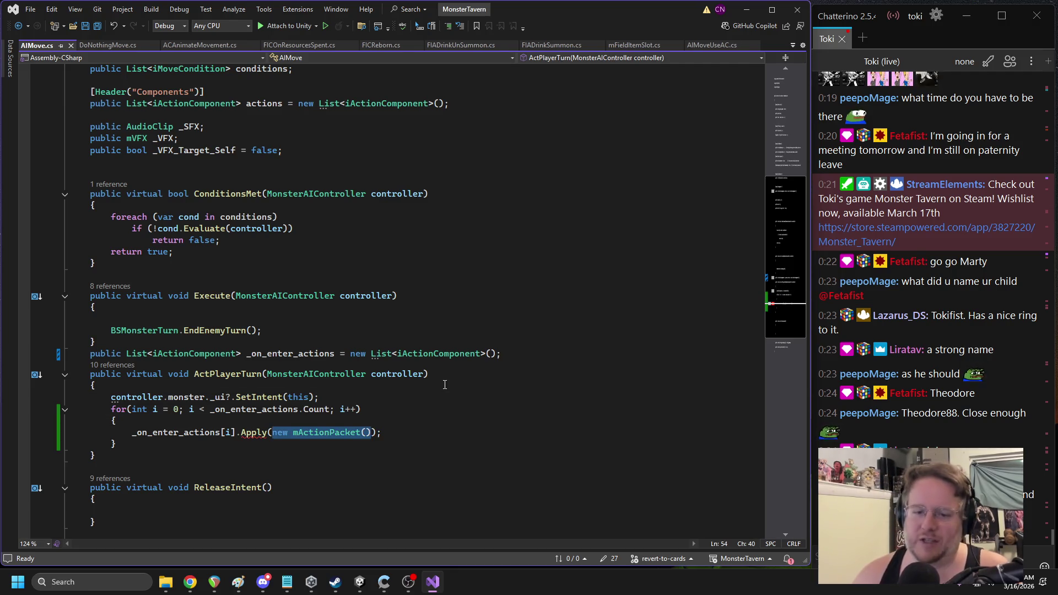
{"action": "left_click", "coordinate": [340, 397]}
{"action": "key", "text": "Return"}
{"action": "type", "text": "if("}
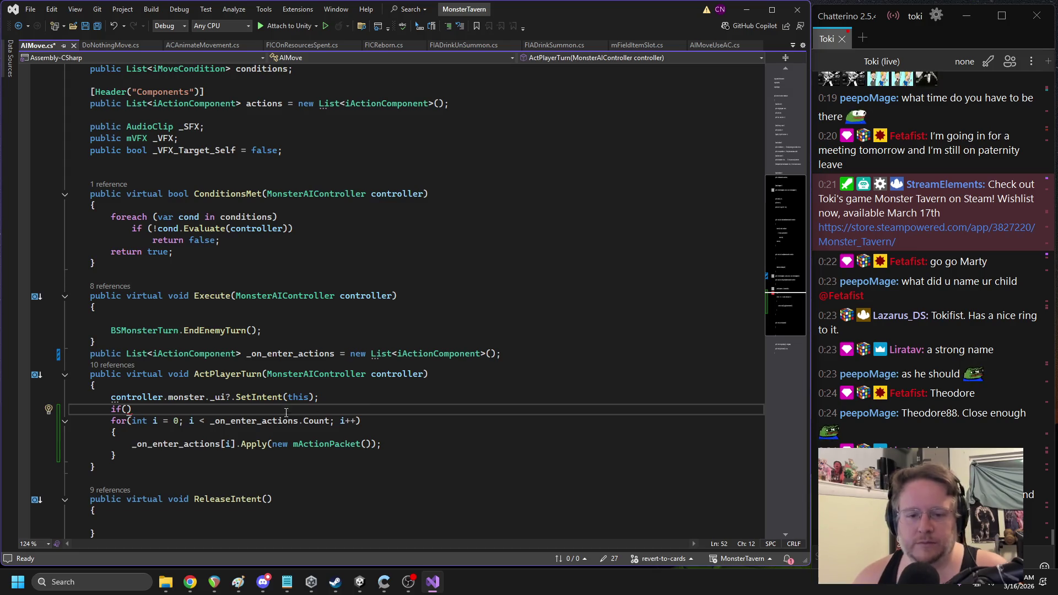
{"action": "type", "text": "_on_enter_actions.Count >"}
{"action": "key", "text": "alt+Tab"}
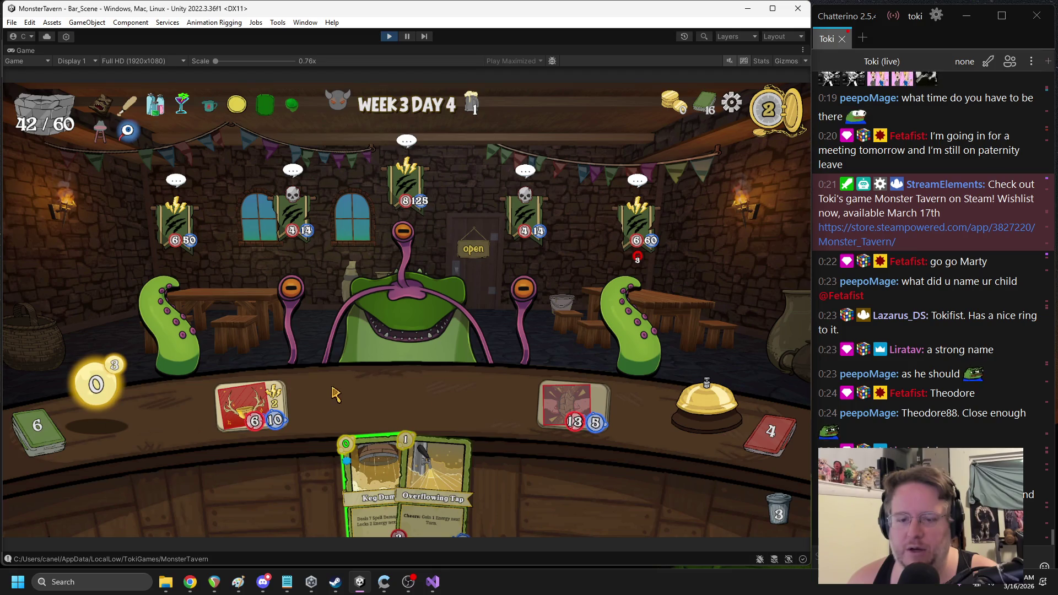
End the turn, play Big Booty Blast into the centre slot, place Warbringer's Horn on the counter, and end the turn
{"action": "left_click", "coordinate": [707, 402]}
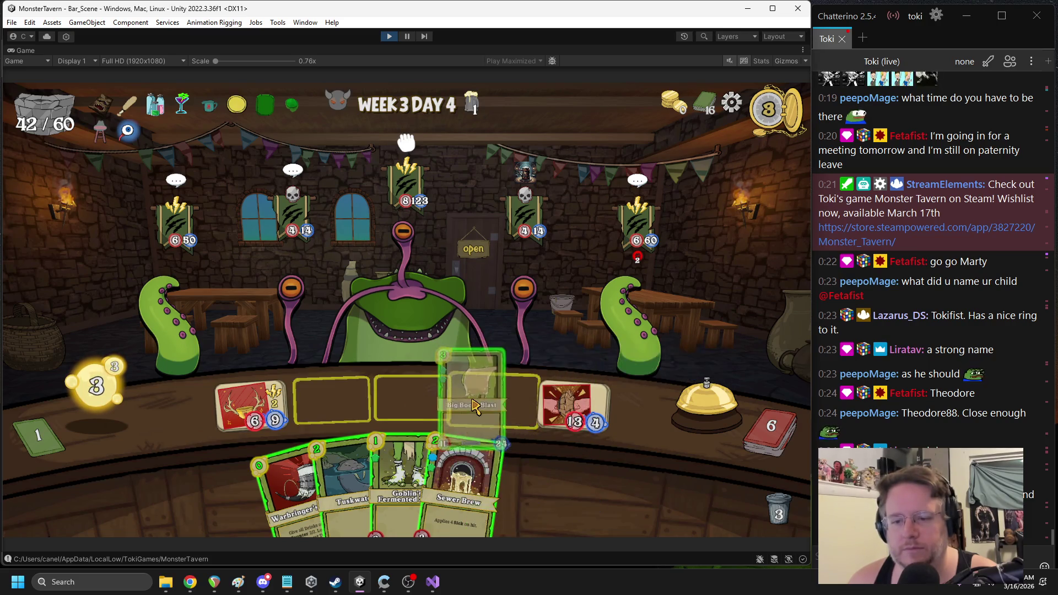
{"action": "left_click", "coordinate": [546, 491]}
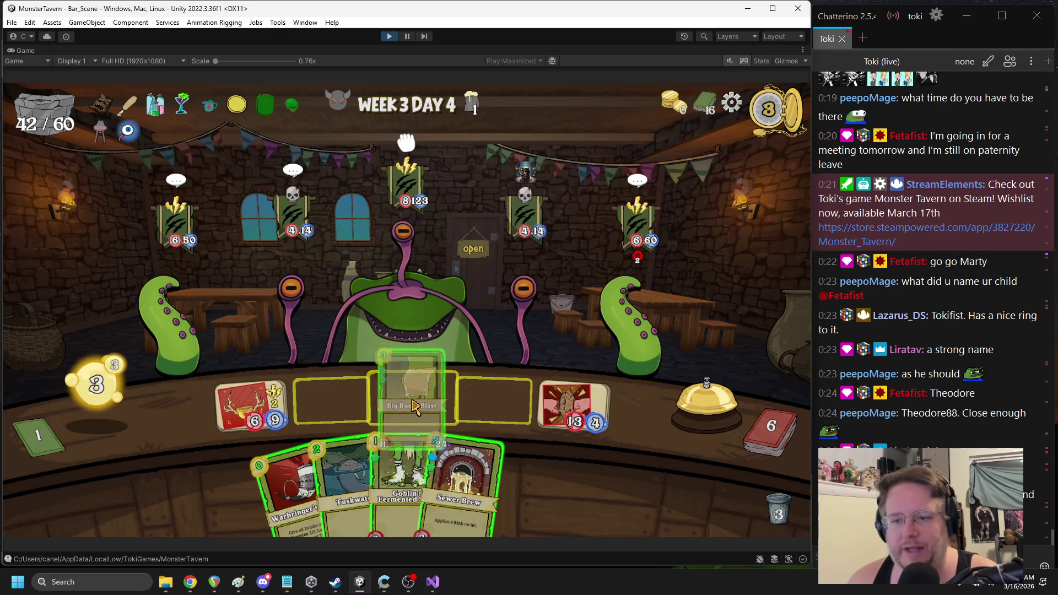
{"action": "left_click_drag", "start_coordinate": [319, 437], "coordinate": [590, 435]}
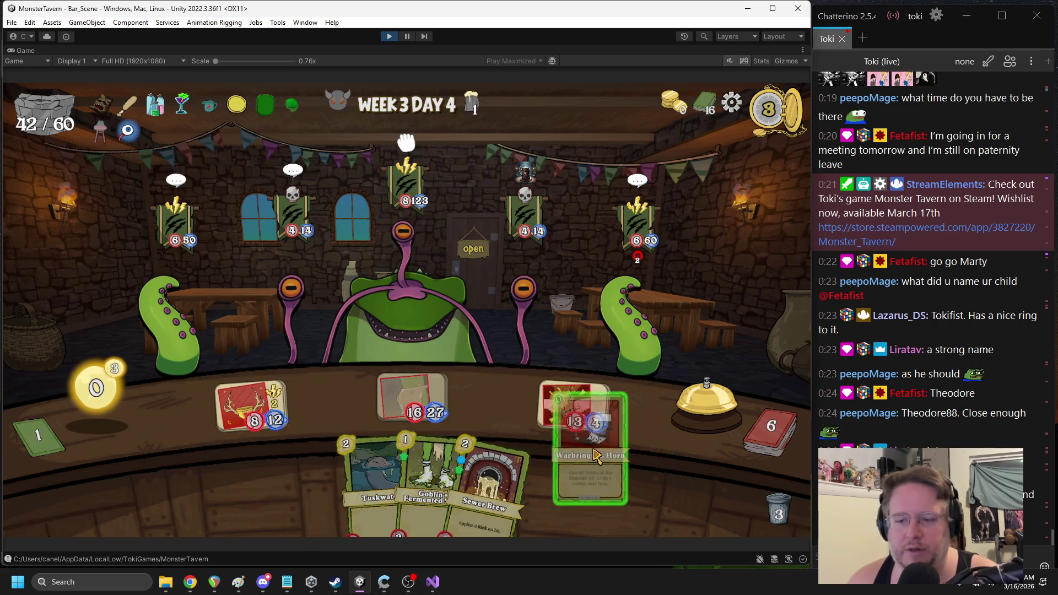
{"action": "left_click_drag", "start_coordinate": [337, 416], "coordinate": [406, 412]}
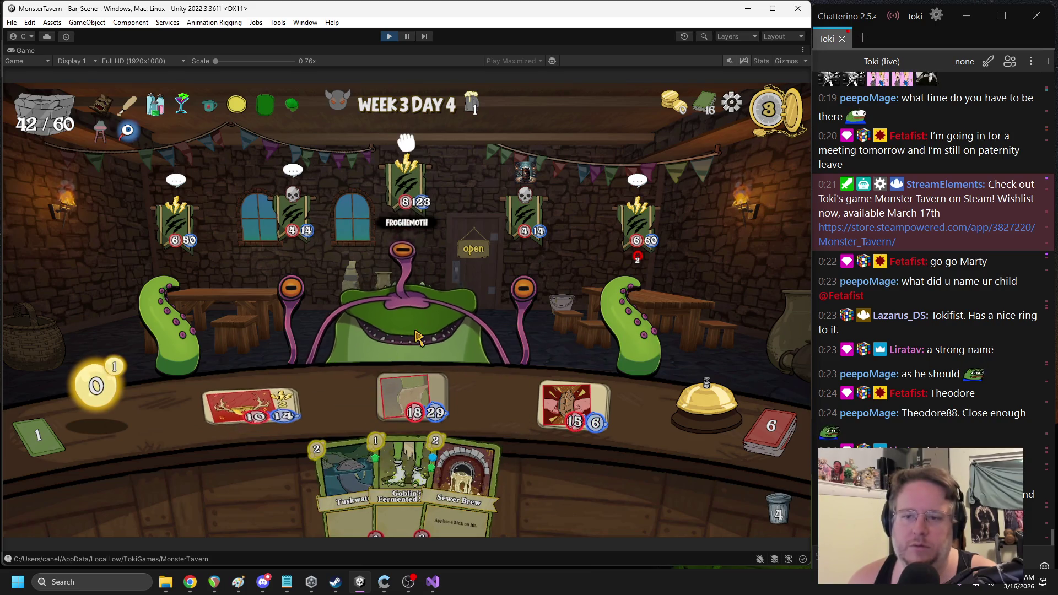
{"action": "mouse_move", "coordinate": [592, 411]}
{"action": "left_click", "coordinate": [703, 422]}
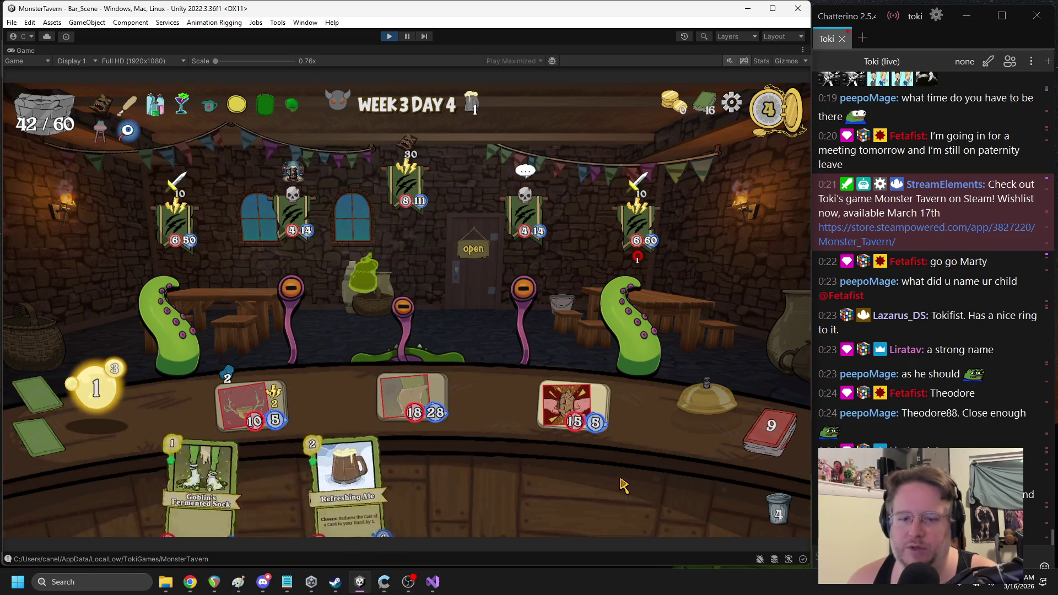
Attack the left customer with the drink cards, then stop the game
{"action": "mouse_move", "coordinate": [504, 317]}
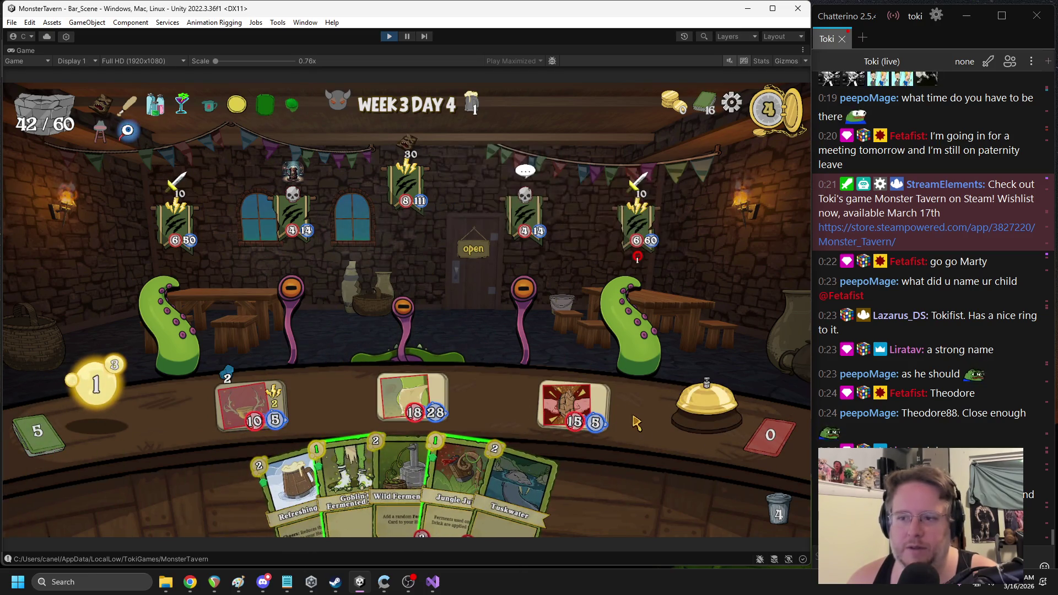
{"action": "mouse_move", "coordinate": [609, 381]}
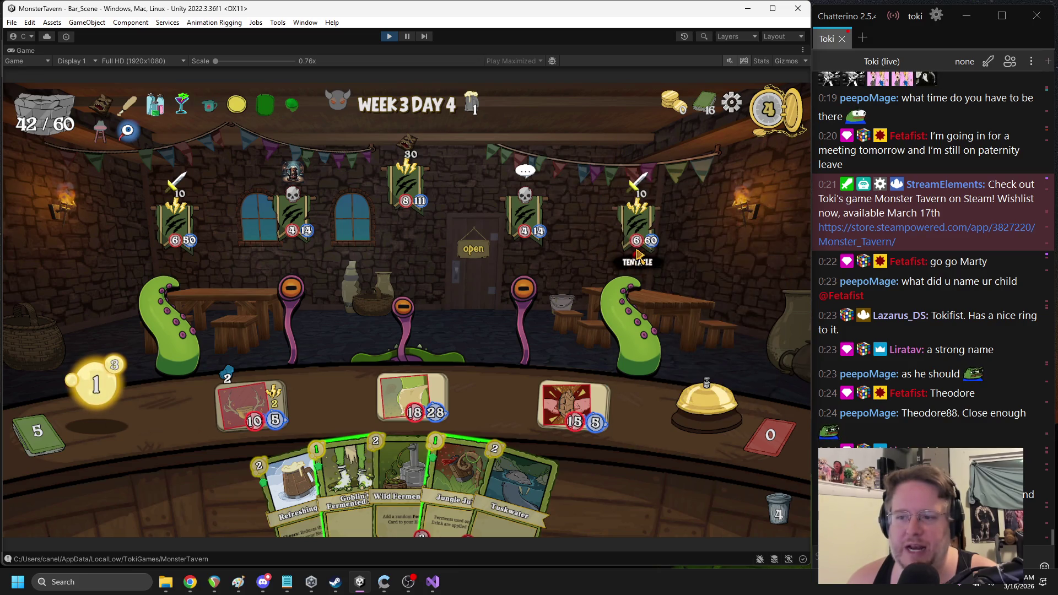
{"action": "mouse_move", "coordinate": [429, 399]}
{"action": "left_click_drag", "start_coordinate": [429, 399], "coordinate": [166, 353]}
{"action": "mouse_move", "coordinate": [573, 406]}
{"action": "left_mouse_down"}
{"action": "mouse_move", "coordinate": [477, 354]}
{"action": "mouse_move", "coordinate": [288, 319]}
{"action": "left_mouse_up"}
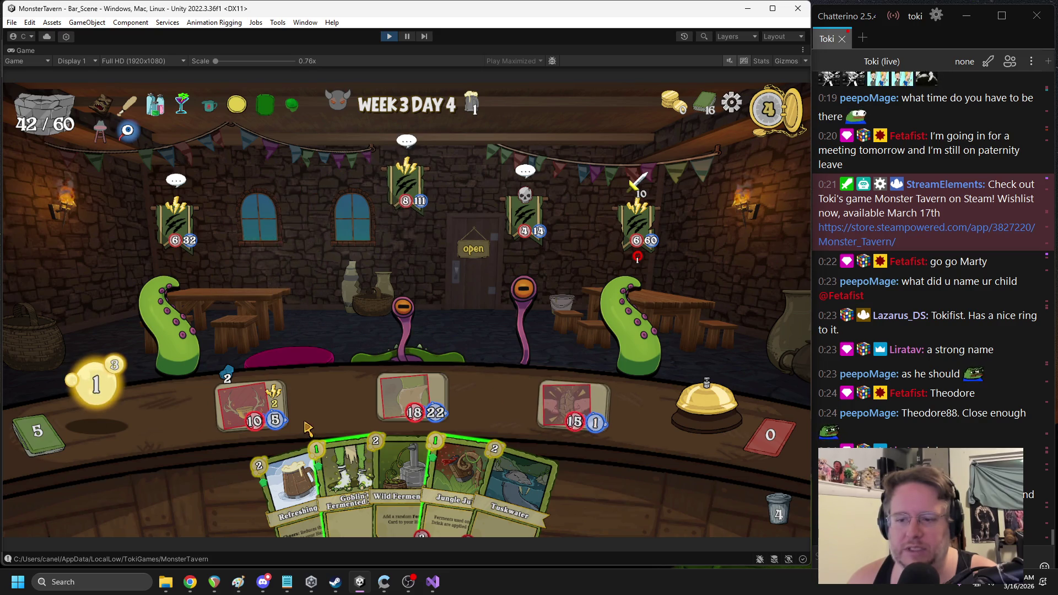
{"action": "left_click", "coordinate": [390, 37]}
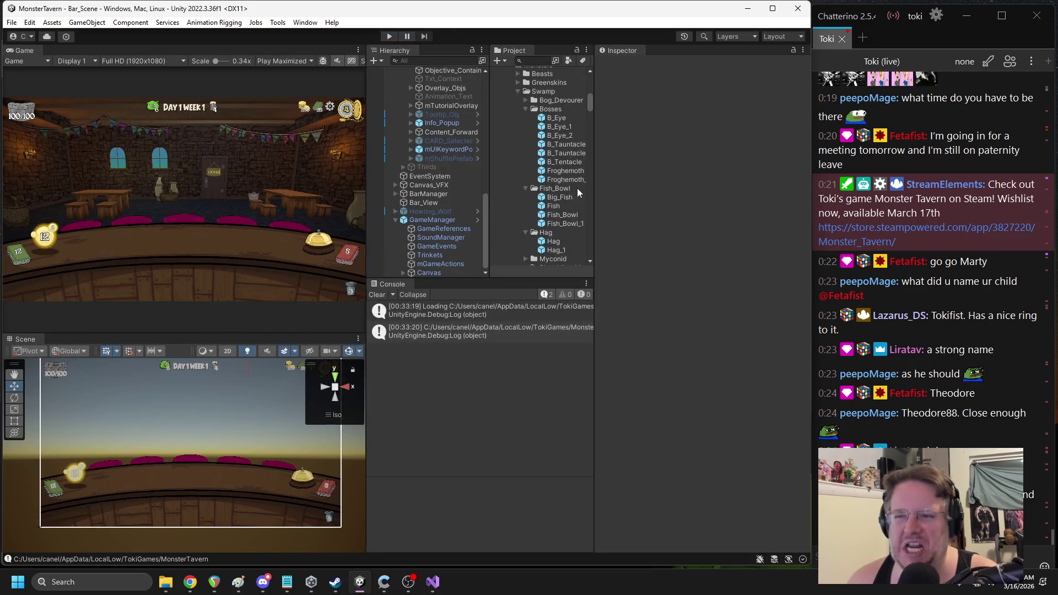
Open the Froghemoth prefab, expand Daze's On_enter_actions, and edit the AC Animate Movement script
{"action": "left_click", "coordinate": [559, 174]}
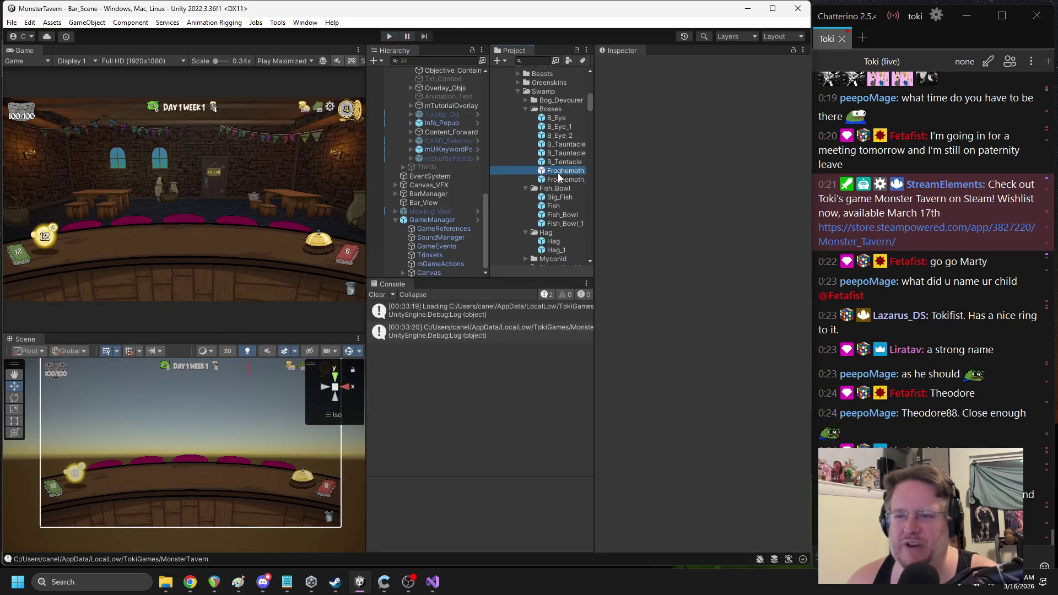
{"action": "double_click", "coordinate": [559, 174]}
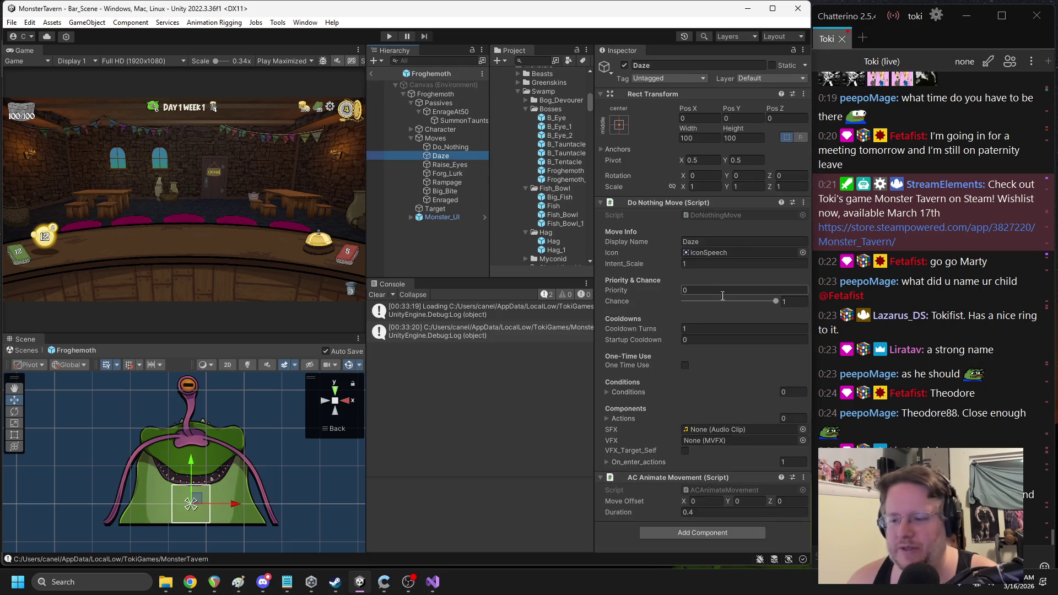
{"action": "left_click", "coordinate": [607, 462]}
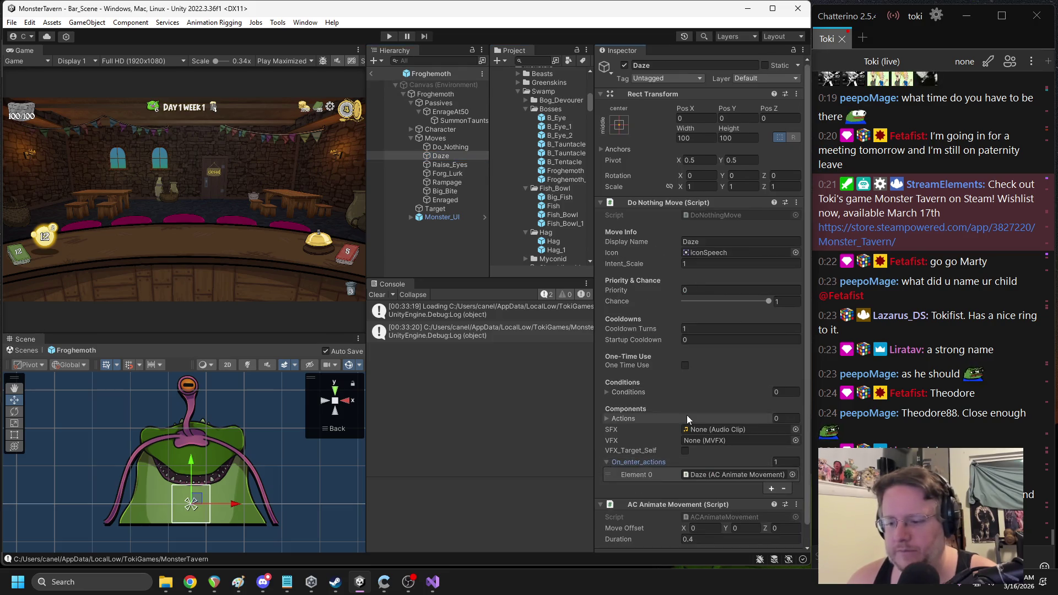
{"action": "scroll", "coordinate": [687, 419], "scroll_direction": "down", "scroll_amount": 2}
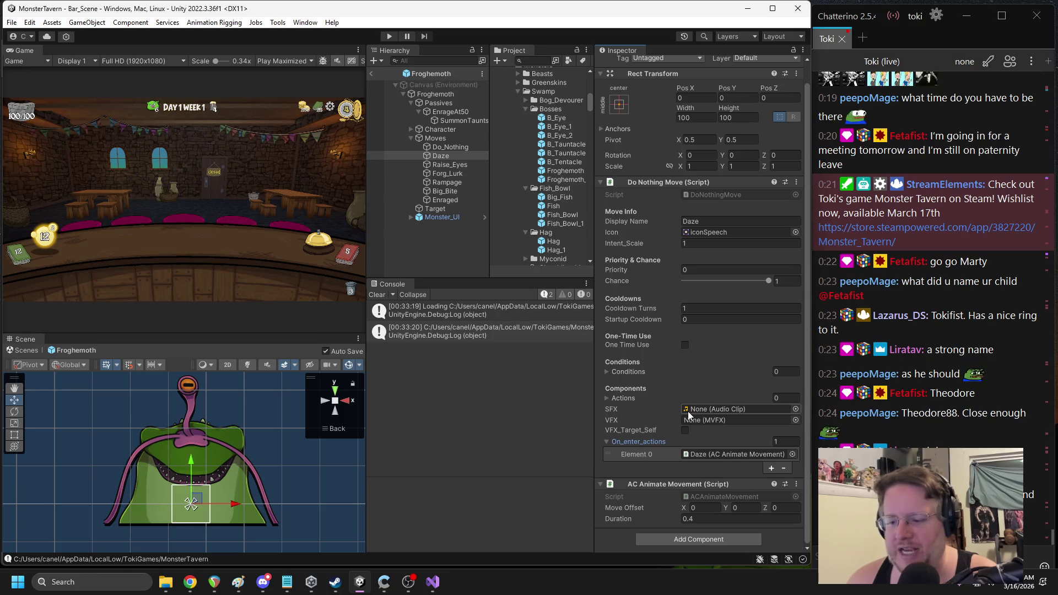
{"action": "right_click", "coordinate": [667, 485]}
{"action": "left_click", "coordinate": [702, 479]}
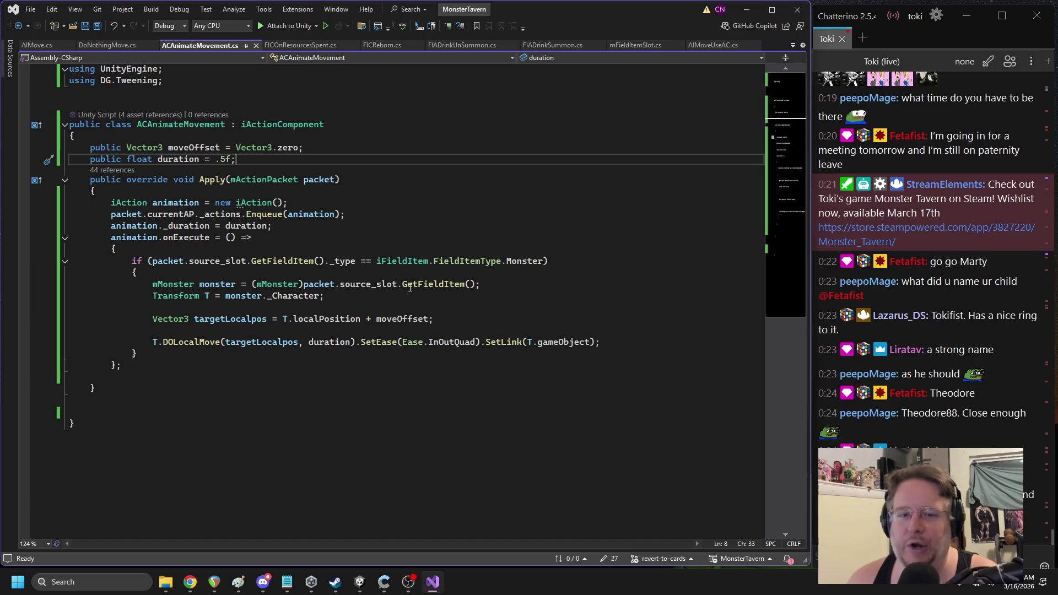
Delete 'T.localPosition +' so targetLocalpos equals moveOffset, save ACAnimateMovement.cs, and return to Unity
{"action": "left_click_drag", "start_coordinate": [372, 319], "coordinate": [288, 320]}
{"action": "key", "text": "BackSpace"}
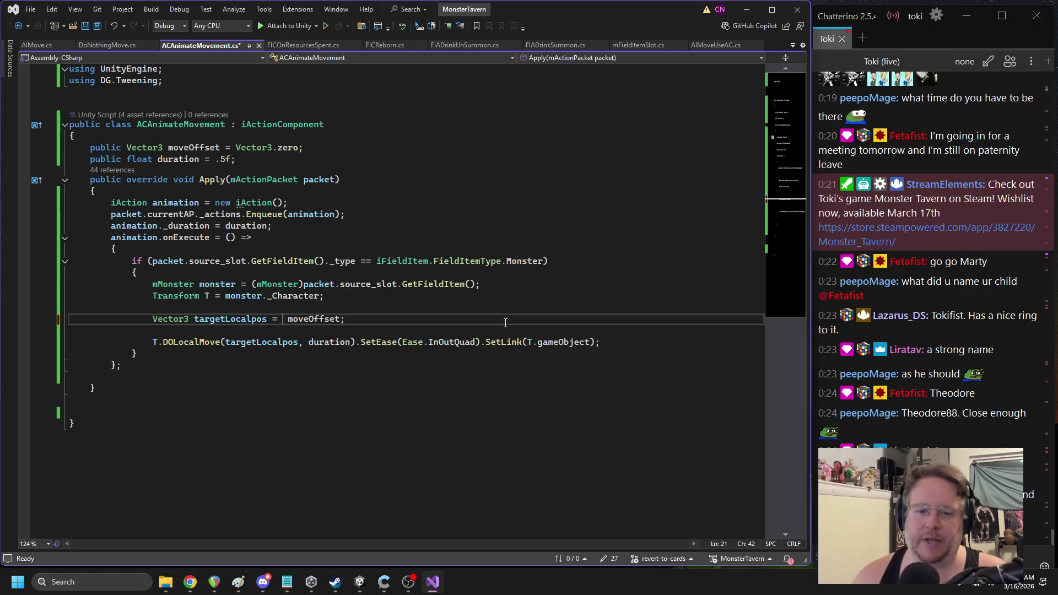
{"action": "left_click", "coordinate": [429, 295]}
{"action": "key", "text": "ctrl+s"}
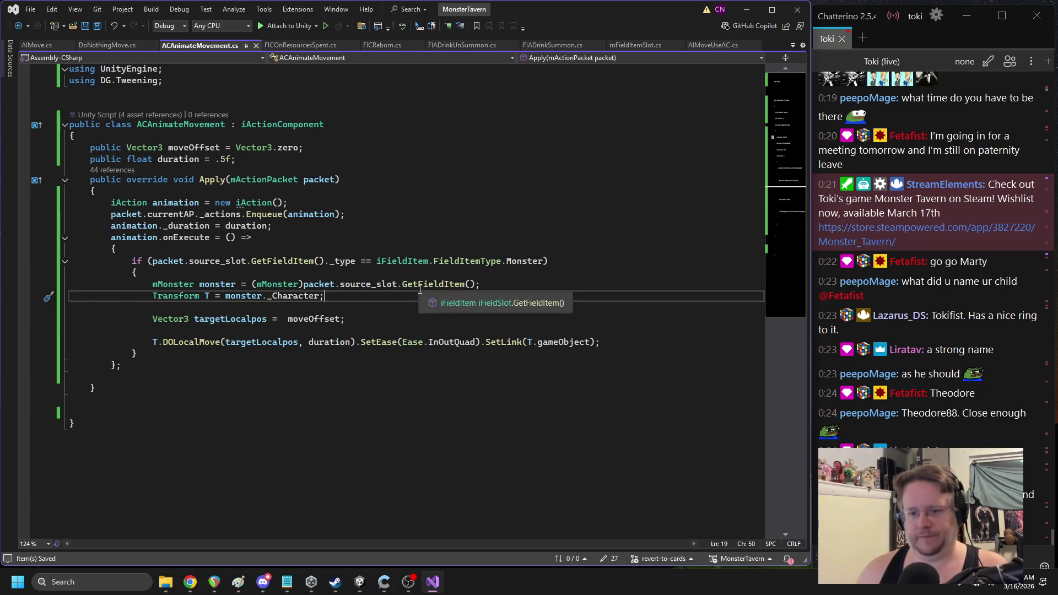
{"action": "double_click", "coordinate": [317, 319]}
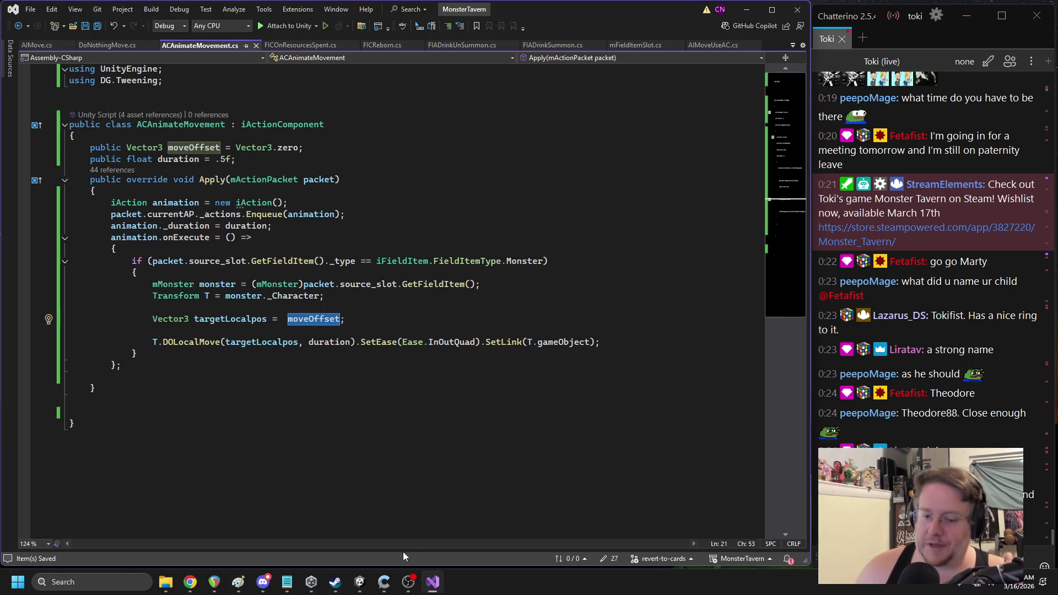
{"action": "left_click", "coordinate": [360, 582]}
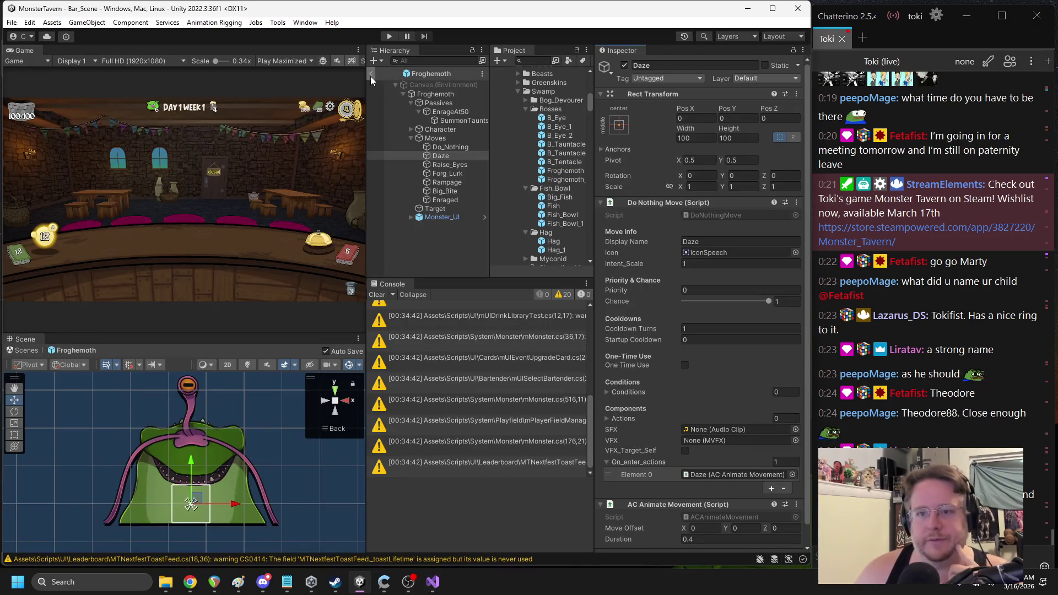
Check Big_Bite's damage, confirm and animate-movement components, exit the prefab, and start the game
{"action": "left_click", "coordinate": [444, 192]}
{"action": "scroll", "coordinate": [703, 299], "scroll_direction": "down", "scroll_amount": 5}
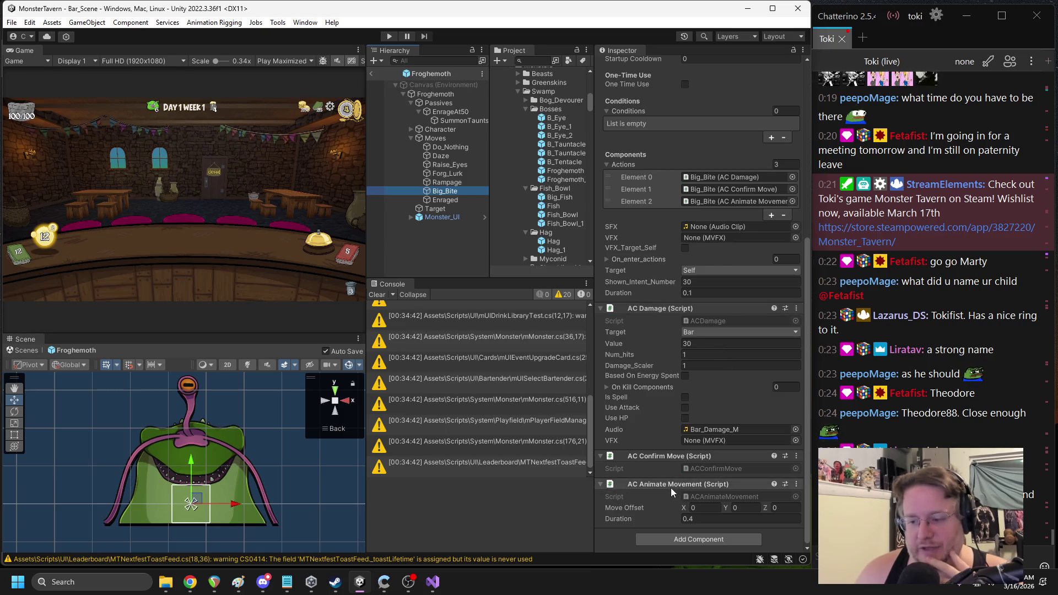
{"action": "left_click", "coordinate": [371, 72]}
{"action": "left_click", "coordinate": [390, 35]}
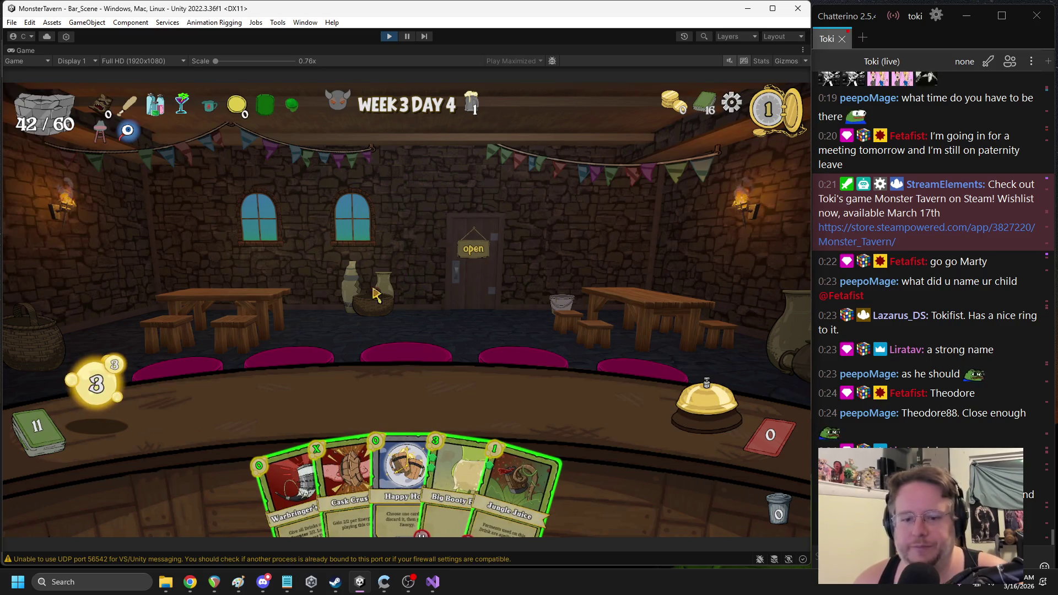
Place Big Booty Blast and Cask Crush on the bar and end two turns
{"action": "left_click", "coordinate": [447, 397]}
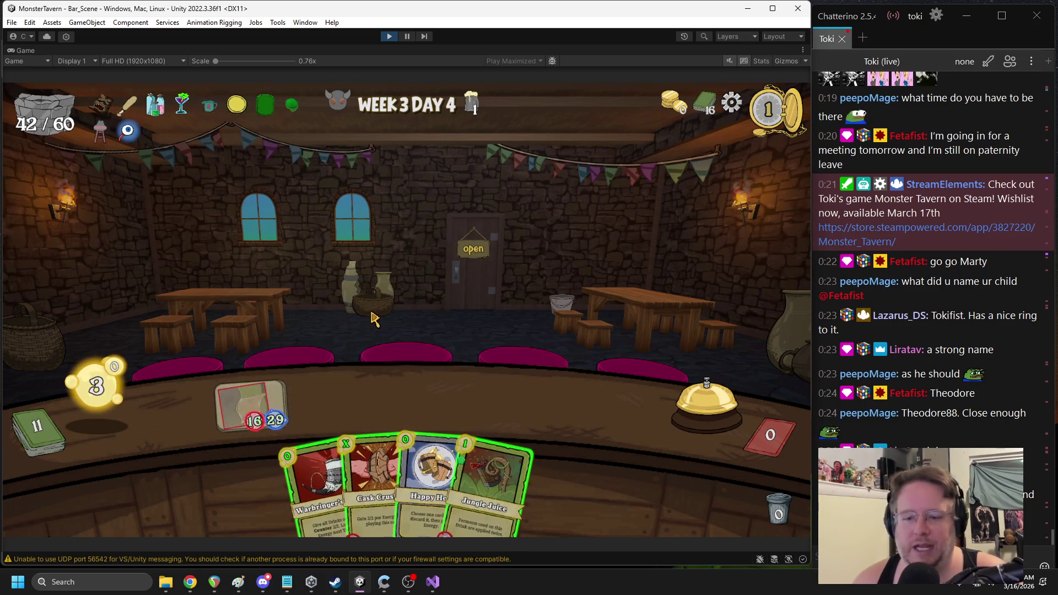
{"action": "mouse_move", "coordinate": [375, 479]}
{"action": "left_mouse_down"}
{"action": "mouse_move", "coordinate": [586, 378]}
{"action": "mouse_move", "coordinate": [574, 402]}
{"action": "left_mouse_up"}
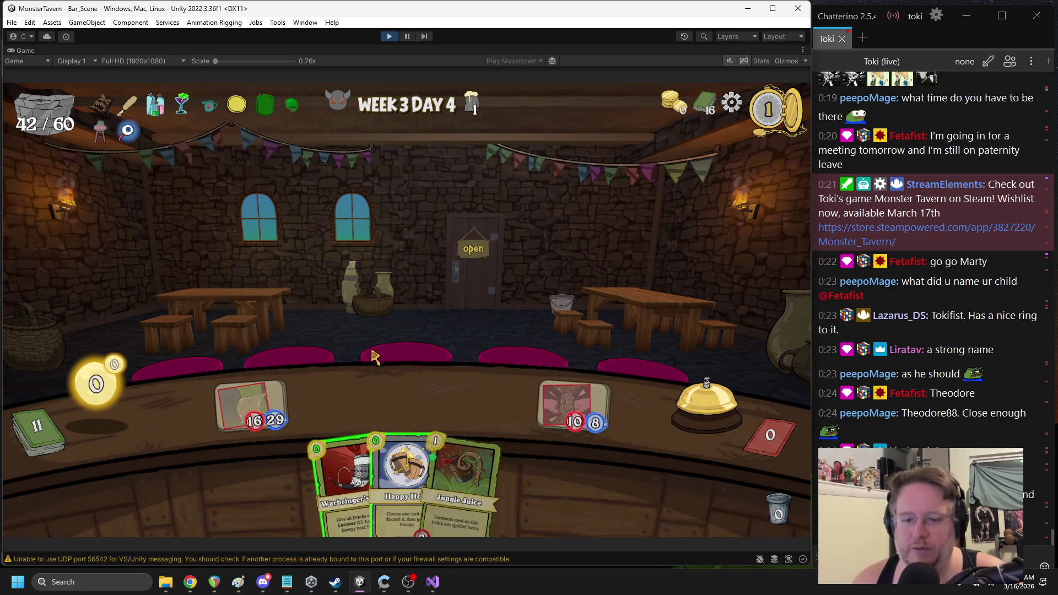
{"action": "left_click", "coordinate": [709, 402]}
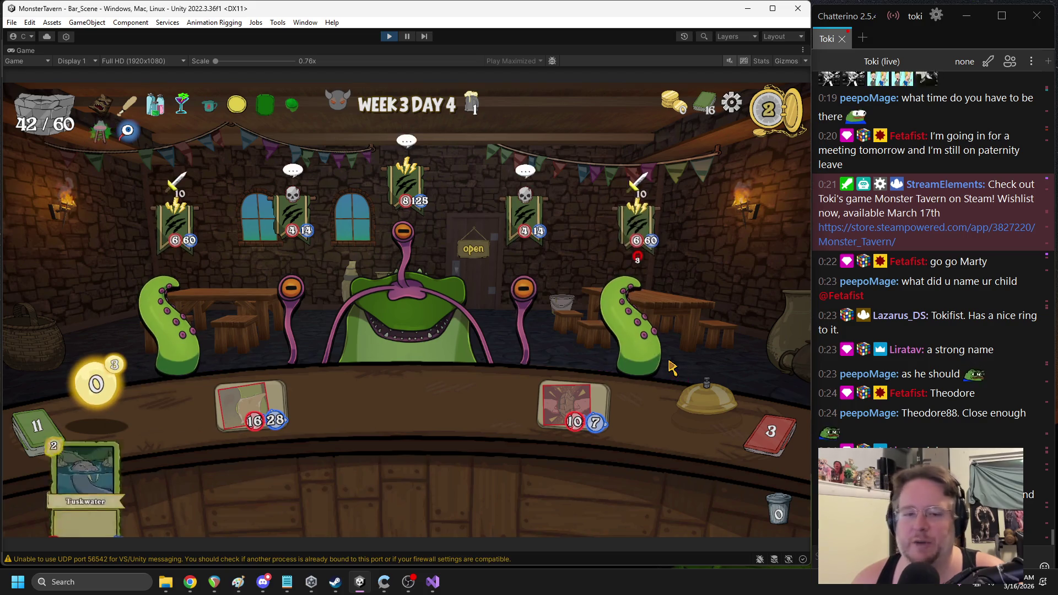
{"action": "mouse_move", "coordinate": [257, 392]}
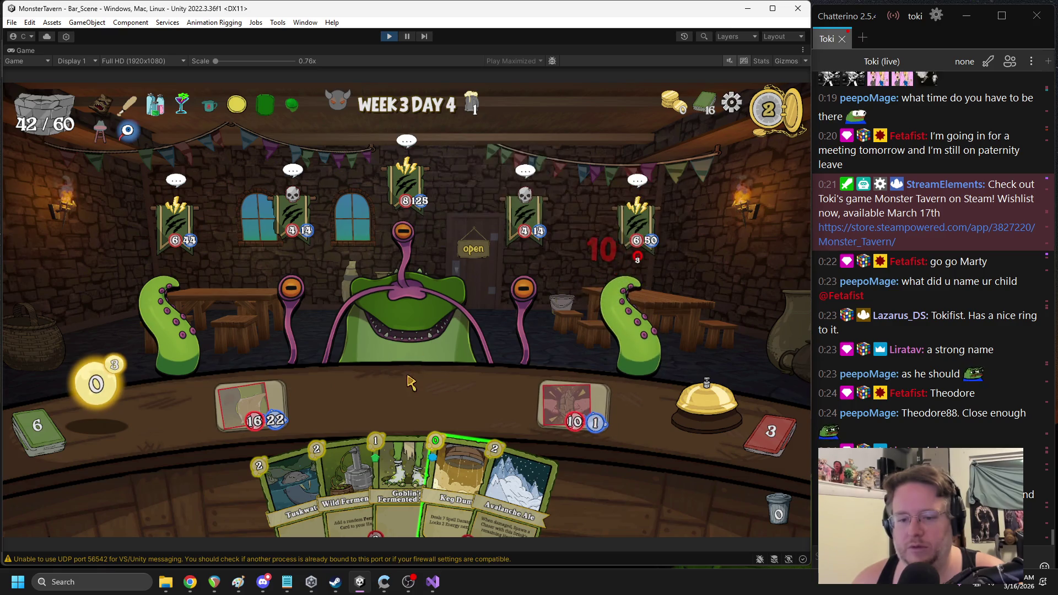
{"action": "left_click", "coordinate": [707, 405]}
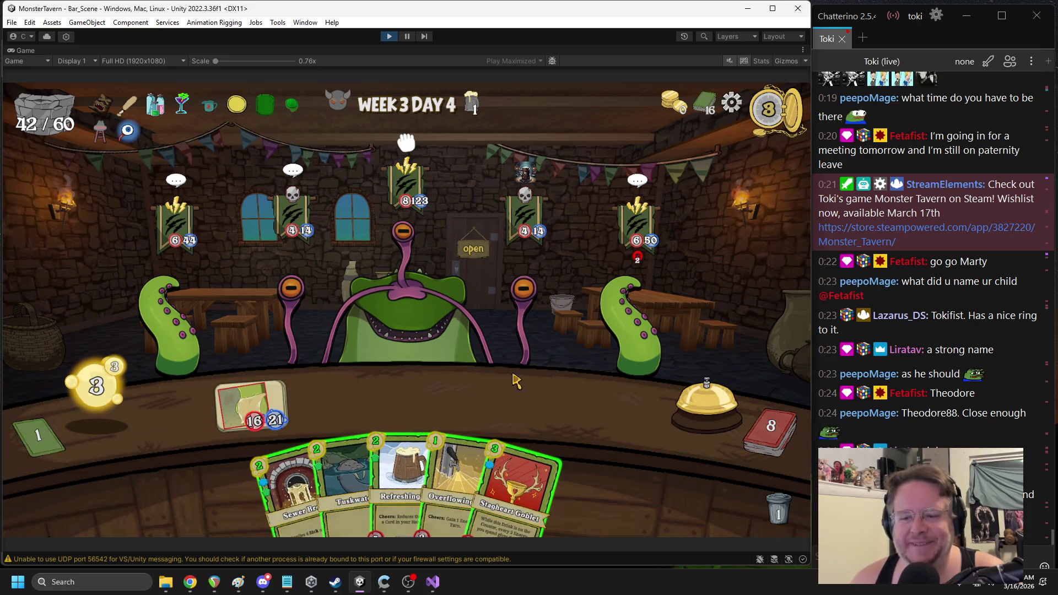
Place the Stagheart Goblet on the counter, end the turn, pause the game, and select the UDP port warning
{"action": "mouse_move", "coordinate": [526, 441]}
{"action": "left_mouse_down"}
{"action": "mouse_move", "coordinate": [587, 355]}
{"action": "mouse_move", "coordinate": [590, 405]}
{"action": "left_mouse_up"}
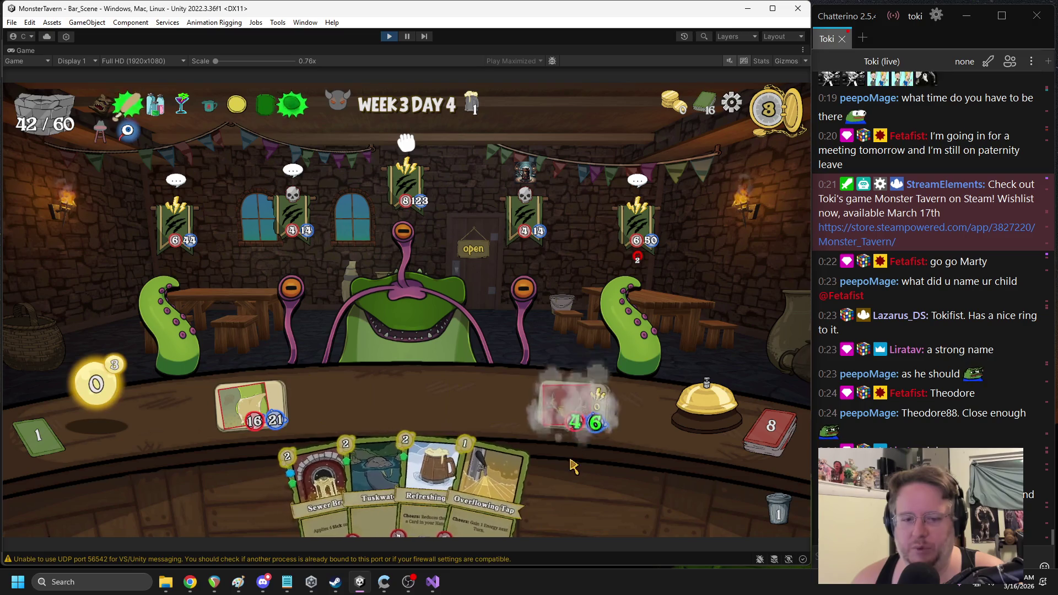
{"action": "left_click", "coordinate": [707, 410]}
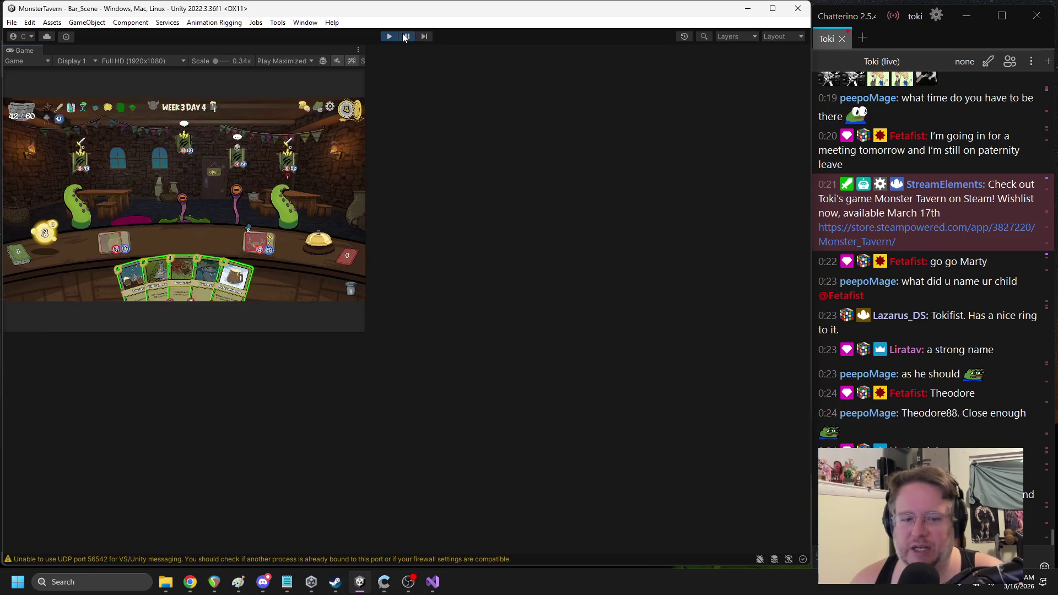
{"action": "left_click", "coordinate": [407, 36]}
{"action": "left_click", "coordinate": [432, 358]}
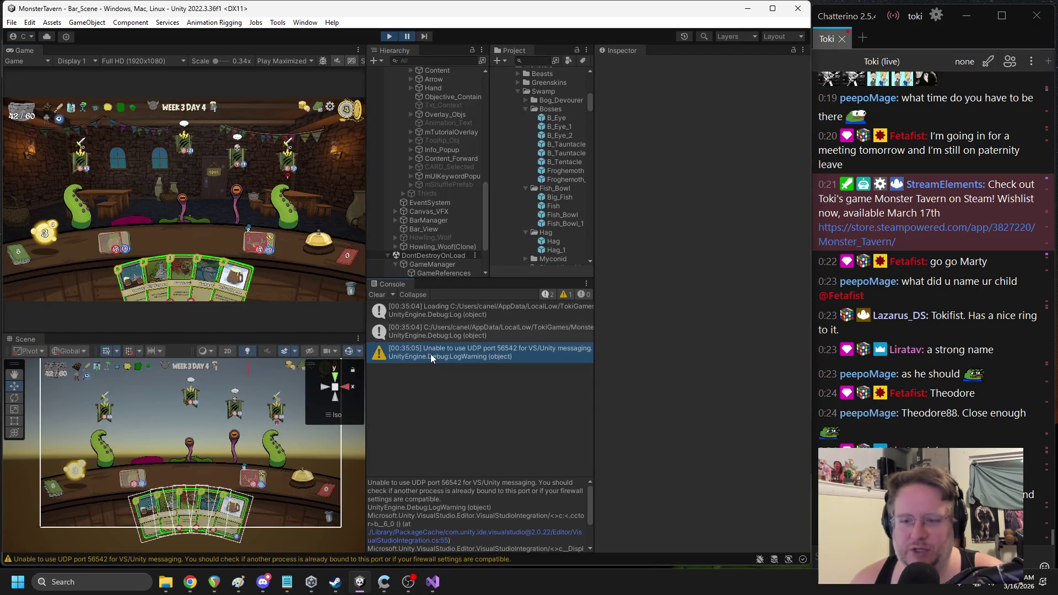
Enlarge the Console detail pane to show the UDP port 56542 warning's stack trace, then switch to Chrome
{"action": "left_click_drag", "start_coordinate": [386, 479], "coordinate": [384, 404]}
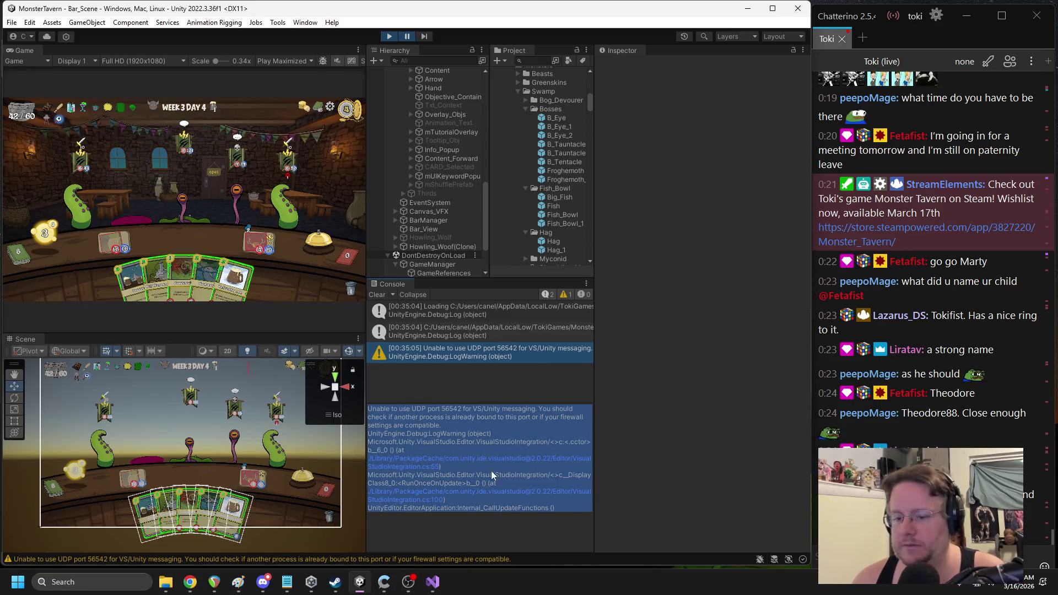
{"action": "left_click", "coordinate": [513, 518]}
{"action": "key", "text": "alt+Tab"}
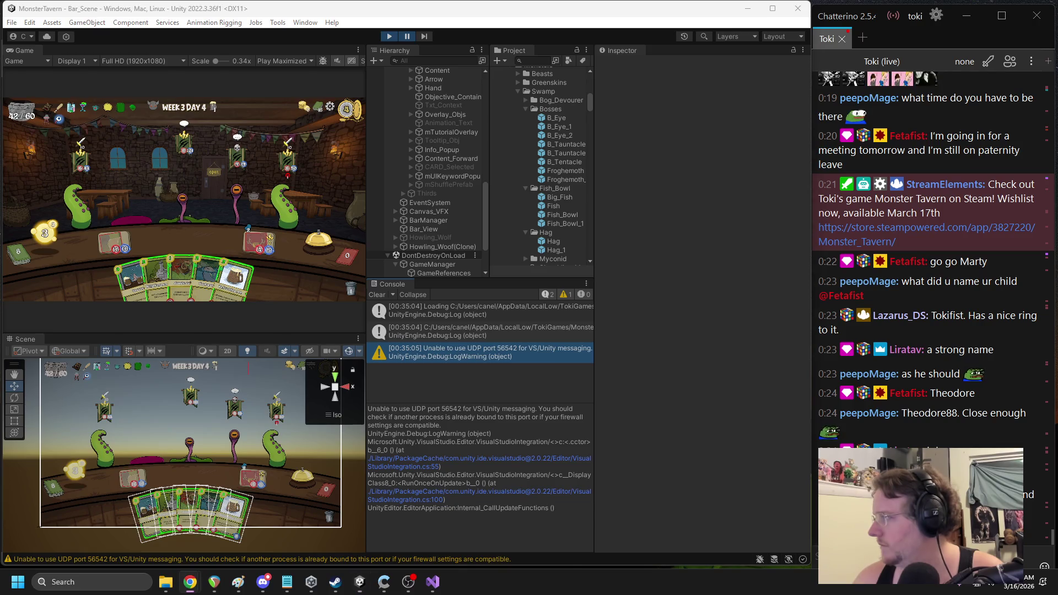
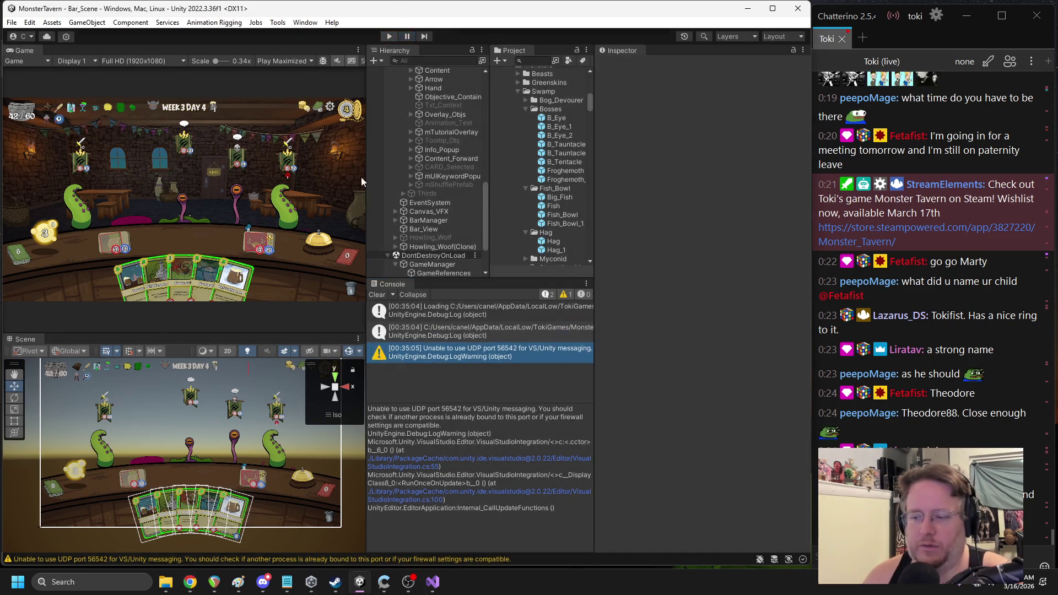
In Apply, add a Debug.Log line after the duration assignment for 'Making move motion'
{"action": "left_click", "coordinate": [431, 580]}
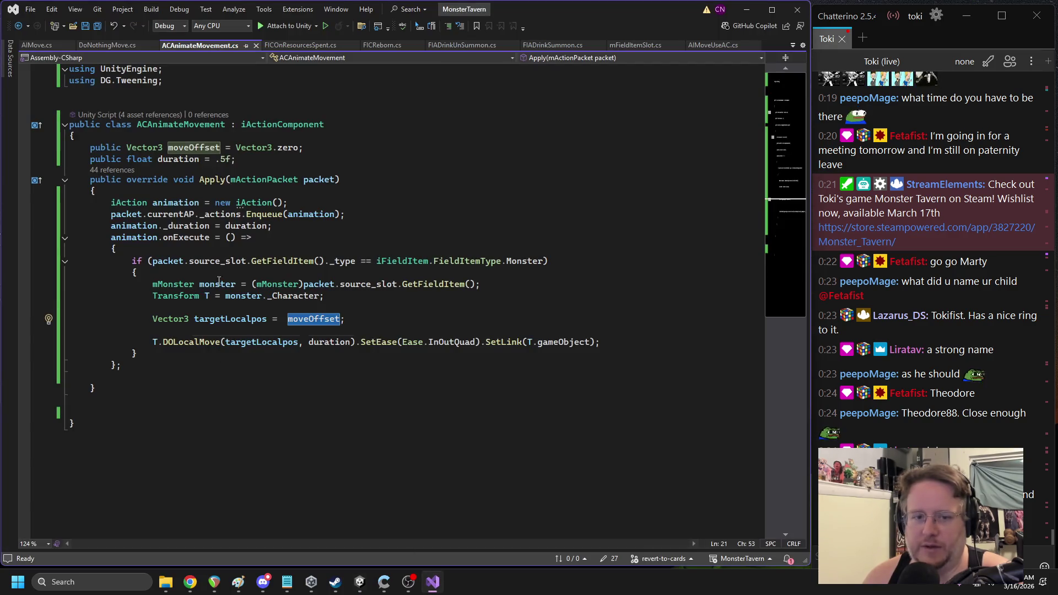
{"action": "double_click", "coordinate": [179, 215]}
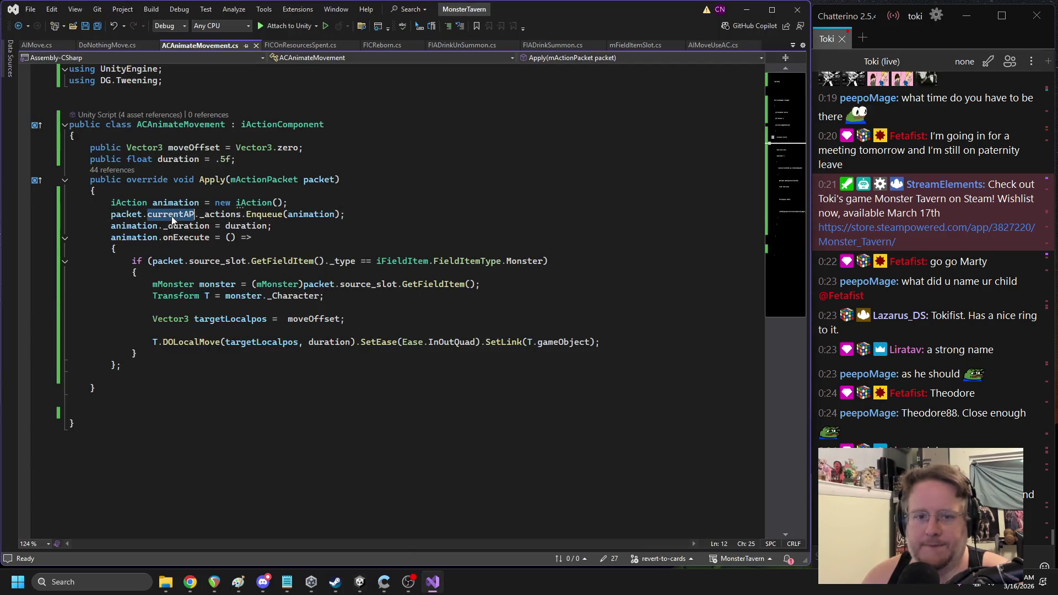
{"action": "double_click", "coordinate": [222, 215]}
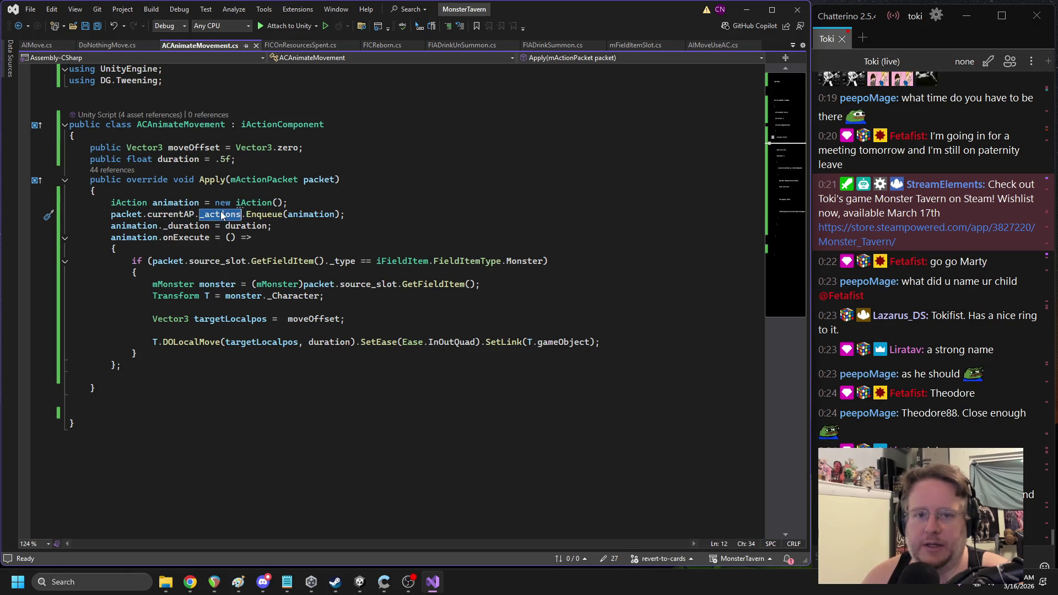
{"action": "double_click", "coordinate": [311, 215]}
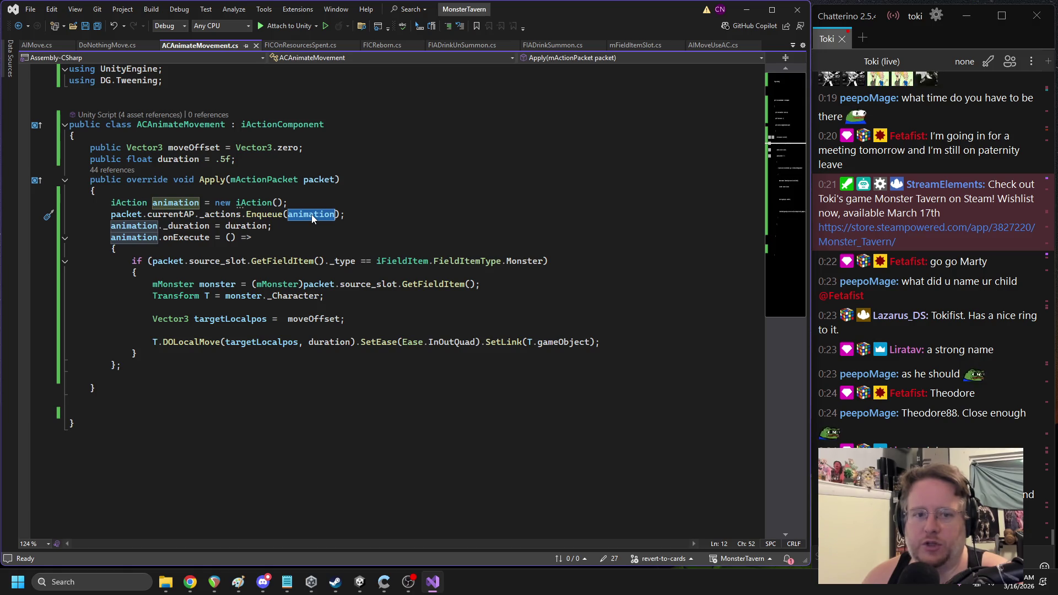
{"action": "left_click", "coordinate": [324, 226]}
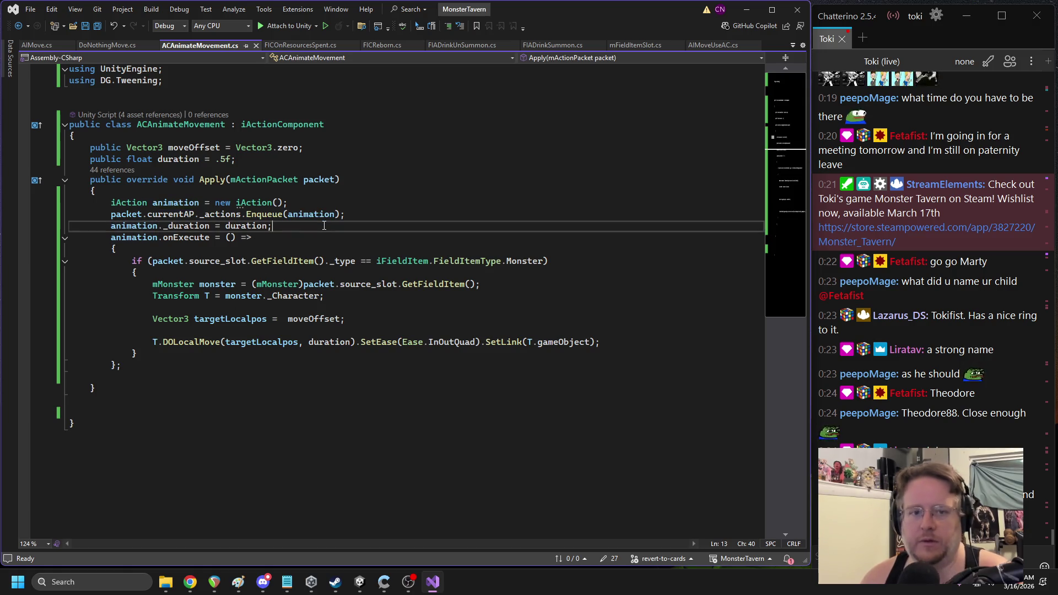
{"action": "key", "text": "Return"}
{"action": "type", "text": "Debug.Log("}
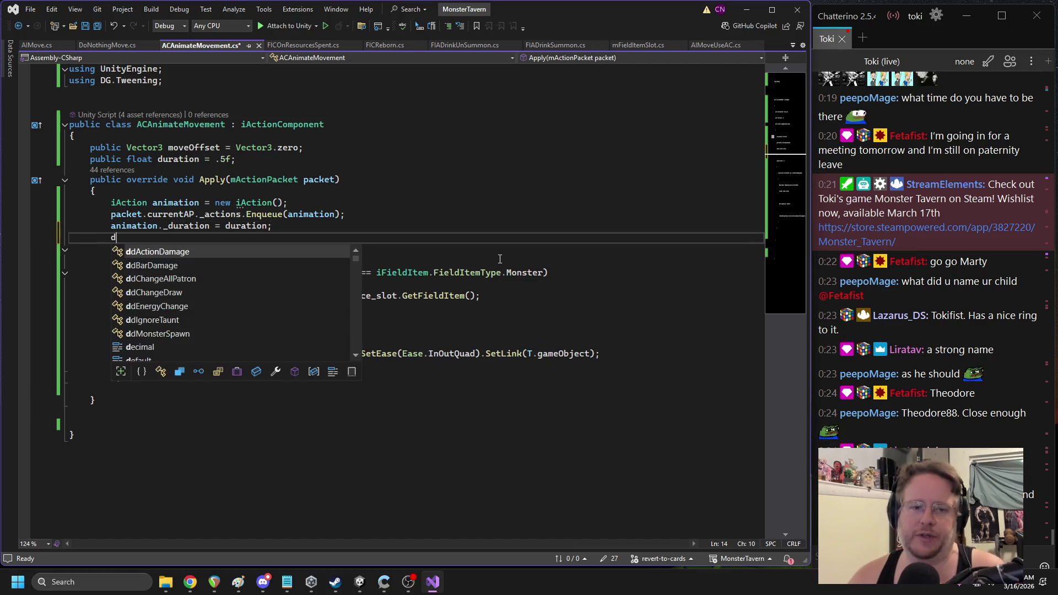
{"action": "type", "text": ");"}
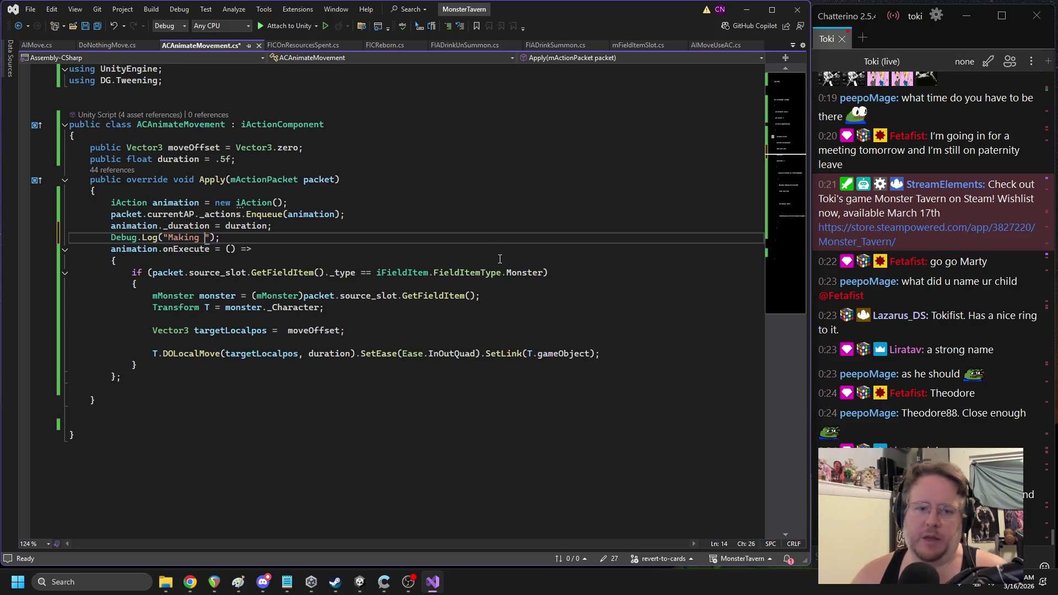
Log 'Move called' in onExecute and 'Move success!' inside the monster check
{"action": "left_click", "coordinate": [271, 264]}
{"action": "key", "text": "Return"}
{"action": "type", "text": "Debug.Log()"}
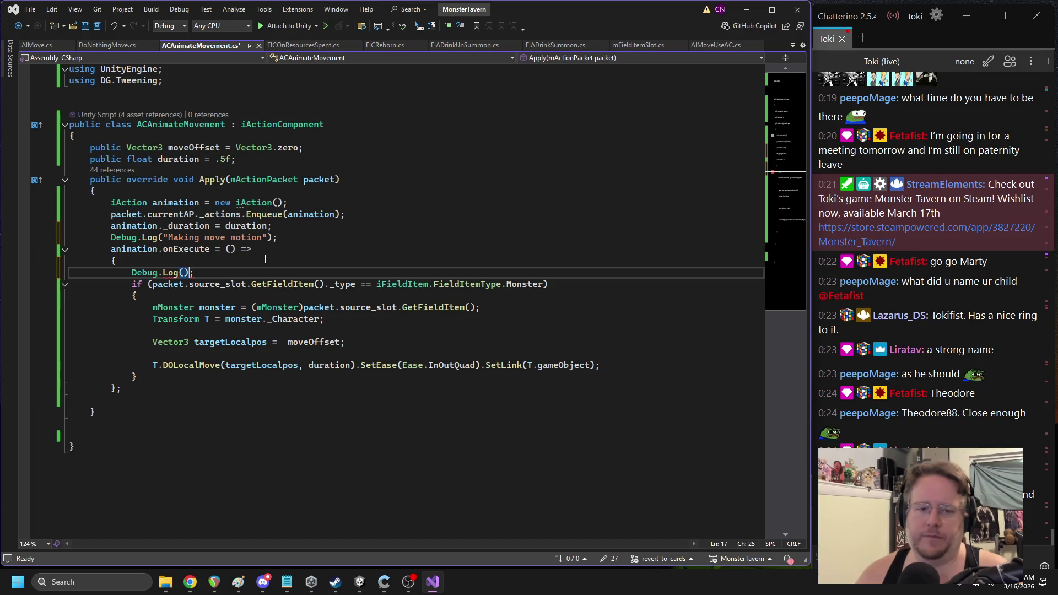
{"action": "type", "text": "\"Move c"}
{"action": "key", "text": "Down"}
{"action": "key", "text": "Down"}
{"action": "key", "text": "Return"}
{"action": "type", "text": "Debug.log"}
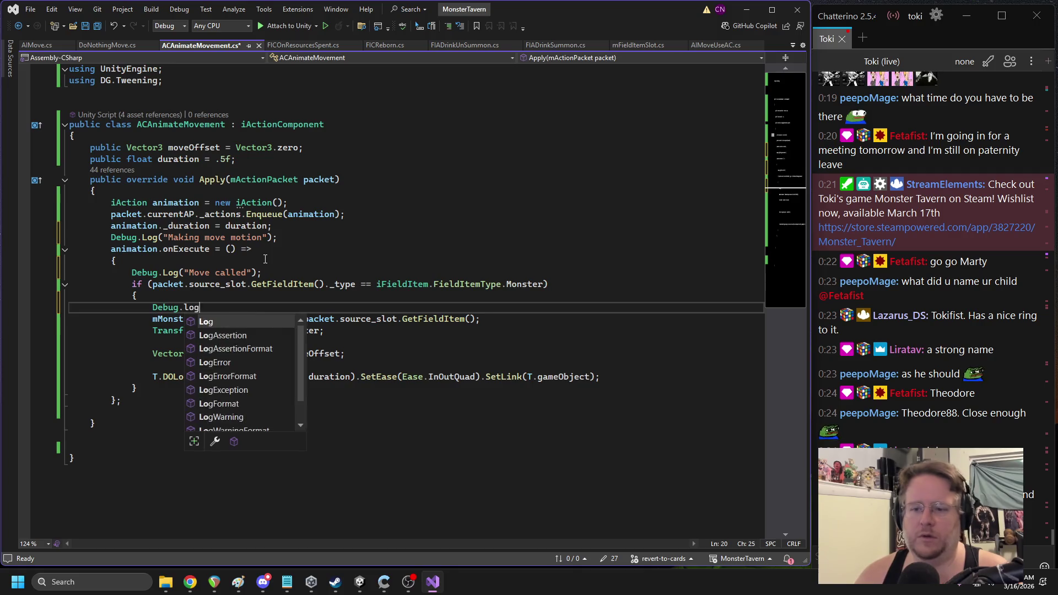
{"action": "type", "text": "(\"Move success!\");"}
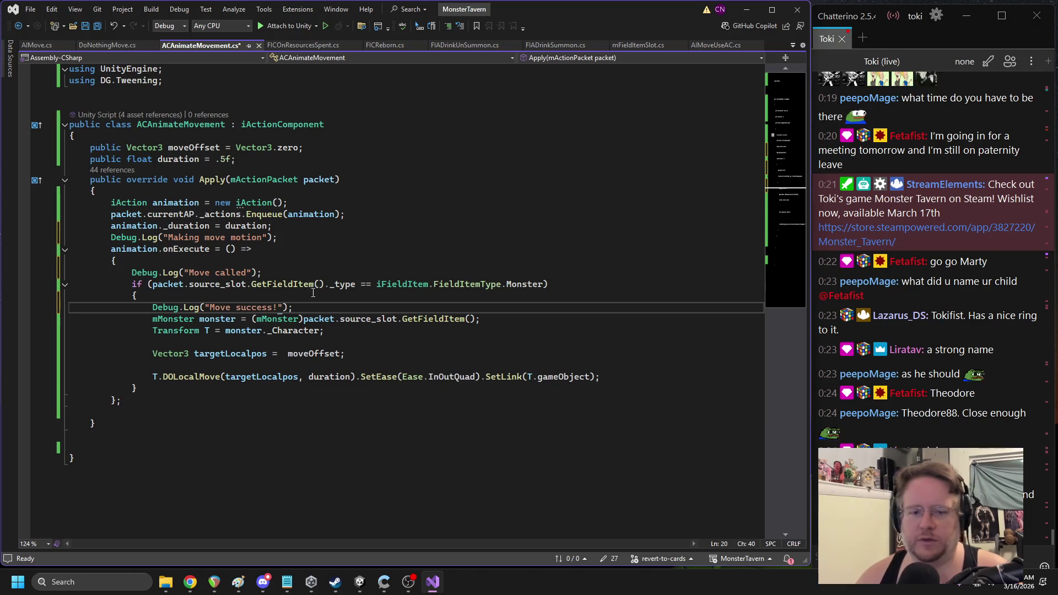
Review the target position lines and save ACAnimateMovement.cs so Unity recompiles
{"action": "left_click", "coordinate": [177, 376]}
{"action": "double_click", "coordinate": [299, 354]}
{"action": "left_click", "coordinate": [354, 343]}
{"action": "left_click", "coordinate": [333, 367]}
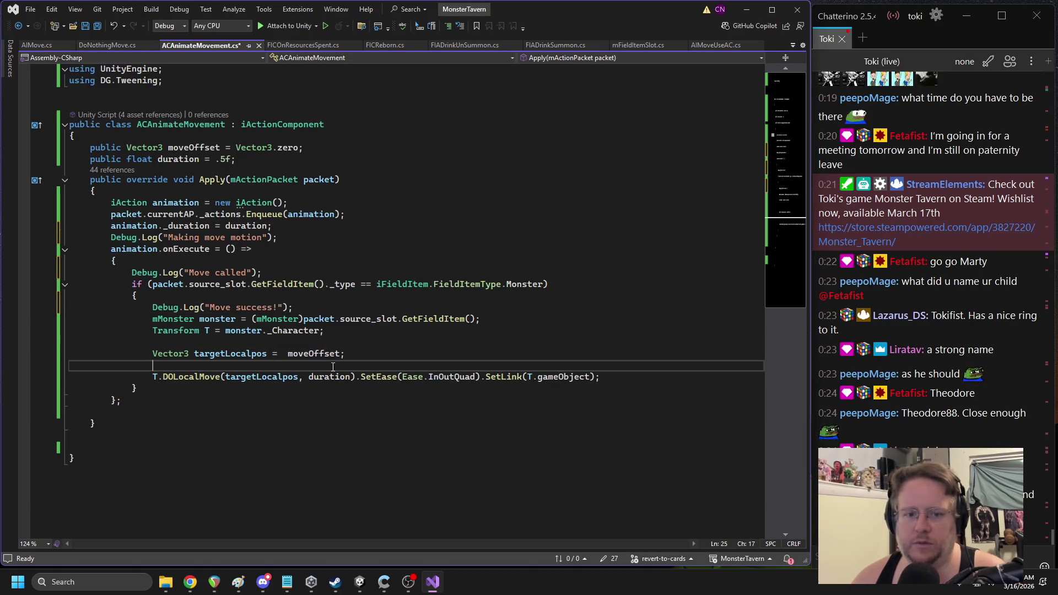
{"action": "left_click", "coordinate": [558, 344]}
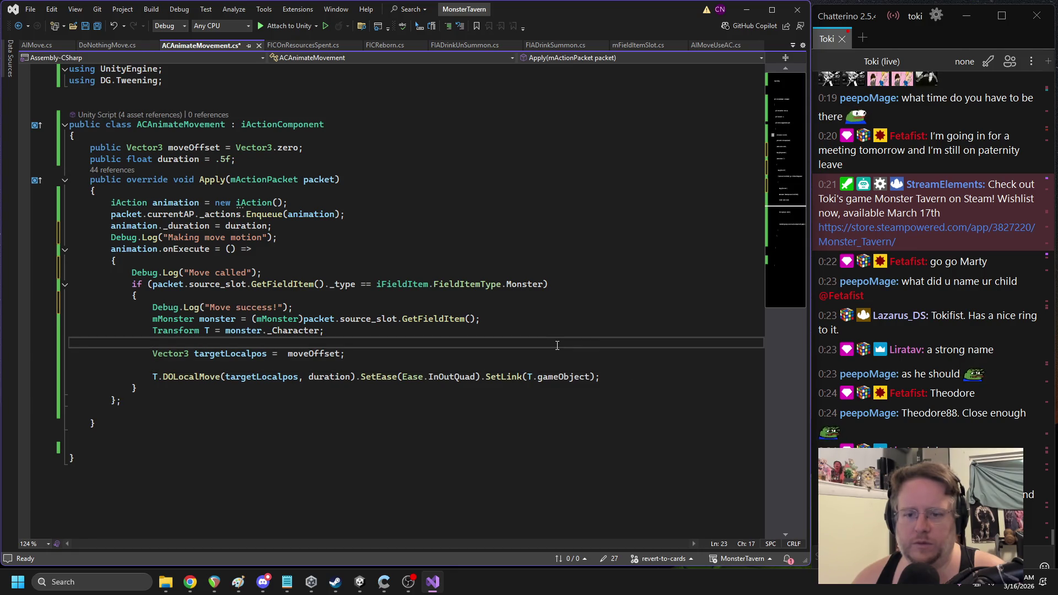
{"action": "key", "text": "ctrl+s"}
{"action": "left_click", "coordinate": [360, 582]}
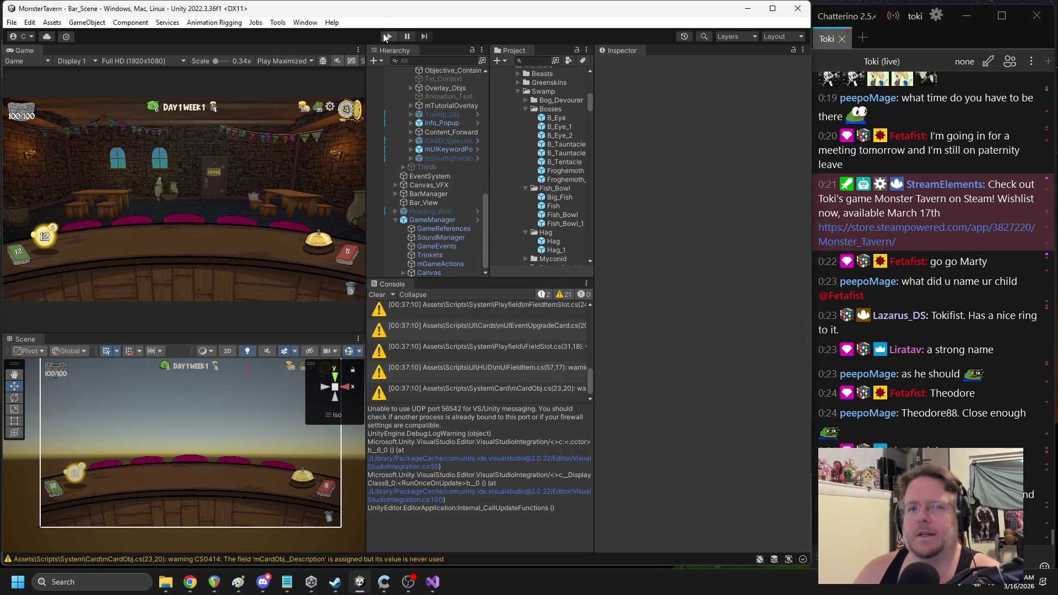
{"action": "left_click", "coordinate": [389, 37]}
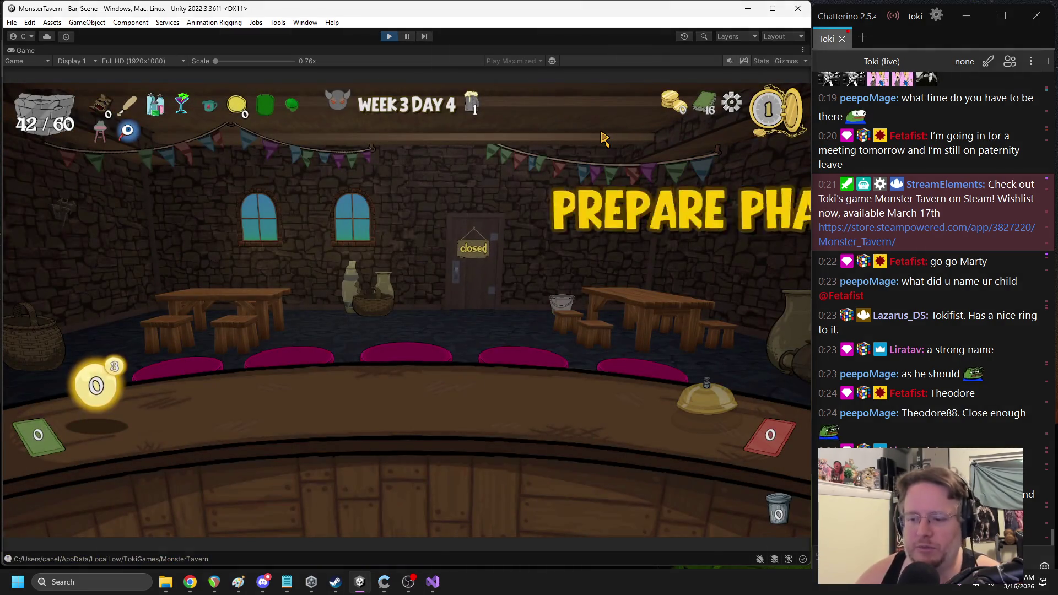
{"action": "mouse_move", "coordinate": [292, 488]}
{"action": "left_mouse_down"}
{"action": "mouse_move", "coordinate": [255, 401]}
{"action": "mouse_move", "coordinate": [249, 408]}
{"action": "left_mouse_up"}
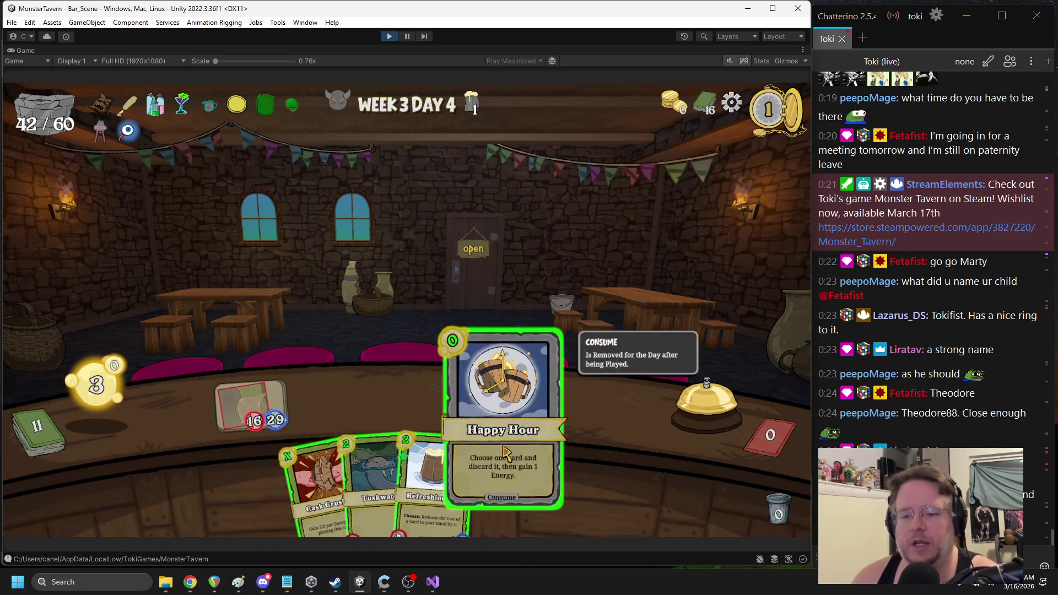
{"action": "left_click_drag", "start_coordinate": [513, 474], "coordinate": [516, 332]}
{"action": "left_click", "coordinate": [350, 435]}
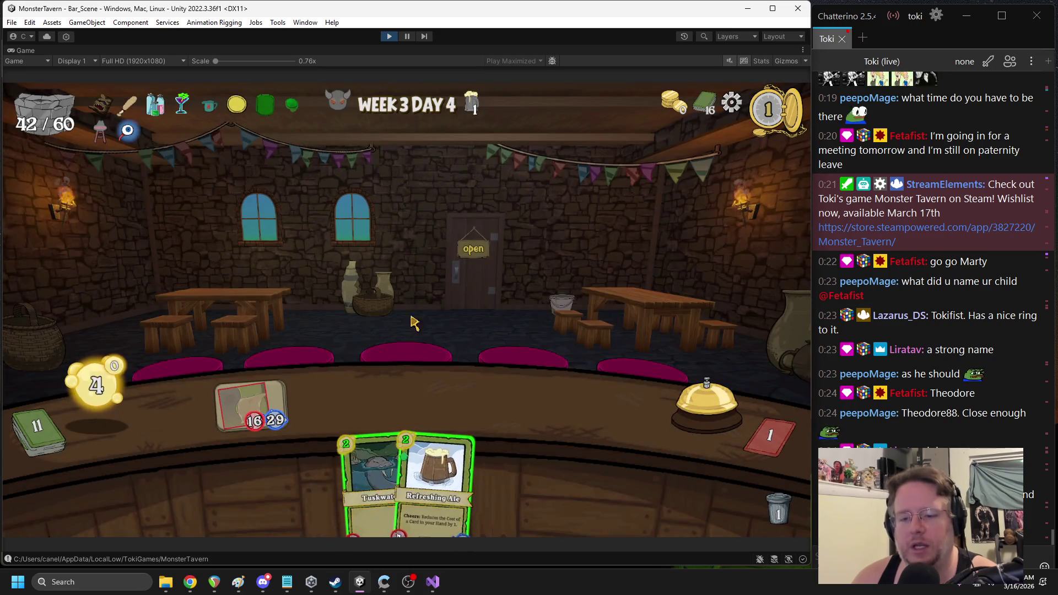
{"action": "left_click_drag", "start_coordinate": [435, 441], "coordinate": [560, 405]}
{"action": "left_click", "coordinate": [382, 479]}
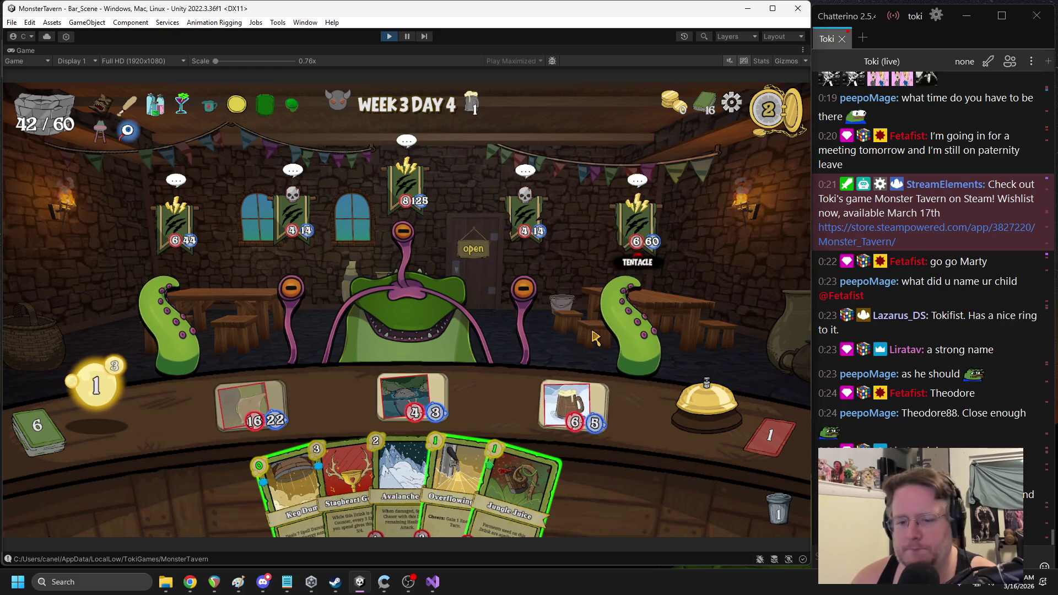
{"action": "left_click_drag", "start_coordinate": [452, 482], "coordinate": [577, 411]}
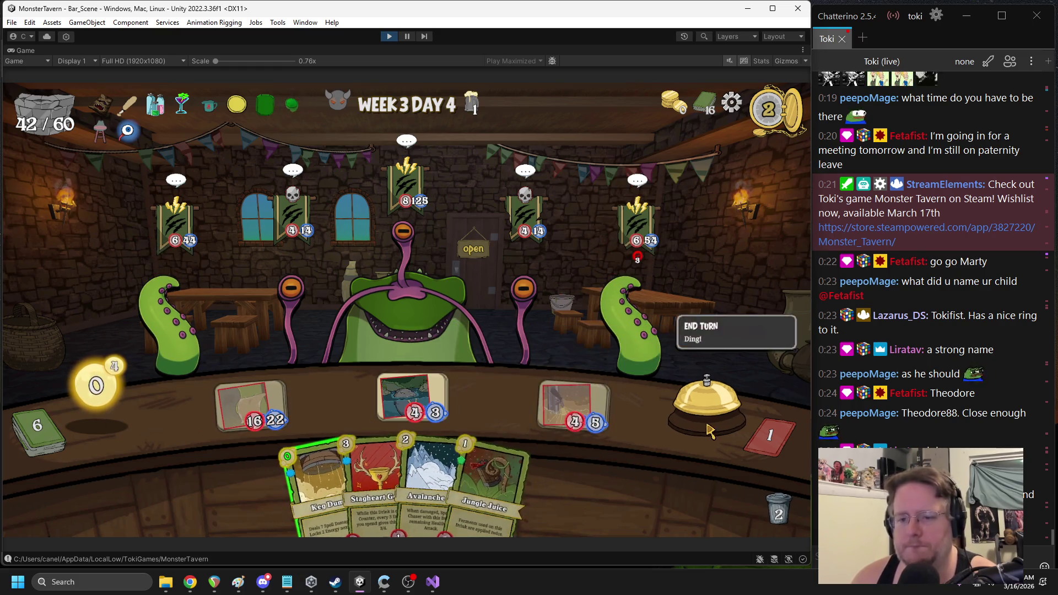
{"action": "left_click", "coordinate": [707, 403]}
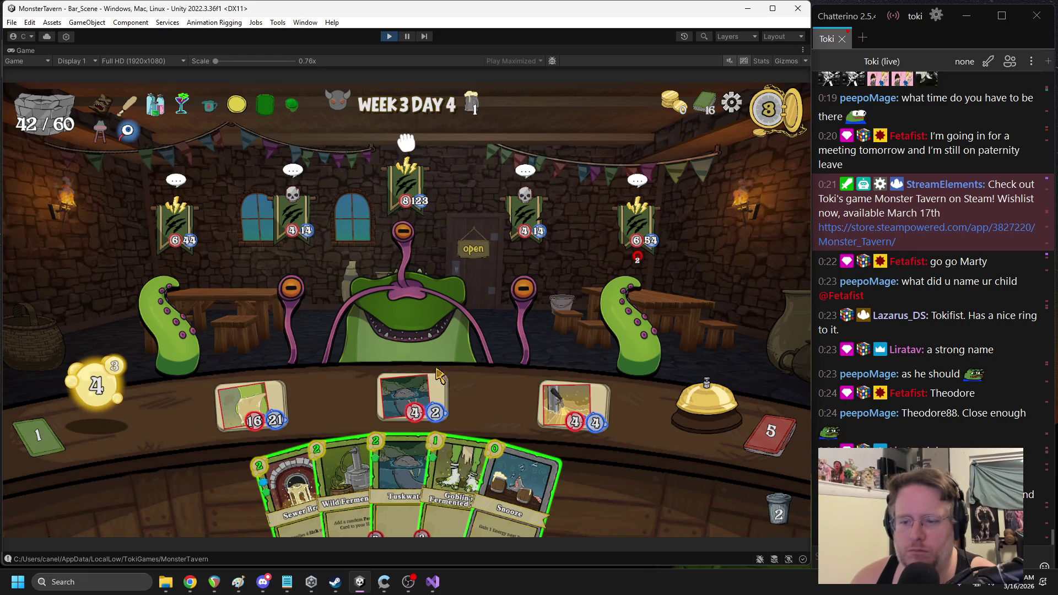
{"action": "left_click_drag", "start_coordinate": [526, 447], "coordinate": [551, 342]}
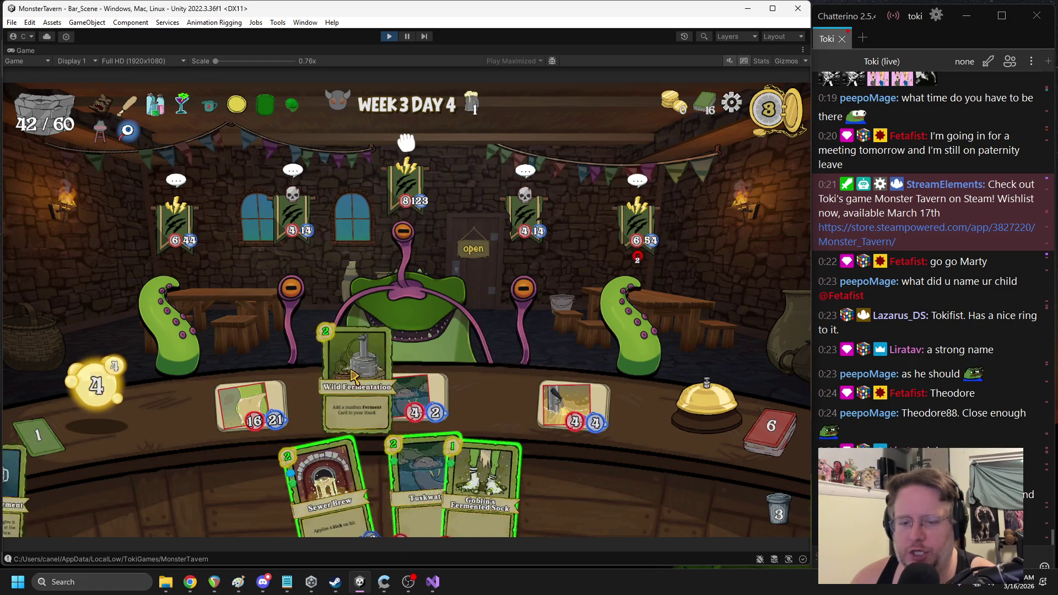
{"action": "mouse_move", "coordinate": [490, 485]}
{"action": "left_mouse_down"}
{"action": "mouse_move", "coordinate": [571, 413]}
{"action": "mouse_move", "coordinate": [515, 353]}
{"action": "left_mouse_up"}
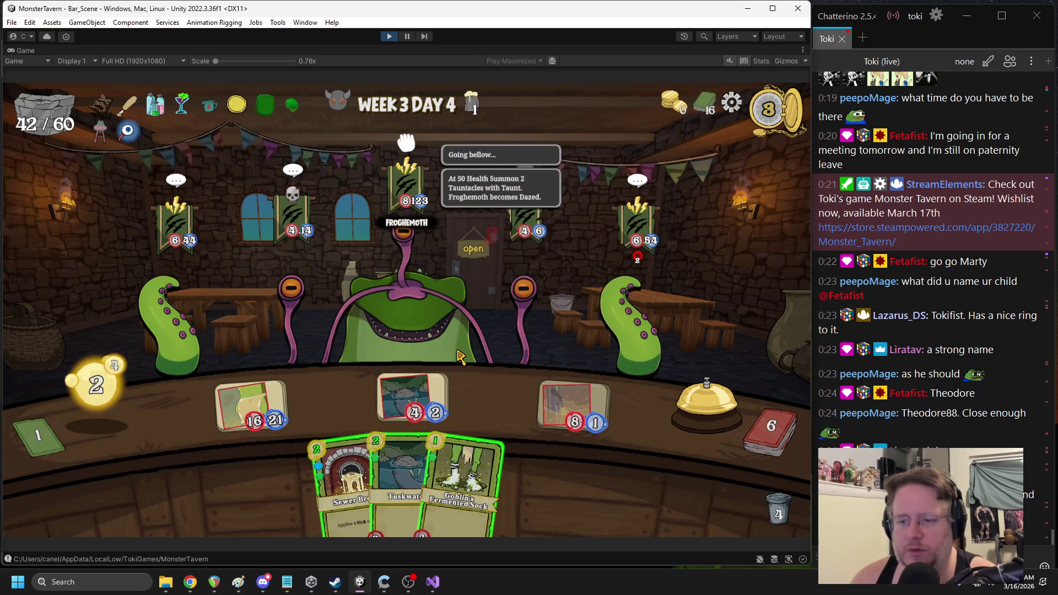
{"action": "left_click_drag", "start_coordinate": [345, 479], "coordinate": [493, 400]}
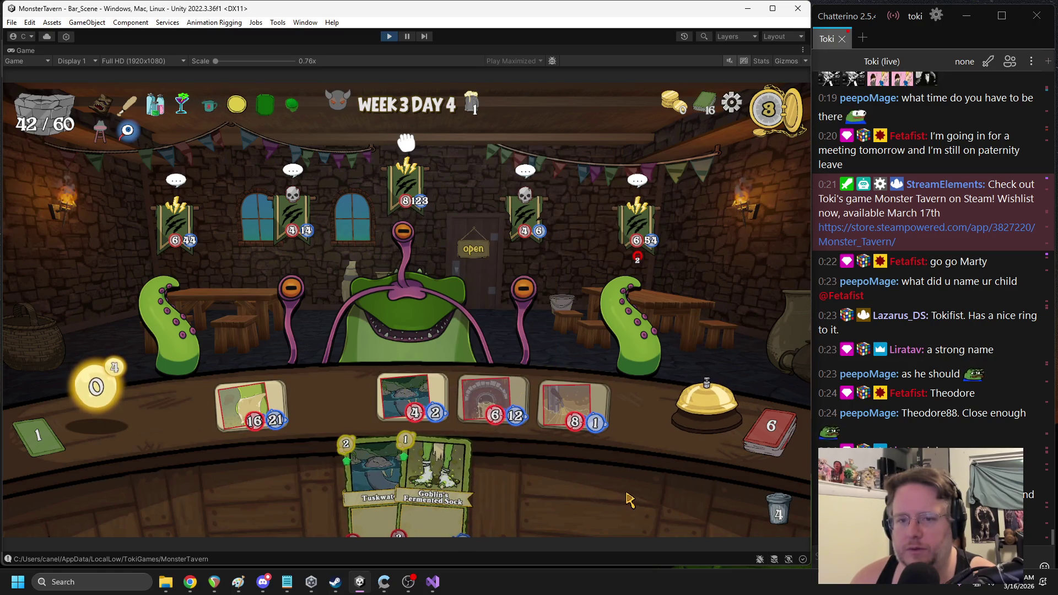
{"action": "left_click", "coordinate": [276, 403]}
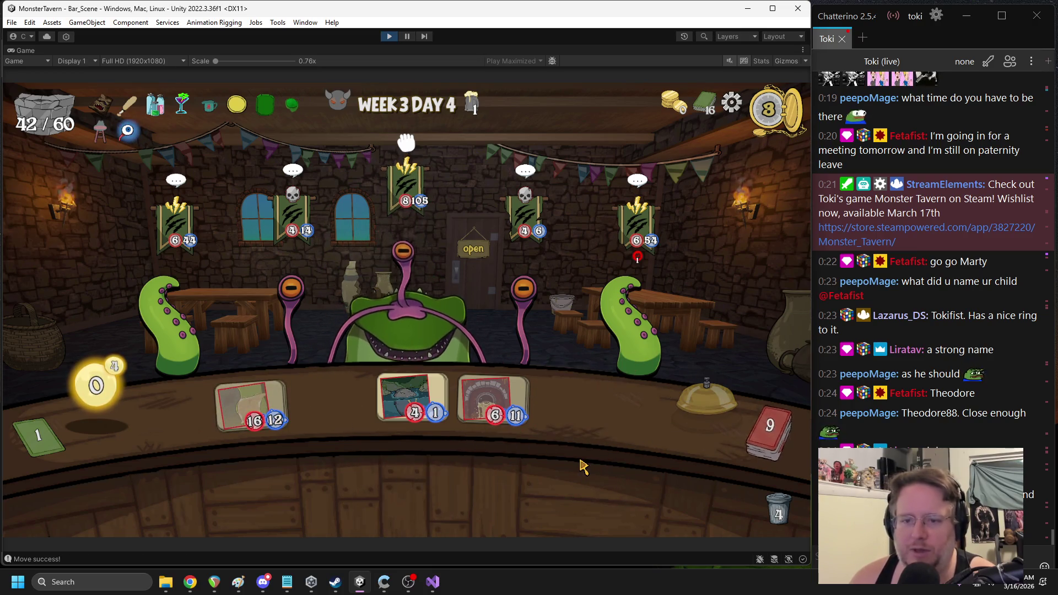
{"action": "left_click", "coordinate": [424, 37]}
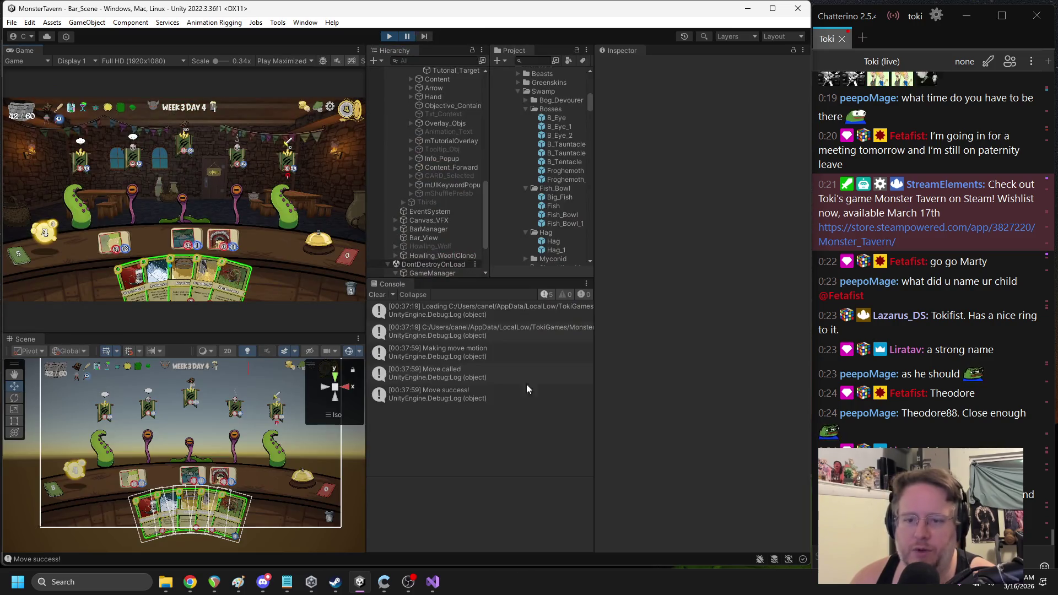
{"action": "key", "text": "ctrl+shift+p"}
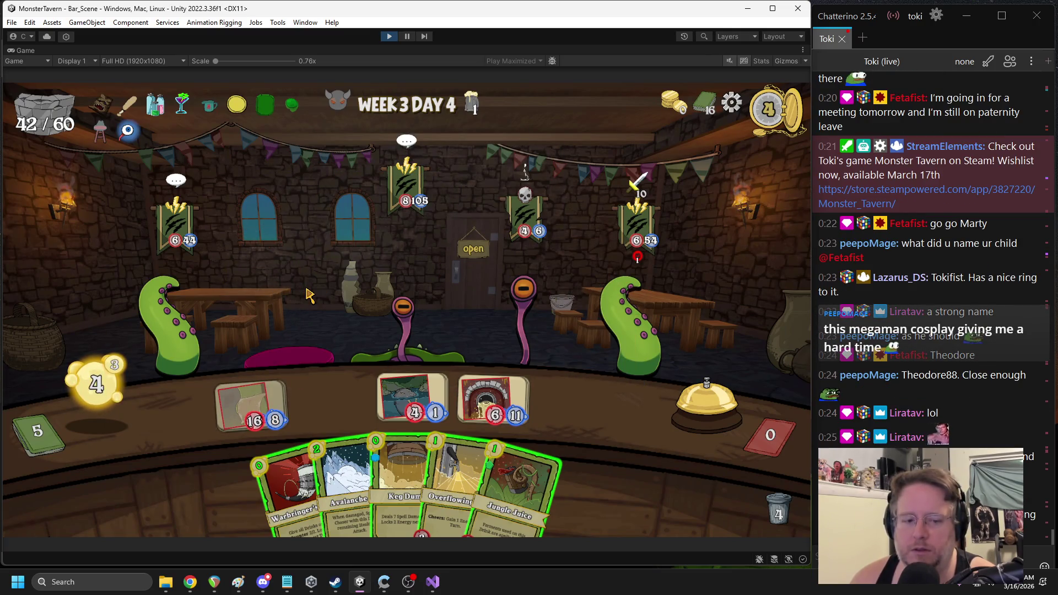
{"action": "left_click", "coordinate": [391, 36]}
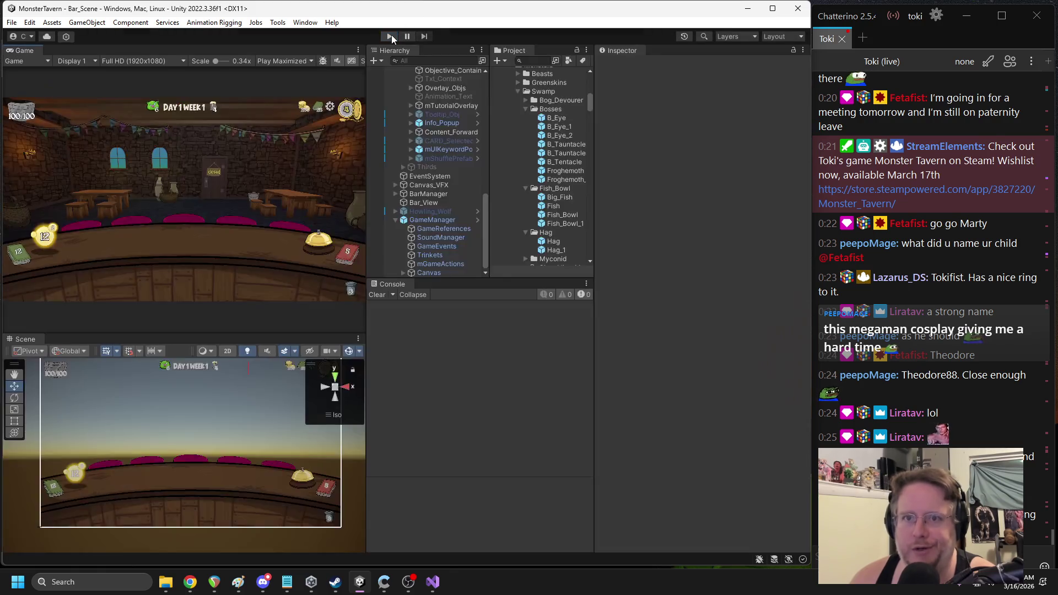
Open the Froghemoth prefab's Daze move script and go to the AIMove base class
{"action": "double_click", "coordinate": [562, 172]}
{"action": "left_click", "coordinate": [448, 156]}
{"action": "right_click", "coordinate": [653, 204]}
{"action": "left_click", "coordinate": [688, 358]}
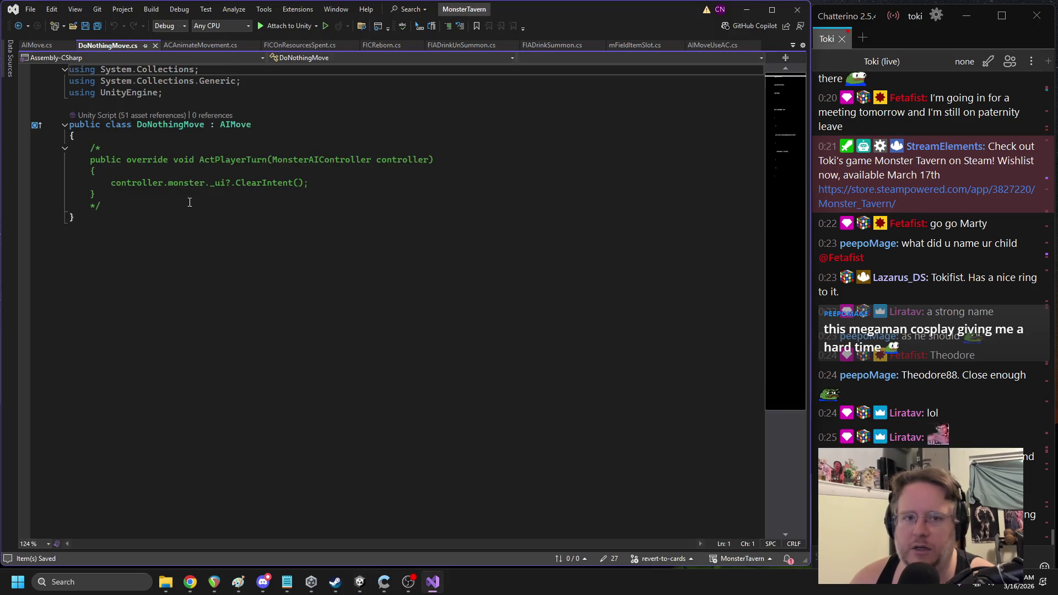
{"action": "left_click", "coordinate": [235, 124], "text": "ctrl"}
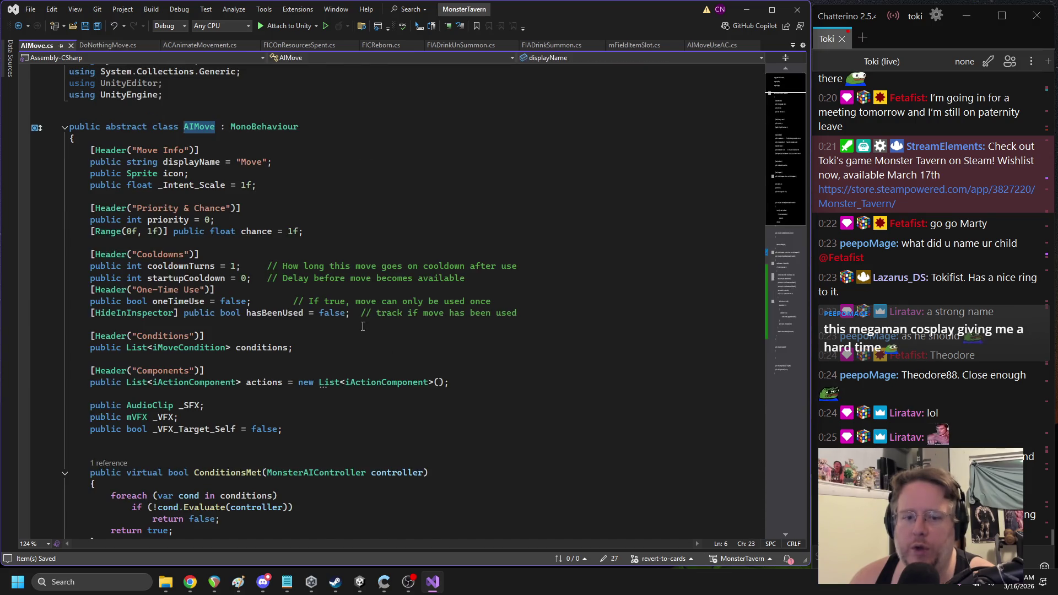
{"action": "scroll", "coordinate": [357, 323], "scroll_direction": "down", "scroll_amount": 12}
{"action": "scroll", "coordinate": [357, 322], "scroll_direction": "down", "scroll_amount": 2}
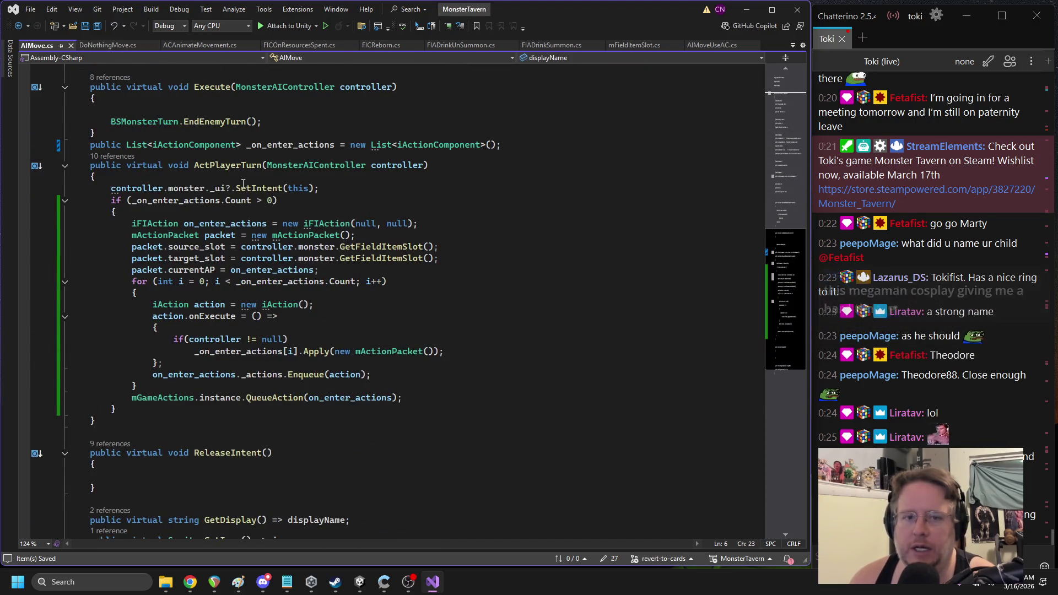
Log gameObject.name and _on_enter_actions.Count after the SetIntent line, then save
{"action": "left_click", "coordinate": [335, 190]}
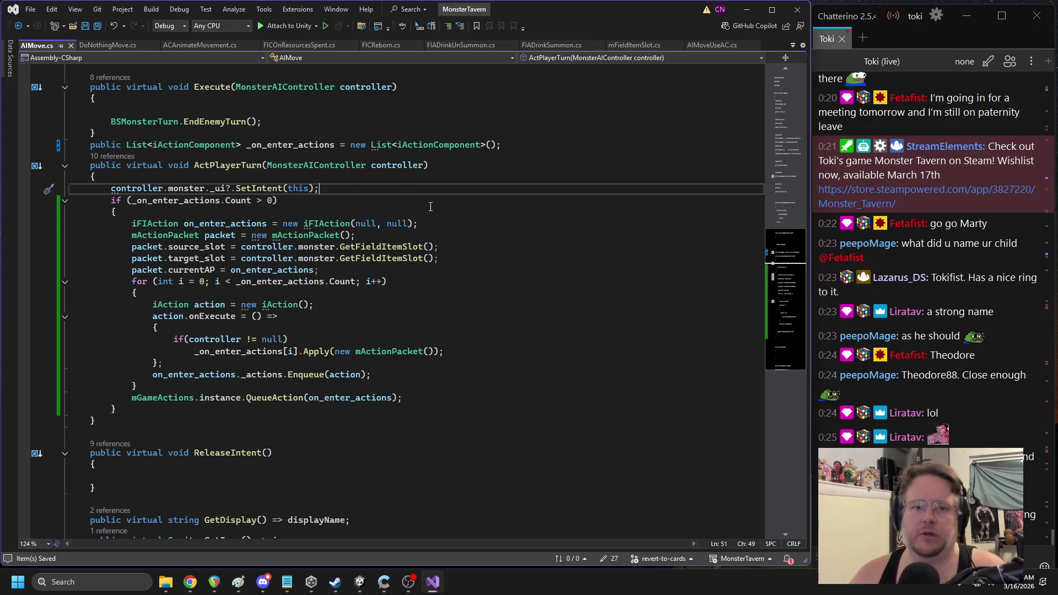
{"action": "key", "text": "Return"}
{"action": "key", "text": "Return"}
{"action": "type", "text": "Debug.lgo"}
{"action": "key", "text": "Return"}
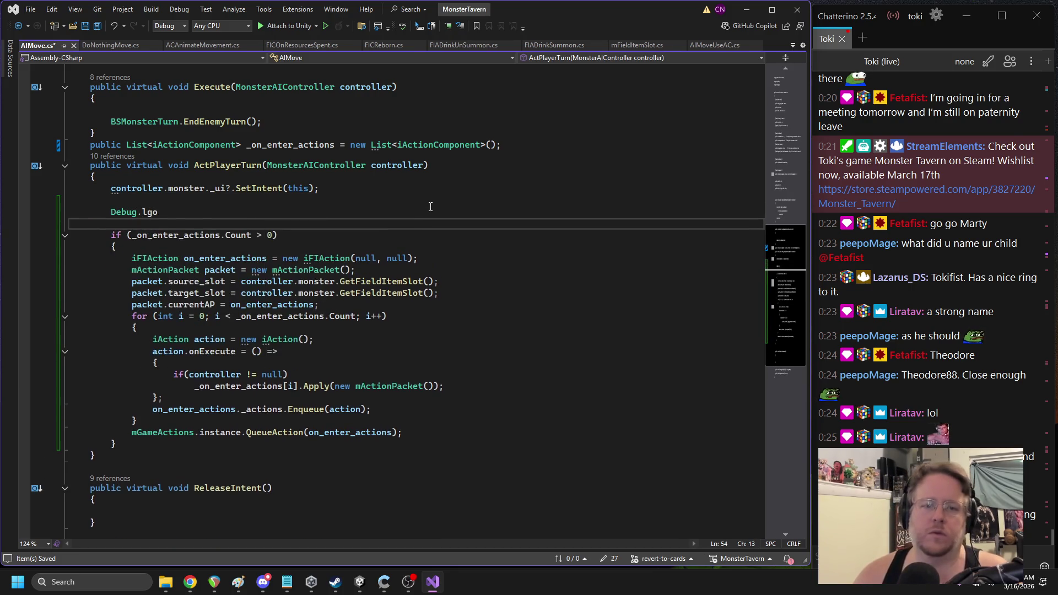
{"action": "key", "text": "BackSpace"}
{"action": "key", "text": "BackSpace"}
{"action": "type", "text": "Log();"}
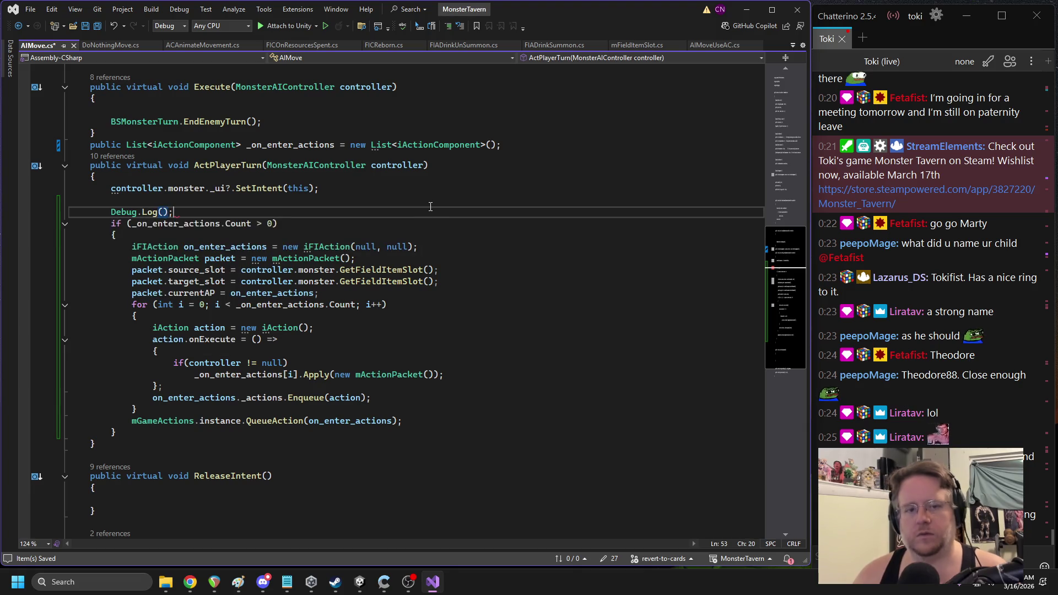
{"action": "left_click_drag", "start_coordinate": [251, 225], "coordinate": [133, 226]}
{"action": "key", "text": "ctrl+c"}
{"action": "left_click", "coordinate": [165, 213]}
{"action": "type", "text": "gameObject.name + \" \" +"}
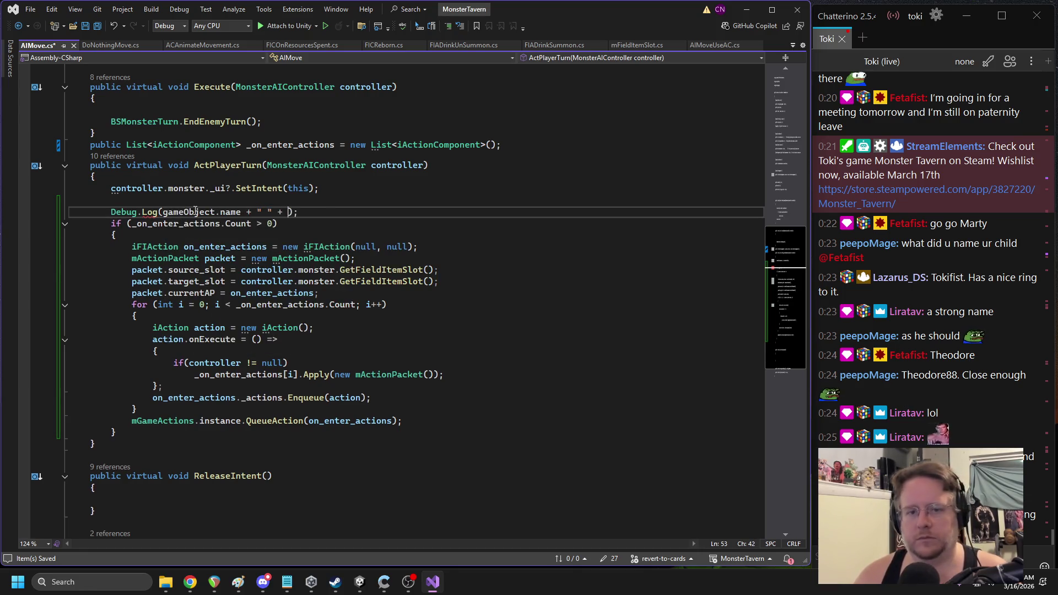
{"action": "key", "text": "ctrl+v"}
{"action": "key", "text": "ctrl+s"}
Add Debug.Log("Making action") after the currentAP assignment
{"action": "left_click", "coordinate": [190, 238]}
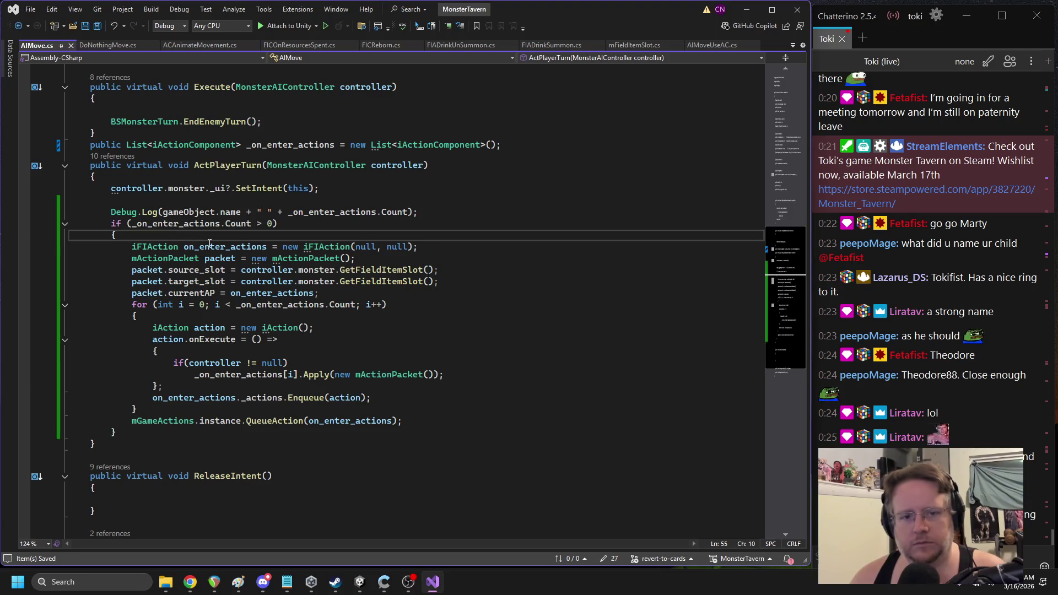
{"action": "left_click", "coordinate": [383, 291]}
{"action": "key", "text": "Return"}
{"action": "type", "text": "Debug.Log("}
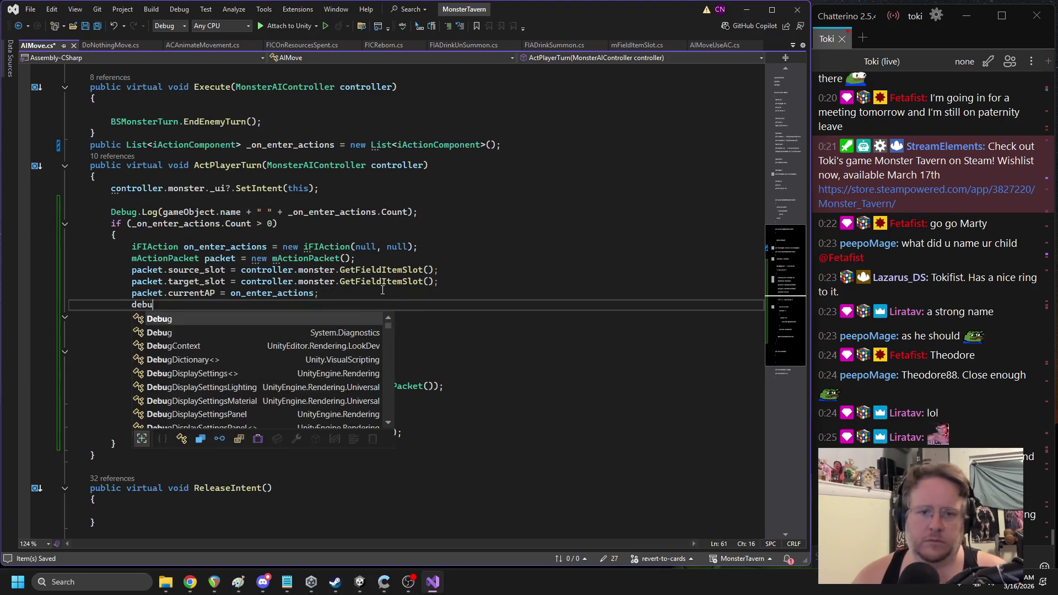
{"action": "type", "text": "\"M"}
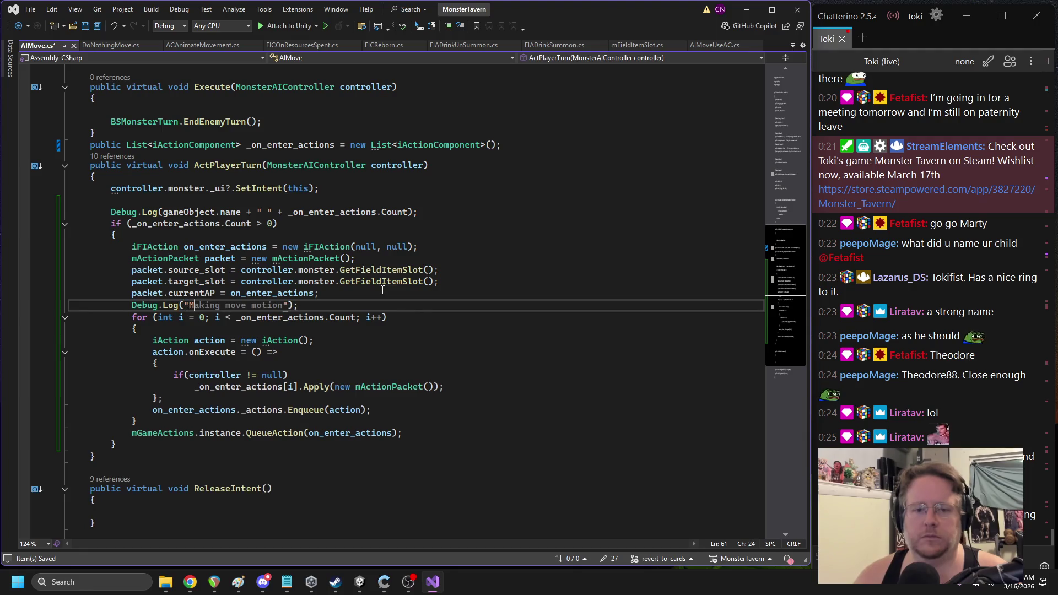
{"action": "type", "text": "aking action"}
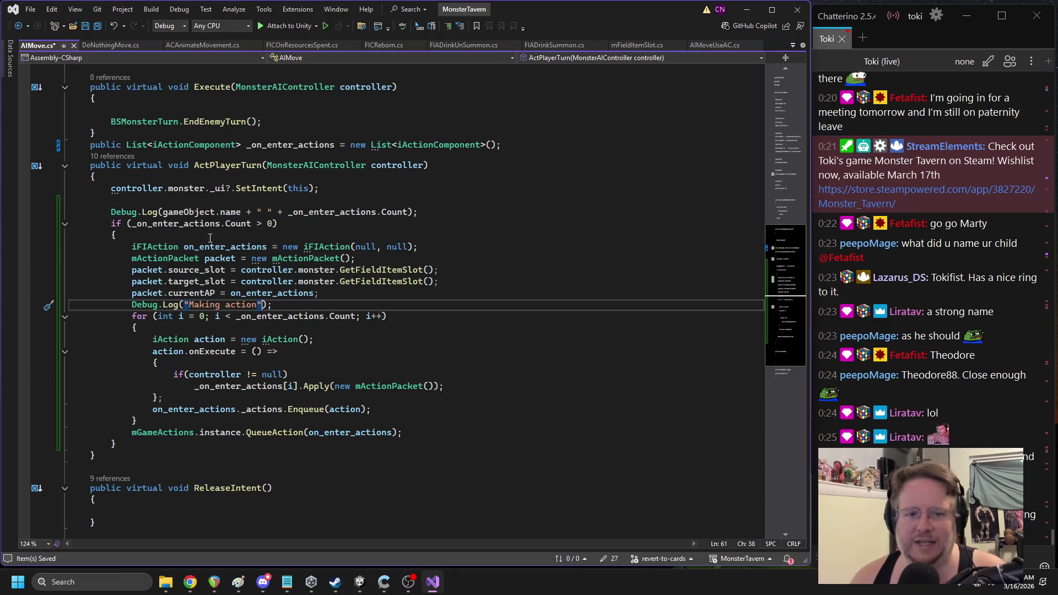
Pass packet instead of new mActionPacket() to Apply and save AIMove.cs
{"action": "left_click", "coordinate": [235, 258]}
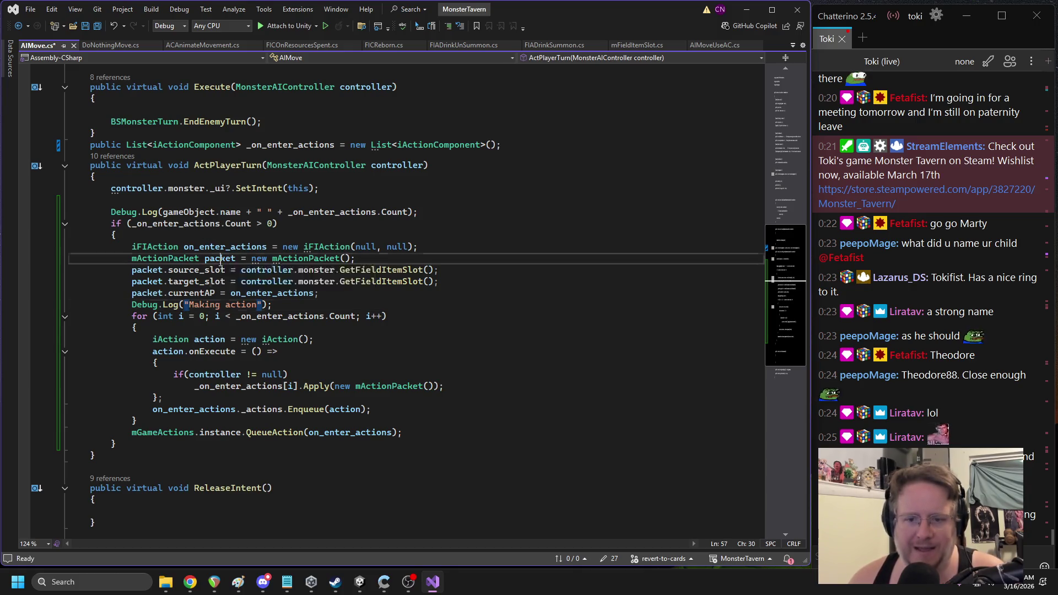
{"action": "left_click_drag", "start_coordinate": [336, 387], "coordinate": [434, 387]}
{"action": "type", "text": "packet"}
{"action": "left_click", "coordinate": [441, 328]}
{"action": "key", "text": "ctrl+s"}
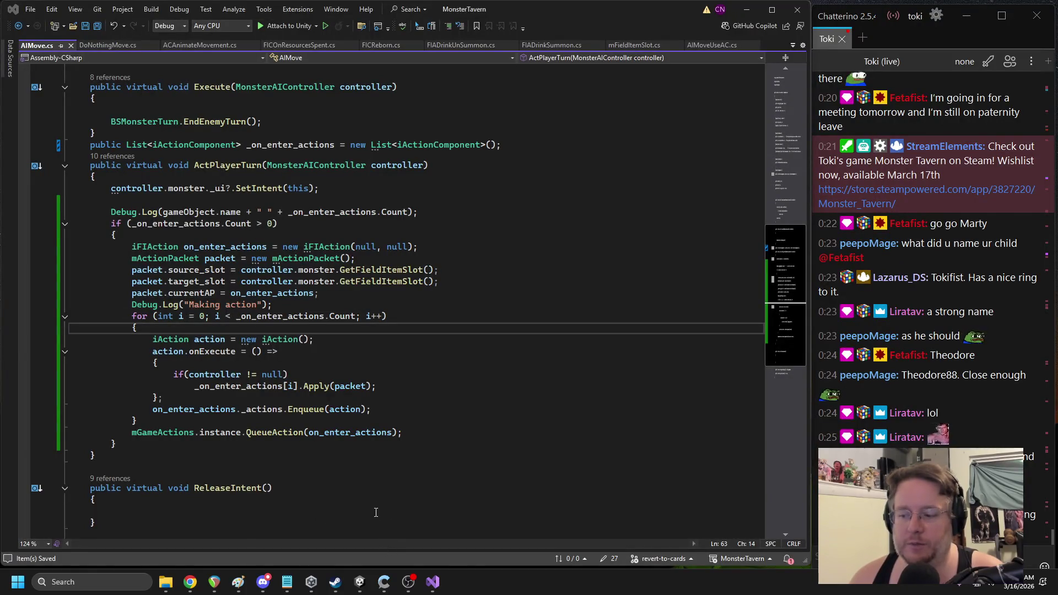
{"action": "key", "text": "alt+Tab"}
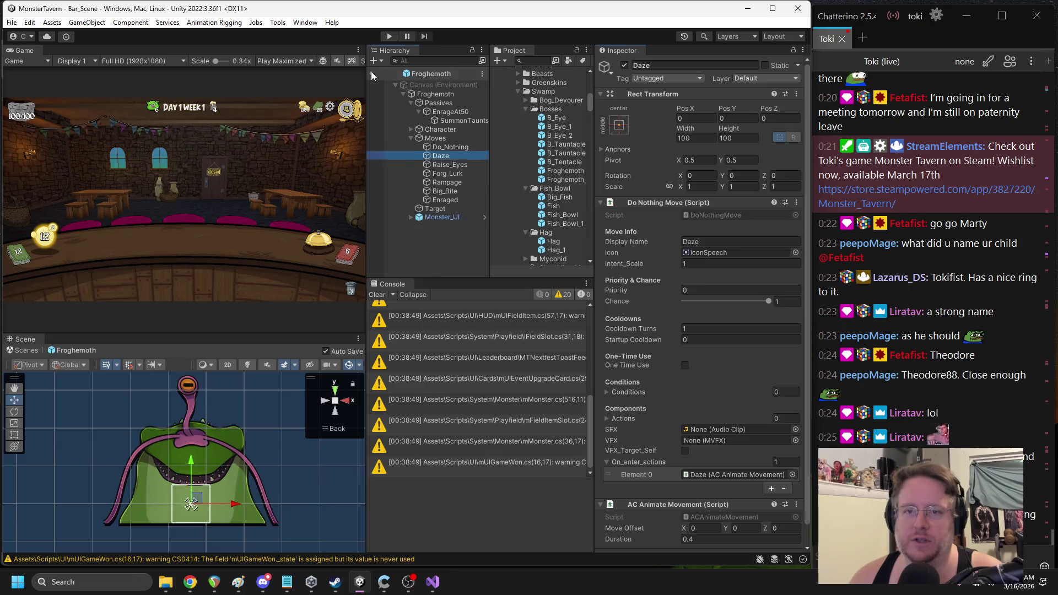
Start play mode, play Big Booty Blast, Sewer Brew and Goblin's Sock, then end the turn
{"action": "left_click", "coordinate": [389, 36]}
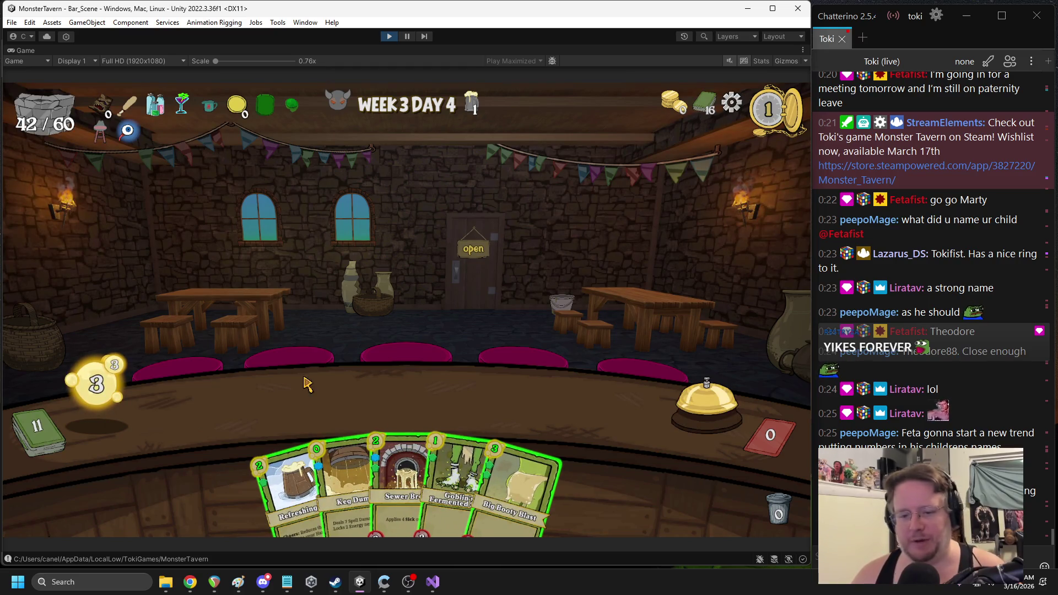
{"action": "left_click_drag", "start_coordinate": [578, 471], "coordinate": [251, 405]}
{"action": "mouse_move", "coordinate": [427, 463]}
{"action": "left_mouse_down"}
{"action": "mouse_move", "coordinate": [532, 388]}
{"action": "mouse_move", "coordinate": [573, 402]}
{"action": "mouse_move", "coordinate": [423, 393]}
{"action": "left_mouse_up"}
{"action": "left_click", "coordinate": [707, 397]}
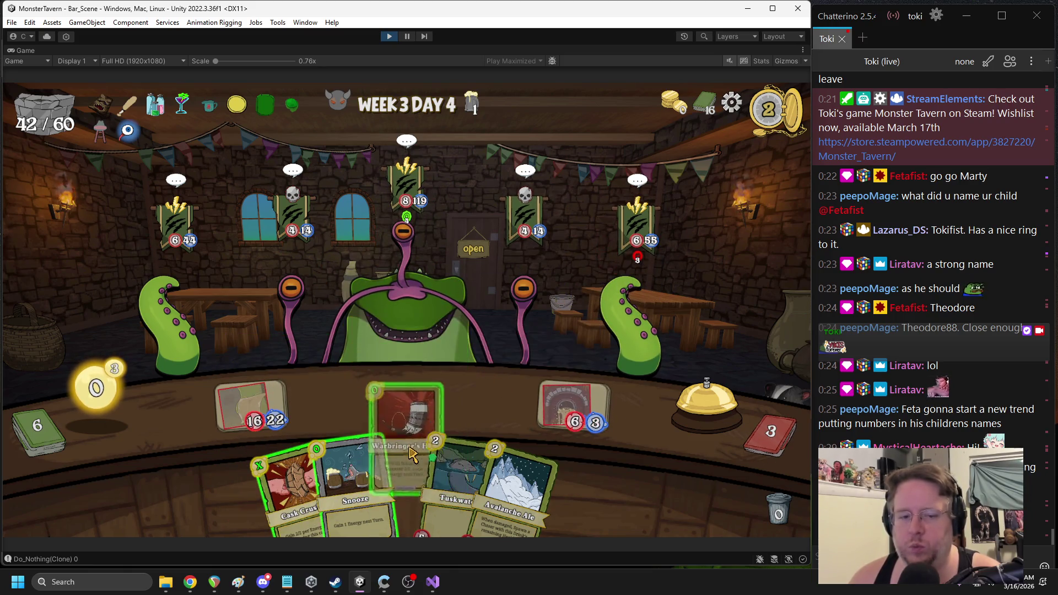
{"action": "left_click", "coordinate": [676, 415]}
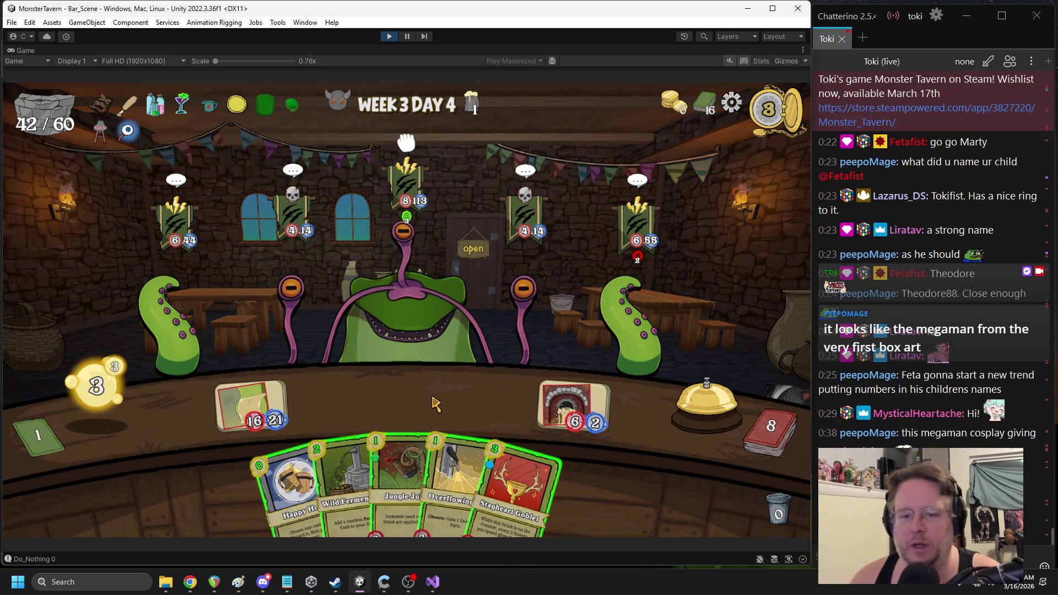
Play Staghear Goblet, Happy Hour with a discard, and Overflowing Tap onto the counter
{"action": "left_click", "coordinate": [543, 450]}
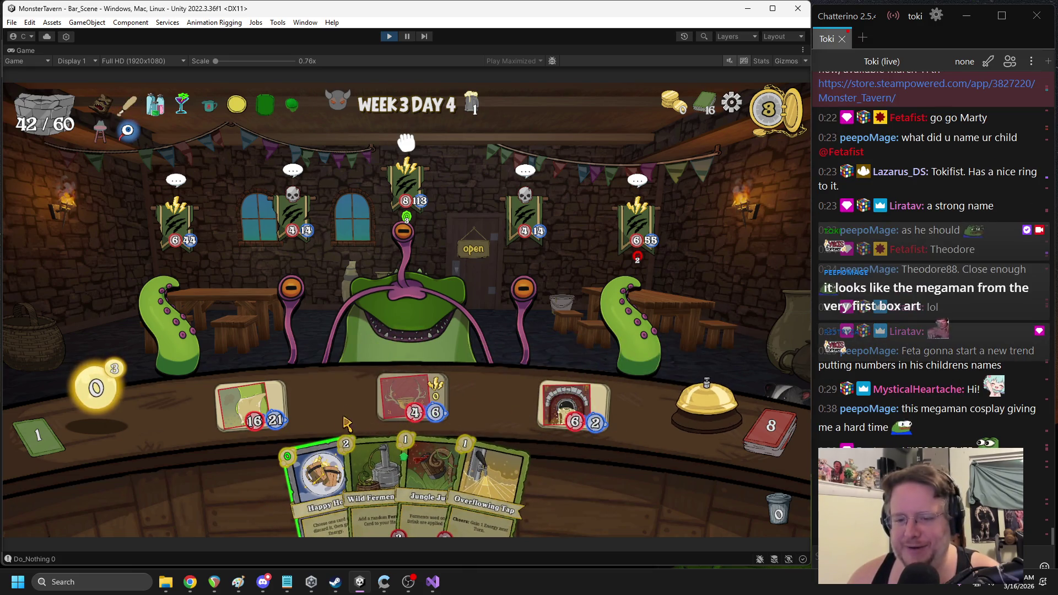
{"action": "left_click", "coordinate": [319, 419]}
{"action": "left_click", "coordinate": [447, 463]}
{"action": "left_click", "coordinate": [446, 457]}
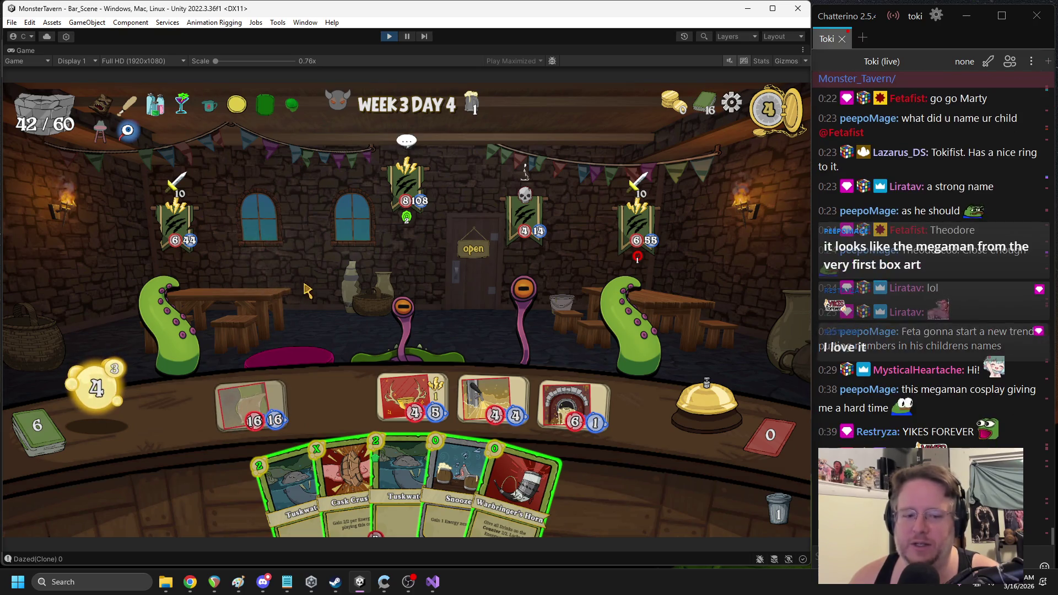
Pause the game and open the code that printed the Dazed(Clone) 0 log
{"action": "left_click", "coordinate": [408, 36]}
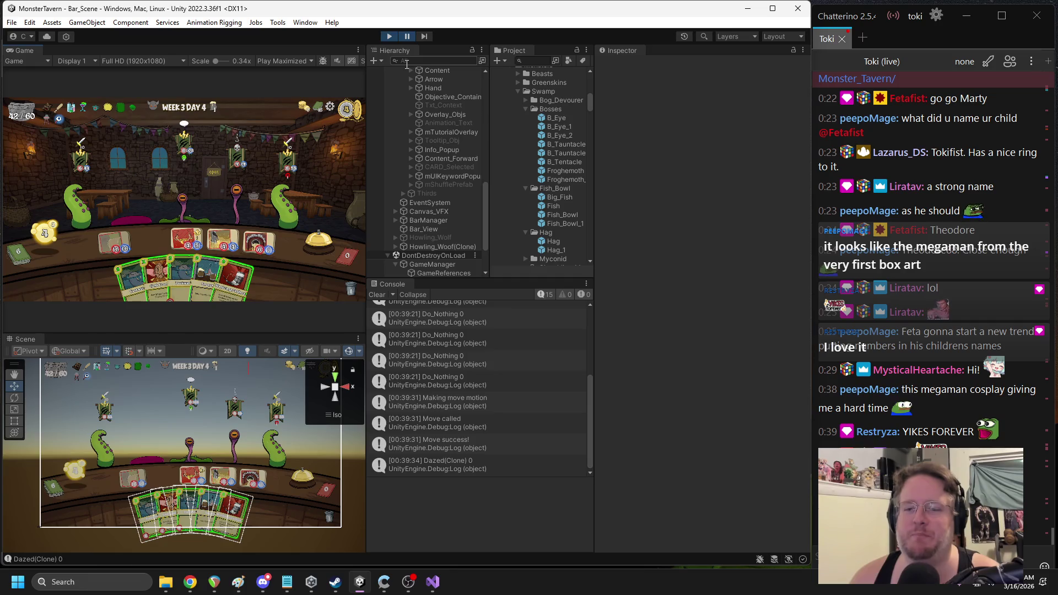
{"action": "left_click", "coordinate": [461, 468]}
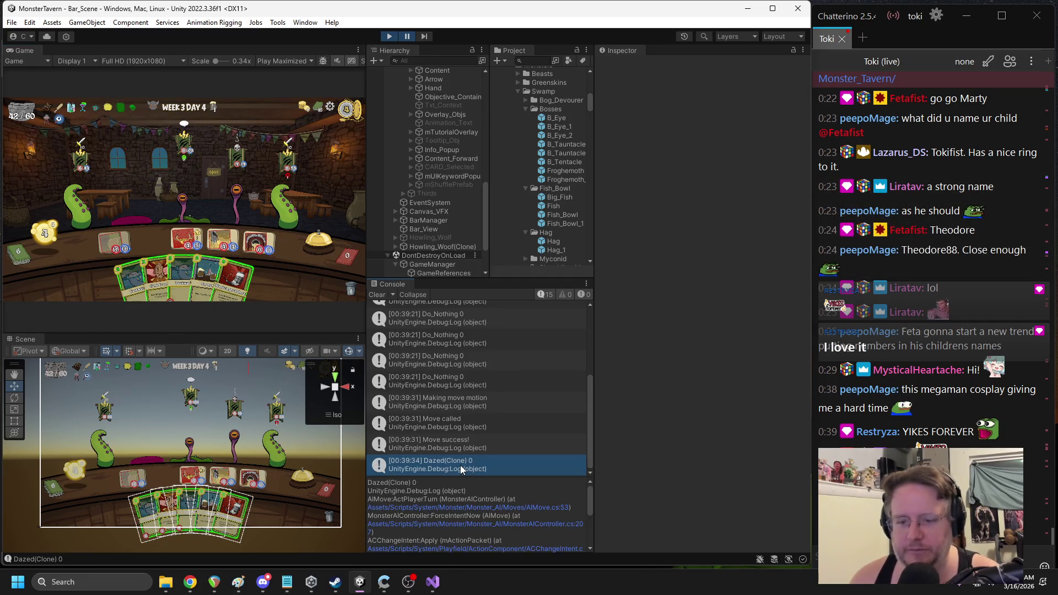
{"action": "double_click", "coordinate": [460, 465]}
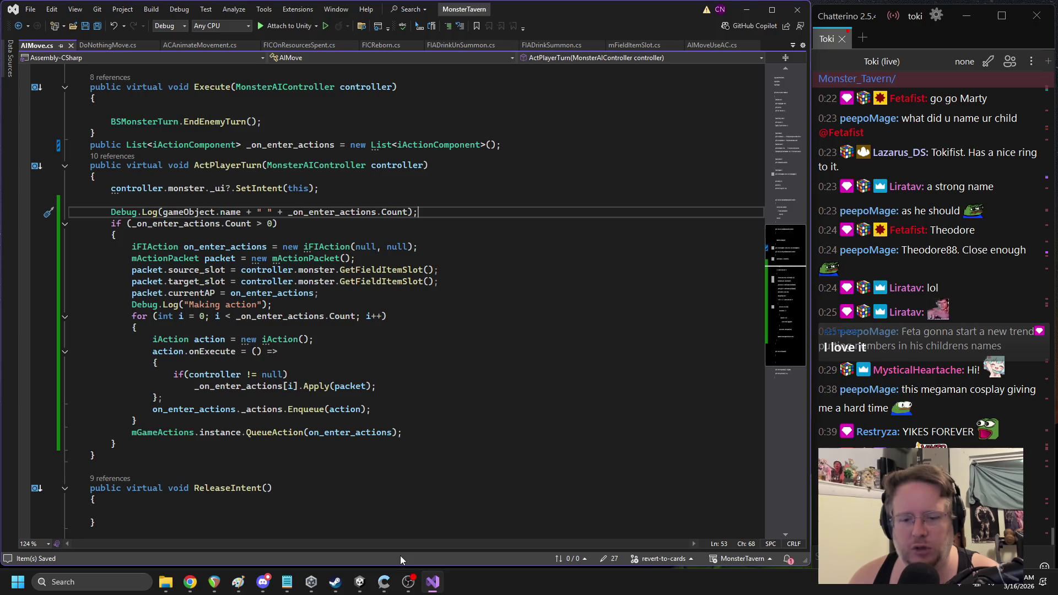
{"action": "left_click", "coordinate": [361, 586]}
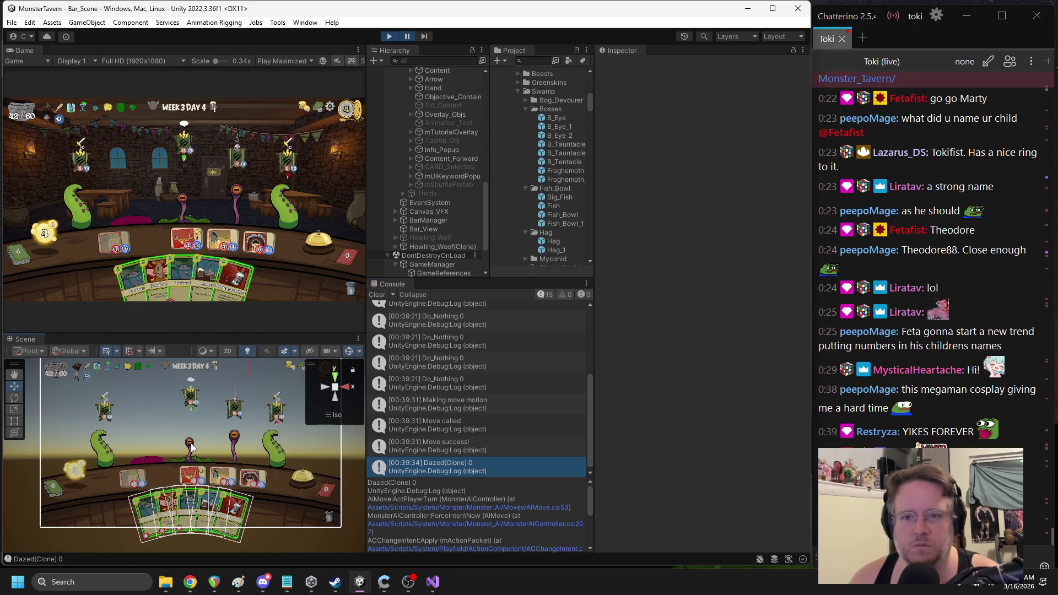
Inspect Froghemoth(Clone) > Moves > Daze settings, then stop play mode
{"action": "scroll", "coordinate": [431, 120], "scroll_direction": "up", "scroll_amount": 10}
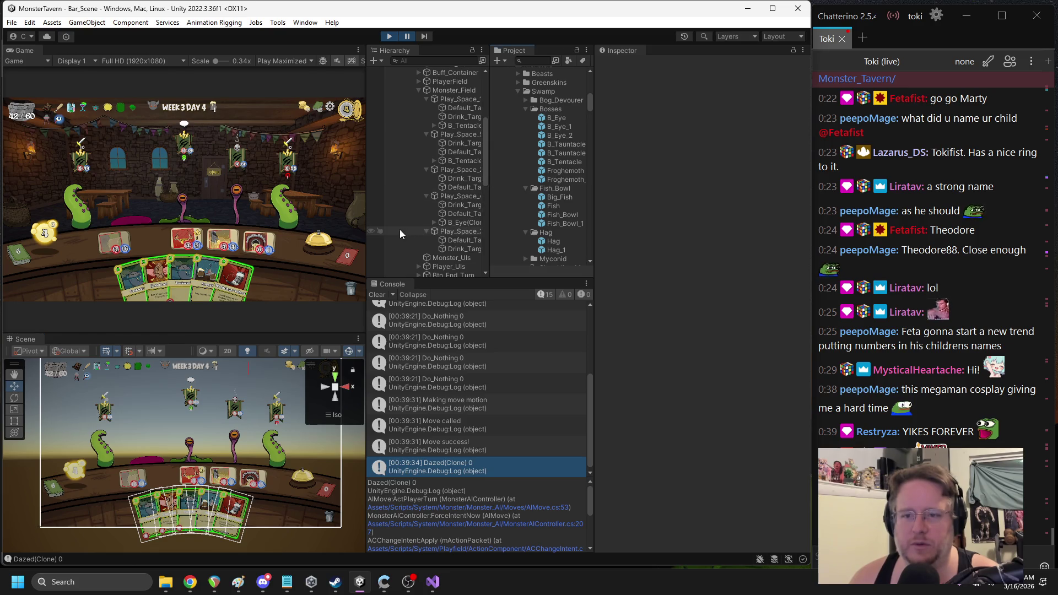
{"action": "scroll", "coordinate": [399, 229], "scroll_direction": "up", "scroll_amount": 5}
{"action": "scroll", "coordinate": [419, 115], "scroll_direction": "up", "scroll_amount": 3}
{"action": "left_click", "coordinate": [453, 169]}
{"action": "left_click", "coordinate": [428, 170]}
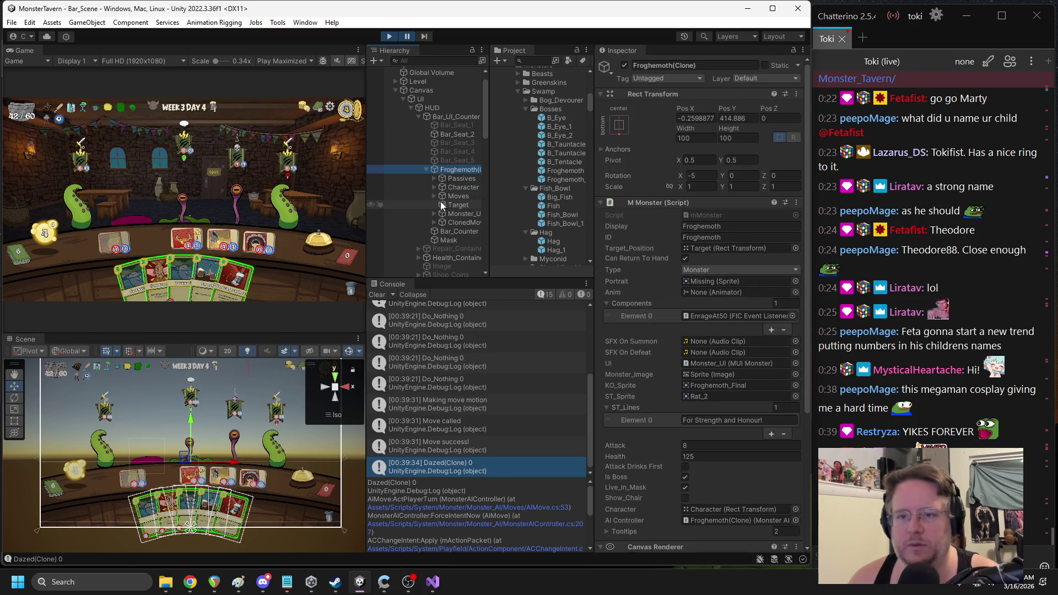
{"action": "left_click", "coordinate": [434, 197]}
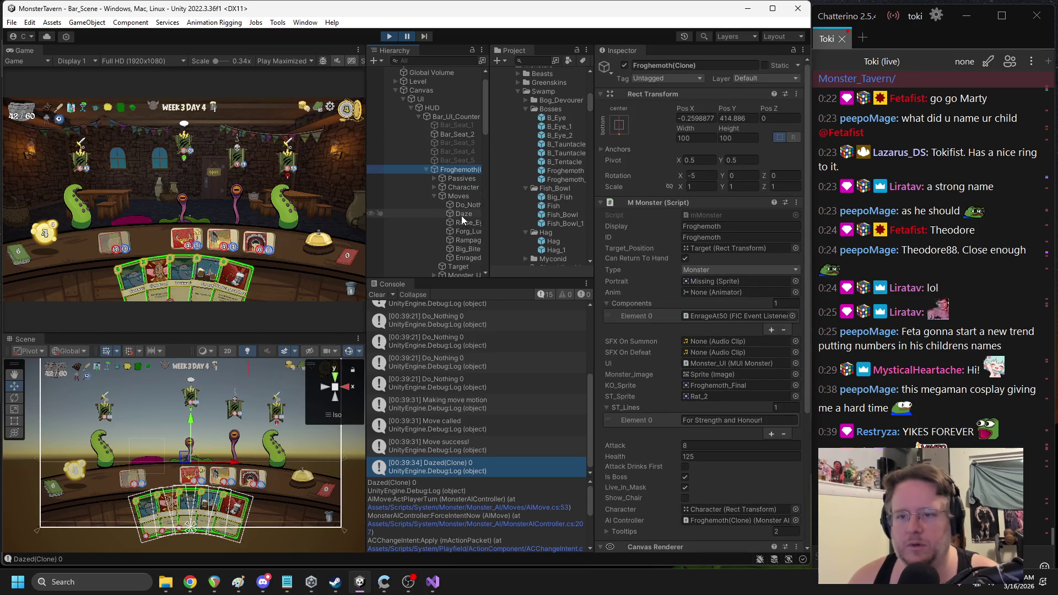
{"action": "left_click", "coordinate": [462, 216]}
{"action": "scroll", "coordinate": [739, 280], "scroll_direction": "down", "scroll_amount": 1}
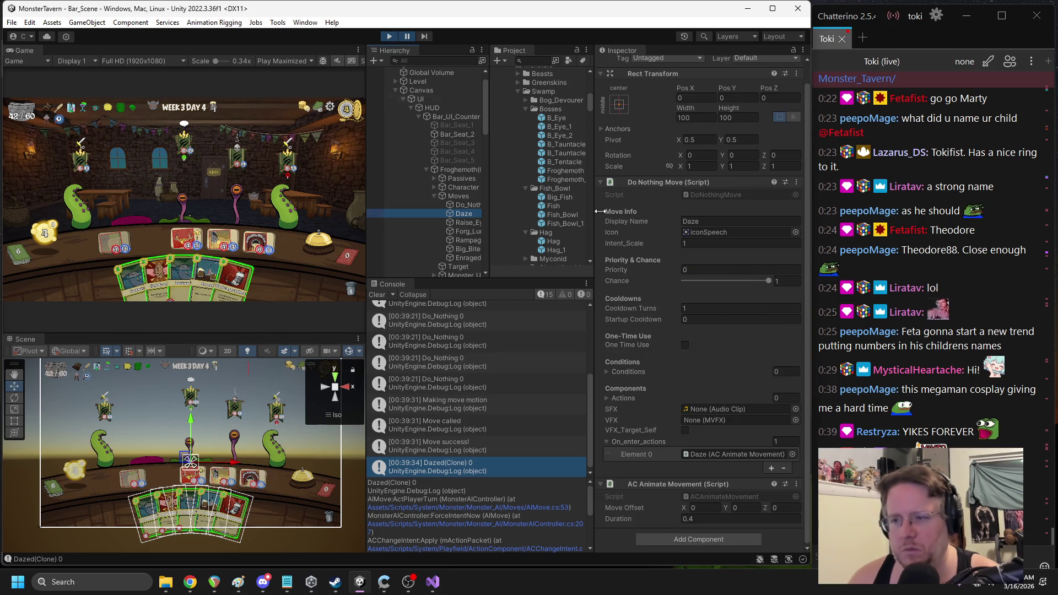
{"action": "left_click", "coordinate": [388, 37]}
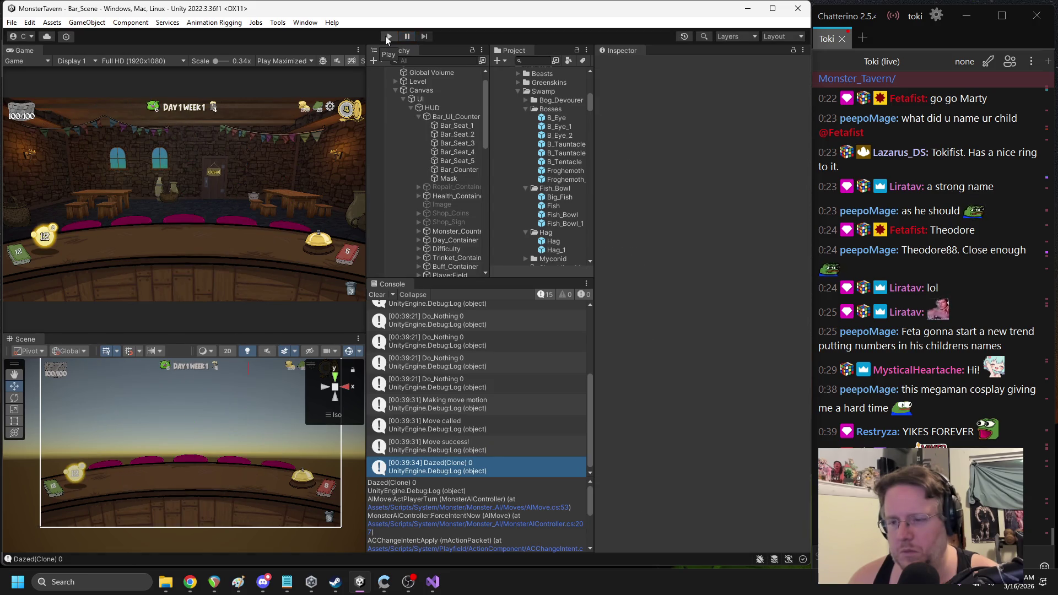
In the Froghemoth prefab, check the Daze move's on-enter action reference and its AIMove code
{"action": "scroll", "coordinate": [694, 259], "scroll_direction": "down", "scroll_amount": 5}
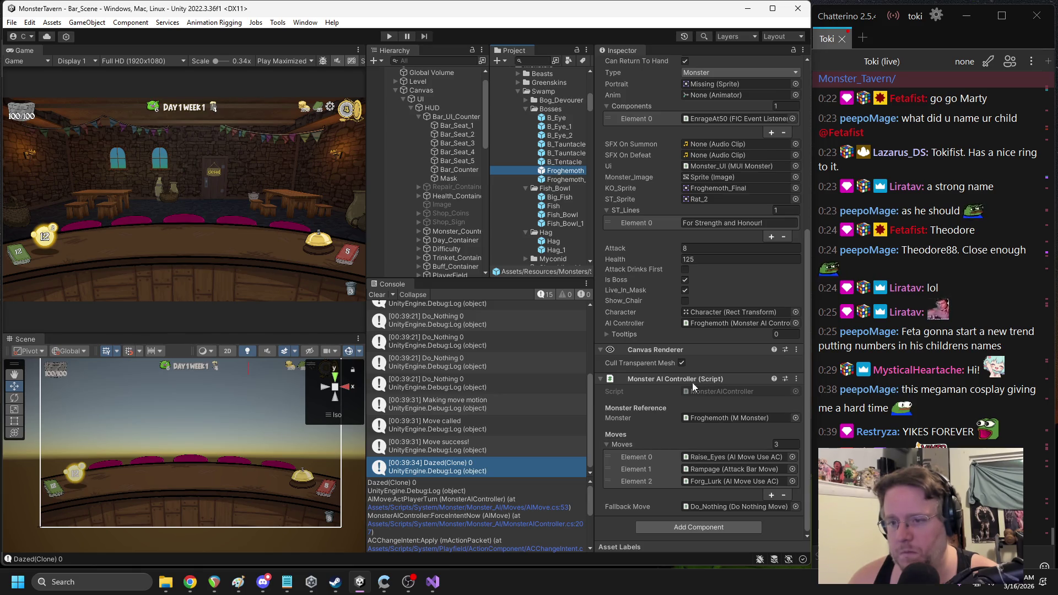
{"action": "double_click", "coordinate": [563, 179]}
{"action": "left_click", "coordinate": [450, 155]}
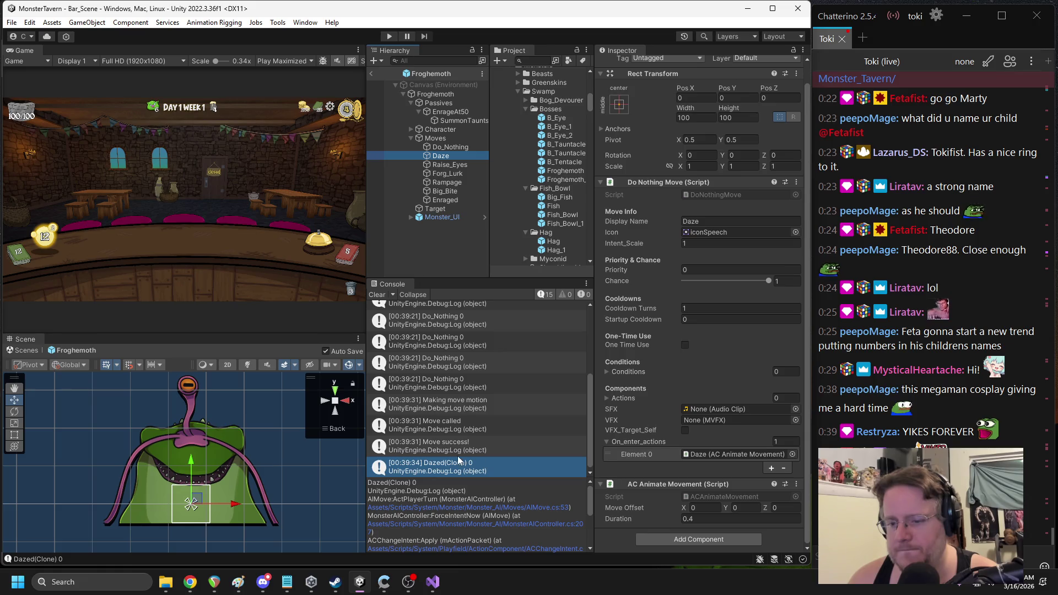
{"action": "left_click", "coordinate": [688, 455]}
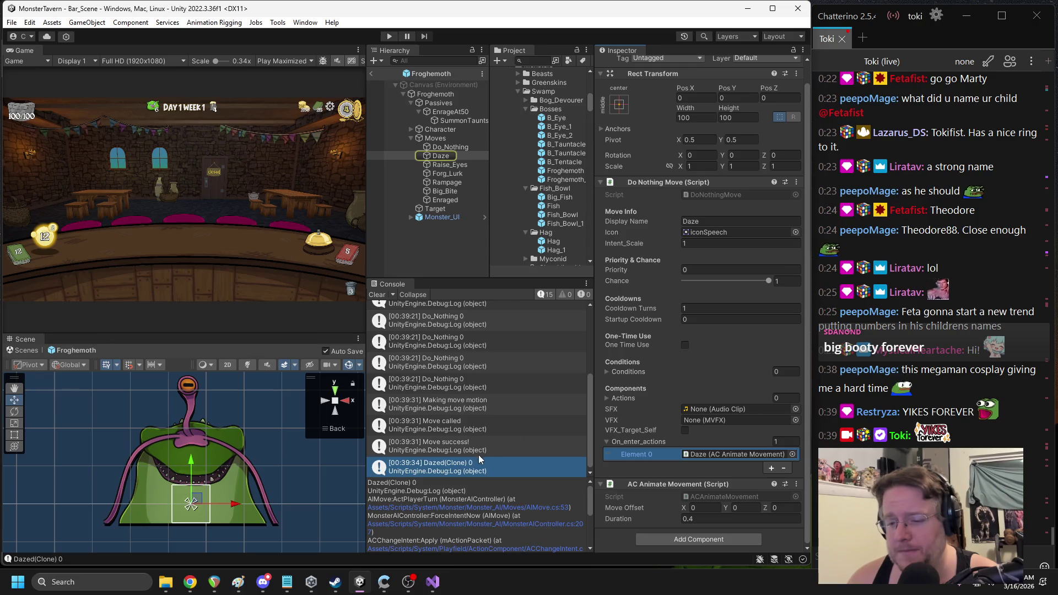
{"action": "left_click", "coordinate": [469, 507]}
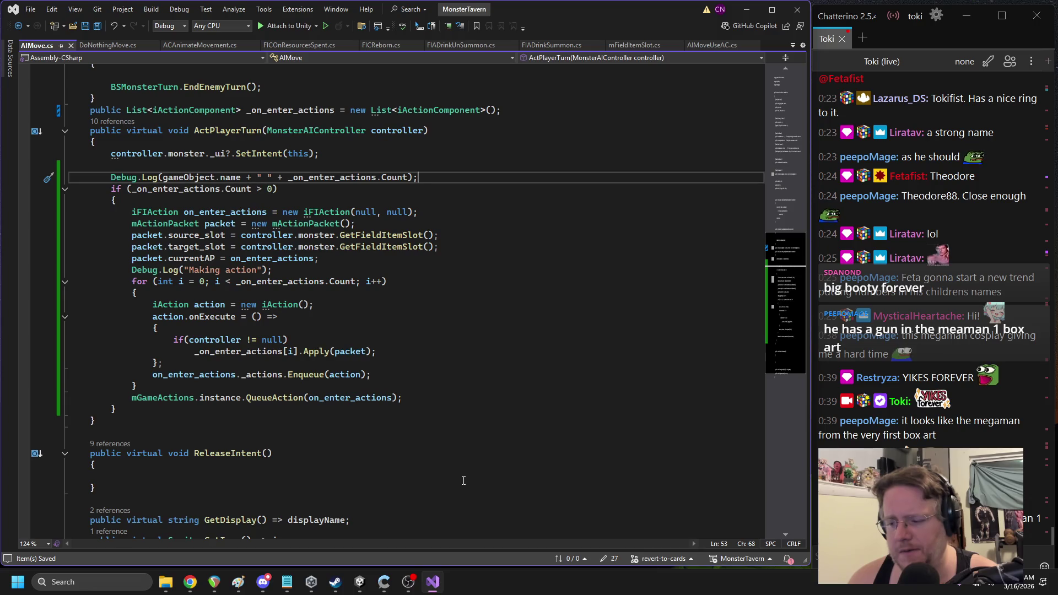
{"action": "scroll", "coordinate": [460, 418], "scroll_direction": "up", "scroll_amount": 1}
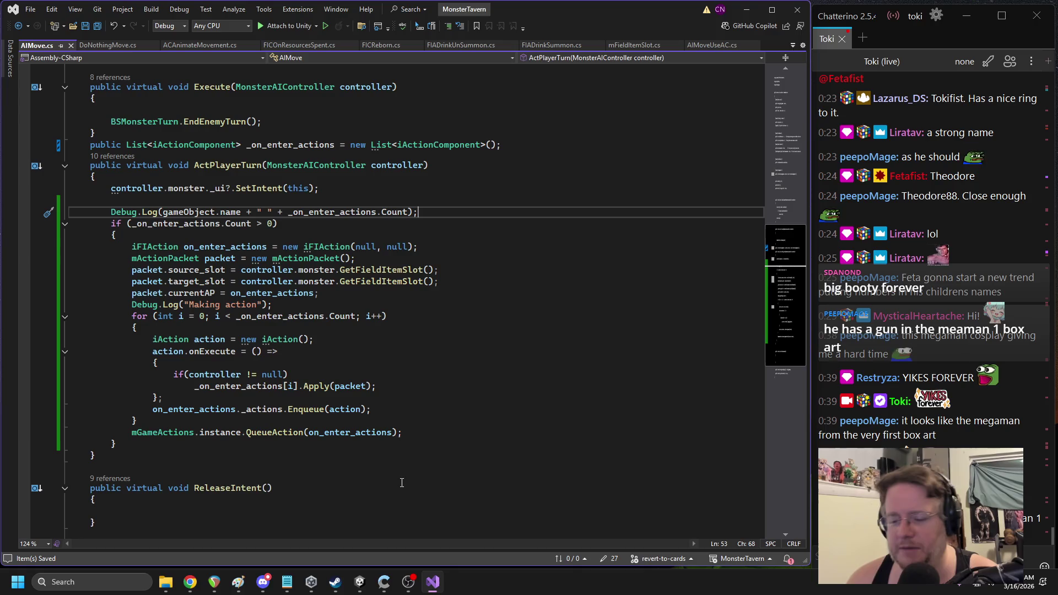
Exit the Froghemoth prefab back to the scene and start play mode
{"action": "left_click", "coordinate": [360, 582]}
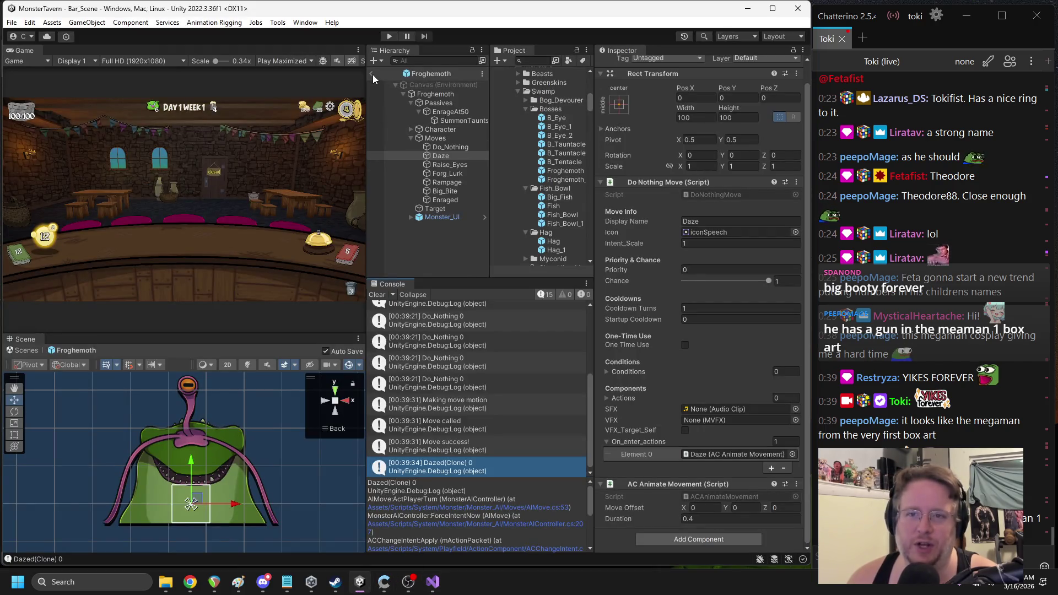
{"action": "left_click", "coordinate": [372, 74]}
{"action": "left_click", "coordinate": [386, 37]}
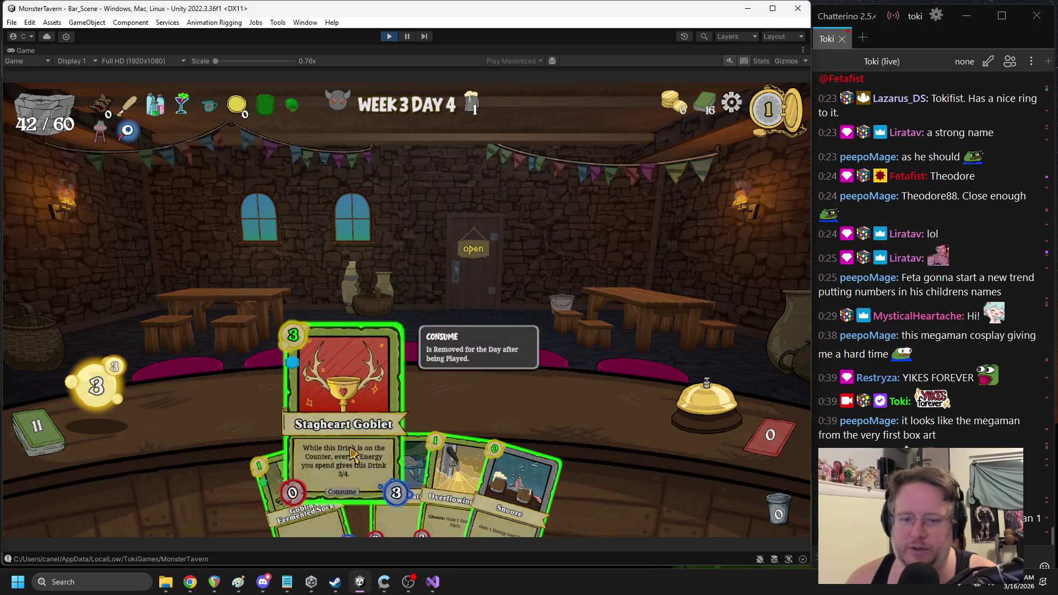
Play the Stagheart Goblet and Overflowing cards onto the counter
{"action": "left_click_drag", "start_coordinate": [344, 480], "coordinate": [349, 359]}
{"action": "left_click_drag", "start_coordinate": [425, 483], "coordinate": [573, 400]}
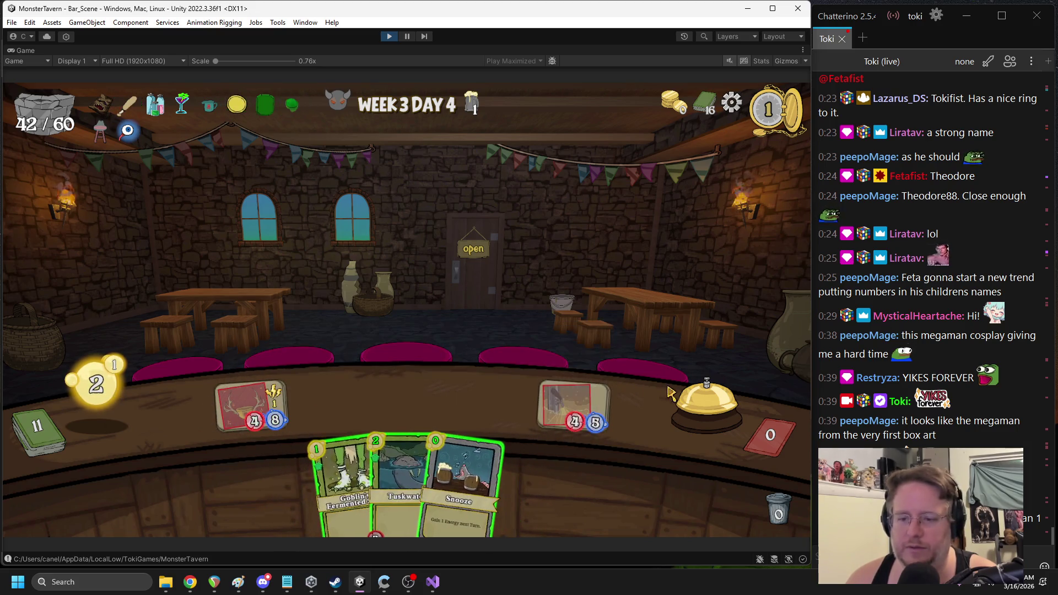
{"action": "left_click_drag", "start_coordinate": [341, 485], "coordinate": [370, 310]}
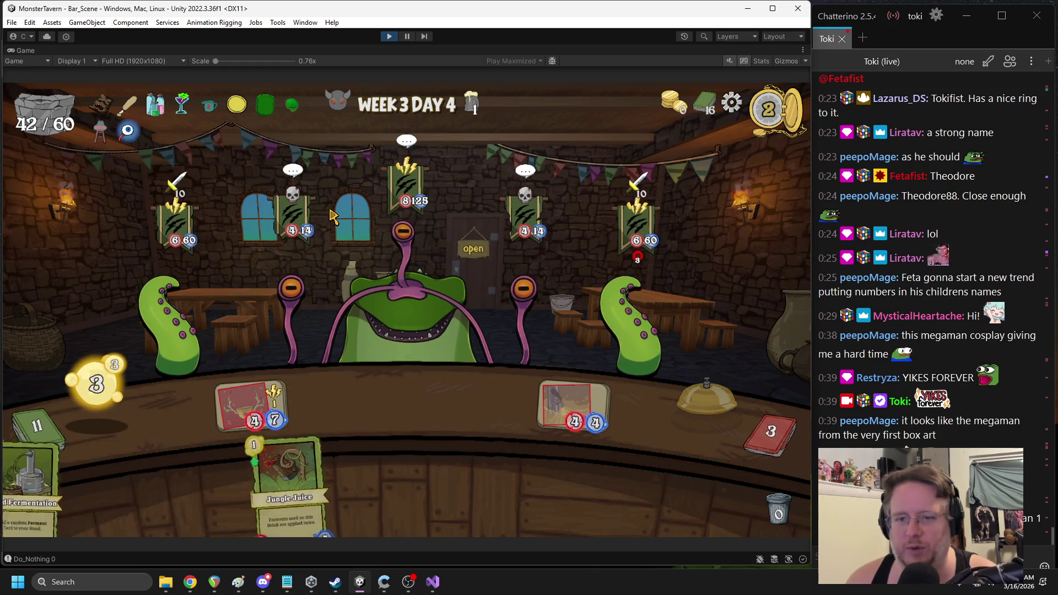
Pause, inspect Froghemoth > Moves > Daze, narrow the Game view, then resume
{"action": "left_click", "coordinate": [407, 37]}
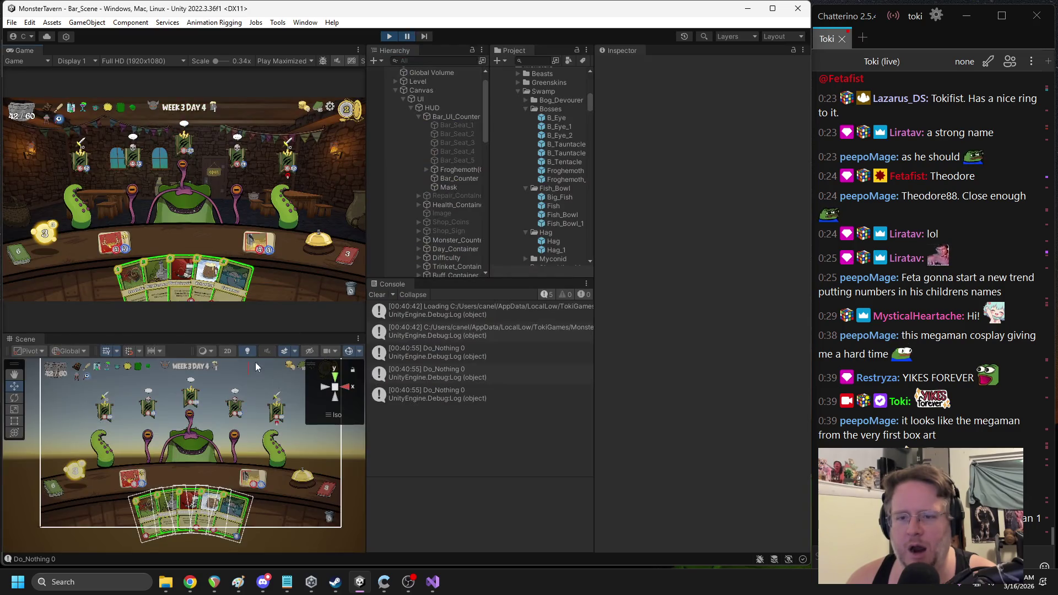
{"action": "left_click", "coordinate": [426, 170]}
{"action": "left_click", "coordinate": [434, 196]}
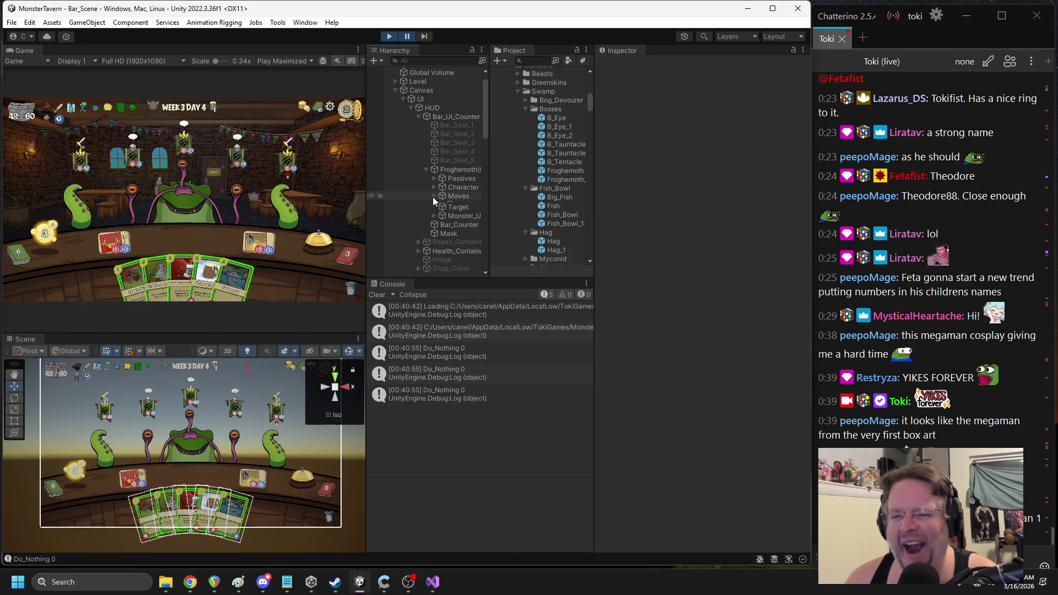
{"action": "left_click", "coordinate": [458, 216]}
{"action": "scroll", "coordinate": [710, 343], "scroll_direction": "down", "scroll_amount": 1}
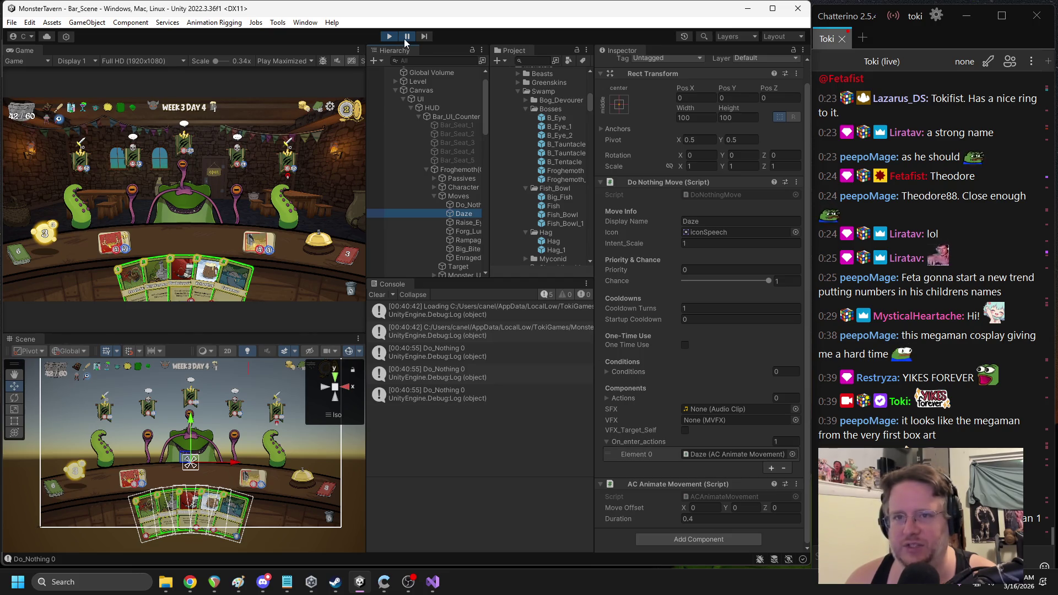
{"action": "left_click_drag", "start_coordinate": [365, 171], "coordinate": [310, 171]}
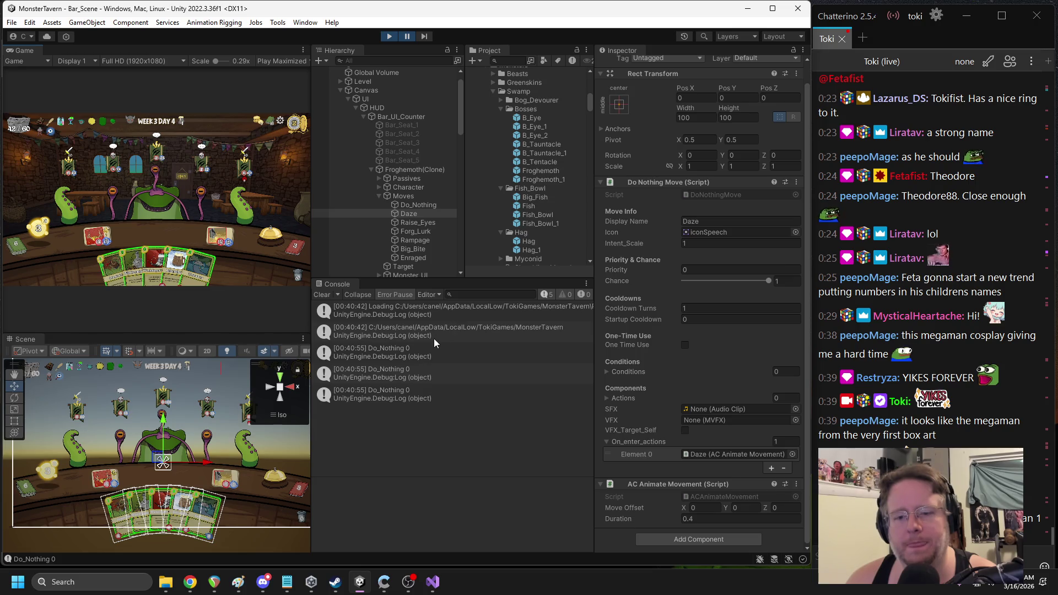
{"action": "left_click", "coordinate": [408, 38]}
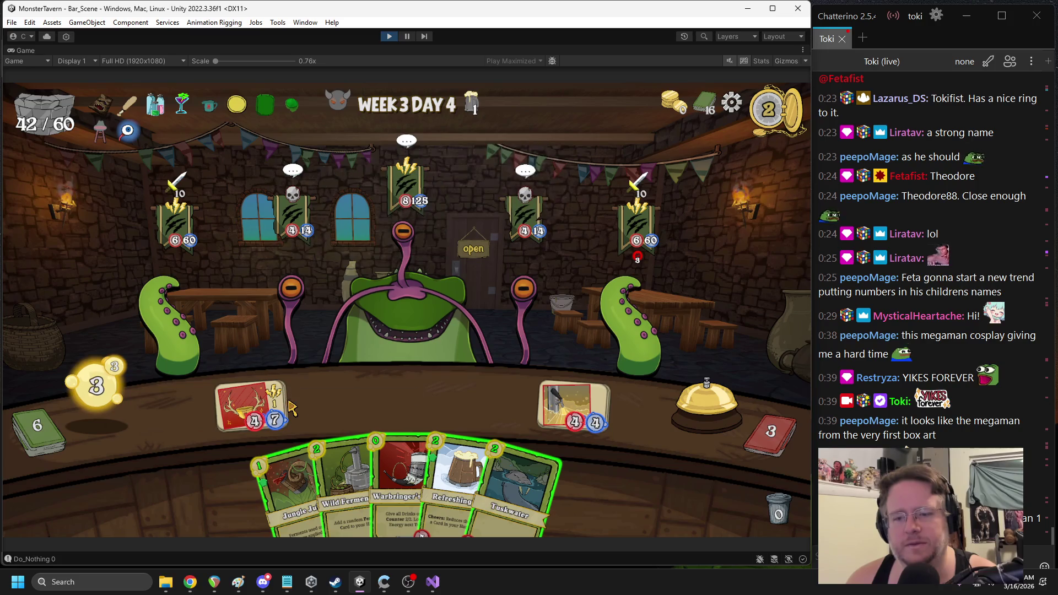
Play a drink-buffing card and Wild Fermentation on the Eye Stalk, then pause
{"action": "left_click_drag", "start_coordinate": [399, 480], "coordinate": [386, 375]}
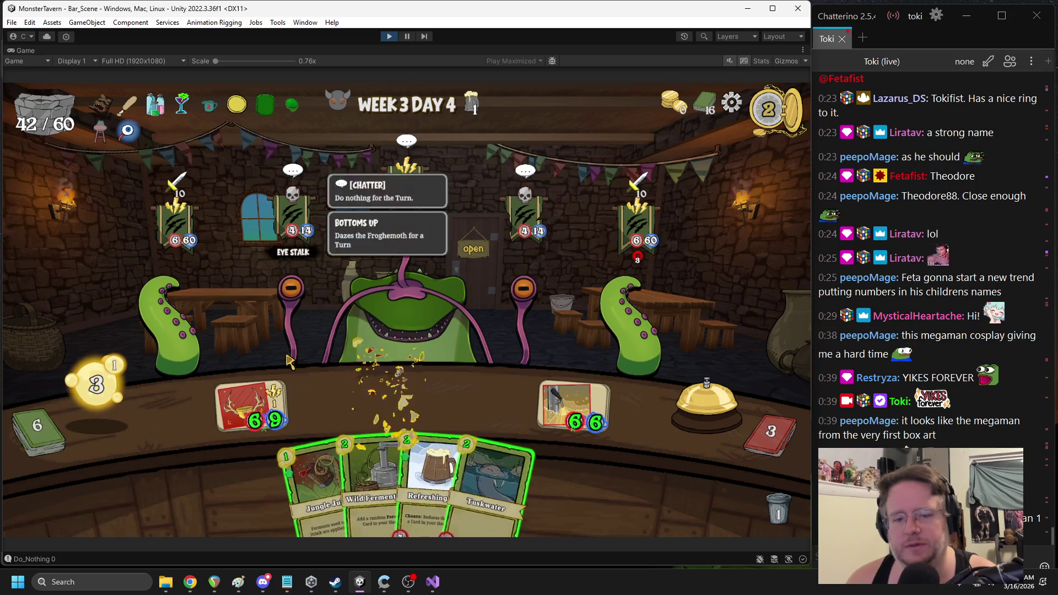
{"action": "mouse_move", "coordinate": [368, 471]}
{"action": "left_mouse_down"}
{"action": "mouse_move", "coordinate": [353, 408]}
{"action": "mouse_move", "coordinate": [353, 441]}
{"action": "mouse_move", "coordinate": [331, 385]}
{"action": "mouse_move", "coordinate": [250, 405]}
{"action": "left_mouse_up"}
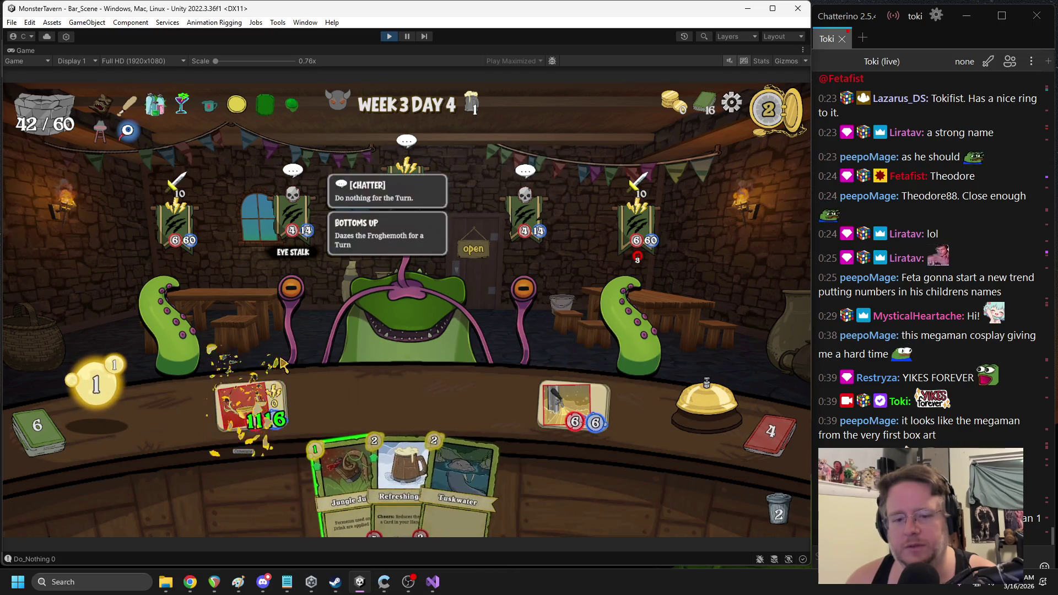
{"action": "left_click", "coordinate": [292, 298]}
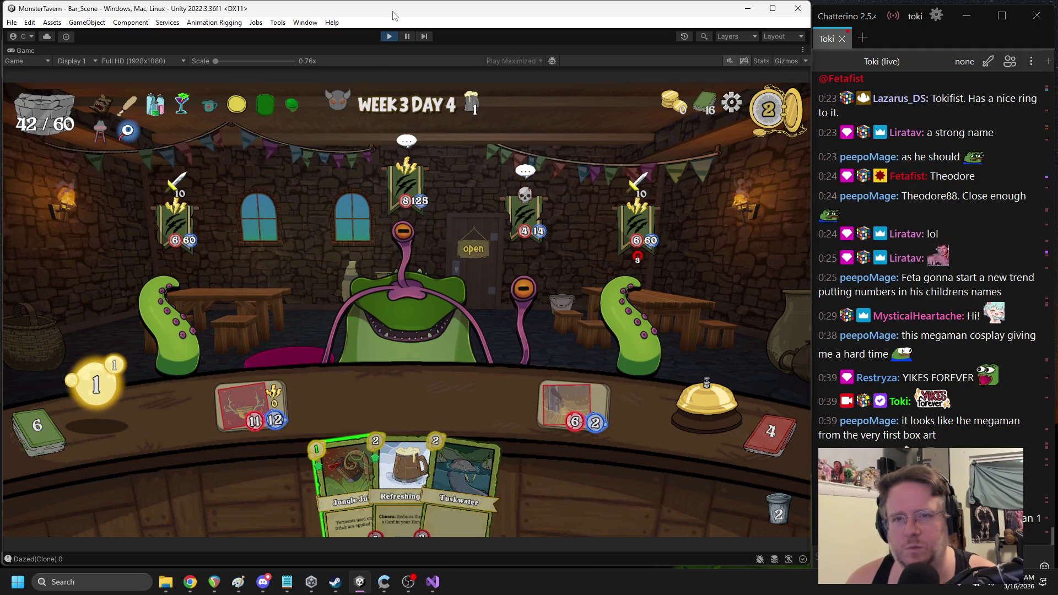
{"action": "left_click", "coordinate": [408, 36]}
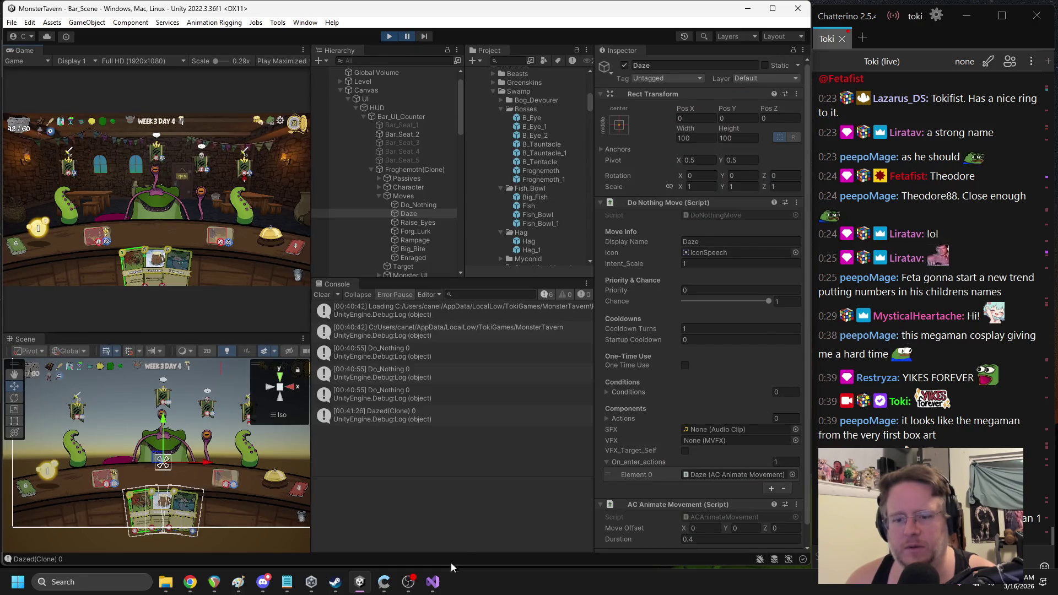
Glance at the AIMove.cs code, then resume and stop play mode in Unity
{"action": "left_click", "coordinate": [433, 582]}
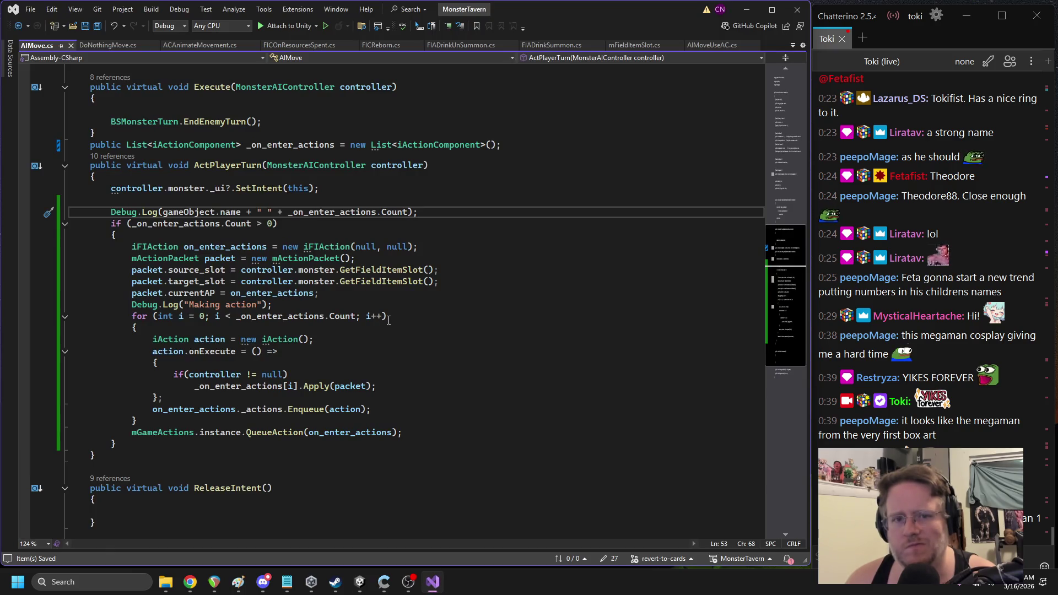
{"action": "scroll", "coordinate": [388, 320], "scroll_direction": "up", "scroll_amount": 2}
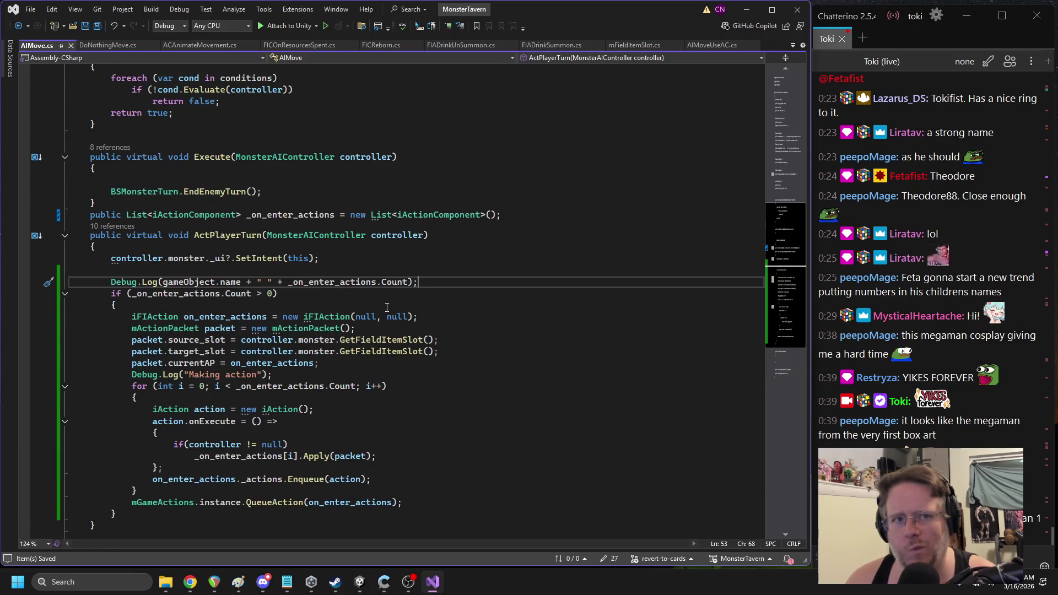
{"action": "left_click", "coordinate": [365, 586]}
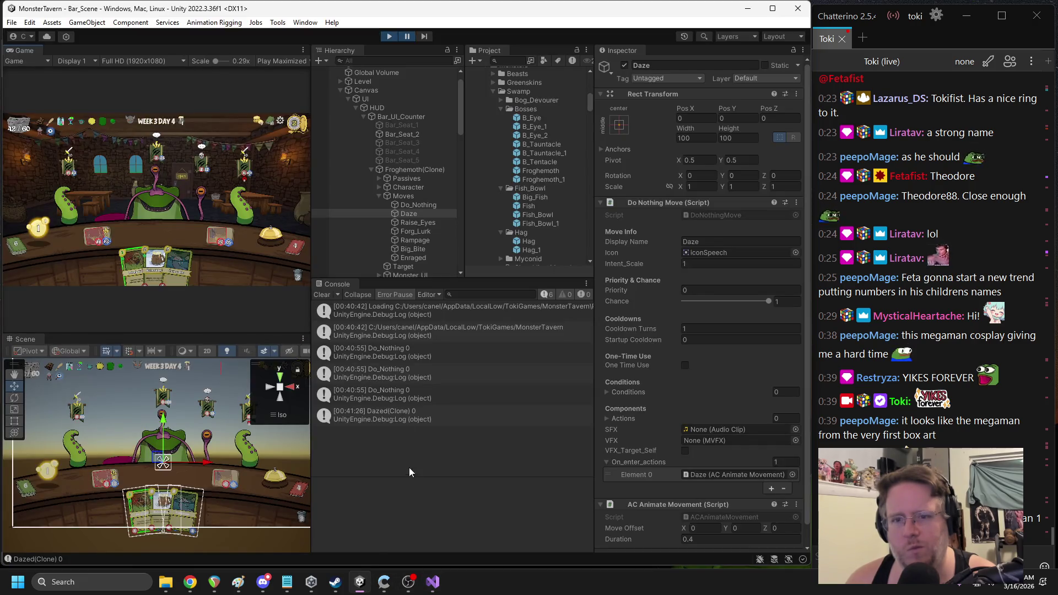
{"action": "scroll", "coordinate": [419, 187], "scroll_direction": "down", "scroll_amount": 3}
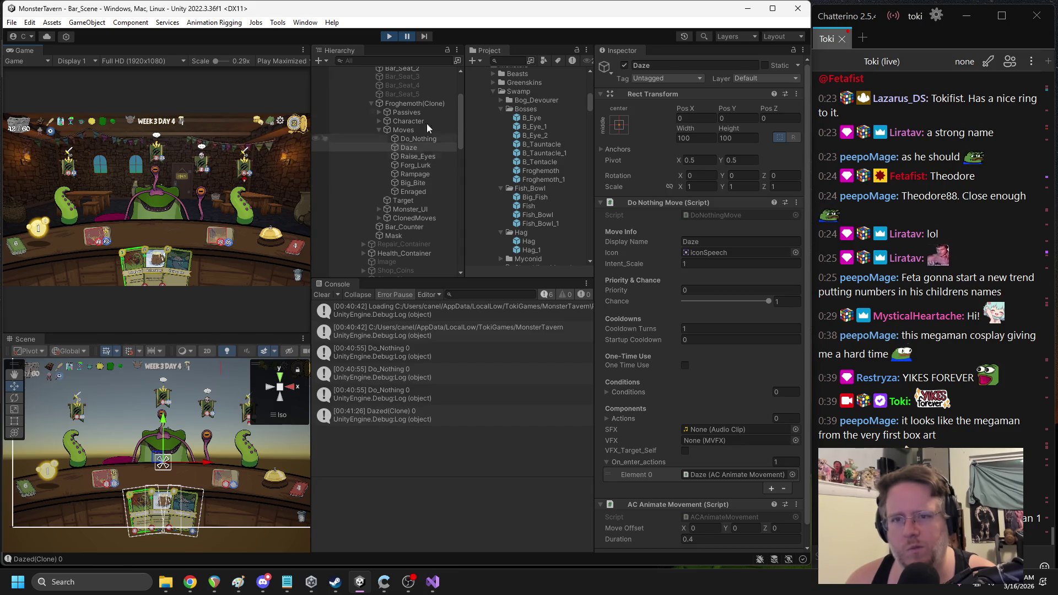
{"action": "left_click", "coordinate": [410, 36]}
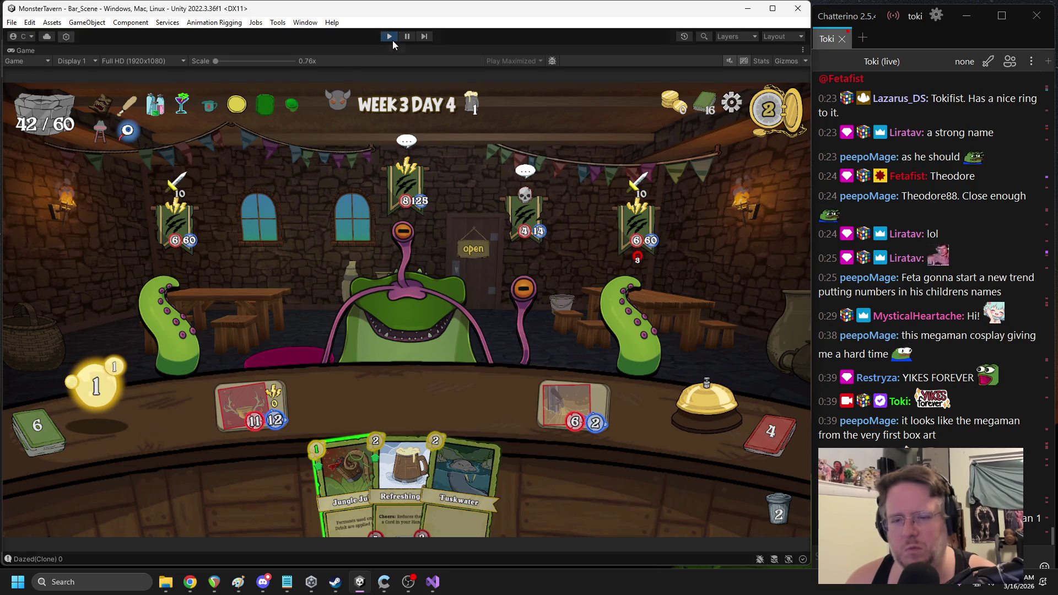
{"action": "left_click", "coordinate": [389, 36]}
Add Debug.Break(); below the Debug.Log line, save, and let Unity recompile
{"action": "key", "text": "alt+Tab"}
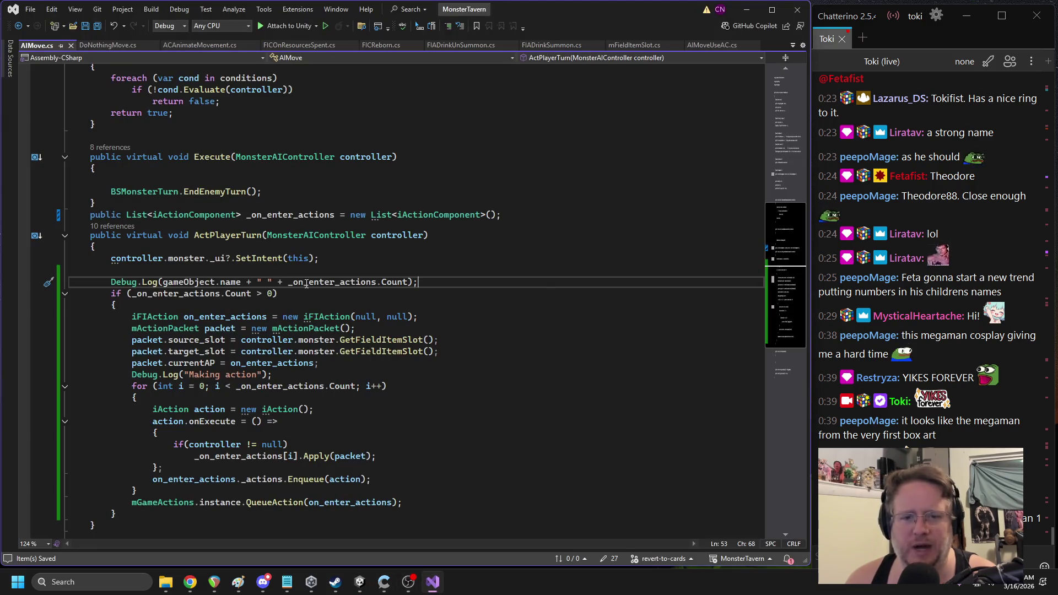
{"action": "key", "text": "Return"}
{"action": "type", "text": "Debug.break"}
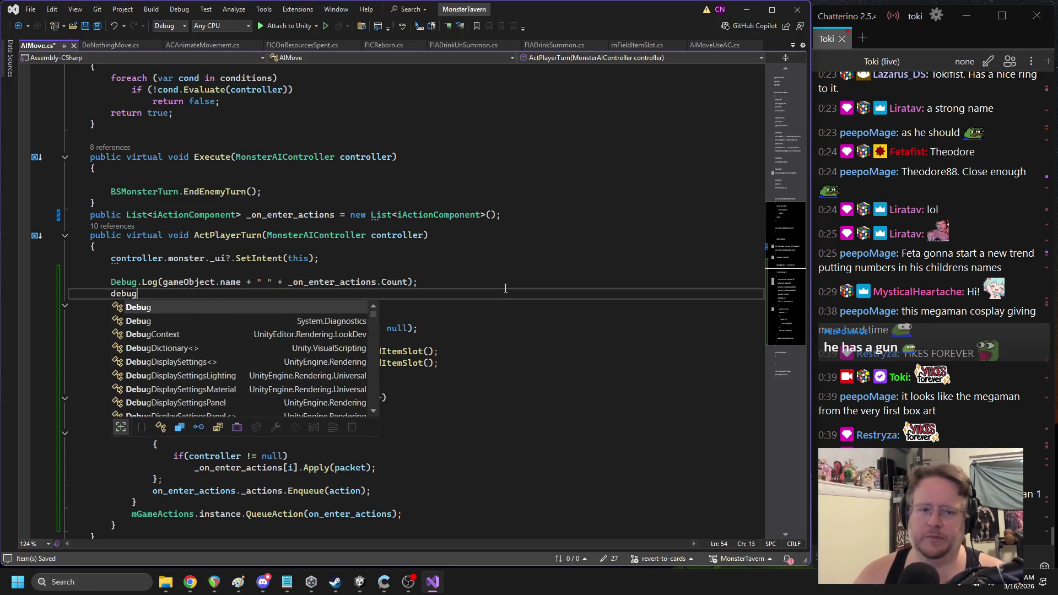
{"action": "type", "text": "();"}
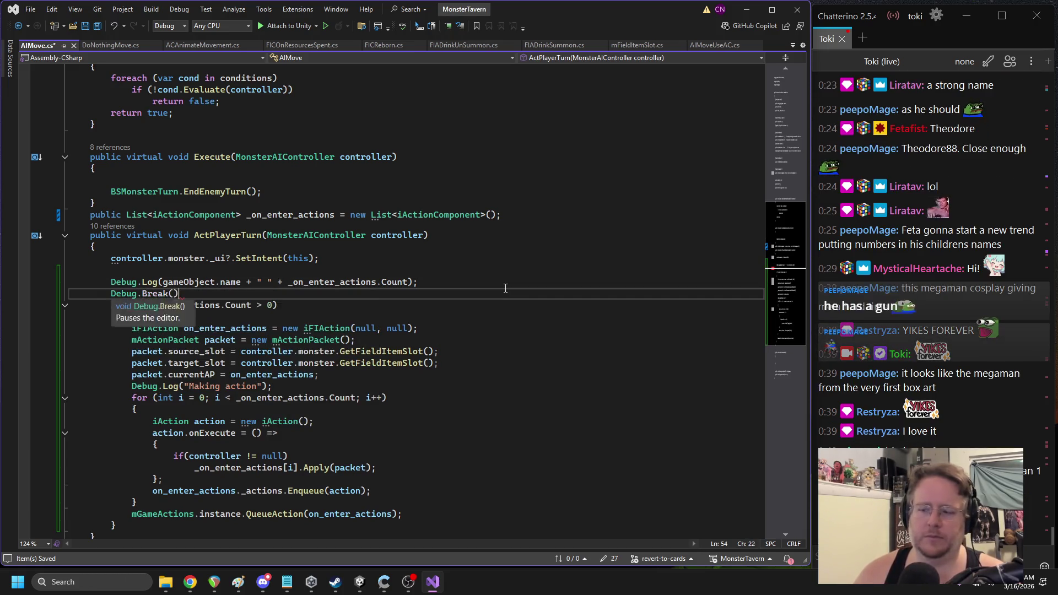
{"action": "key", "text": "ctrl+s"}
{"action": "left_click", "coordinate": [360, 582]}
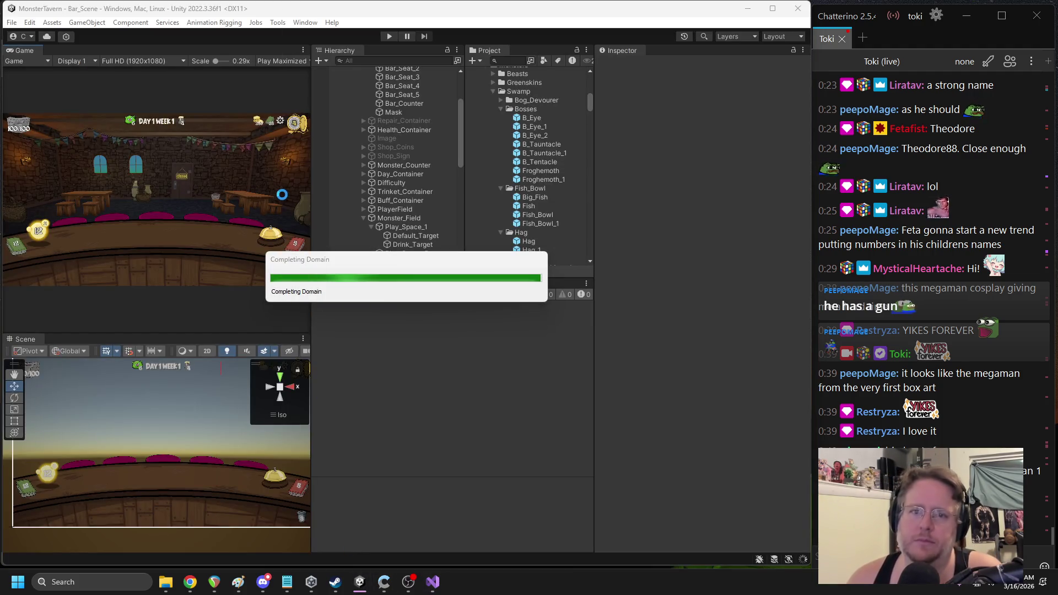
Start play, play Refreshing to discount Jungle Juice, end the turn, and pause
{"action": "left_click", "coordinate": [392, 37]}
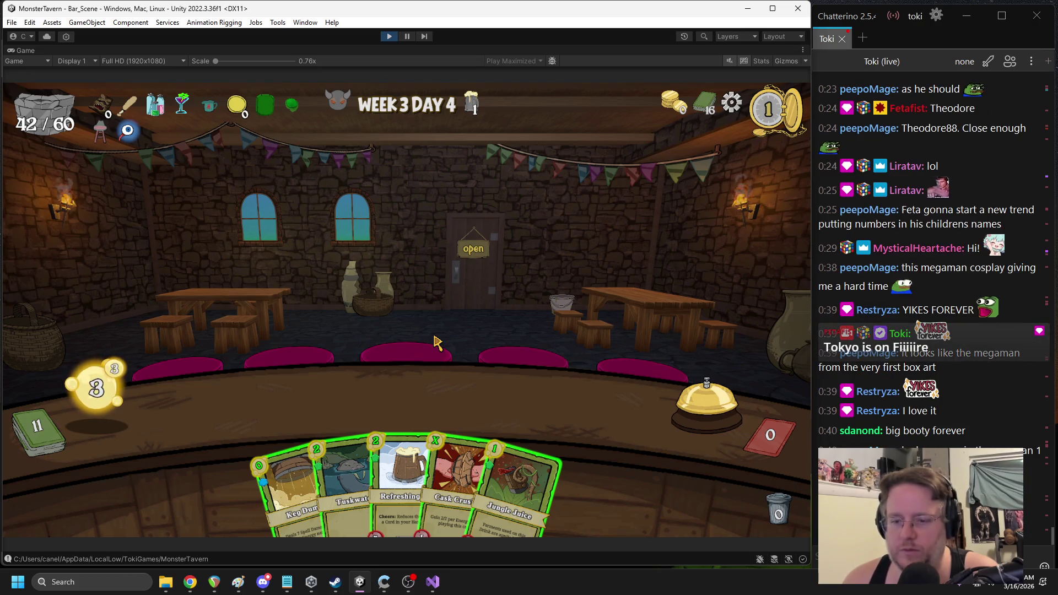
{"action": "left_click", "coordinate": [401, 487]}
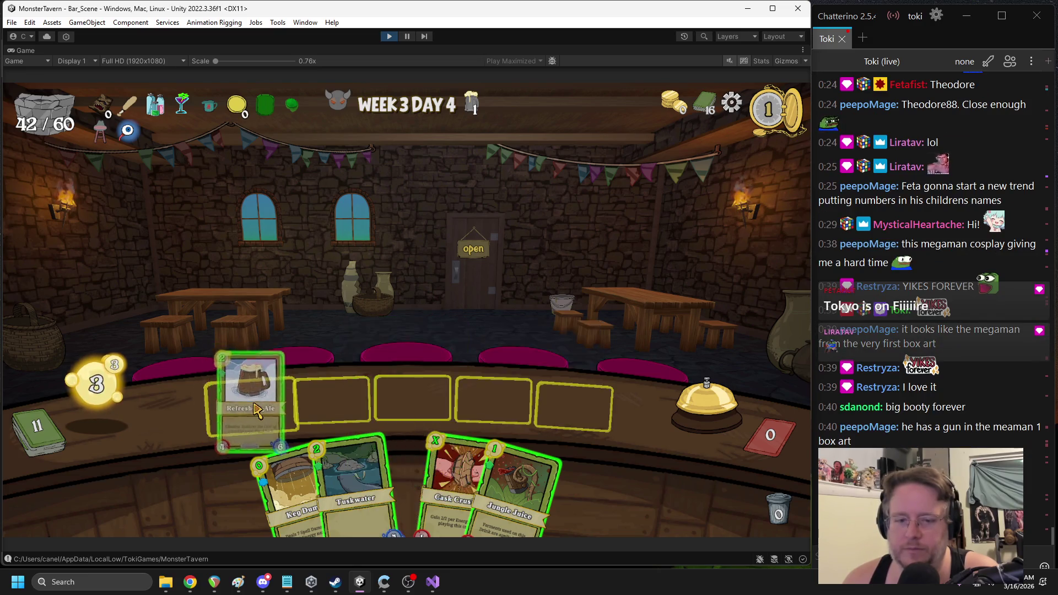
{"action": "left_click", "coordinate": [499, 485]}
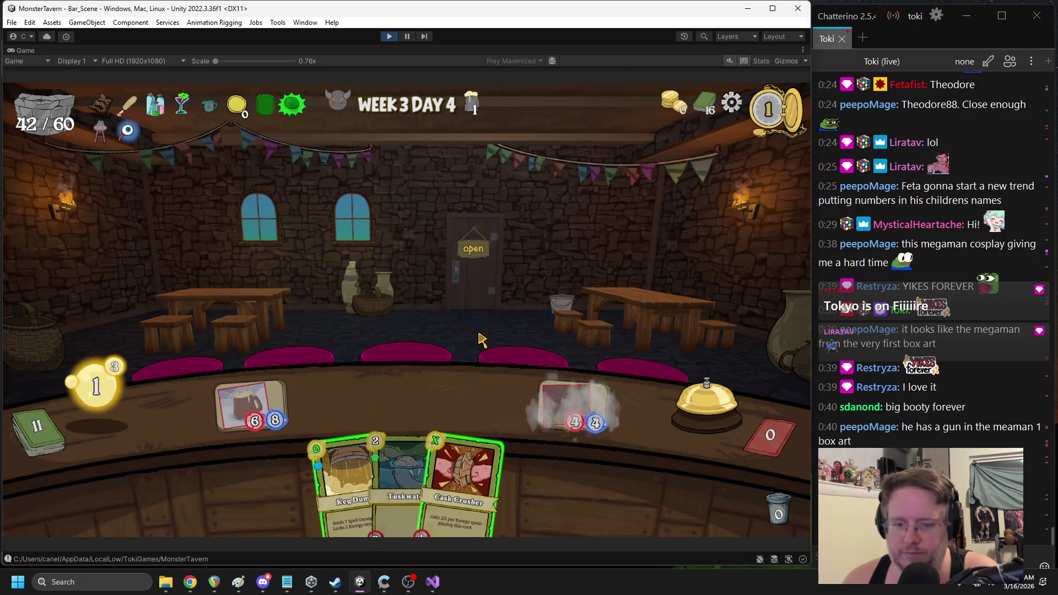
{"action": "key", "text": "space"}
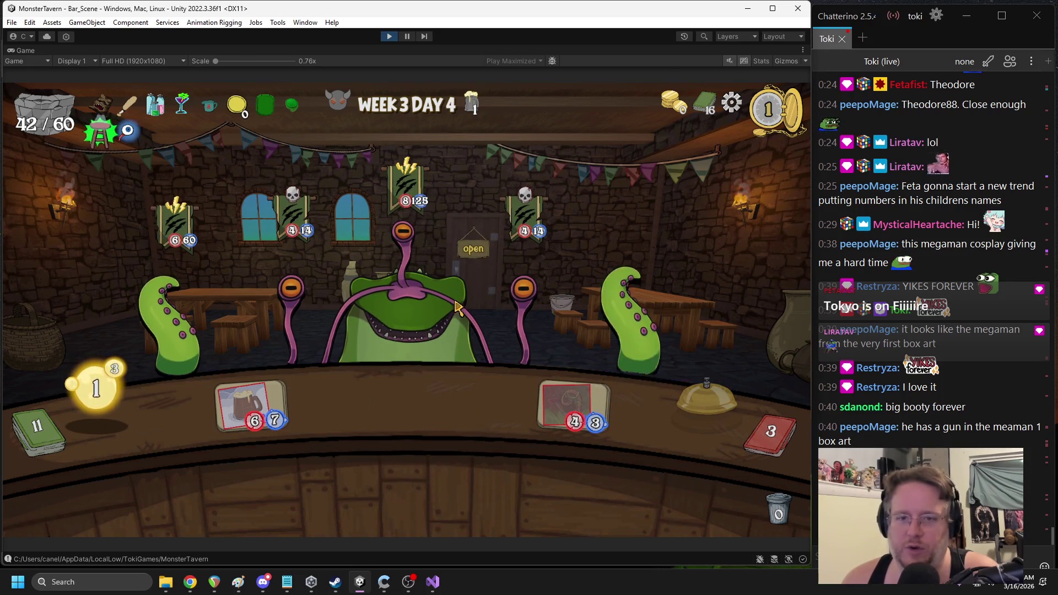
{"action": "key", "text": "ctrl+shift+p"}
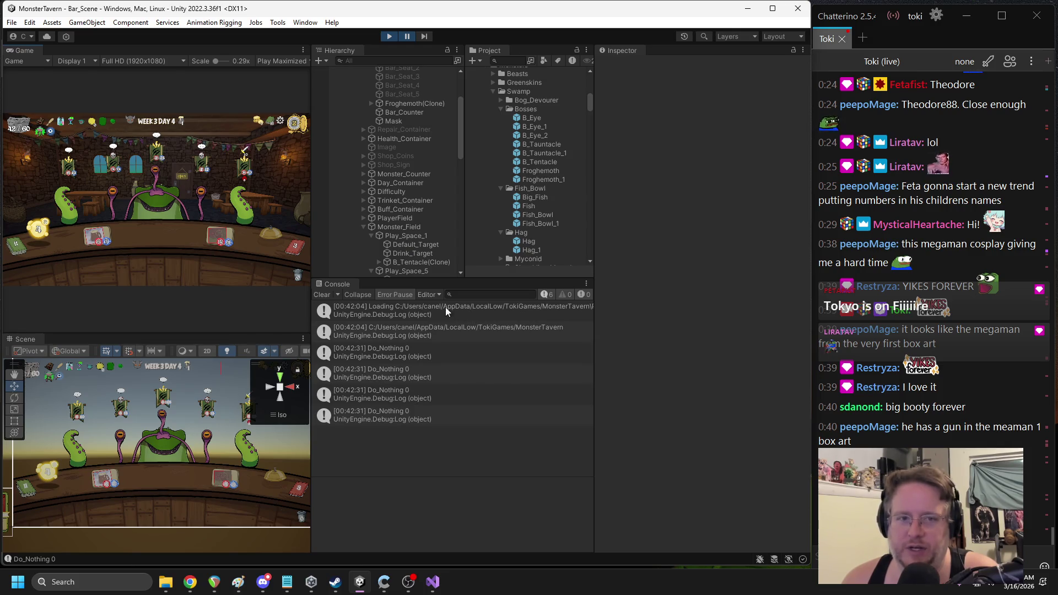
Resume, play another card onto the drinks, and pause again
{"action": "left_click", "coordinate": [403, 37]}
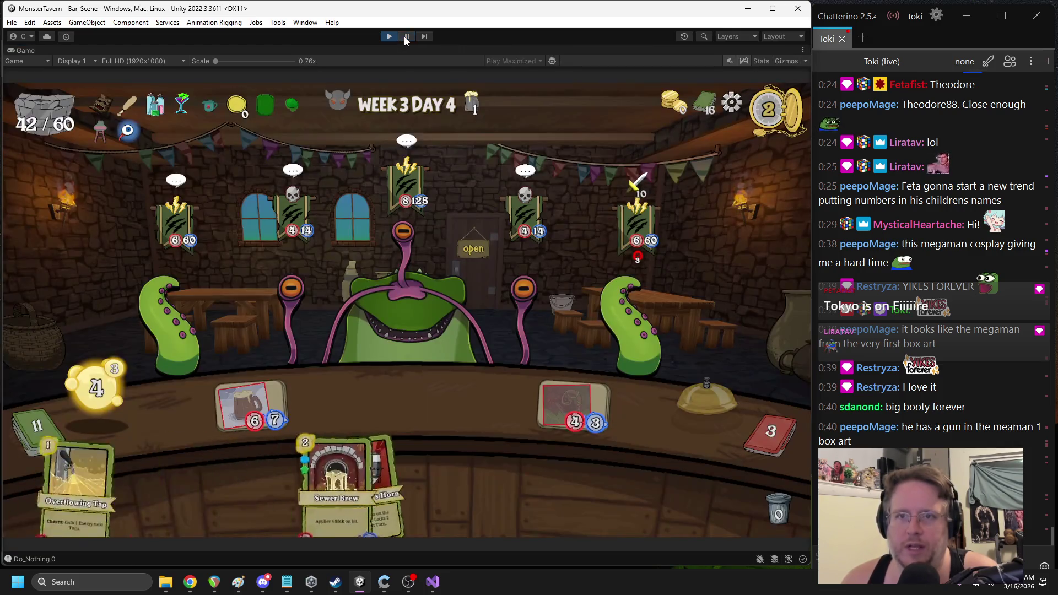
{"action": "mouse_move", "coordinate": [307, 436]}
{"action": "left_mouse_down"}
{"action": "mouse_move", "coordinate": [355, 380]}
{"action": "mouse_move", "coordinate": [420, 380]}
{"action": "left_mouse_up"}
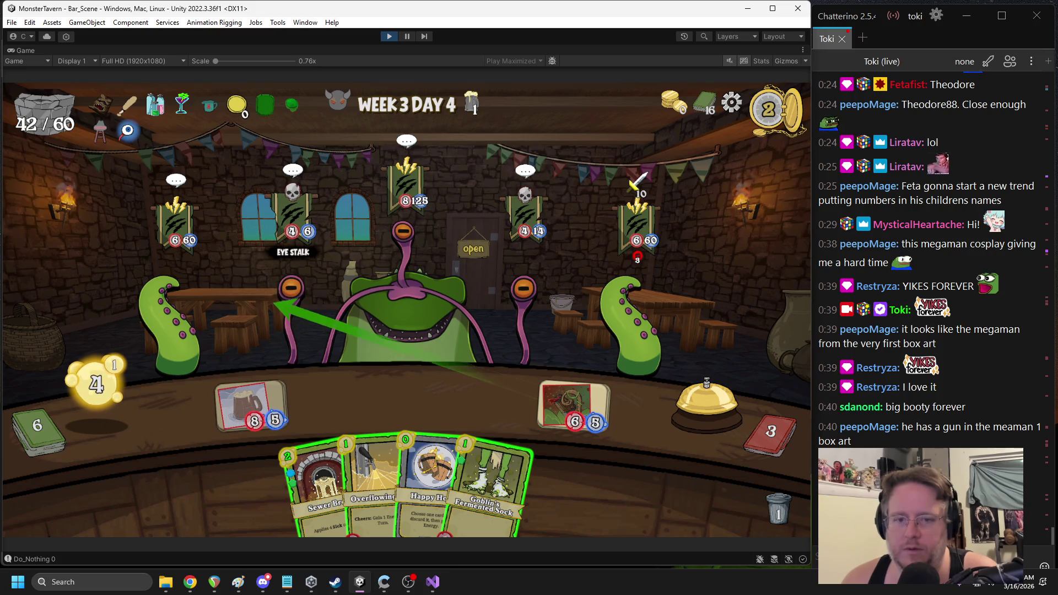
{"action": "key", "text": "ctrl+shift+p"}
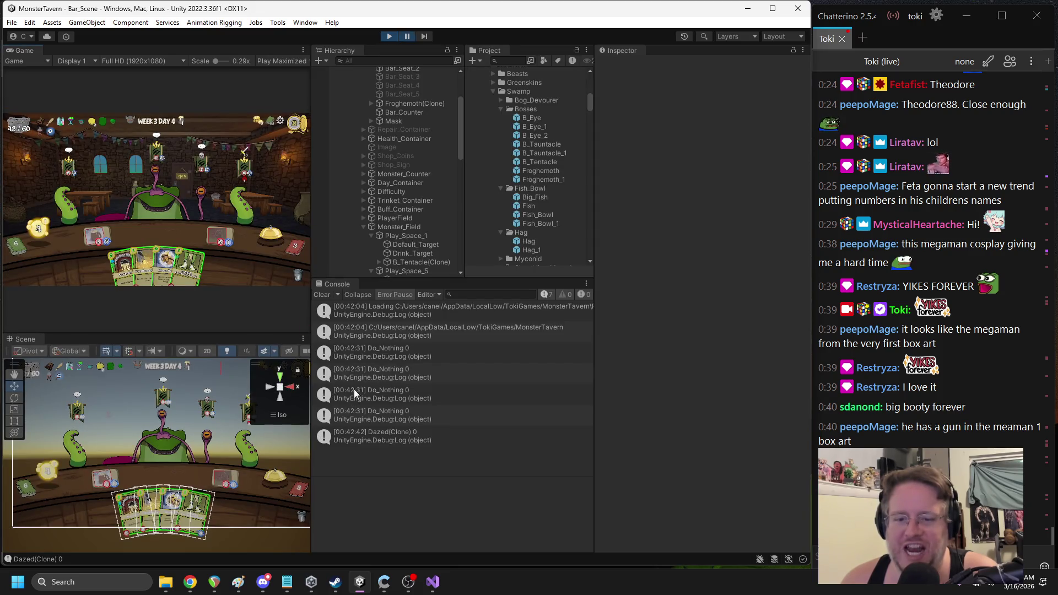
Find the Dazed(Clone) object via a 'dazed(' Hierarchy search and open ForceIntentNow from its stack trace
{"action": "left_click", "coordinate": [402, 432]}
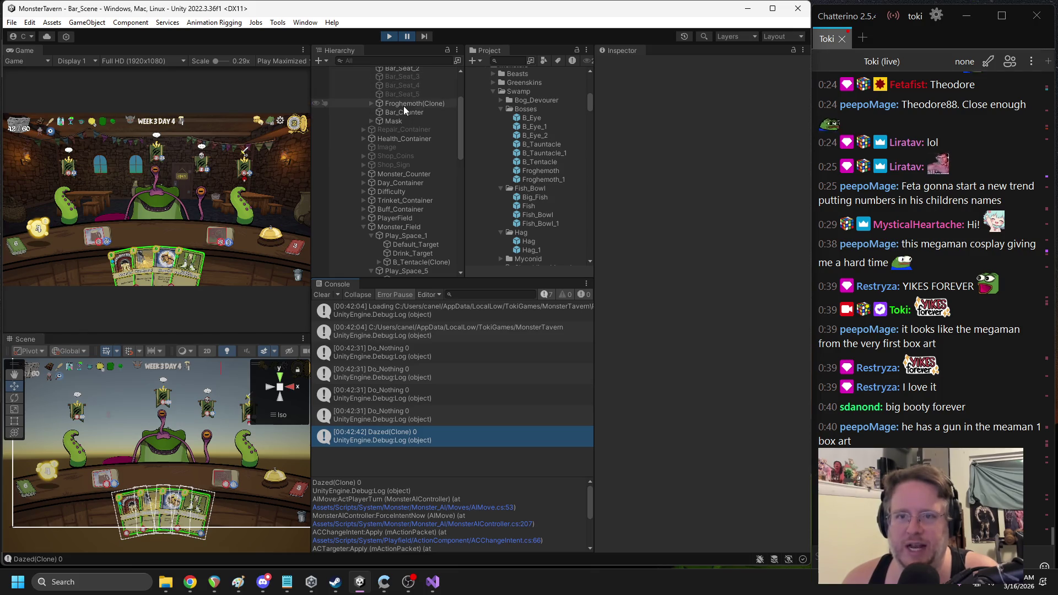
{"action": "scroll", "coordinate": [403, 105], "scroll_direction": "up", "scroll_amount": 4}
{"action": "key", "text": "ctrl+f"}
{"action": "type", "text": "da"}
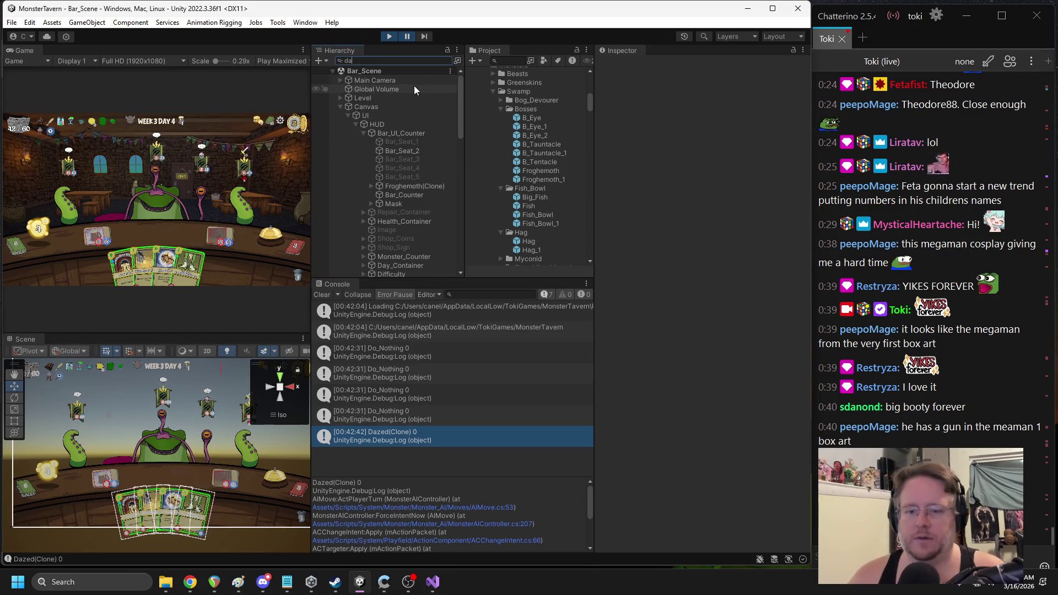
{"action": "type", "text": "zed("}
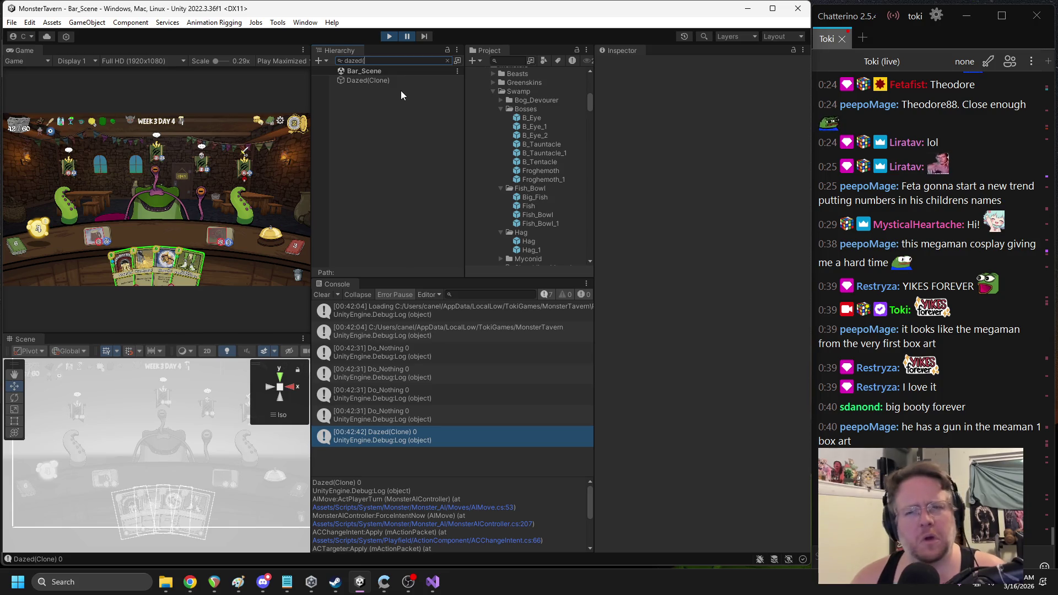
{"action": "left_click", "coordinate": [408, 81]}
{"action": "left_click", "coordinate": [447, 61]}
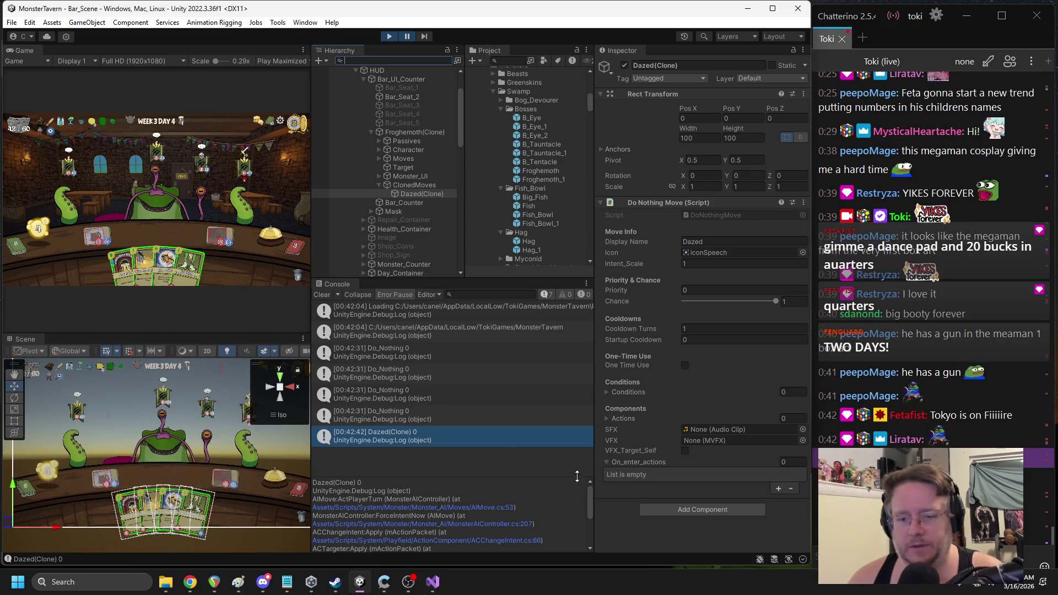
{"action": "left_click", "coordinate": [529, 522]}
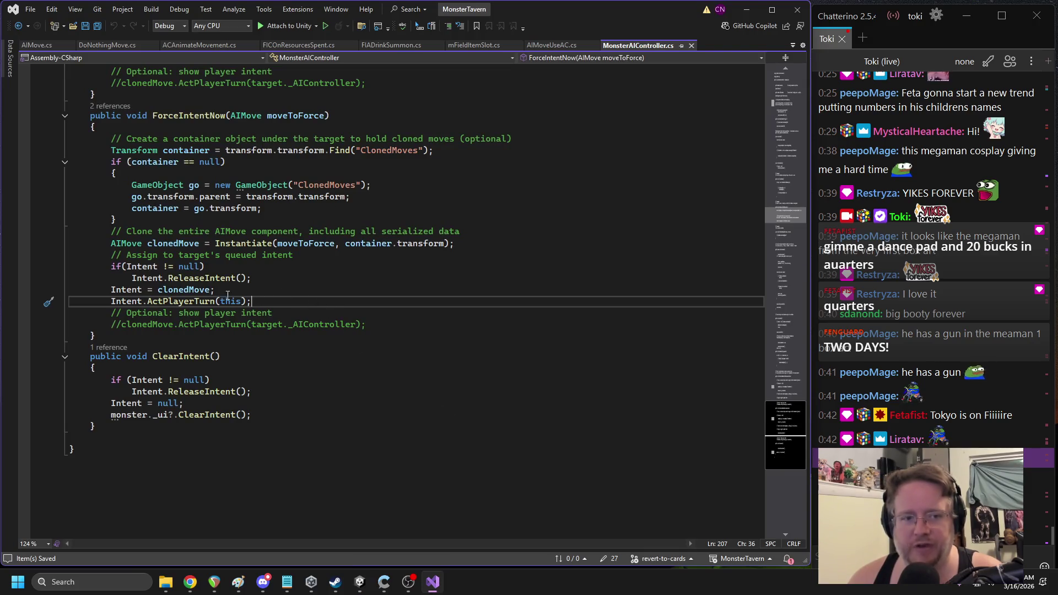
{"action": "double_click", "coordinate": [184, 289]}
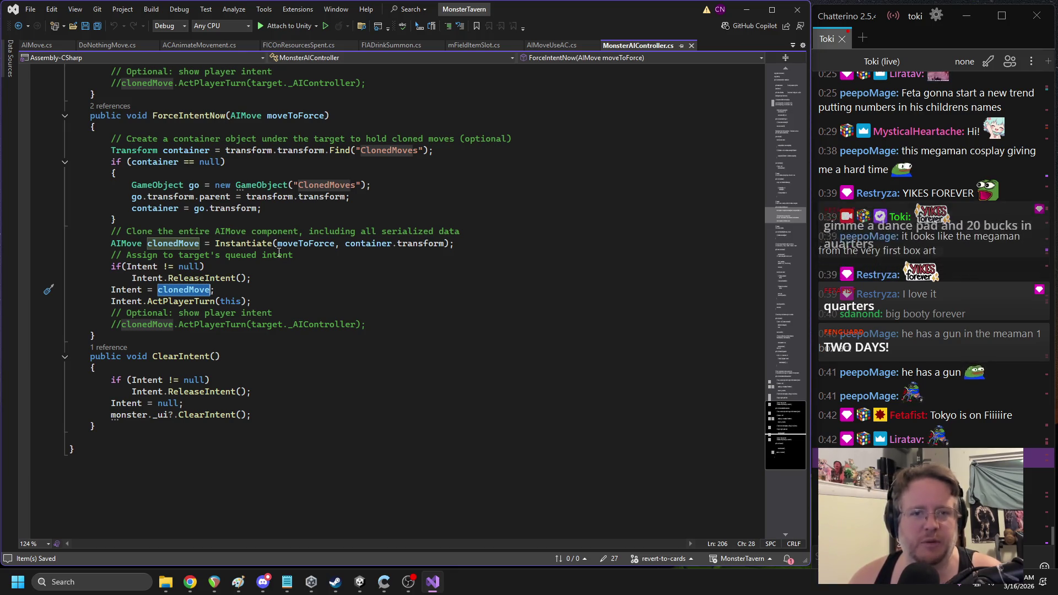
{"action": "mouse_move", "coordinate": [276, 249]}
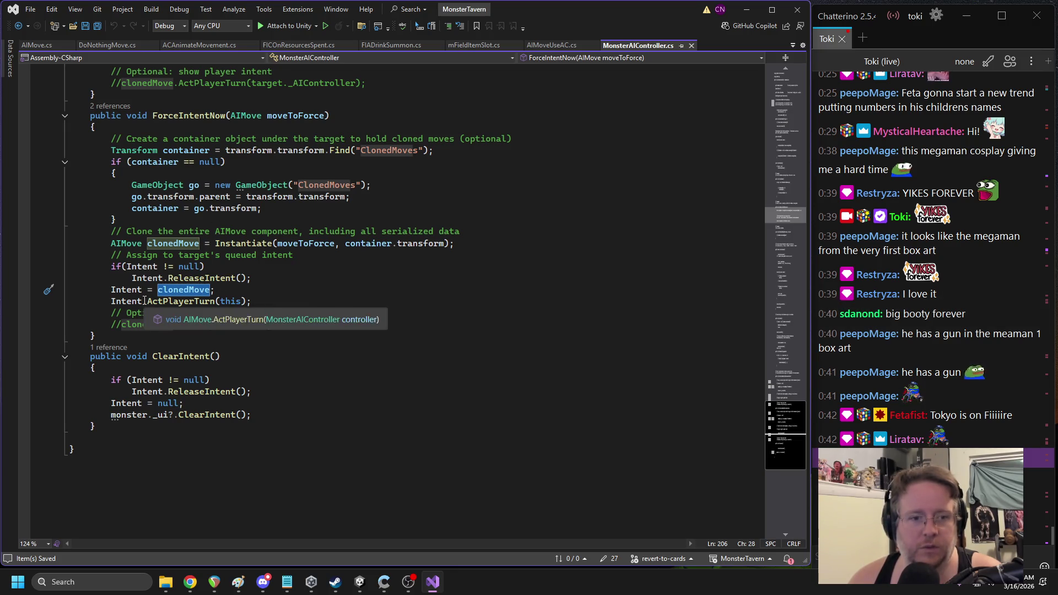
{"action": "mouse_move", "coordinate": [200, 215]}
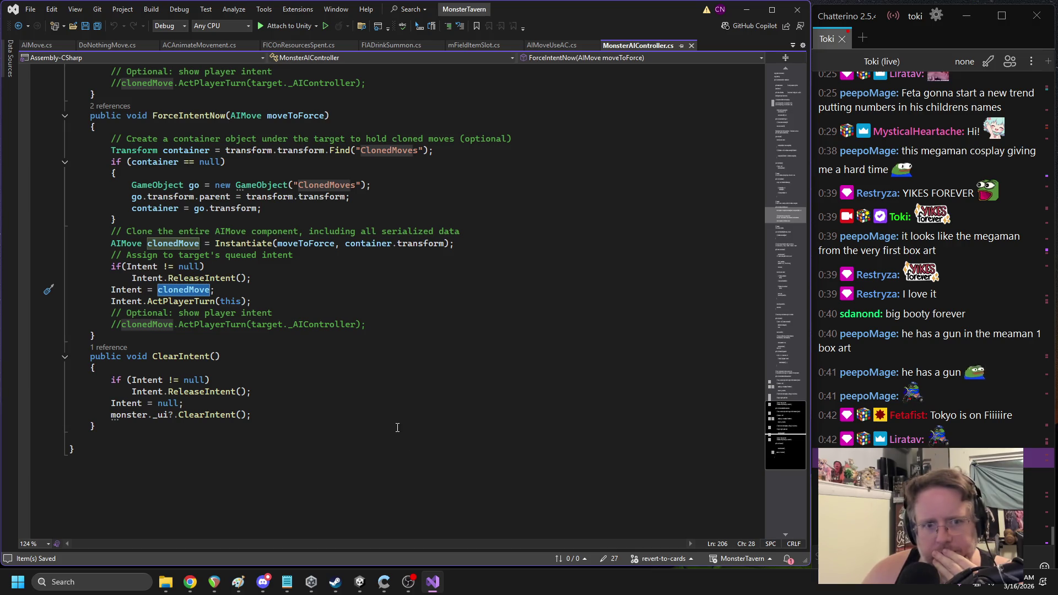
{"action": "scroll", "coordinate": [398, 427], "scroll_direction": "up", "scroll_amount": 1}
{"action": "scroll", "coordinate": [353, 317], "scroll_direction": "up", "scroll_amount": 1}
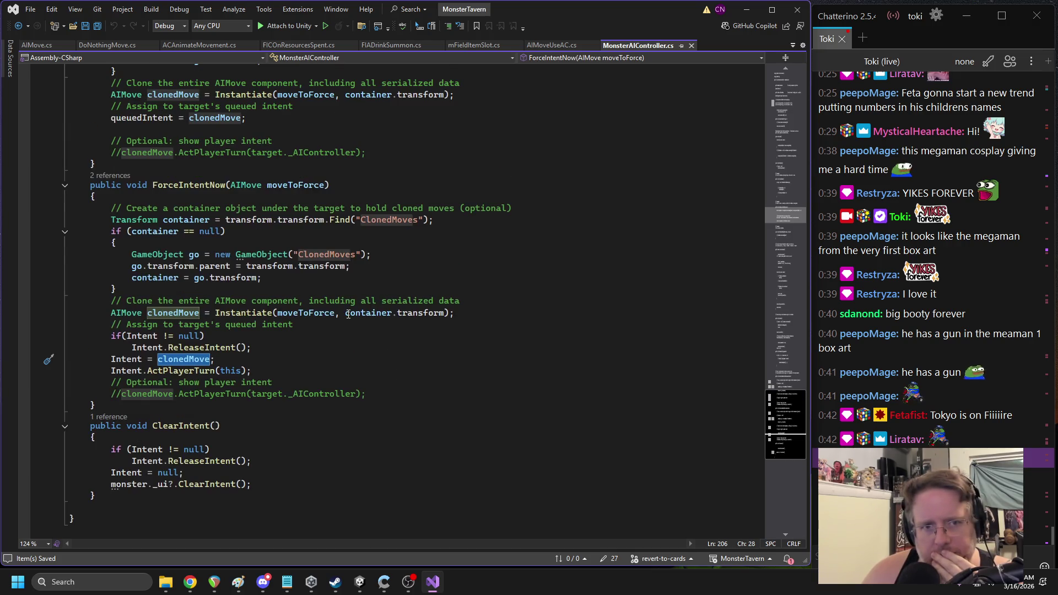
{"action": "left_click", "coordinate": [284, 189]}
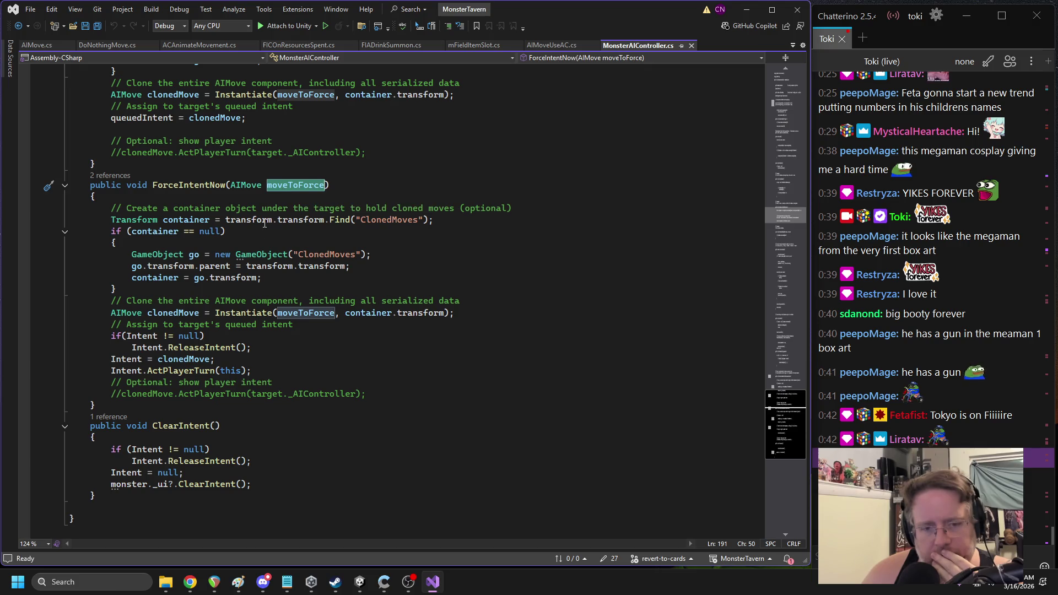
{"action": "left_click", "coordinate": [462, 313]}
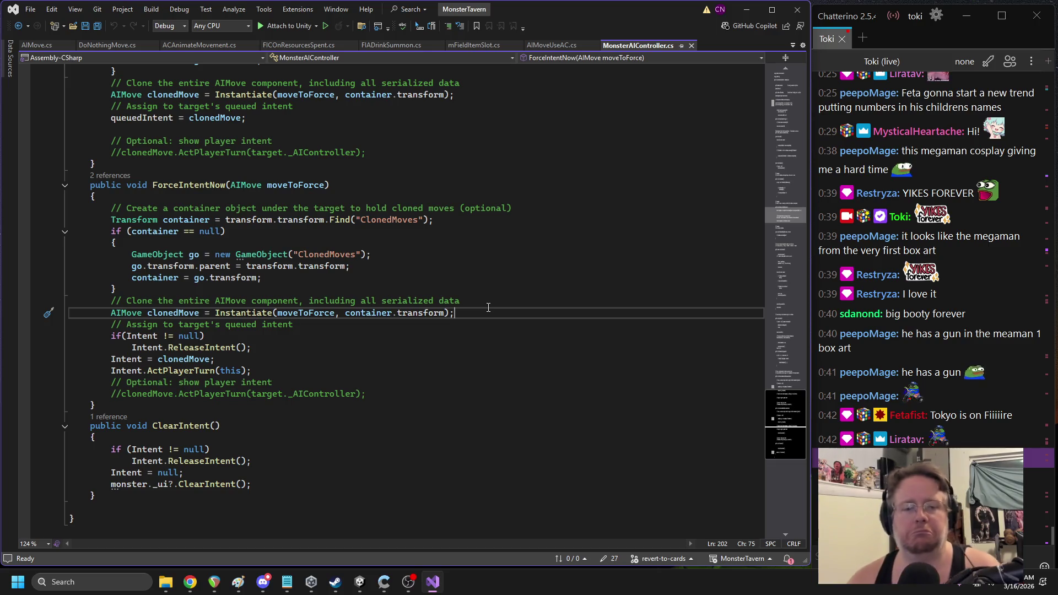
Add a new line 'clonedMove._on_enter_actions =' after the Instantiate call in ForceIntentNow
{"action": "key", "text": "Return"}
{"action": "type", "text": "clonedMove."}
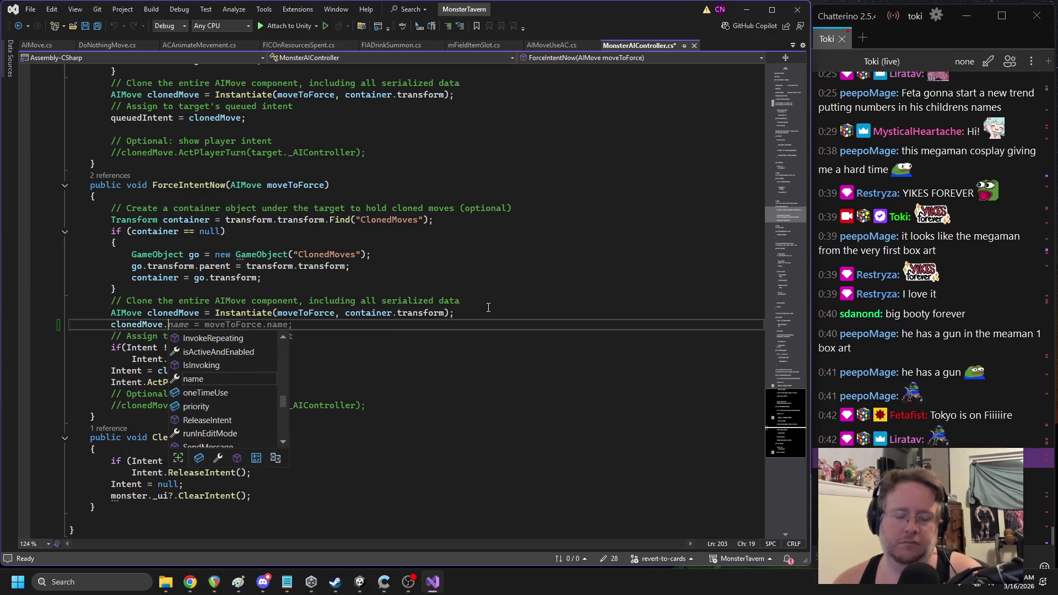
{"action": "type", "text": "_on_enter_a"}
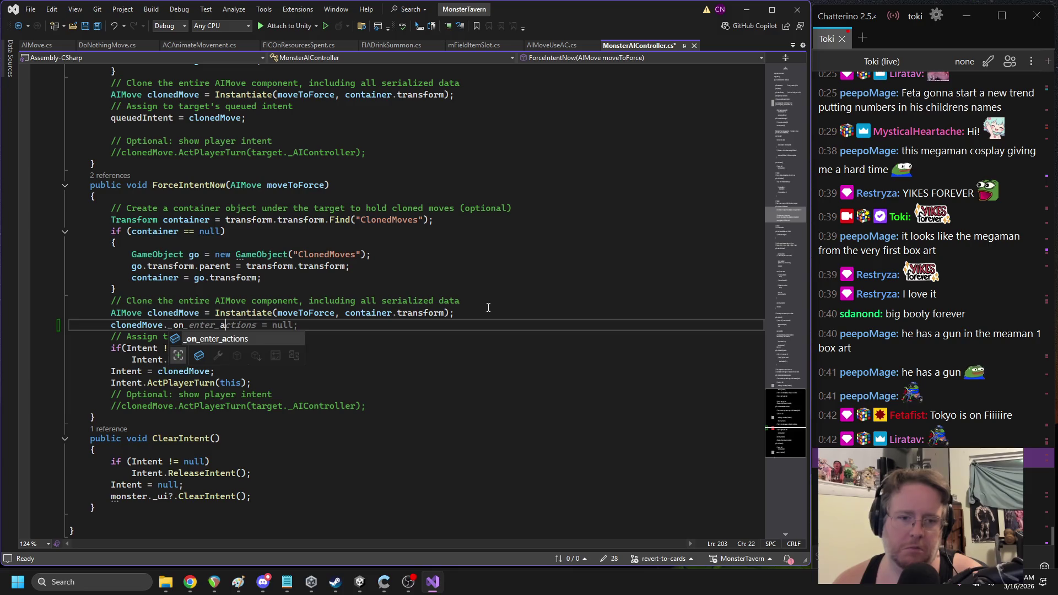
{"action": "type", "text": "ctions ="}
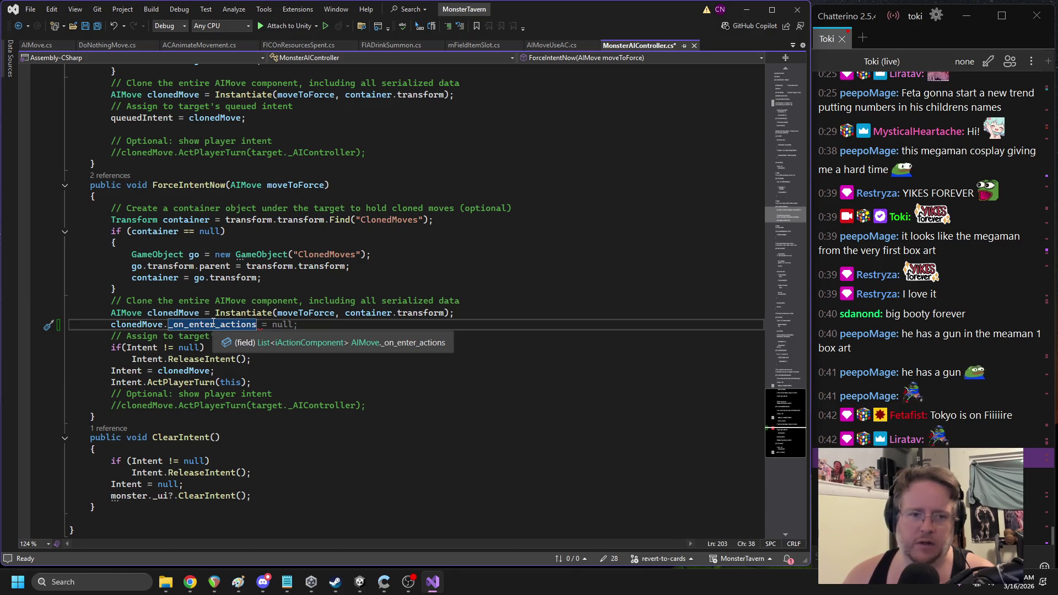
{"action": "left_click_drag", "start_coordinate": [87, 185], "coordinate": [149, 418]}
{"action": "left_click", "coordinate": [600, 301]}
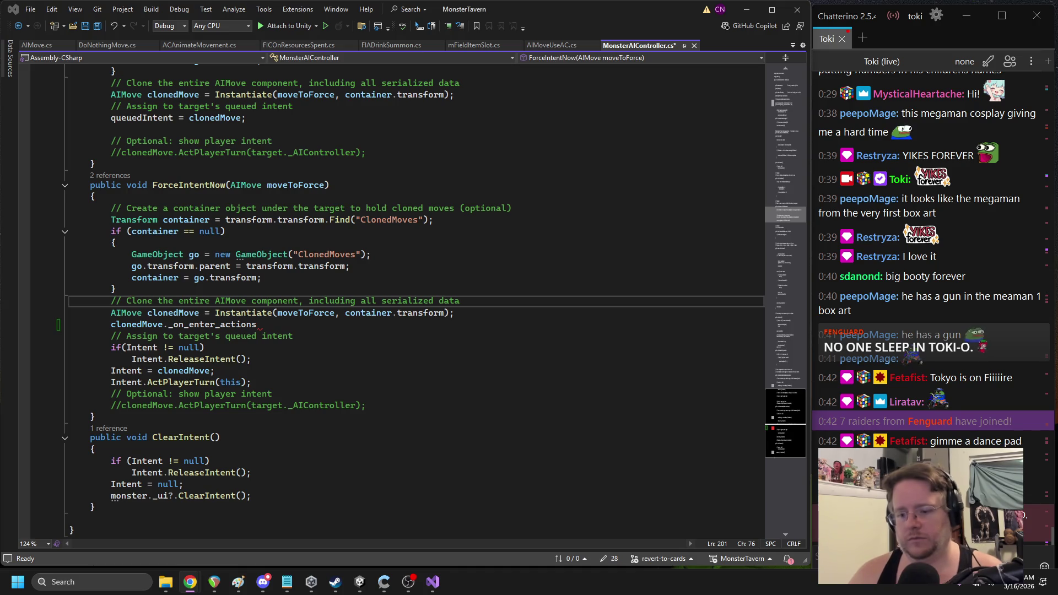
Start Play mode in Unity to test, then return to Visual Studio
{"action": "left_click", "coordinate": [433, 583]}
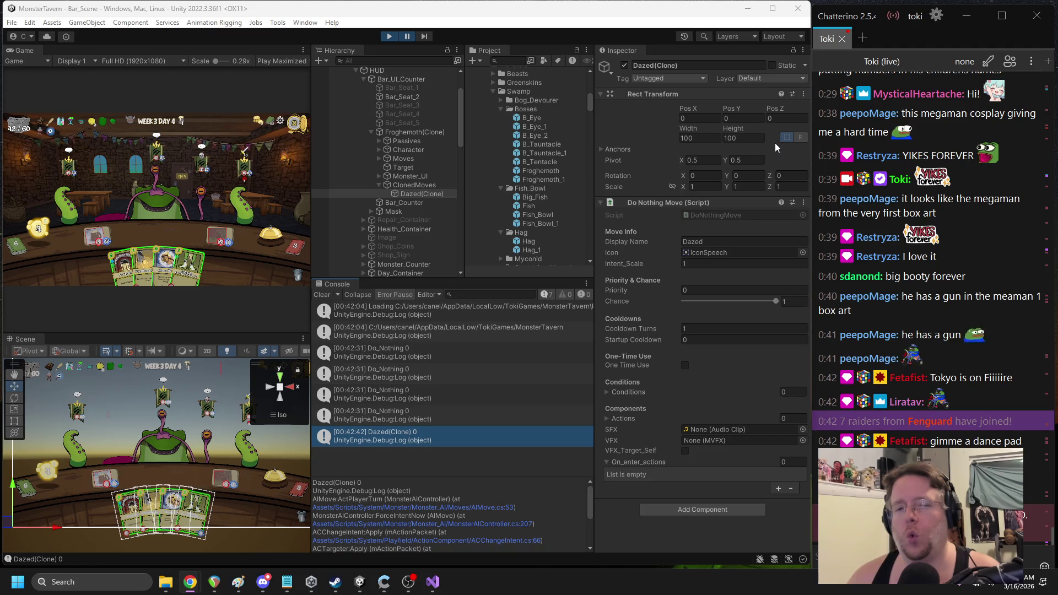
{"action": "left_click", "coordinate": [389, 36]}
{"action": "left_click", "coordinate": [432, 582]}
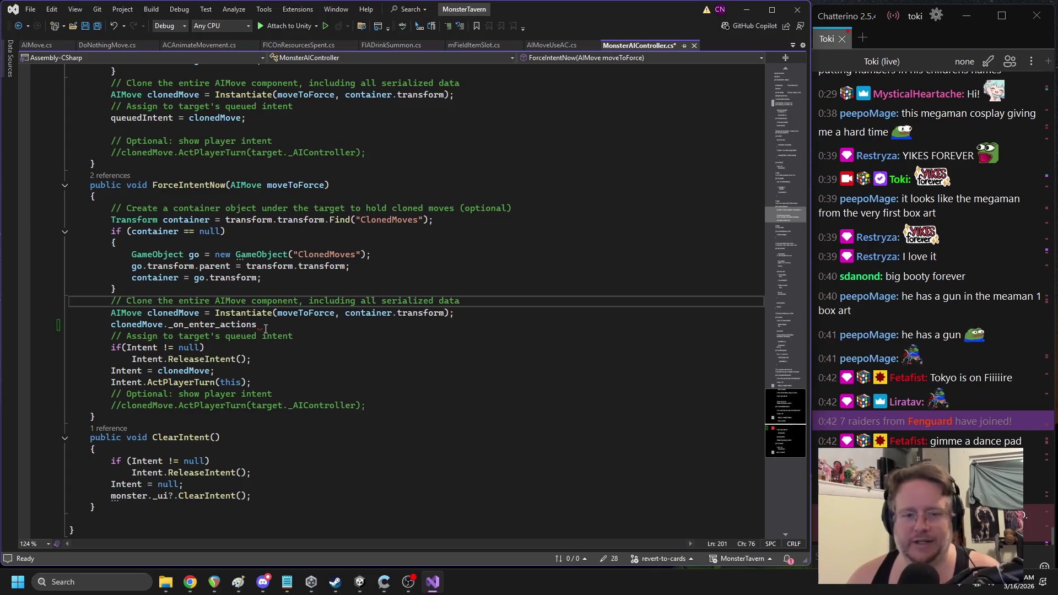
Delete the unfinished _on_enter_actions line and save MonsterAIController.cs
{"action": "mouse_move", "coordinate": [273, 325]}
{"action": "left_mouse_down"}
{"action": "mouse_move", "coordinate": [110, 313]}
{"action": "mouse_move", "coordinate": [111, 326]}
{"action": "left_mouse_up"}
{"action": "key", "text": "BackSpace"}
{"action": "left_click", "coordinate": [311, 335]}
{"action": "key", "text": "ctrl+s"}
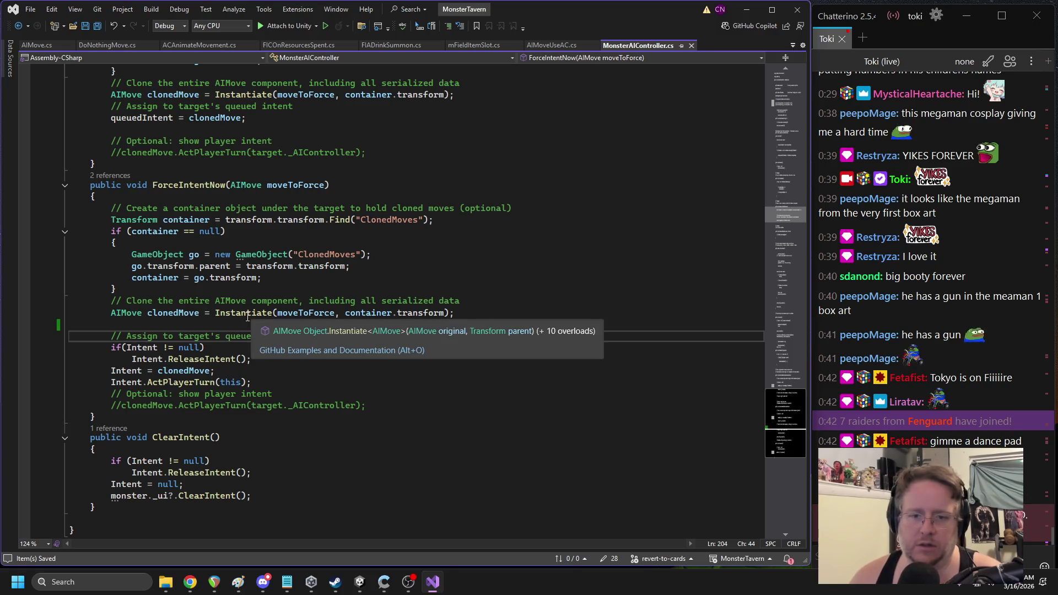
Try swapping AIMove for gameObject, undo it, and copy the whole ForceIntentNow method to the browser
{"action": "double_click", "coordinate": [126, 313]}
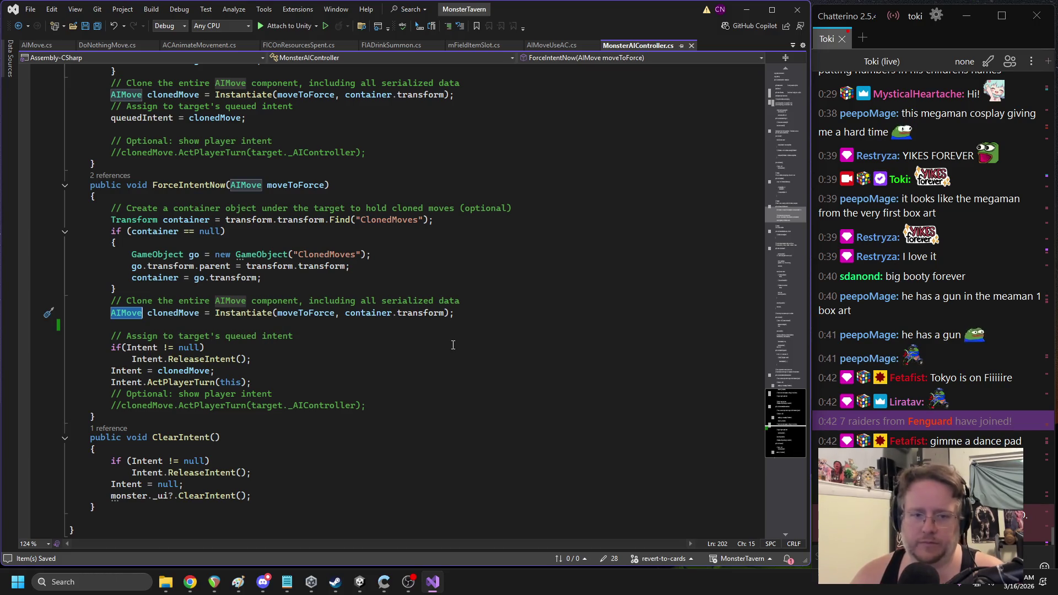
{"action": "type", "text": "gameObject"}
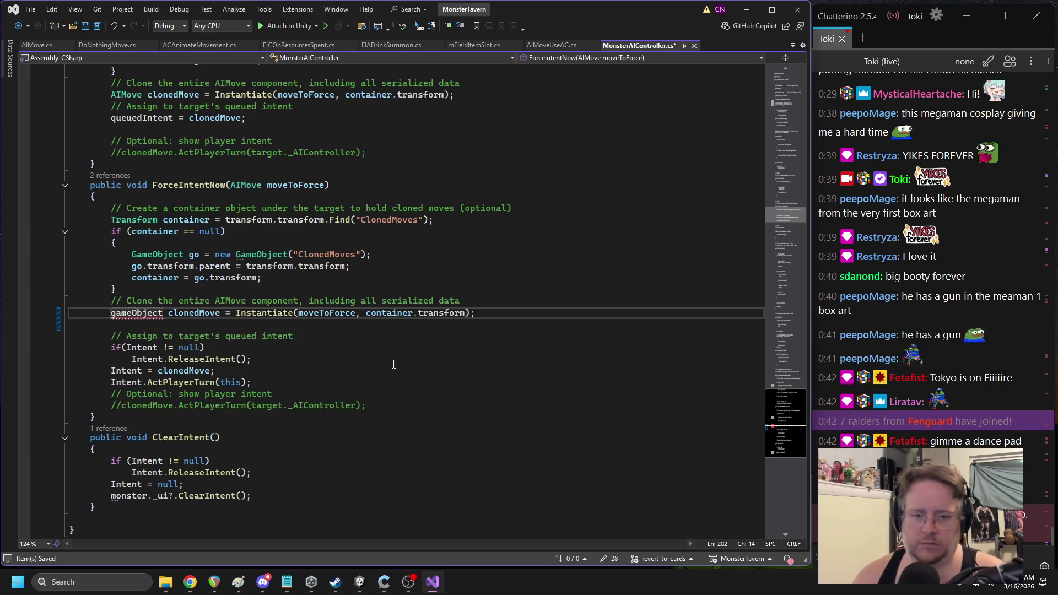
{"action": "key", "text": "ctrl+z"}
{"action": "left_click", "coordinate": [393, 340]}
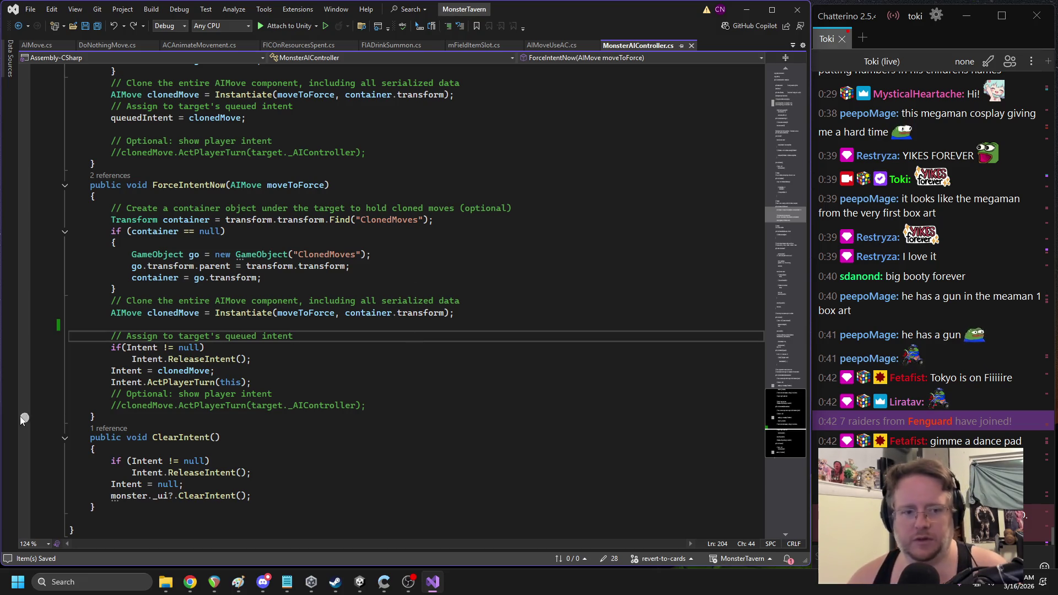
{"action": "left_click_drag", "start_coordinate": [25, 418], "coordinate": [36, 186]}
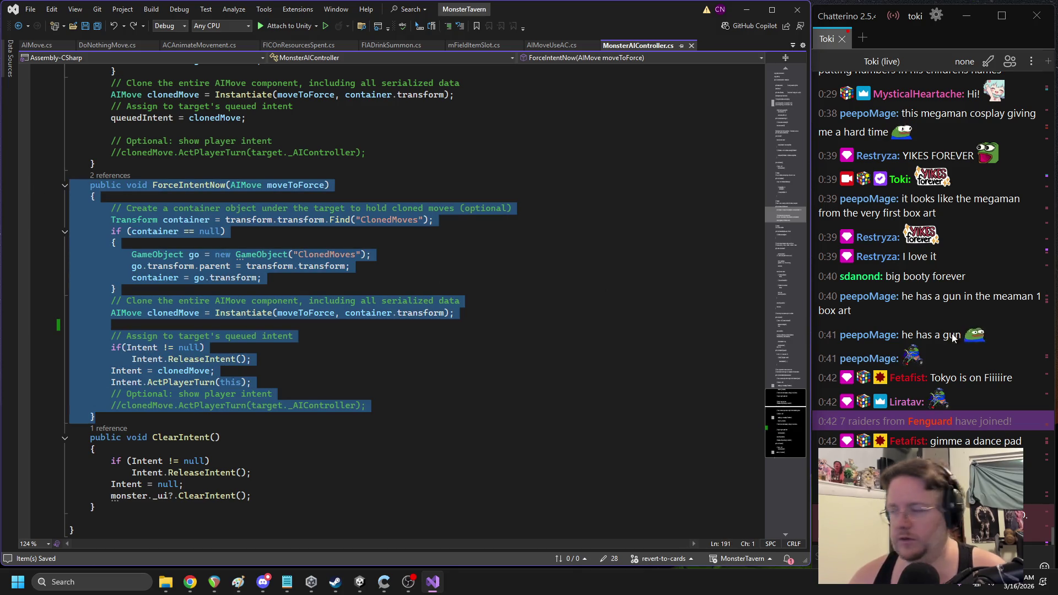
{"action": "key", "text": "alt+Tab"}
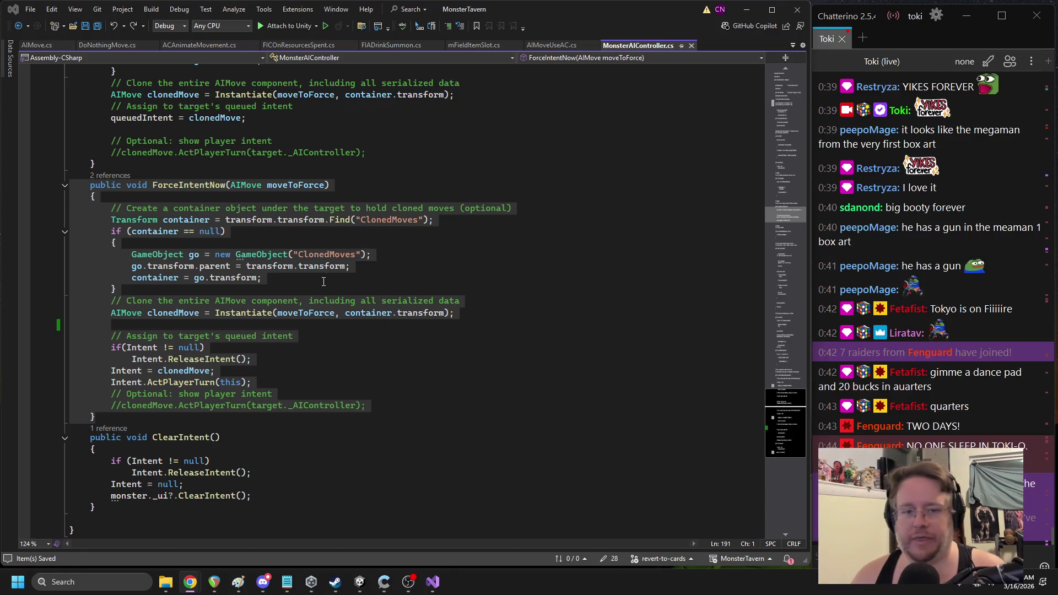
{"action": "left_click", "coordinate": [477, 301]}
Comment out the AIMove Instantiate line and add the clonedGO Instantiate and GetComponent<AIMove>() lines
{"action": "left_click", "coordinate": [112, 312]}
{"action": "type", "text": "//"}
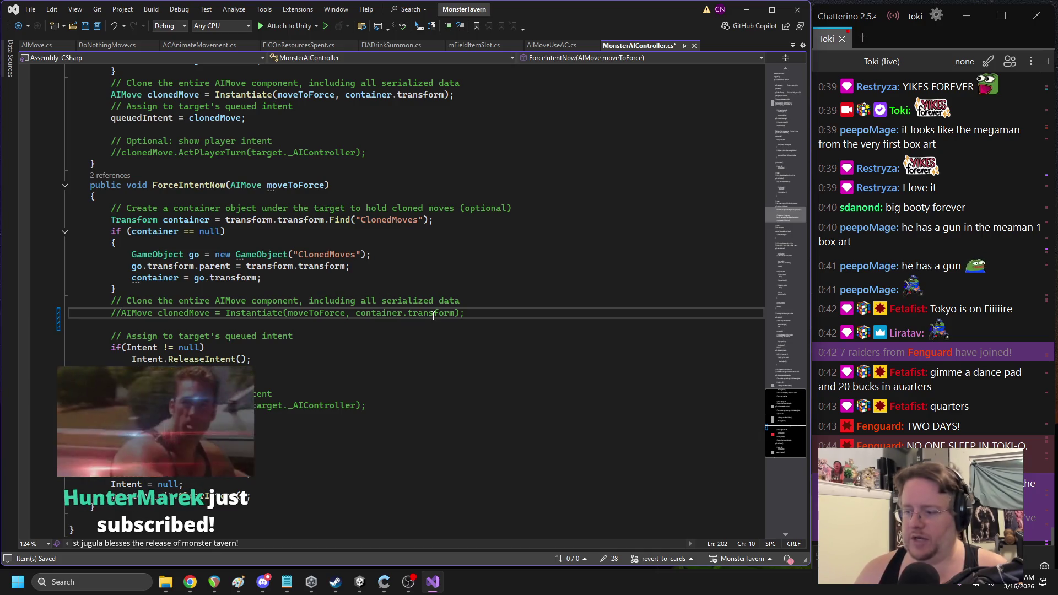
{"action": "left_click", "coordinate": [502, 310]}
{"action": "key", "text": "Return"}
{"action": "key", "text": "Tab"}
{"action": "key", "text": "Return"}
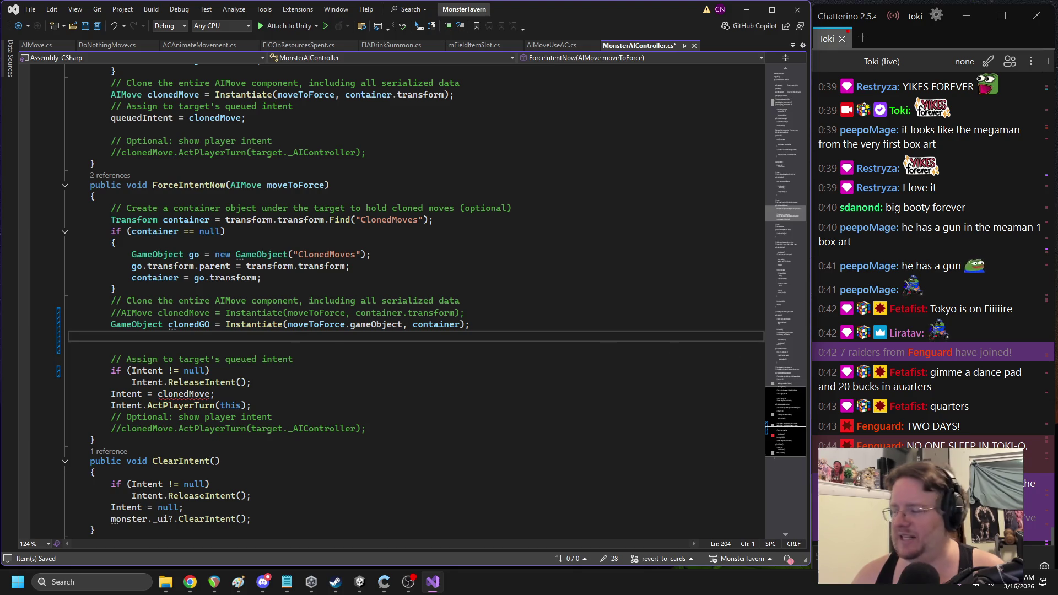
{"action": "key", "text": "alt+Tab"}
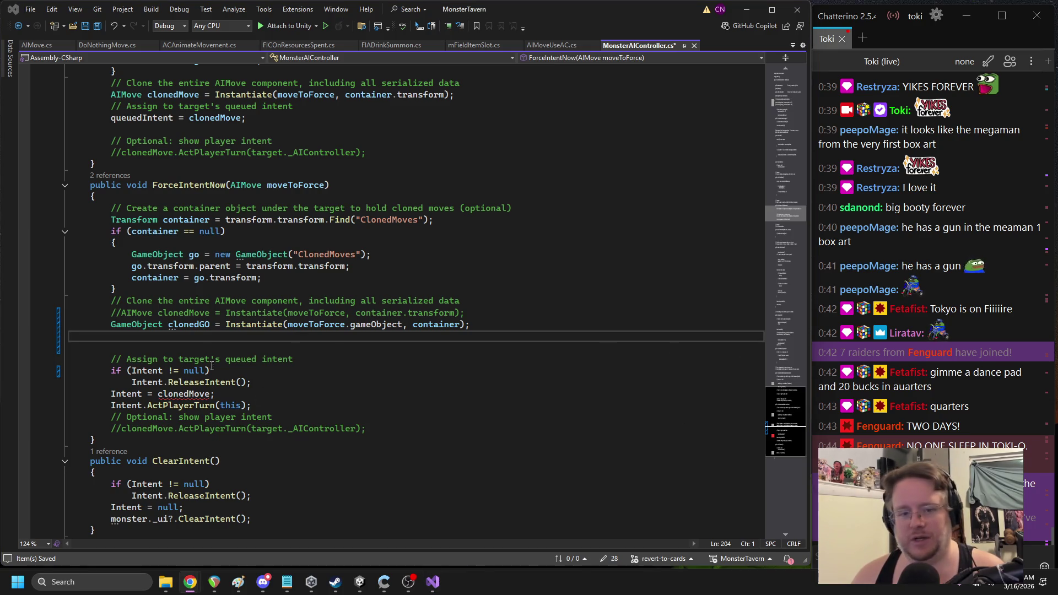
{"action": "key", "text": "alt+Tab"}
{"action": "type", "text": "AIMove clonedMove = clonedGO.GetComponent<AIMove>();"}
{"action": "left_click", "coordinate": [464, 274]}
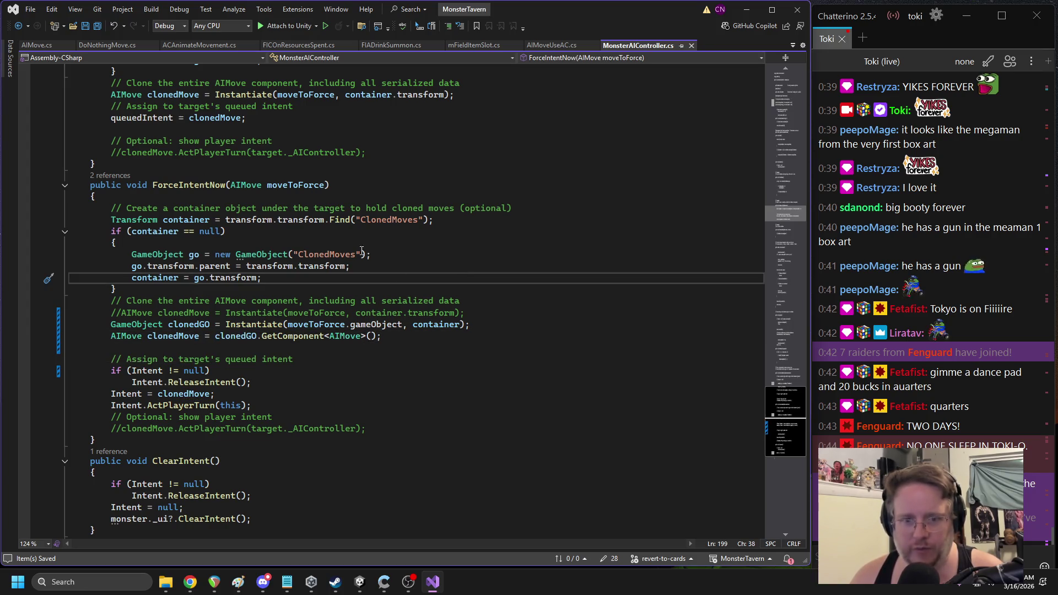
{"action": "left_click", "coordinate": [479, 306]}
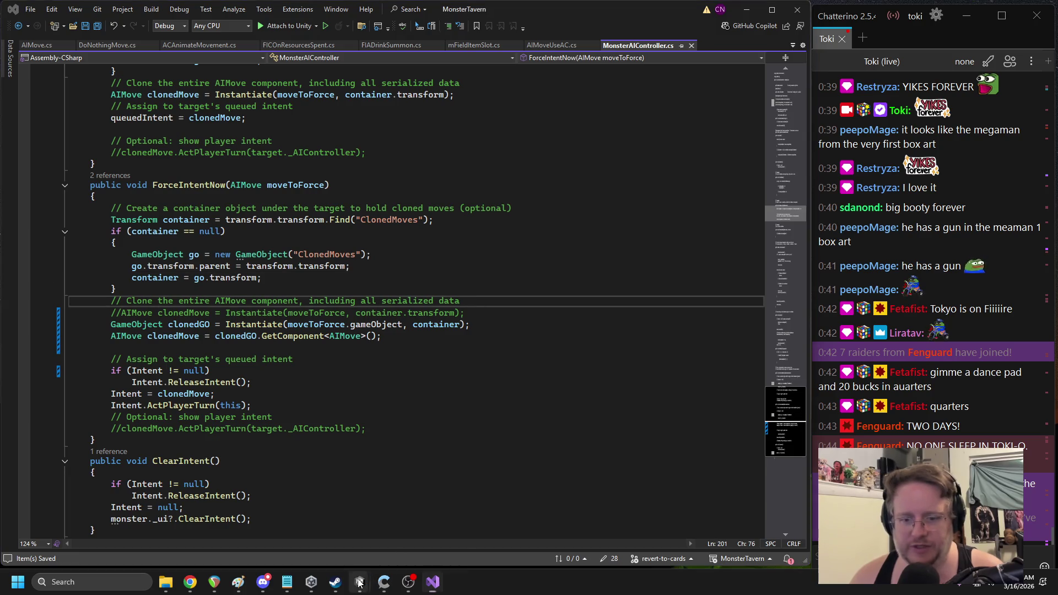
{"action": "key", "text": "alt+Tab"}
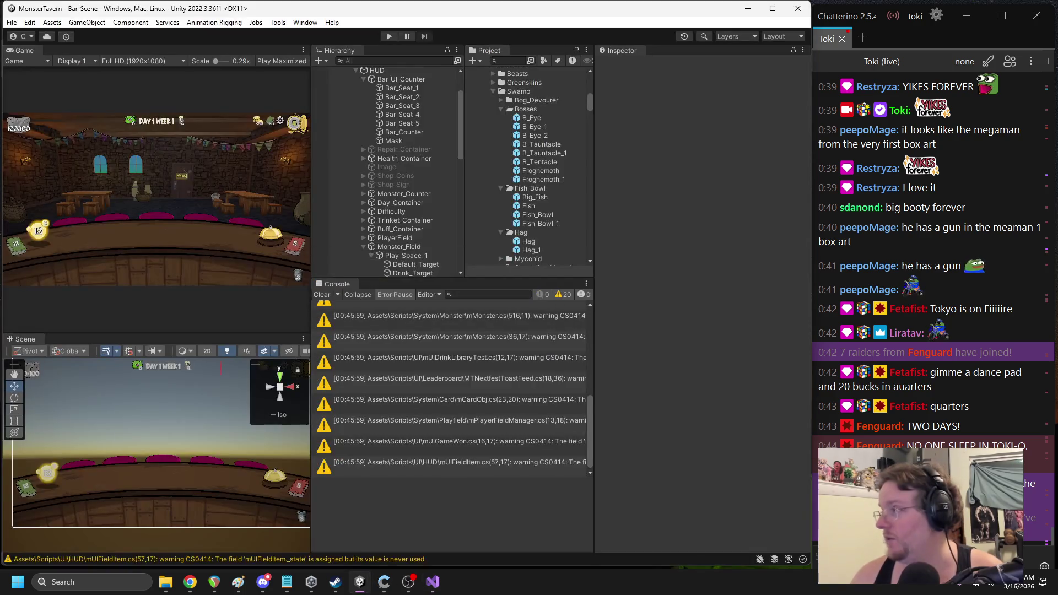
Start the game and play Jungle Juice, Tuskwater, Overflowing Tap and Goblin's Fermented Sock, then pause
{"action": "left_click", "coordinate": [388, 36]}
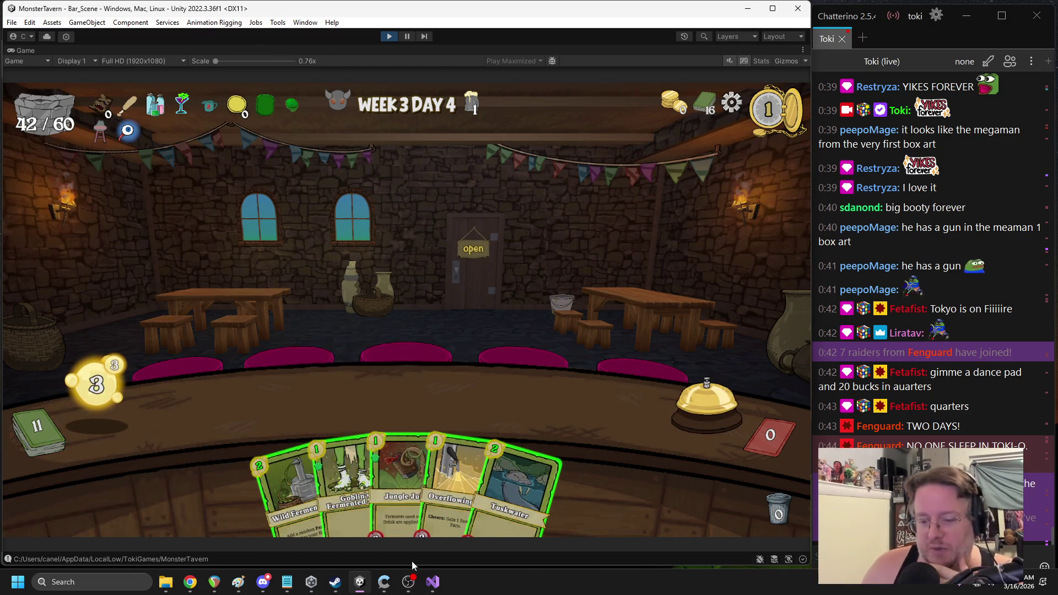
{"action": "left_click", "coordinate": [433, 581]}
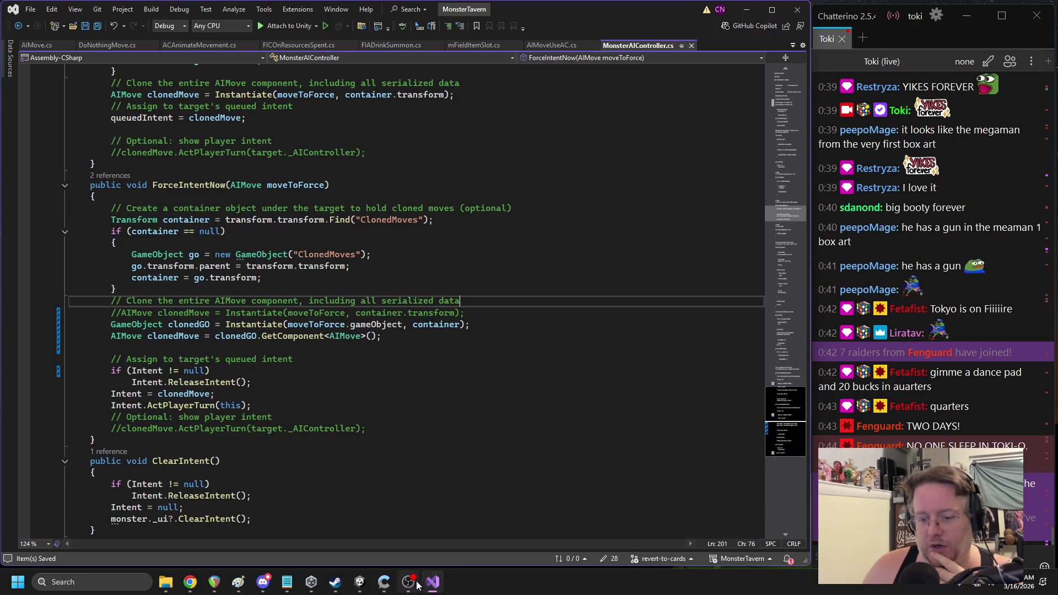
{"action": "left_click", "coordinate": [409, 582]}
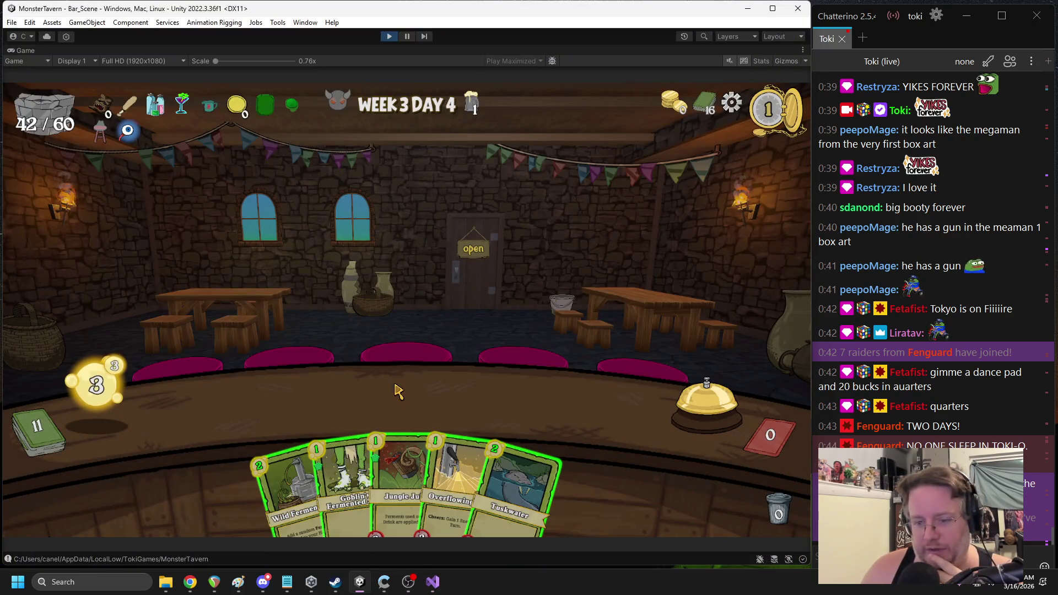
{"action": "mouse_move", "coordinate": [401, 458]}
{"action": "left_click_drag", "start_coordinate": [401, 458], "coordinate": [251, 397]}
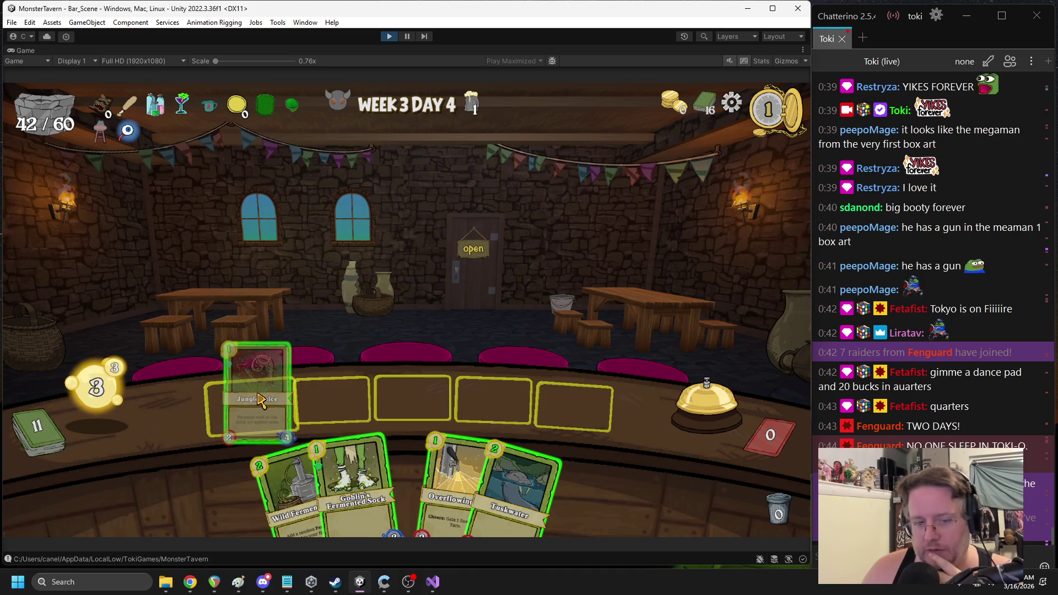
{"action": "mouse_move", "coordinate": [496, 474]}
{"action": "left_mouse_down"}
{"action": "mouse_move", "coordinate": [560, 394]}
{"action": "mouse_move", "coordinate": [574, 404]}
{"action": "mouse_move", "coordinate": [428, 371]}
{"action": "left_mouse_up"}
{"action": "mouse_move", "coordinate": [438, 480]}
{"action": "left_mouse_down"}
{"action": "mouse_move", "coordinate": [546, 402]}
{"action": "mouse_move", "coordinate": [573, 405]}
{"action": "left_mouse_up"}
{"action": "left_click_drag", "start_coordinate": [403, 474], "coordinate": [412, 397]}
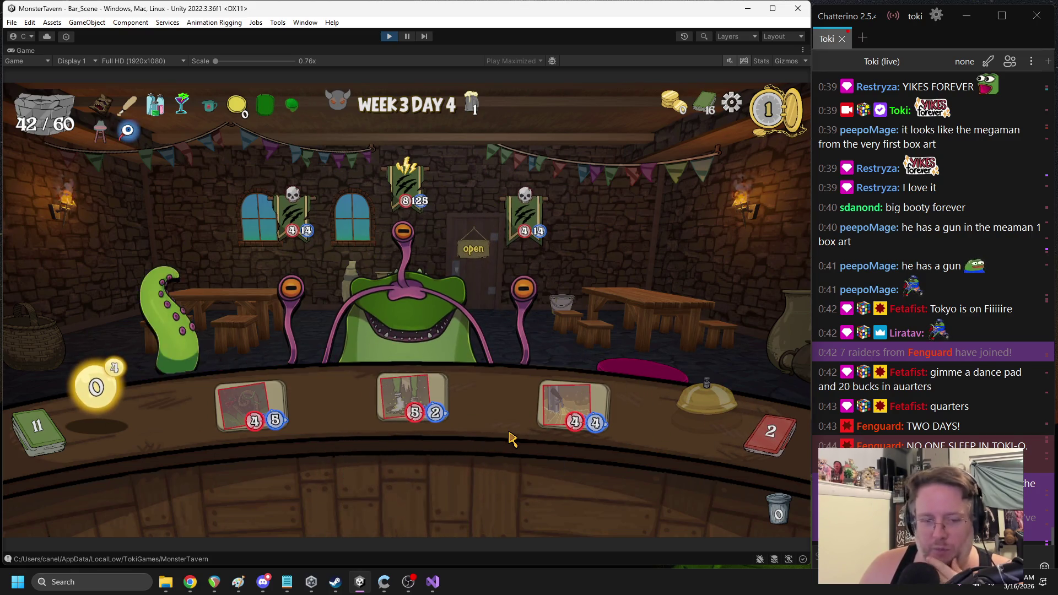
{"action": "key", "text": "ctrl+shift+p"}
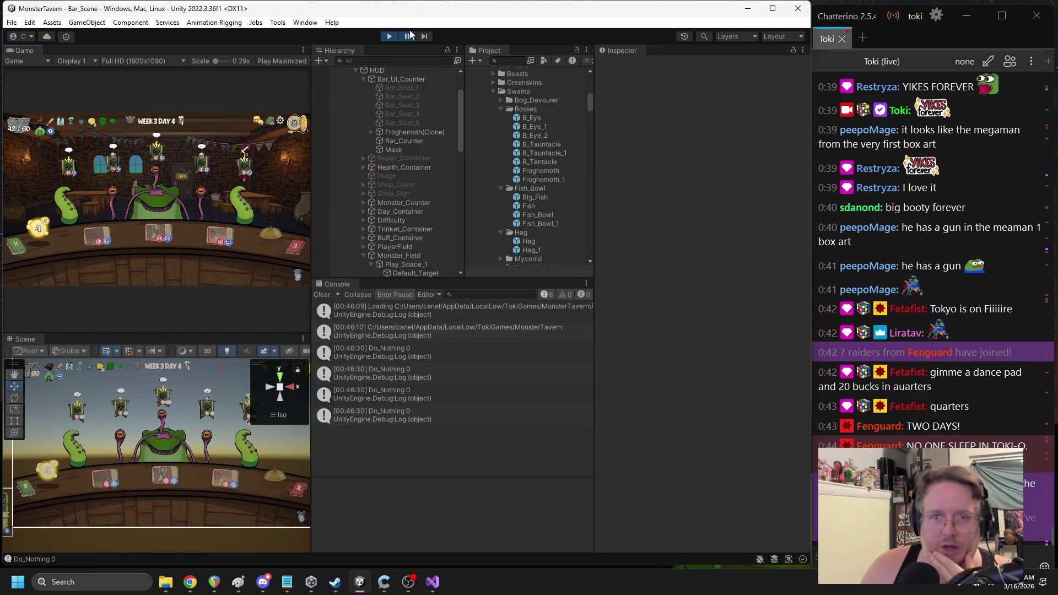
Resume, play Snooze and Keg Dump on the Eye Stalk, and ring the bell to end the turn
{"action": "left_click", "coordinate": [408, 35]}
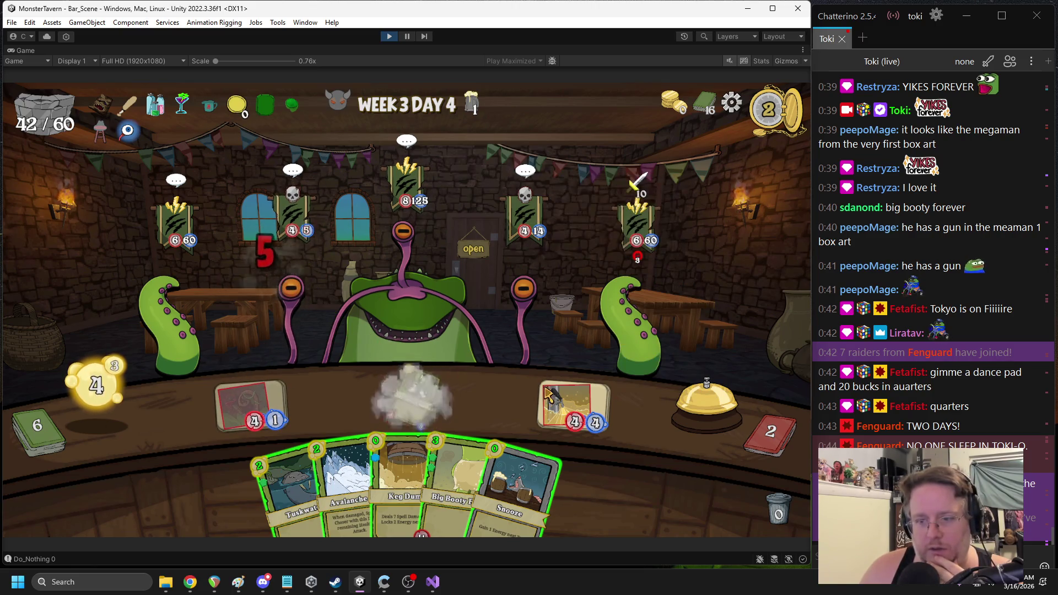
{"action": "left_click", "coordinate": [523, 476]}
{"action": "mouse_move", "coordinate": [411, 480]}
{"action": "left_mouse_down"}
{"action": "mouse_move", "coordinate": [305, 326]}
{"action": "mouse_move", "coordinate": [309, 314]}
{"action": "left_mouse_up"}
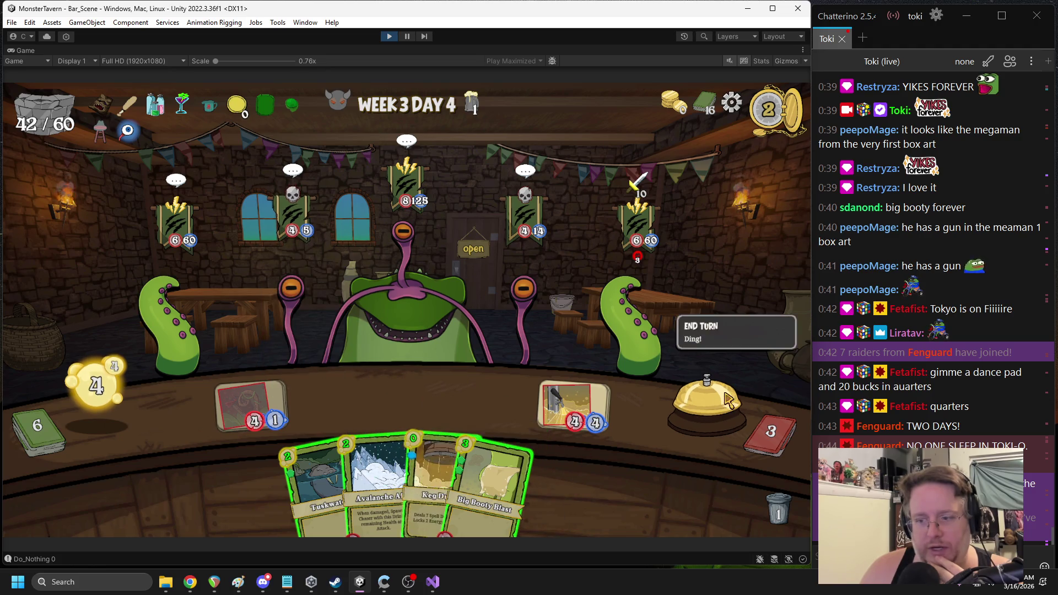
{"action": "left_click", "coordinate": [699, 389]}
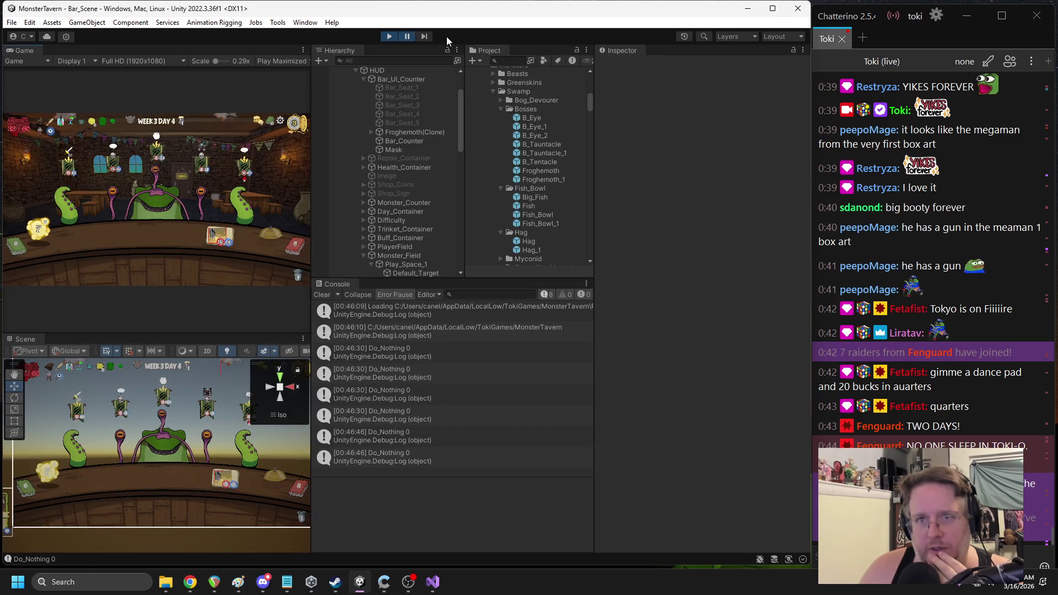
{"action": "left_click", "coordinate": [408, 39]}
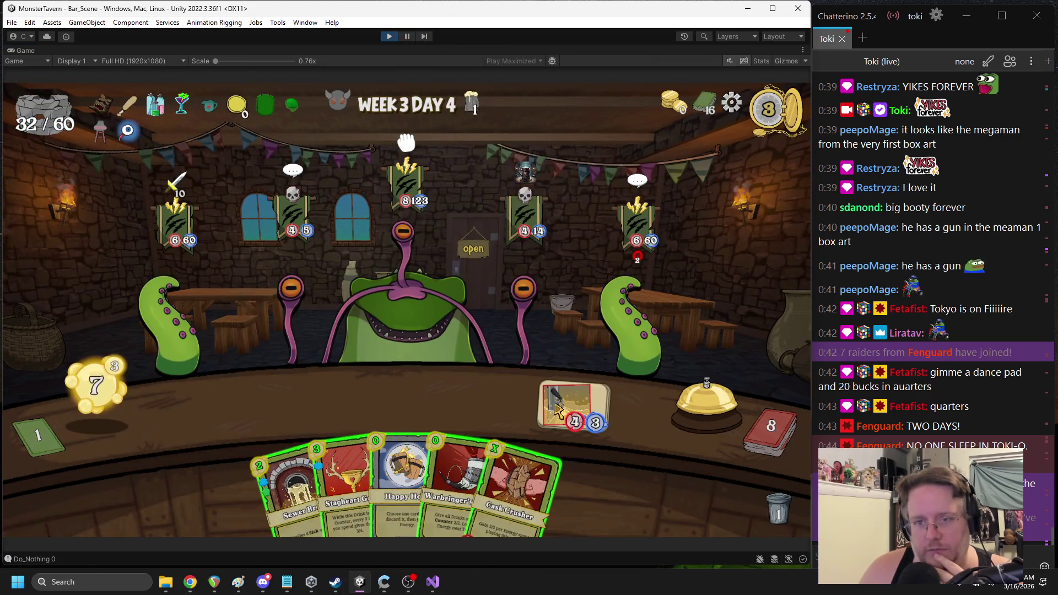
Play Sewer Brew, Stagheart Goblet, Warbringer's Horn and Cask Crusher, then pause in the full editor layout
{"action": "left_click_drag", "start_coordinate": [289, 488], "coordinate": [245, 411]}
{"action": "left_click_drag", "start_coordinate": [345, 485], "coordinate": [399, 399]}
{"action": "mouse_move", "coordinate": [425, 485]}
{"action": "left_mouse_down"}
{"action": "mouse_move", "coordinate": [463, 390]}
{"action": "mouse_move", "coordinate": [474, 394]}
{"action": "left_mouse_up"}
{"action": "left_click_drag", "start_coordinate": [455, 485], "coordinate": [502, 397]}
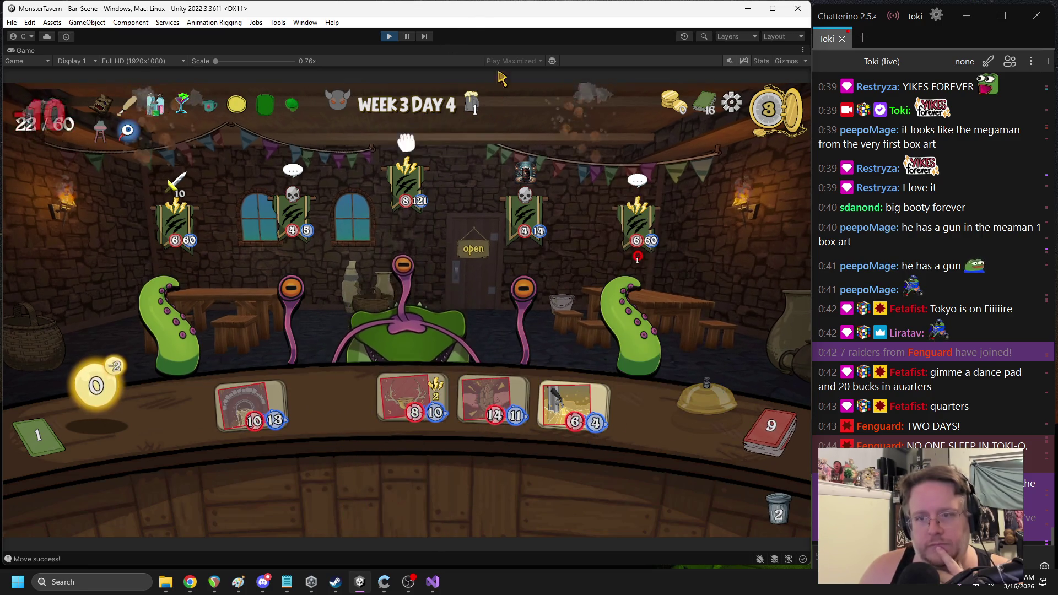
{"action": "left_click", "coordinate": [485, 59]}
{"action": "left_click", "coordinate": [281, 61]}
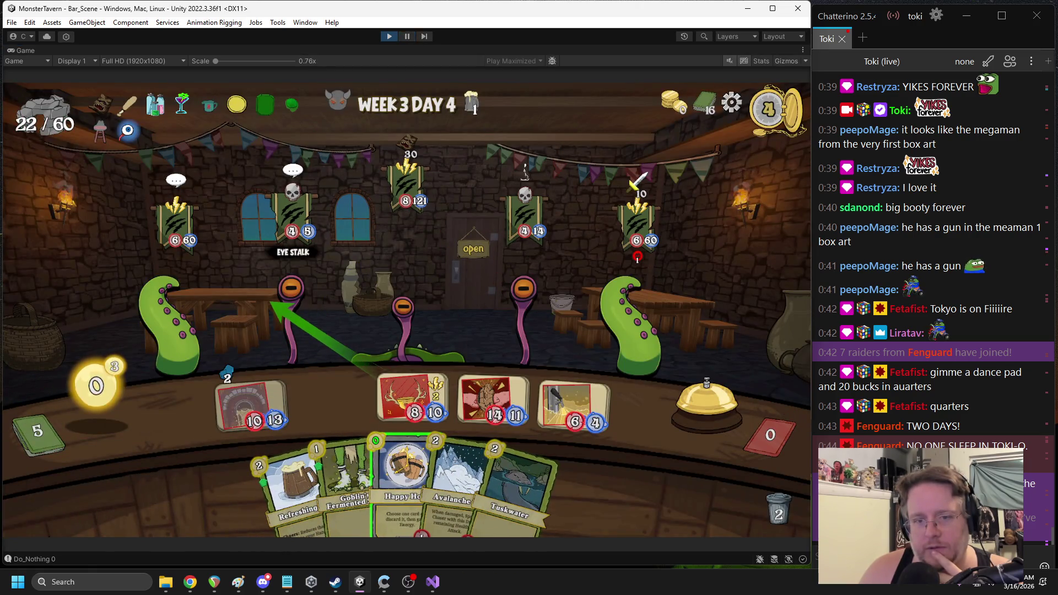
{"action": "key", "text": "shift+space"}
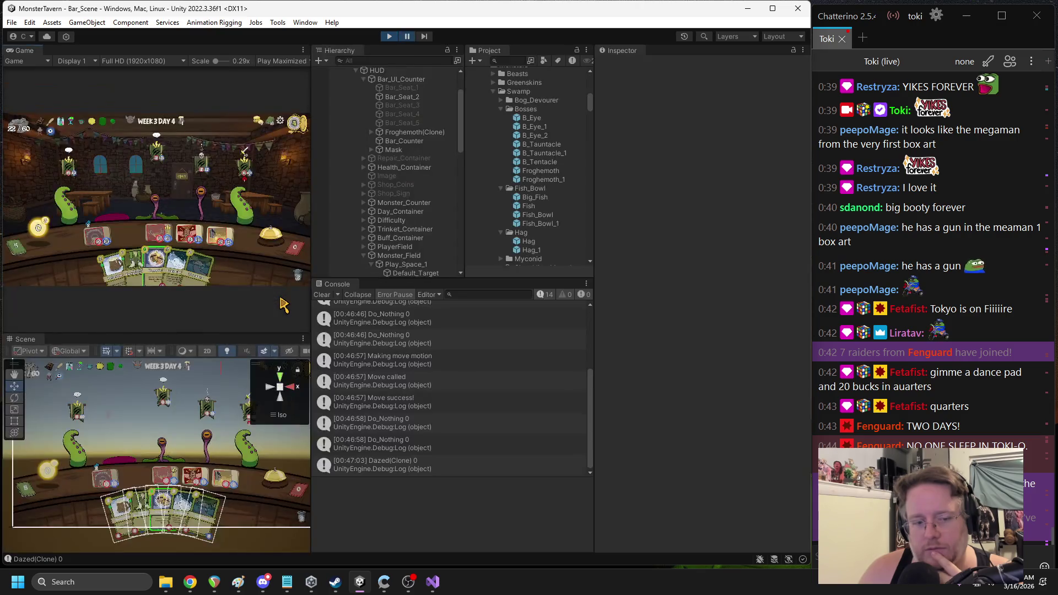
Filter the Hierarchy by 'dazed' and inspect the Dazed(Clone) and Dazed objects
{"action": "scroll", "coordinate": [434, 220], "scroll_direction": "down", "scroll_amount": 4}
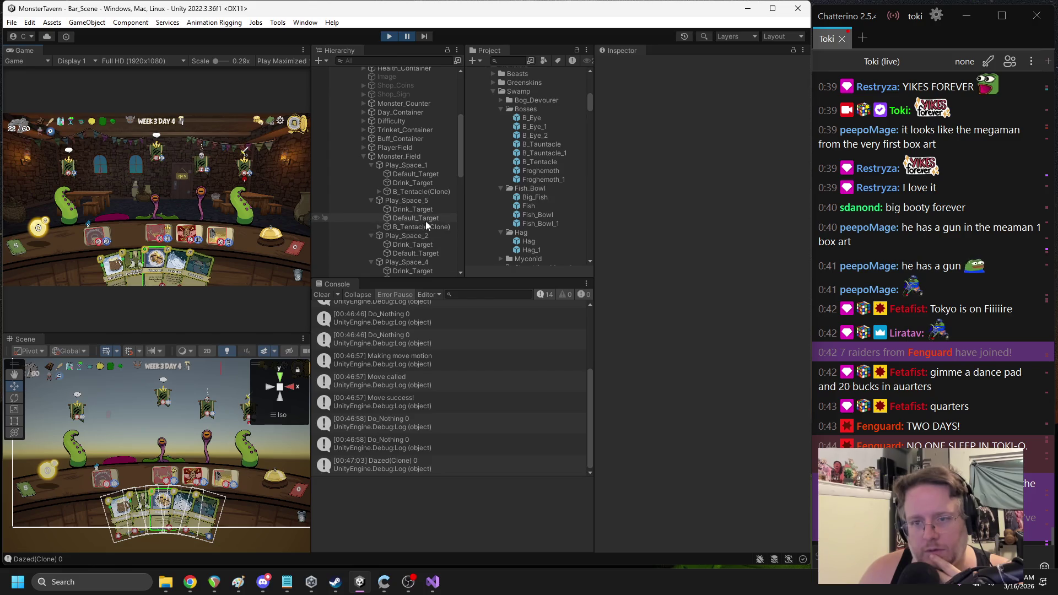
{"action": "scroll", "coordinate": [426, 220], "scroll_direction": "down", "scroll_amount": 4}
{"action": "left_click", "coordinate": [406, 61]}
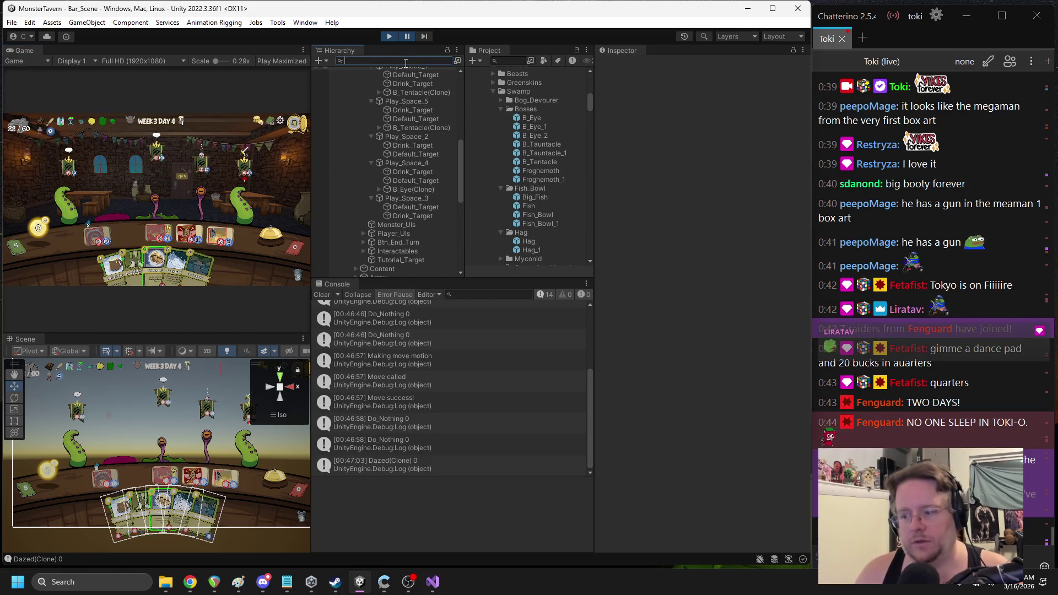
{"action": "type", "text": "dazed"}
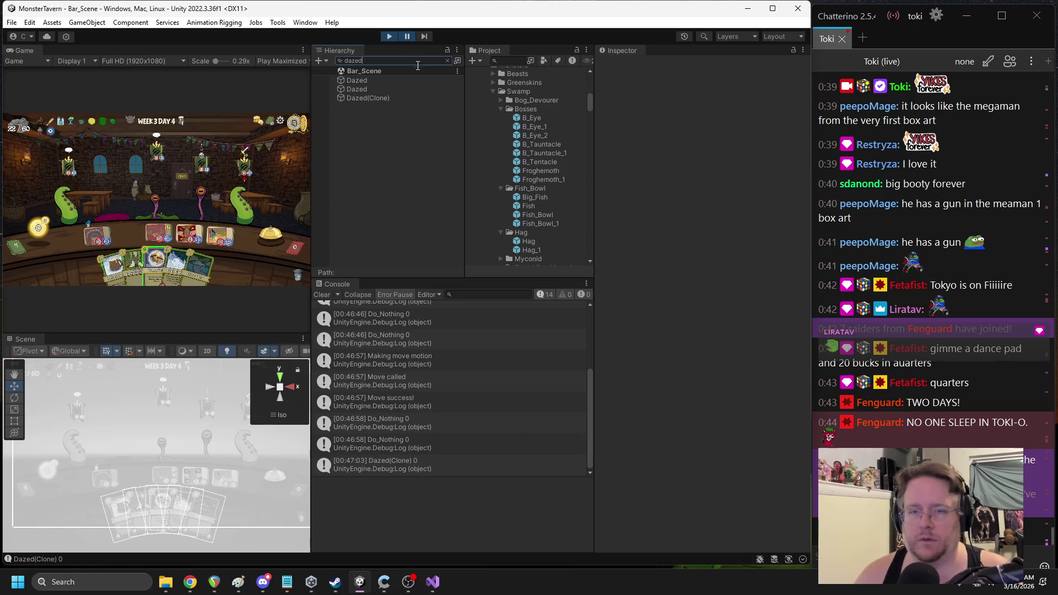
{"action": "left_click", "coordinate": [373, 98]}
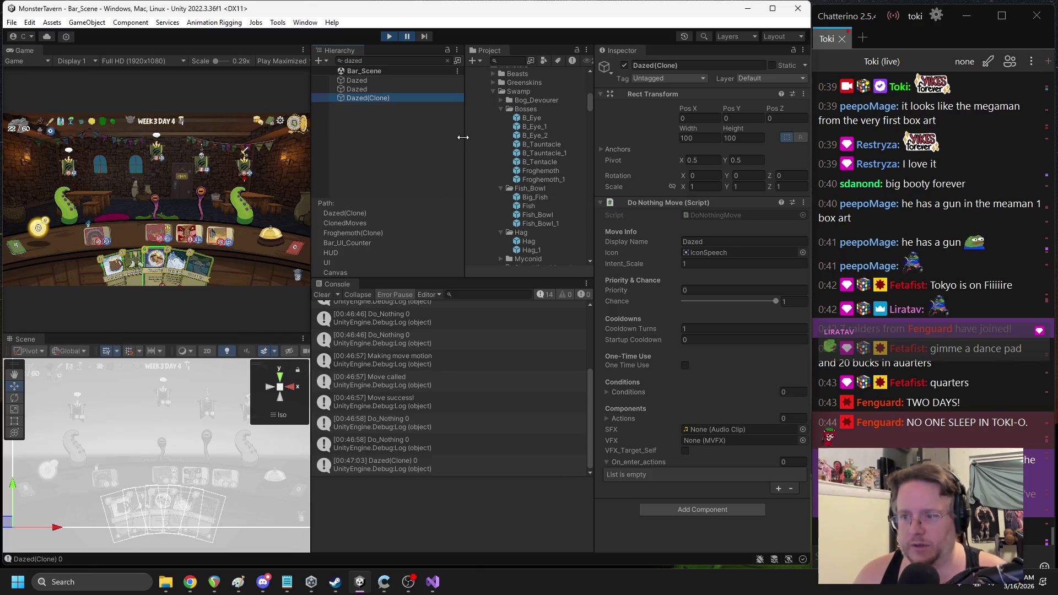
{"action": "left_click", "coordinate": [368, 86]}
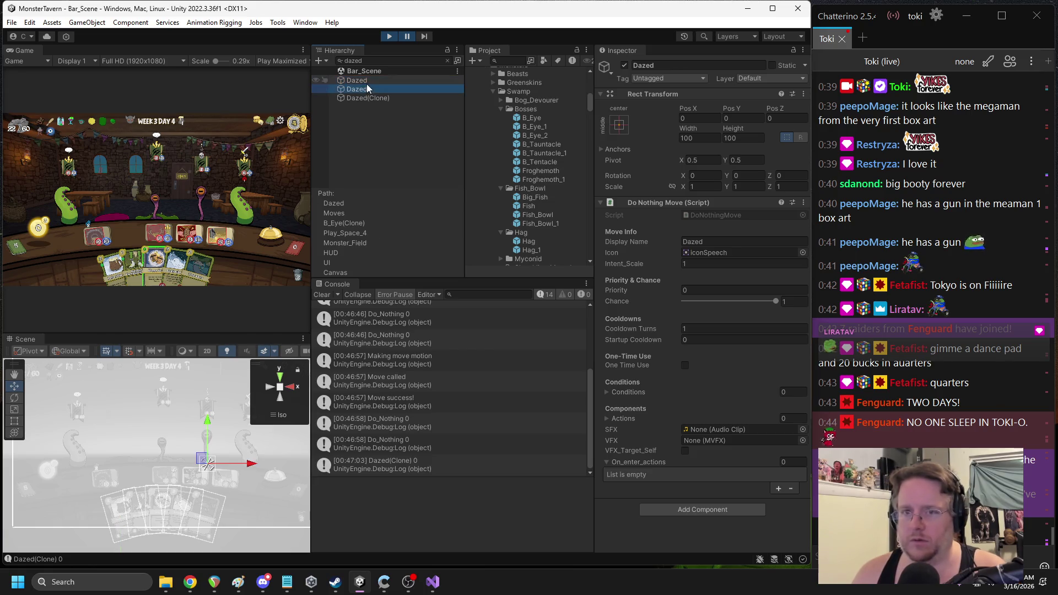
Briefly resume and pause the game, then exit play mode
{"action": "left_click", "coordinate": [407, 37]}
{"action": "left_click", "coordinate": [408, 37]}
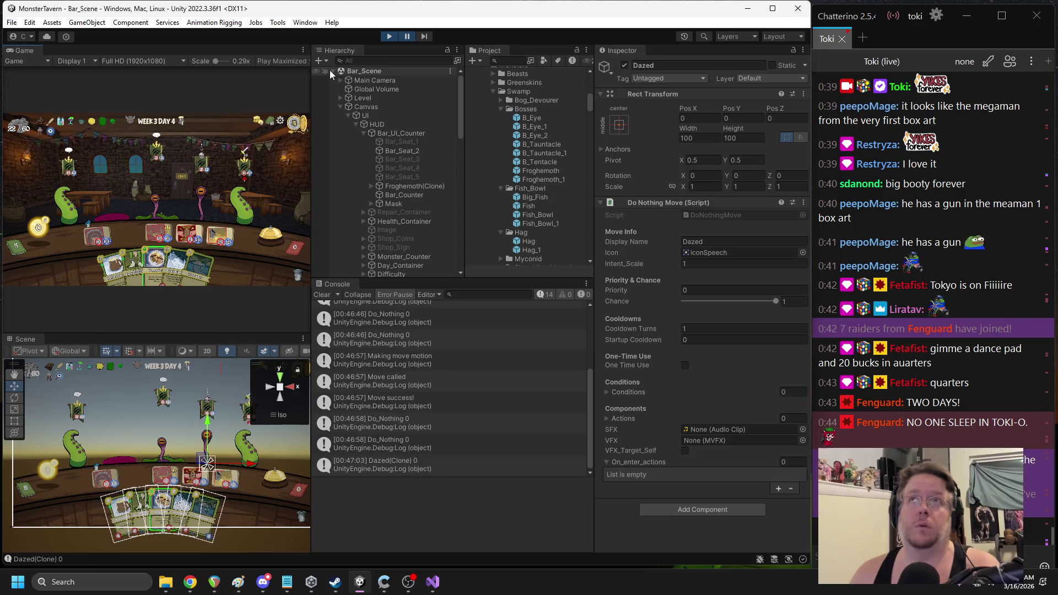
{"action": "left_click", "coordinate": [390, 36]}
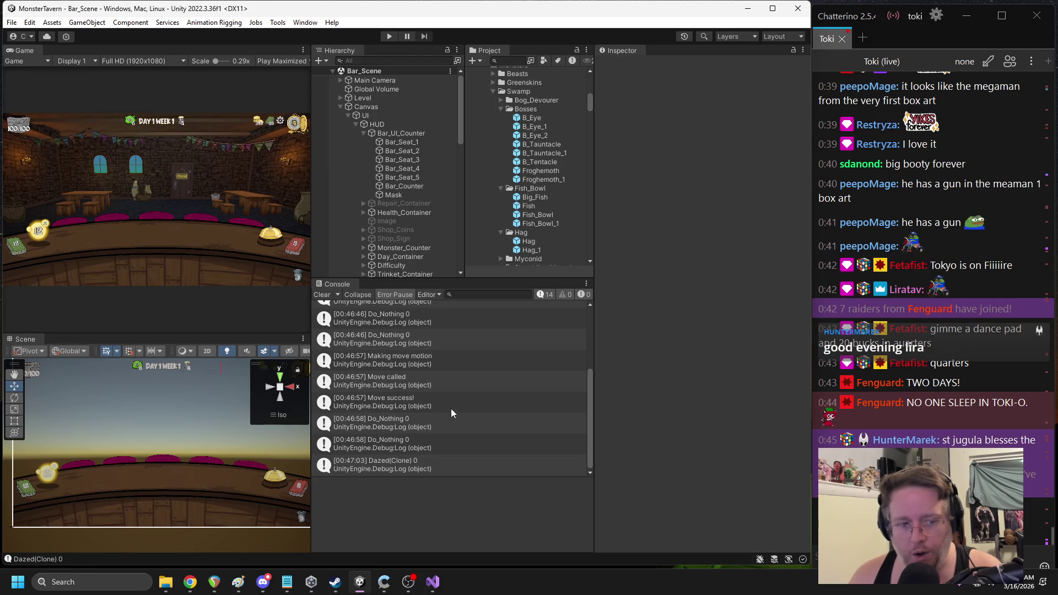
Undo the clonedGO changes in ForceIntentNow and erase the unfinished clonedMove._on_enter_actions line
{"action": "left_click", "coordinate": [437, 579]}
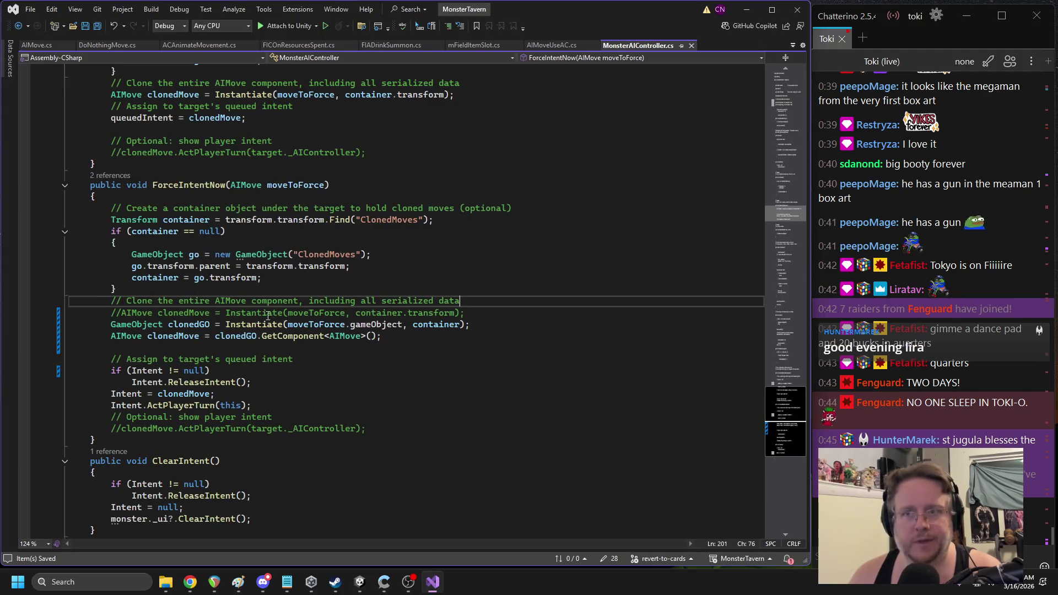
{"action": "left_click", "coordinate": [471, 269]}
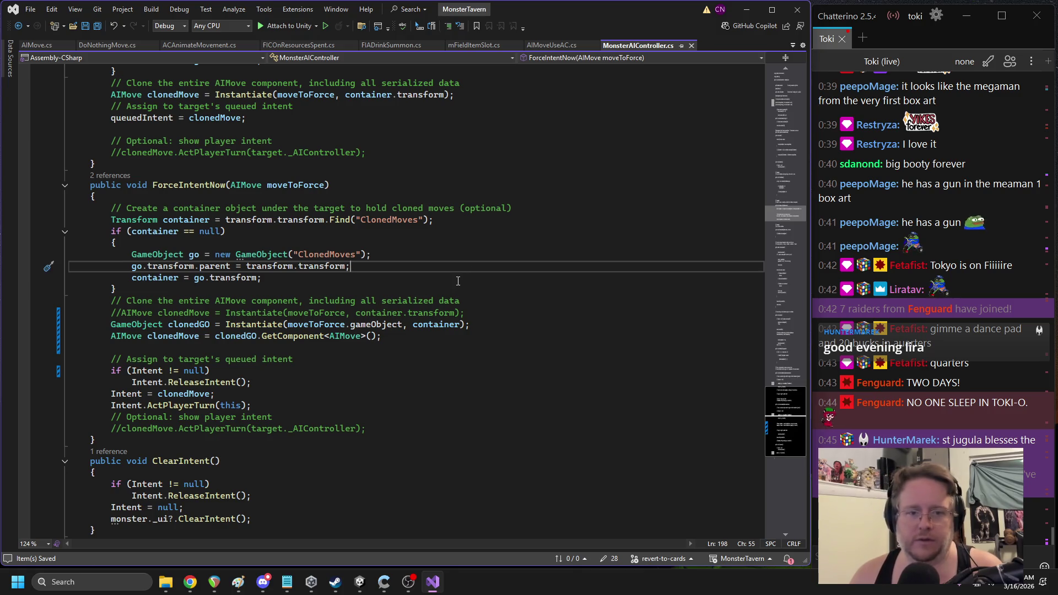
{"action": "key", "text": "ctrl+z"}
{"action": "key", "text": "ctrl+z"}
{"action": "key", "text": "ctrl+z"}
{"action": "key", "text": "ctrl+z"}
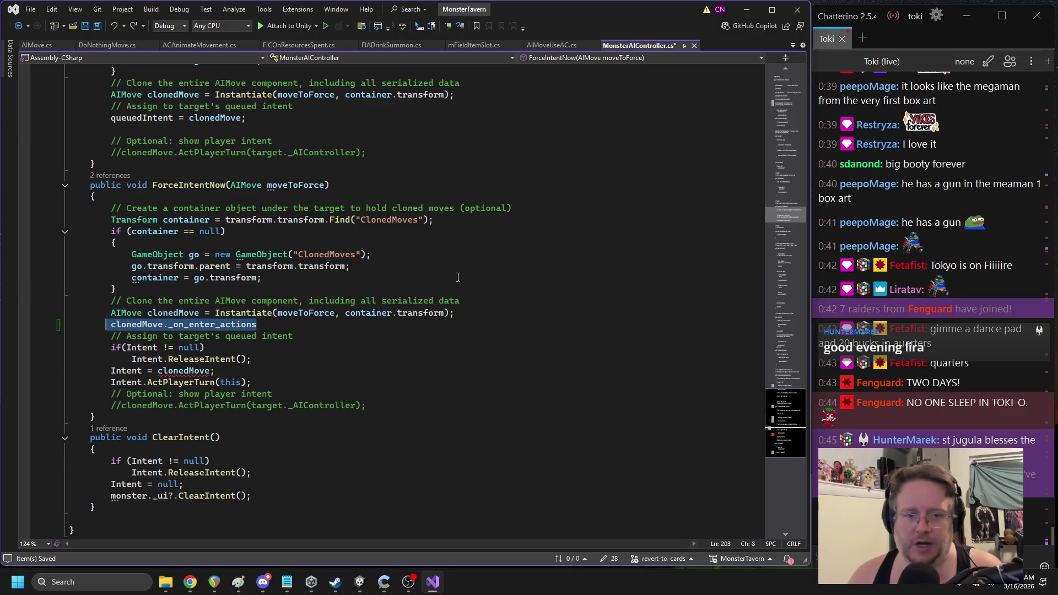
{"action": "left_click", "coordinate": [481, 265]}
{"action": "key", "text": "Down"}
{"action": "key", "text": "Down"}
{"action": "key", "text": "Down"}
{"action": "key", "text": "BackSpace"}
{"action": "key", "text": "BackSpace"}
{"action": "key", "text": "BackSpace"}
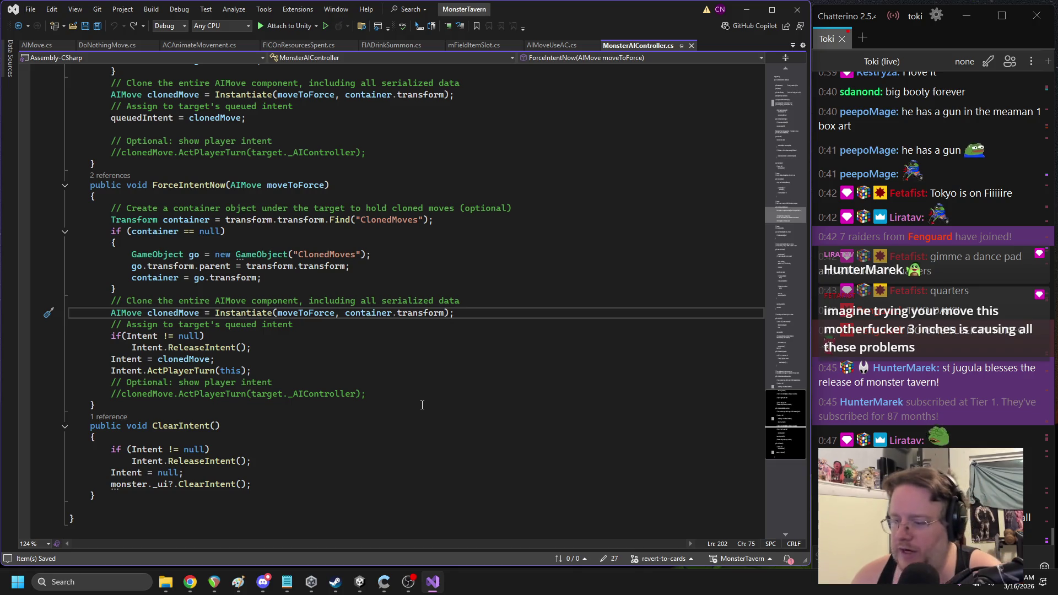
Switch through the AIMove.cs and DoNothingMove.cs tabs to ACAnimateMovement.cs
{"action": "left_click", "coordinate": [37, 45]}
{"action": "left_click", "coordinate": [108, 45]}
{"action": "left_click", "coordinate": [177, 49]}
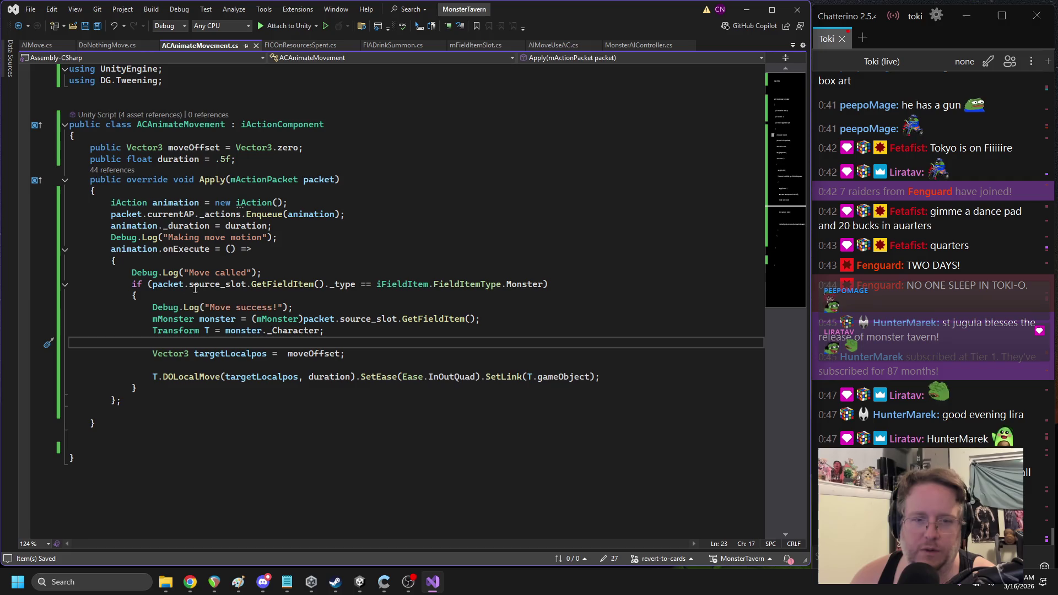
Delete the 'Making move motion', 'Move called' and 'Move success' log lines and save ACAnimateMovement.cs
{"action": "double_click", "coordinate": [141, 273]}
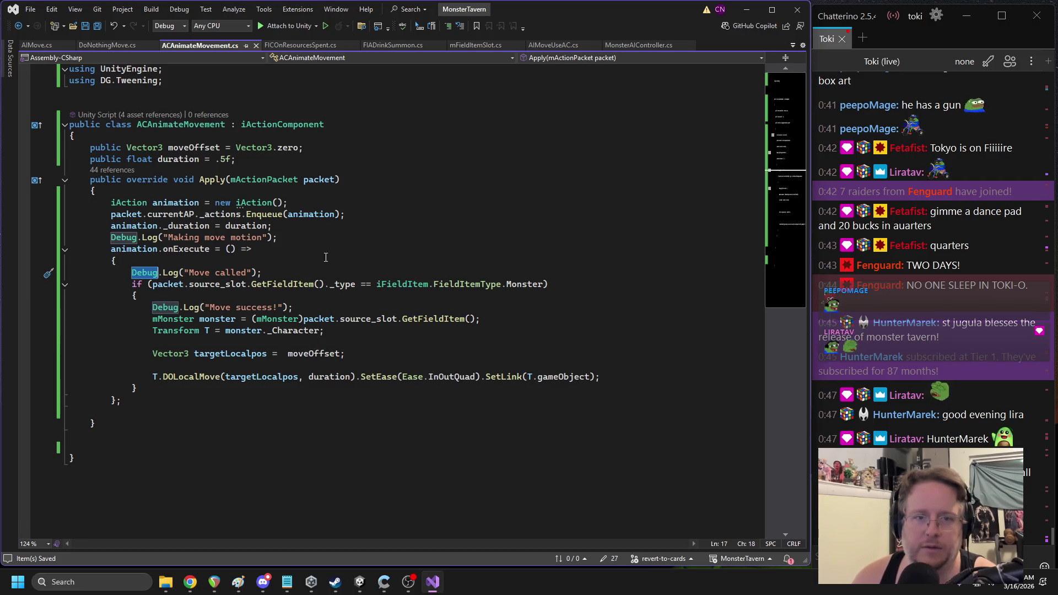
{"action": "triple_click", "coordinate": [205, 238]}
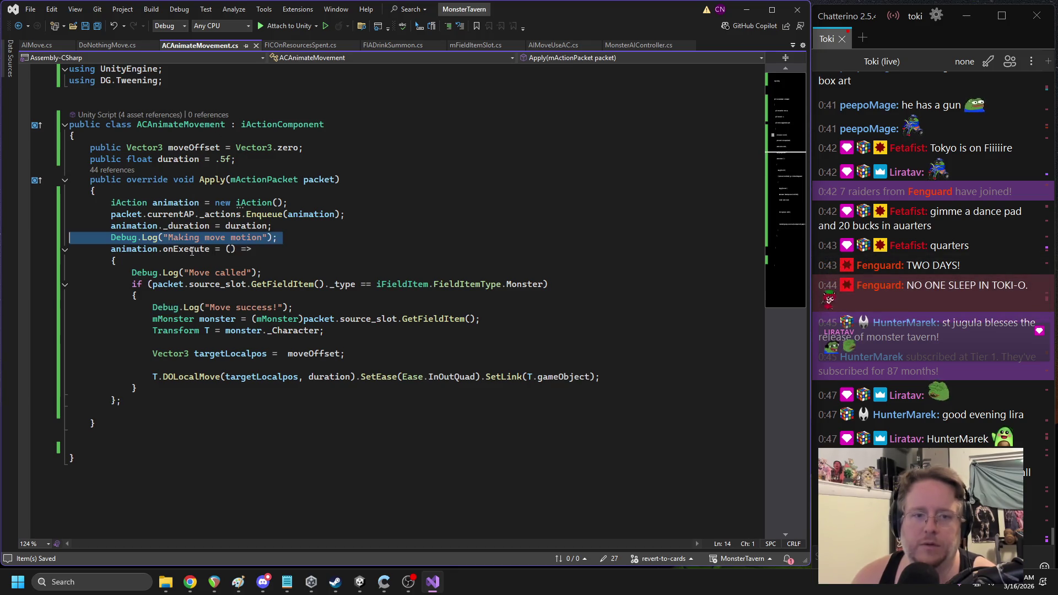
{"action": "key", "text": "Delete"}
{"action": "triple_click", "coordinate": [187, 273]}
{"action": "key", "text": "Delete"}
{"action": "double_click", "coordinate": [220, 308]}
{"action": "triple_click", "coordinate": [225, 307]}
{"action": "key", "text": "Delete"}
{"action": "left_click", "coordinate": [281, 236]}
{"action": "key", "text": "ctrl+s"}
Remove the blank line above the if statement in the Apply method
{"action": "left_click", "coordinate": [88, 274]}
{"action": "key", "text": "BackSpace"}
{"action": "left_click", "coordinate": [307, 236]}
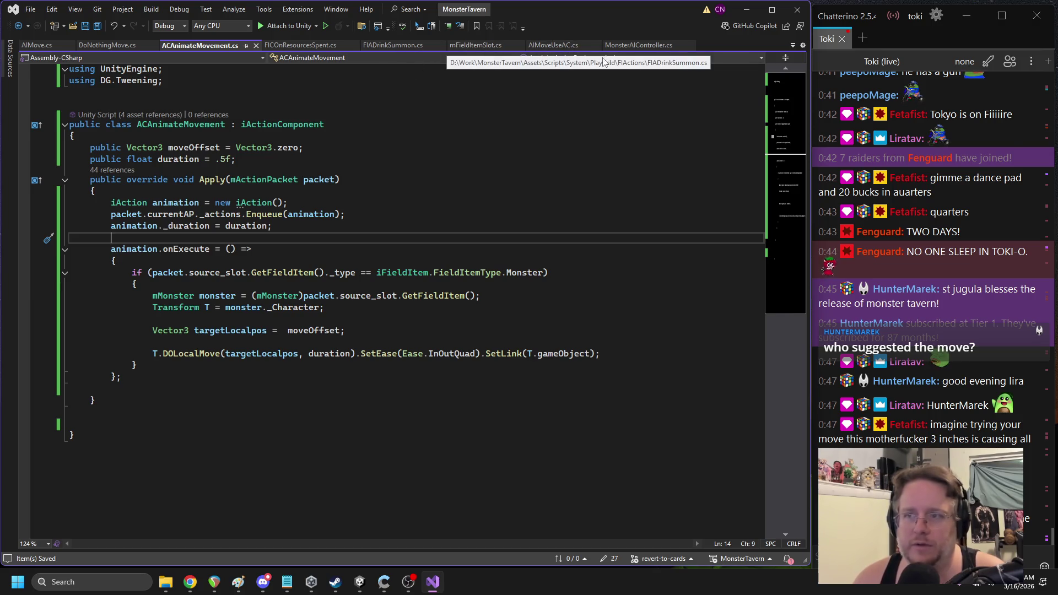
Remove the Debug.Break() call from AIMove's ActPlayerTurn and return to Unity
{"action": "left_click", "coordinate": [638, 45]}
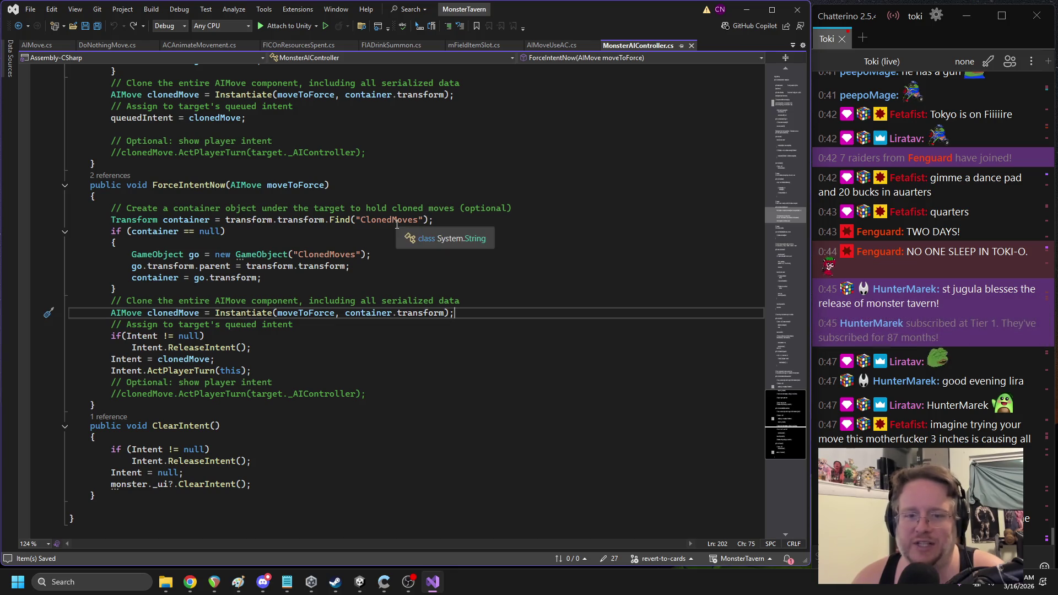
{"action": "left_click", "coordinate": [48, 45]}
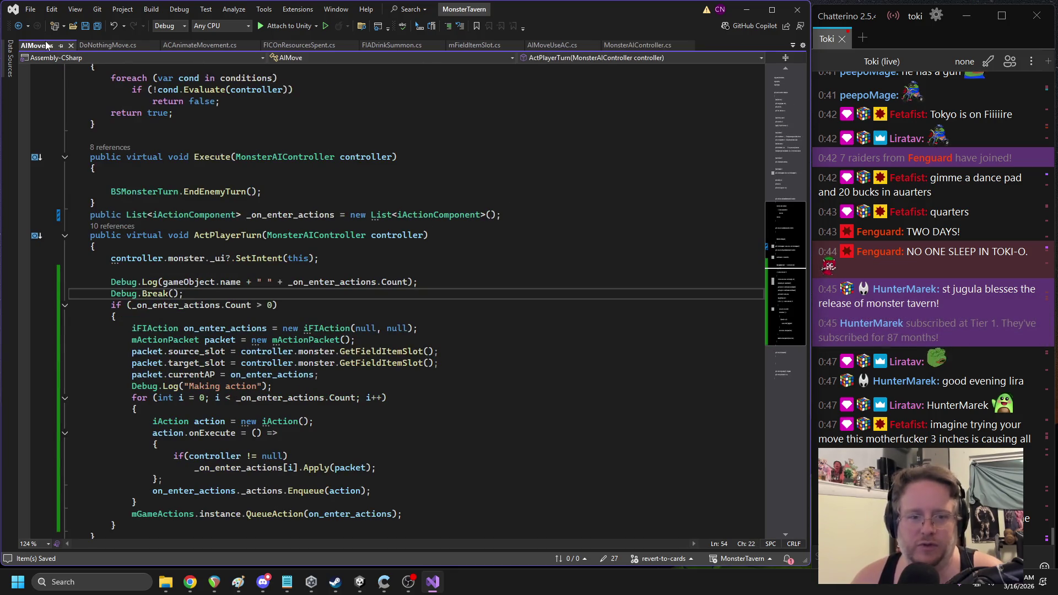
{"action": "left_click_drag", "start_coordinate": [193, 292], "coordinate": [71, 270]}
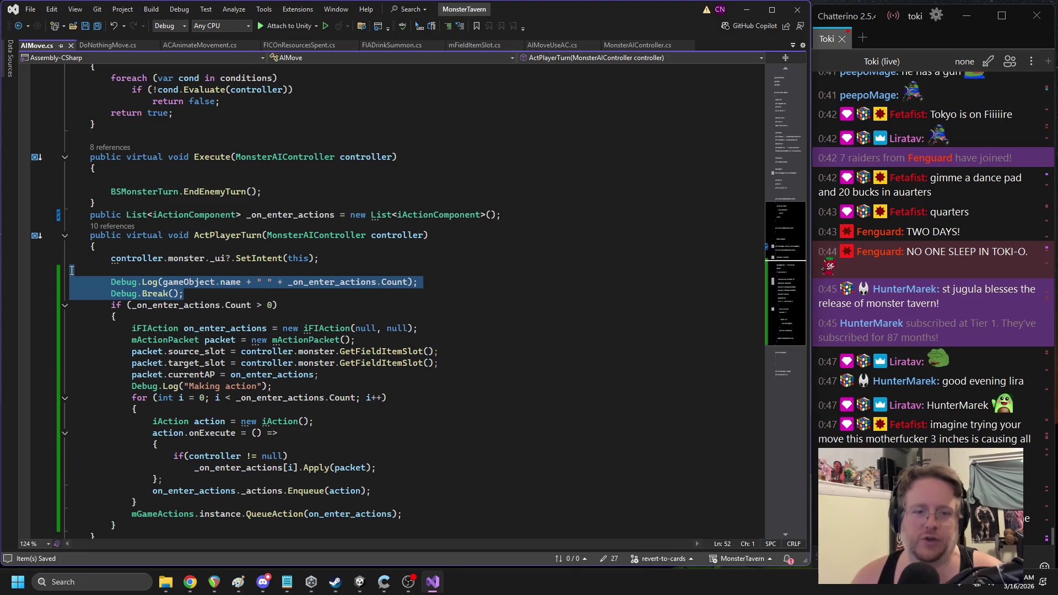
{"action": "key", "text": "ctrl+z"}
{"action": "key", "text": "ctrl+z"}
{"action": "key", "text": "ctrl+z"}
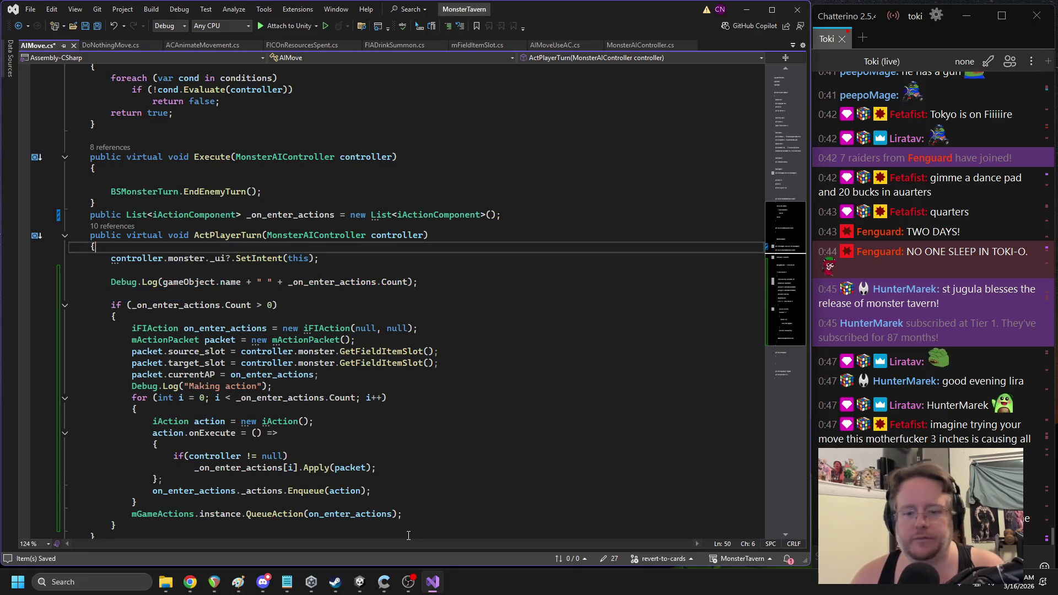
{"action": "left_click", "coordinate": [360, 582]}
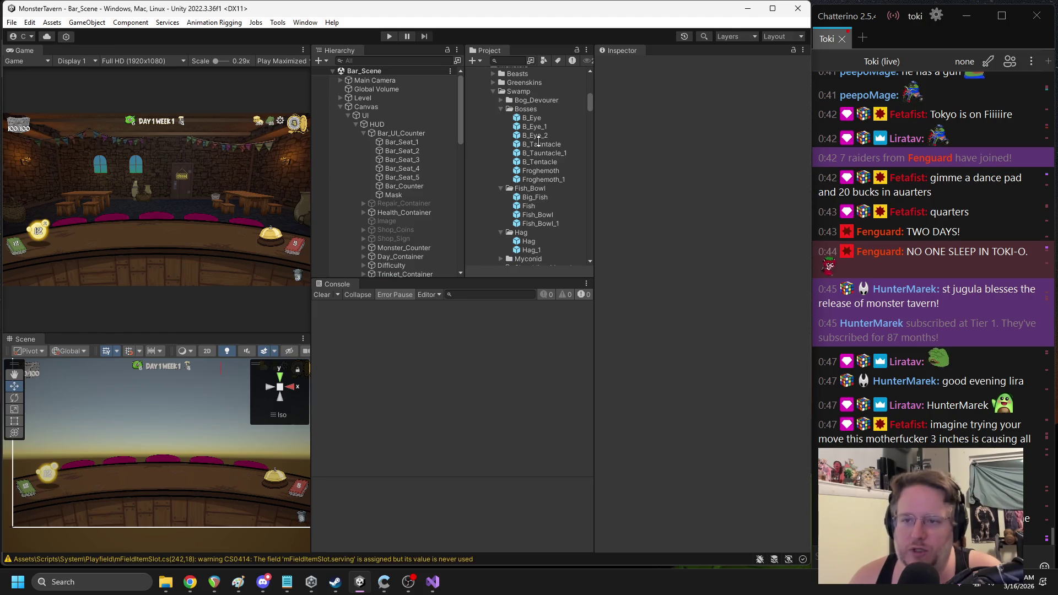
Copy the AC Animate Movement component from the Froghemoth prefab's Daze move
{"action": "double_click", "coordinate": [541, 172]}
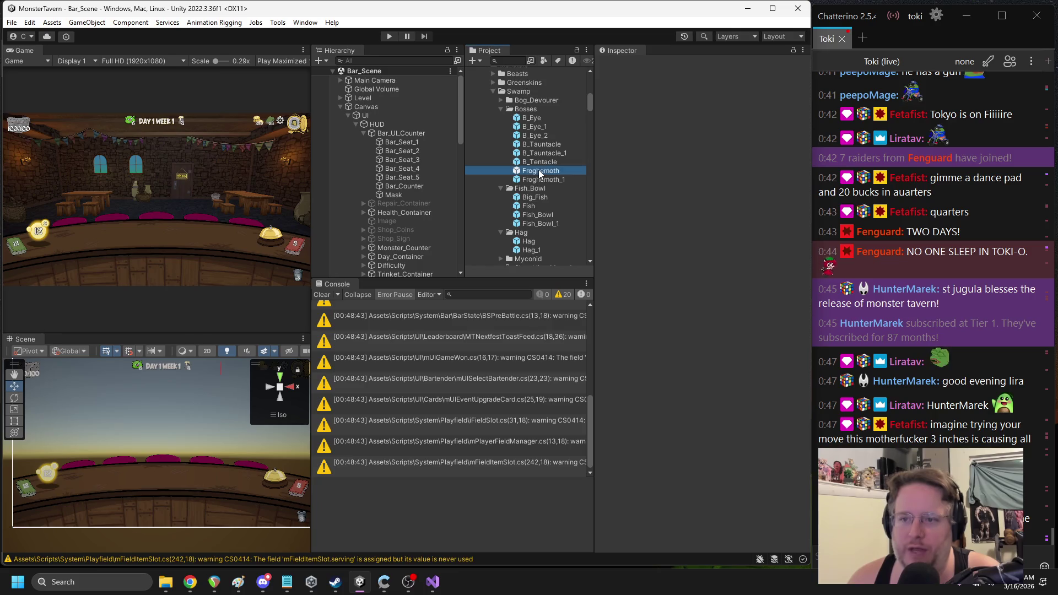
{"action": "left_click", "coordinate": [387, 158]}
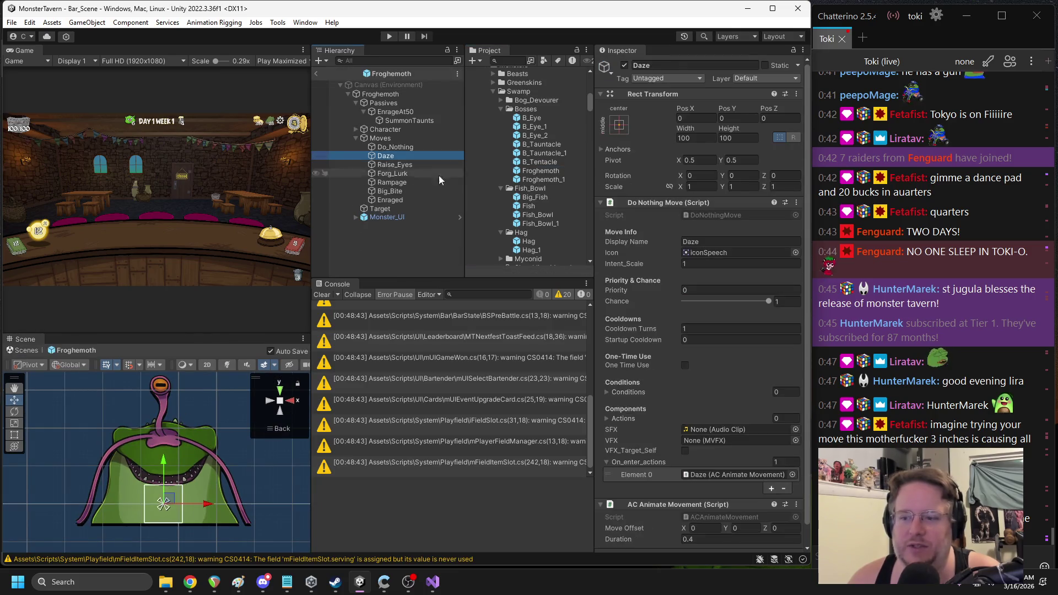
{"action": "scroll", "coordinate": [640, 302], "scroll_direction": "down", "scroll_amount": 2}
{"action": "right_click", "coordinate": [643, 485]}
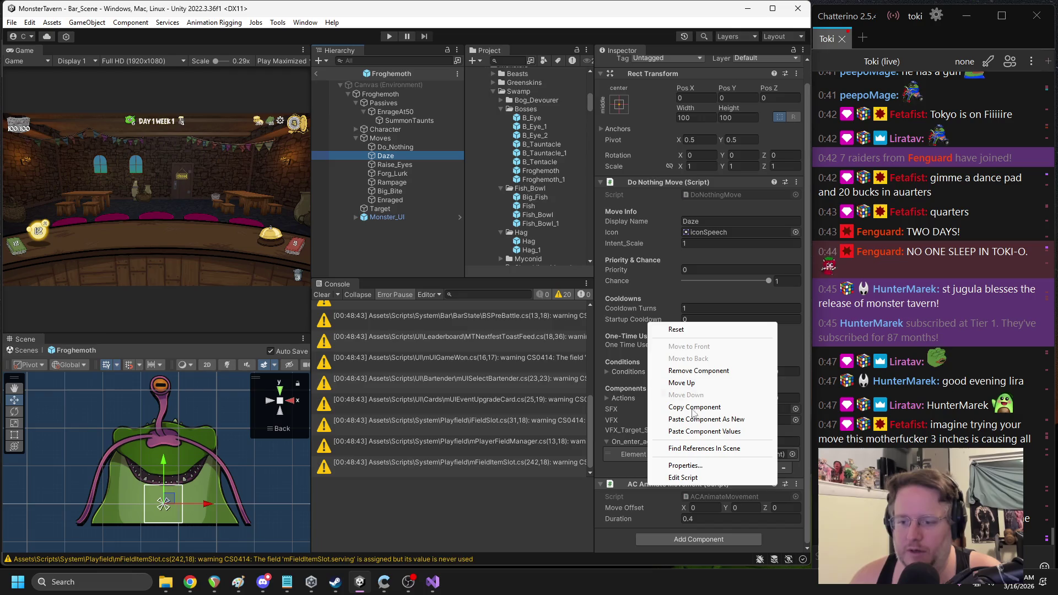
{"action": "left_click", "coordinate": [711, 407]}
{"action": "left_click", "coordinate": [316, 73]}
Paste it as a new component on B_Eye's Dazed move, return to Bar_Scene, and enter Play mode
{"action": "double_click", "coordinate": [507, 118]}
{"action": "left_click", "coordinate": [425, 174]}
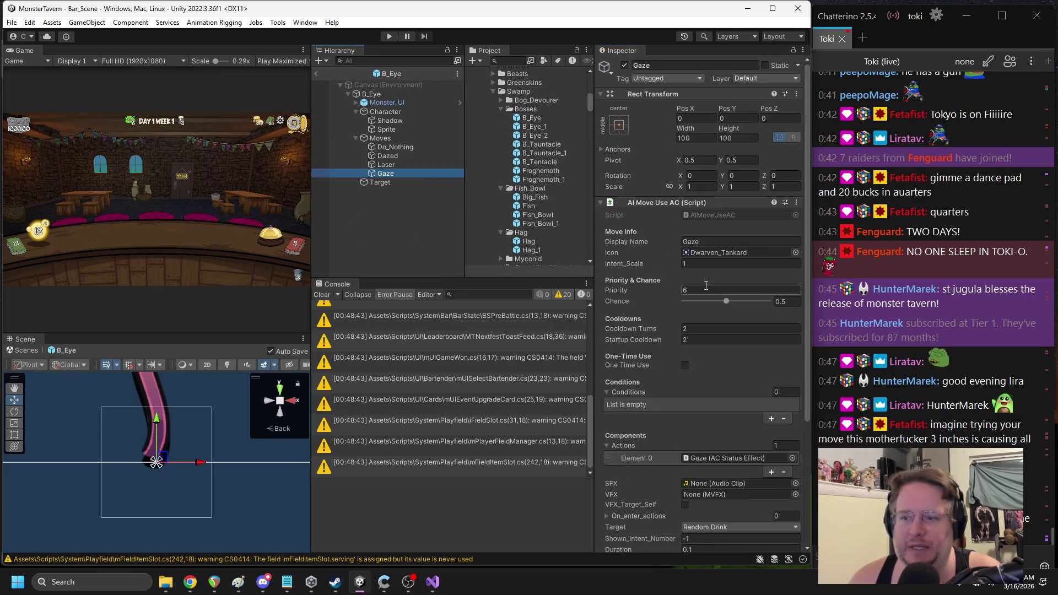
{"action": "scroll", "coordinate": [681, 350], "scroll_direction": "down", "scroll_amount": 5}
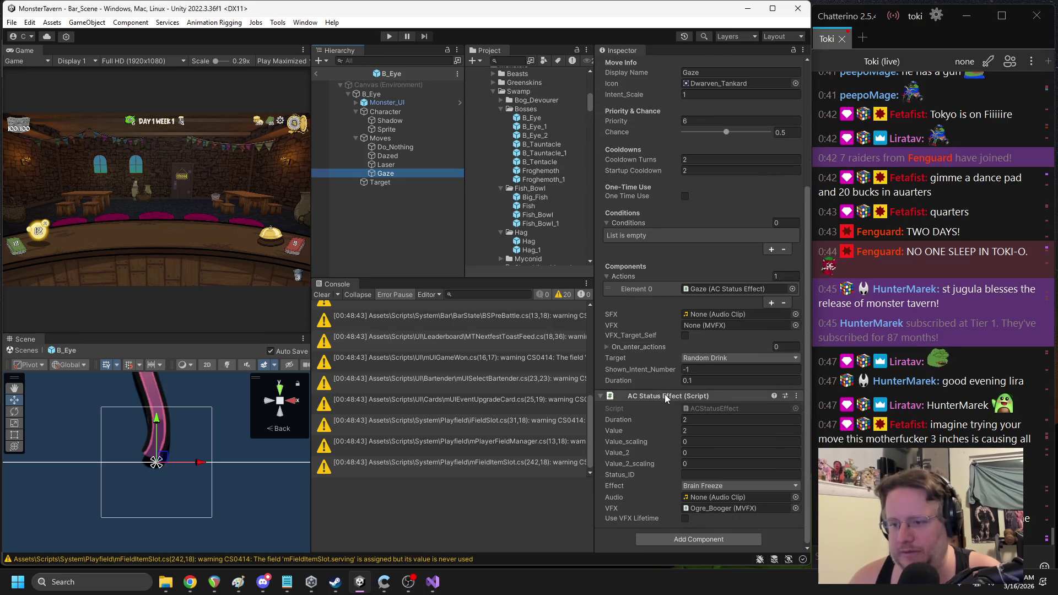
{"action": "left_click", "coordinate": [389, 156]}
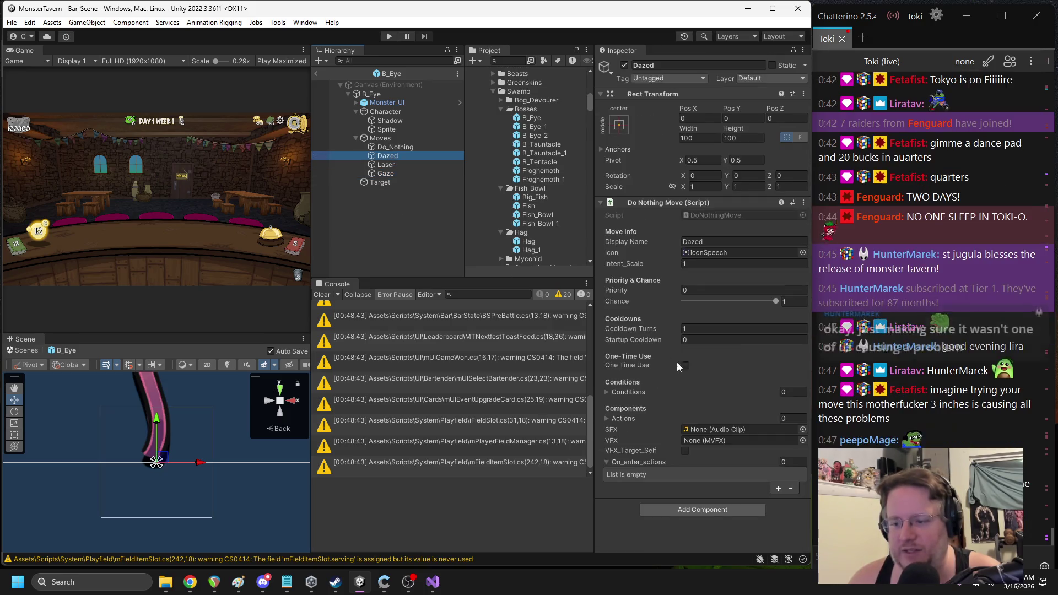
{"action": "right_click", "coordinate": [658, 203]}
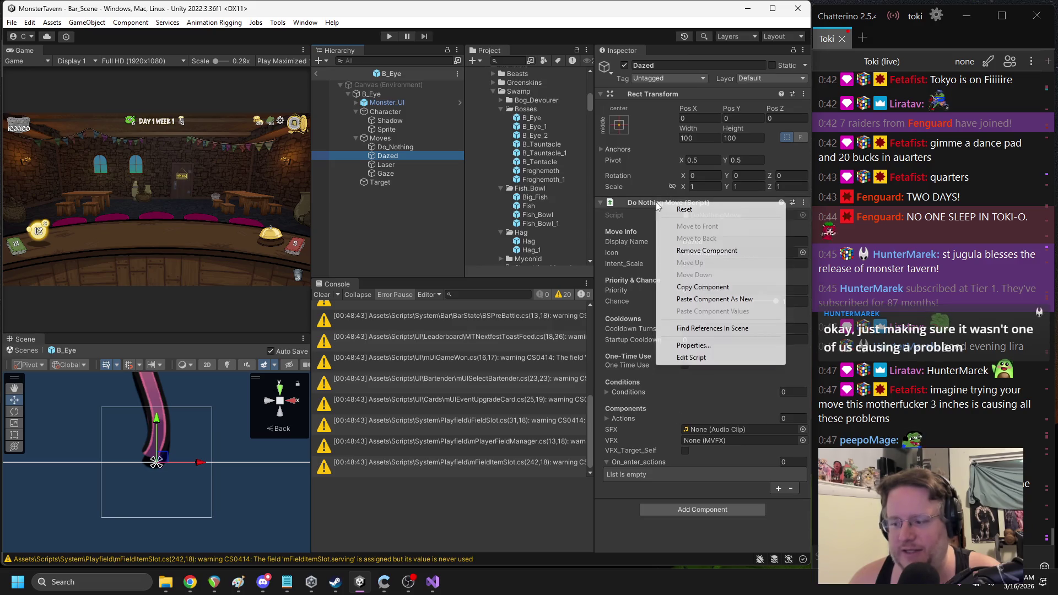
{"action": "left_click", "coordinate": [704, 299]}
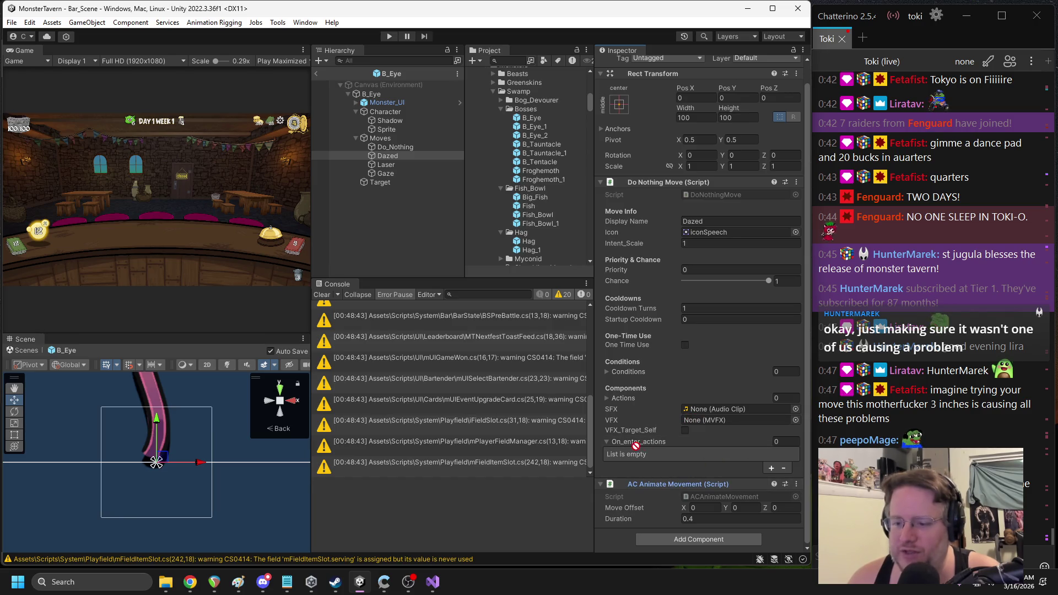
{"action": "left_click", "coordinate": [317, 74]}
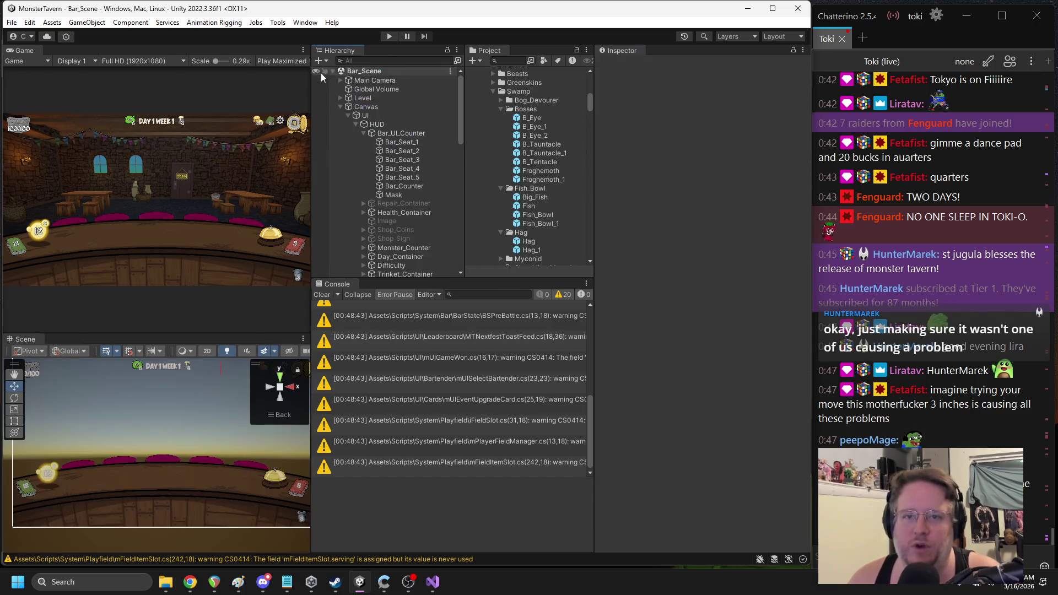
{"action": "left_click", "coordinate": [389, 36]}
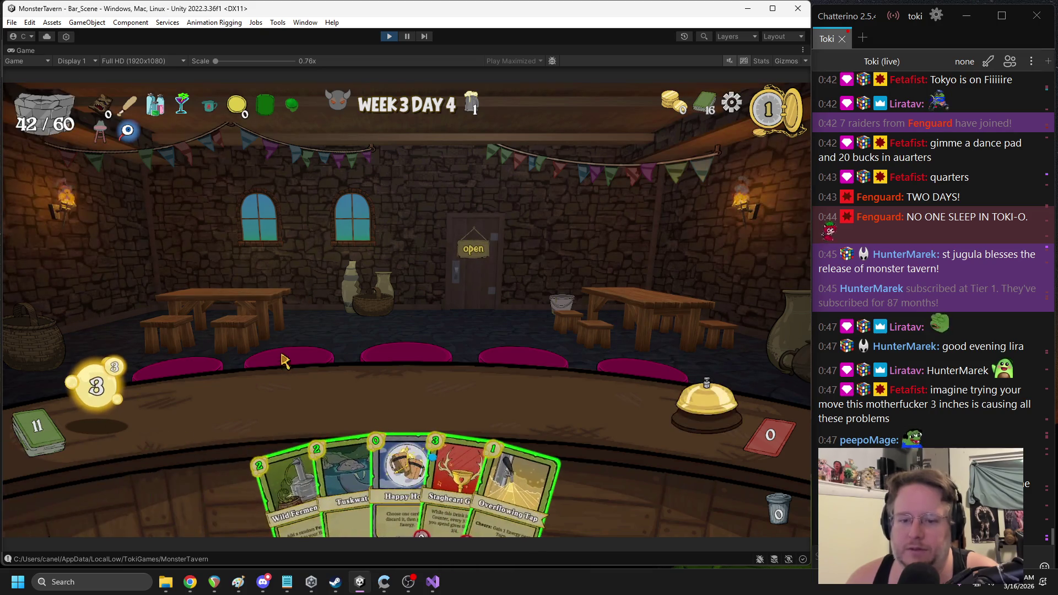
Play Stagheart Goblet, Overflowing Tap and another card, then Snooze and Goblin's Fermented Sock, across two turns
{"action": "mouse_move", "coordinate": [405, 474]}
{"action": "left_mouse_down"}
{"action": "mouse_move", "coordinate": [399, 433]}
{"action": "mouse_move", "coordinate": [259, 408]}
{"action": "left_mouse_up"}
{"action": "mouse_move", "coordinate": [515, 491]}
{"action": "left_mouse_down"}
{"action": "mouse_move", "coordinate": [557, 402]}
{"action": "mouse_move", "coordinate": [573, 406]}
{"action": "left_mouse_up"}
{"action": "mouse_move", "coordinate": [388, 465]}
{"action": "left_mouse_down"}
{"action": "mouse_move", "coordinate": [440, 318]}
{"action": "mouse_move", "coordinate": [435, 303]}
{"action": "mouse_move", "coordinate": [422, 374]}
{"action": "mouse_move", "coordinate": [421, 328]}
{"action": "mouse_move", "coordinate": [253, 405]}
{"action": "left_mouse_up"}
{"action": "left_click", "coordinate": [693, 423]}
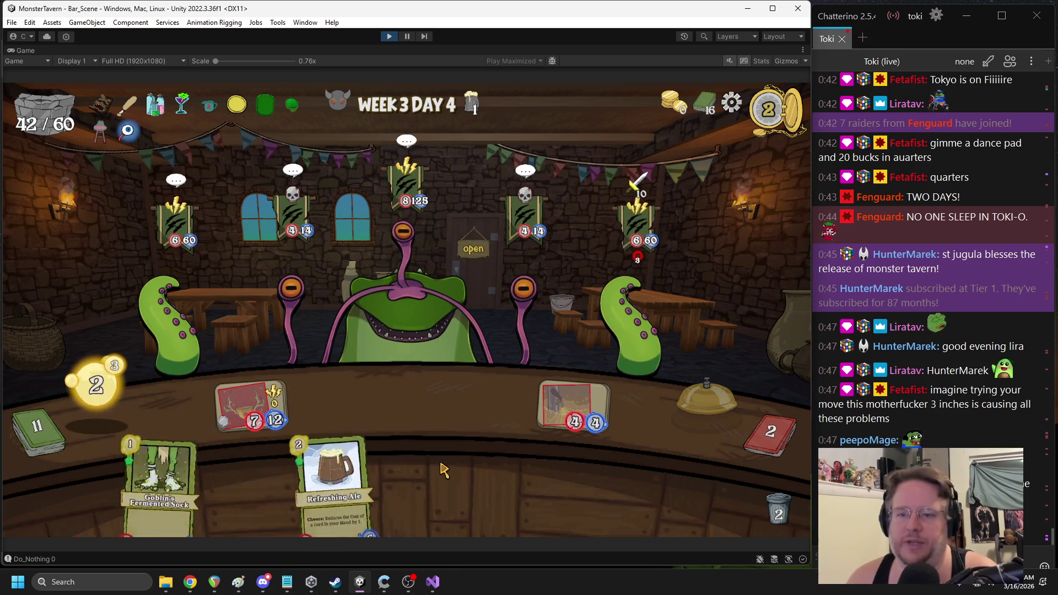
{"action": "left_click_drag", "start_coordinate": [406, 483], "coordinate": [560, 446]}
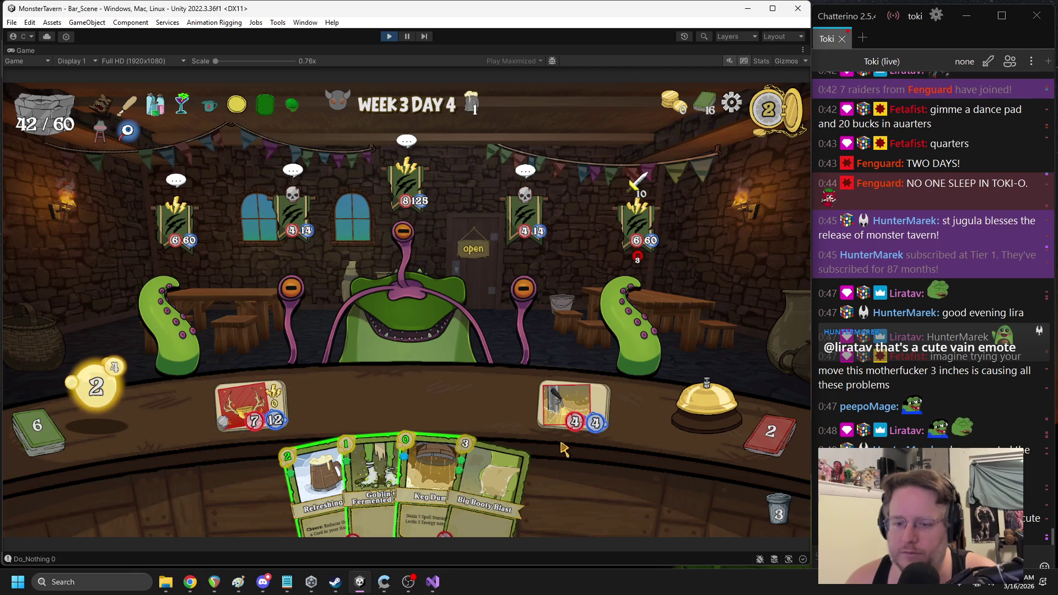
{"action": "left_click_drag", "start_coordinate": [372, 474], "coordinate": [382, 398]}
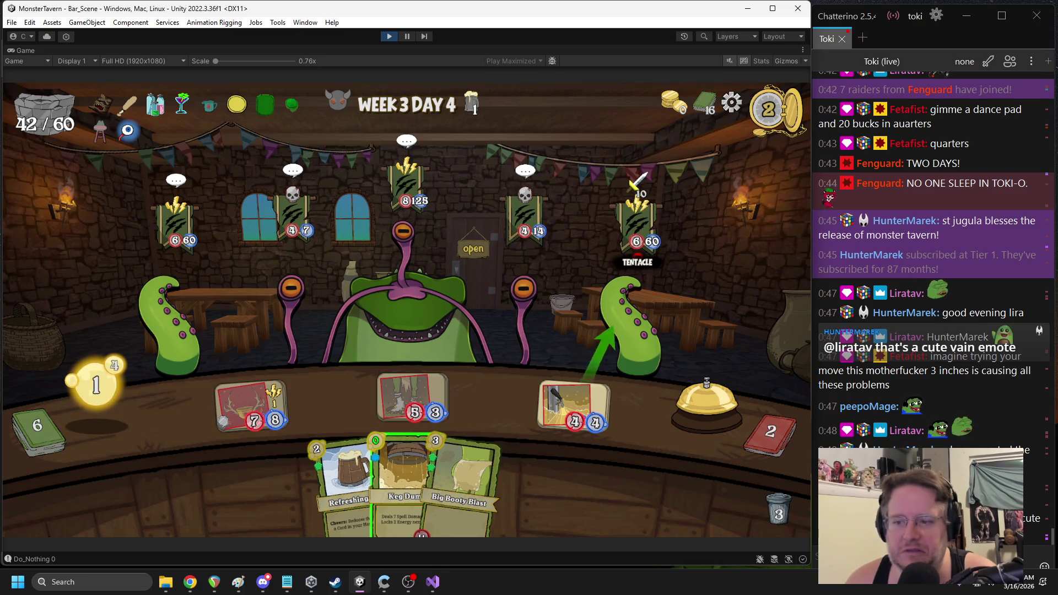
{"action": "left_click", "coordinate": [685, 398]}
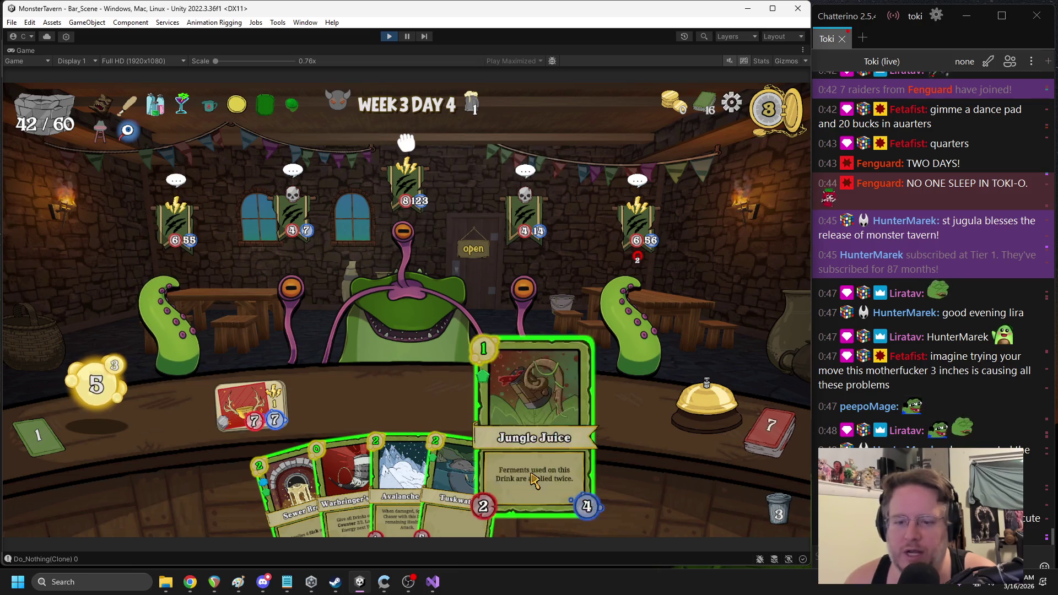
Play Jungle Juice, Sewer Brew and Tuskwater onto the bar and end the turn
{"action": "left_click_drag", "start_coordinate": [529, 475], "coordinate": [412, 370]}
{"action": "left_click_drag", "start_coordinate": [309, 485], "coordinate": [573, 408]}
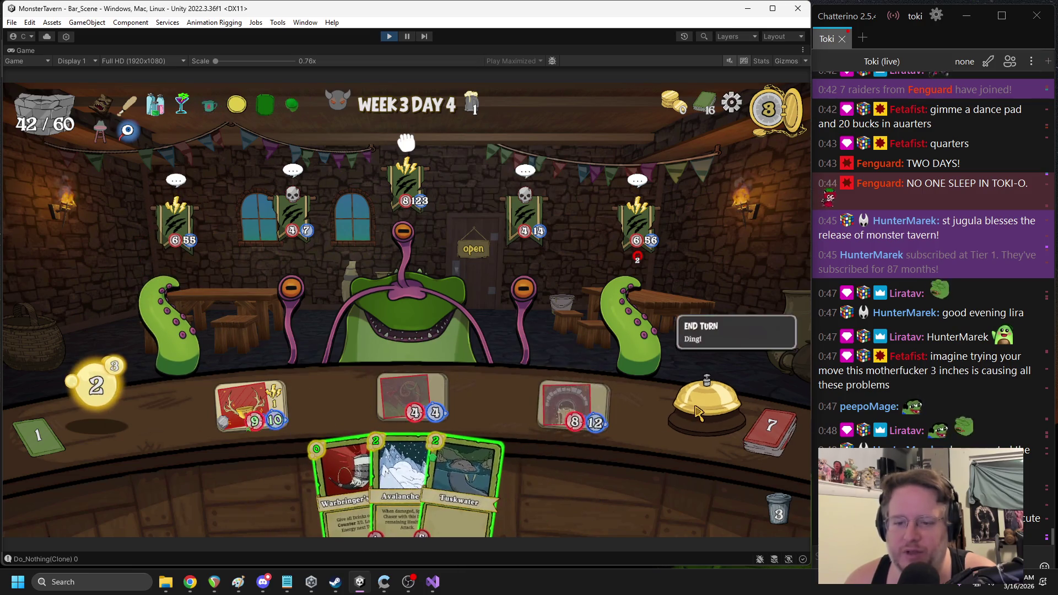
{"action": "left_click_drag", "start_coordinate": [490, 458], "coordinate": [494, 399]}
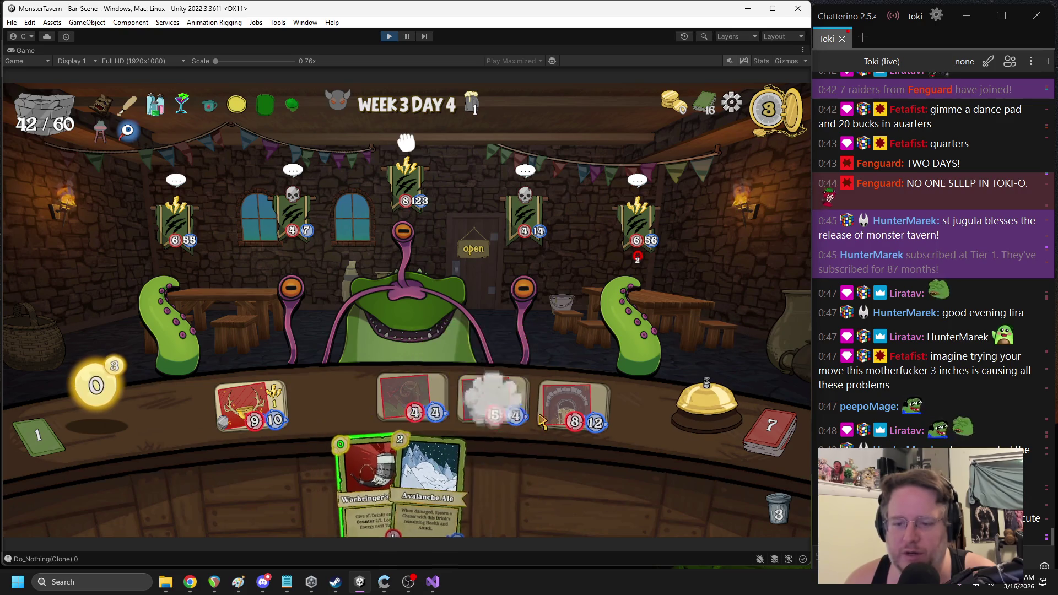
{"action": "left_click", "coordinate": [671, 422]}
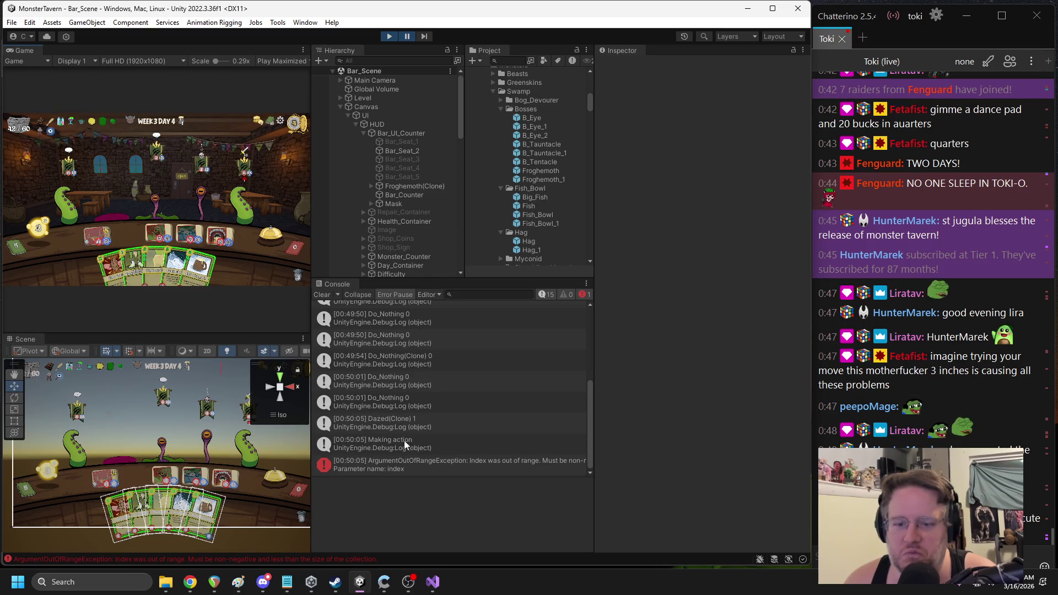
Open the ArgumentOutOfRangeException's AIMove.cs line 69 in Visual Studio, then stop play mode in Unity
{"action": "left_click", "coordinate": [406, 467]}
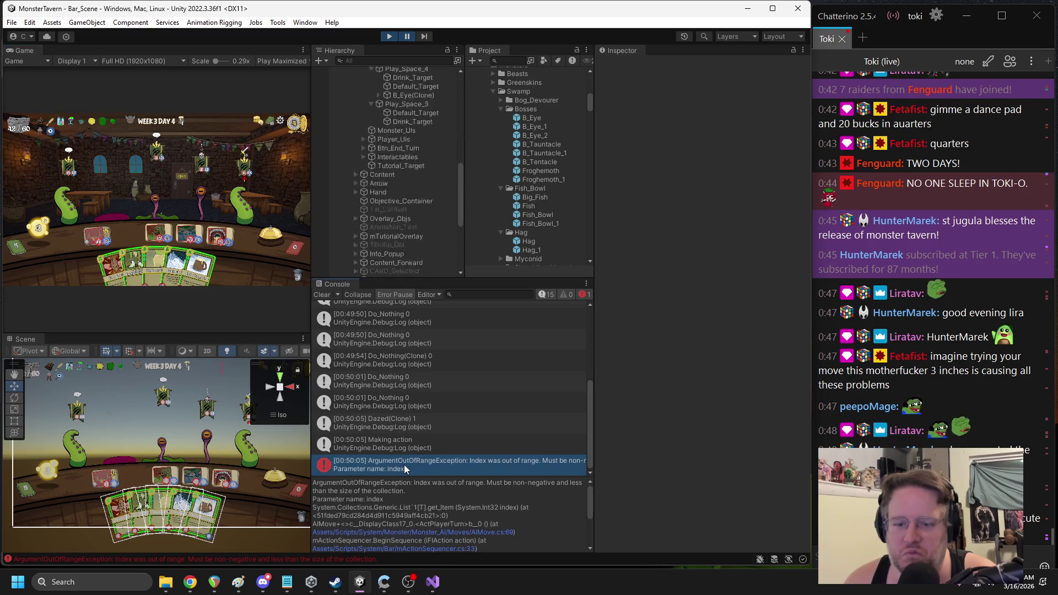
{"action": "double_click", "coordinate": [405, 467]}
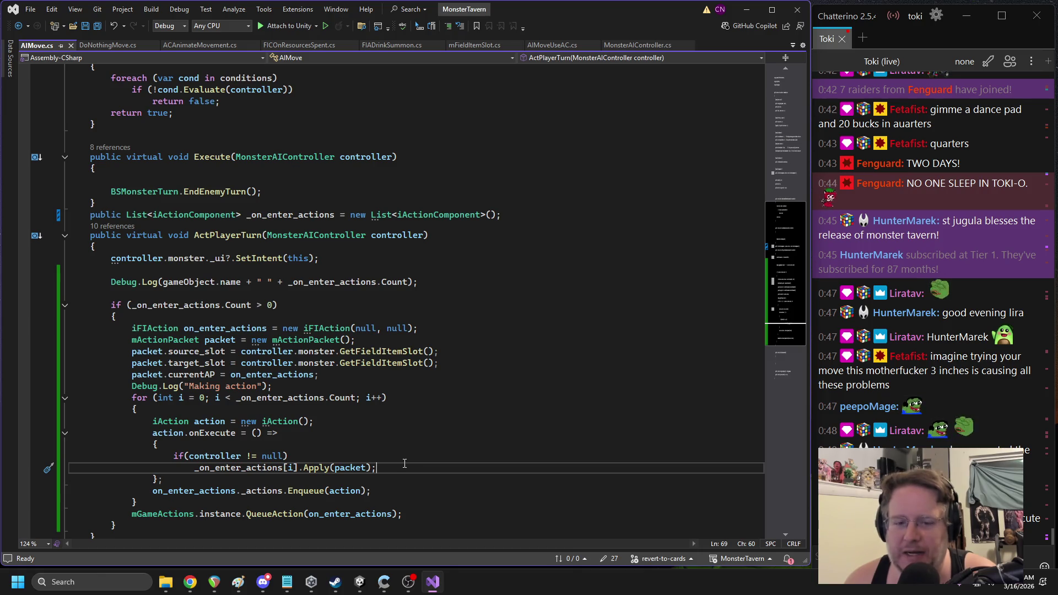
{"action": "left_click", "coordinate": [360, 582]}
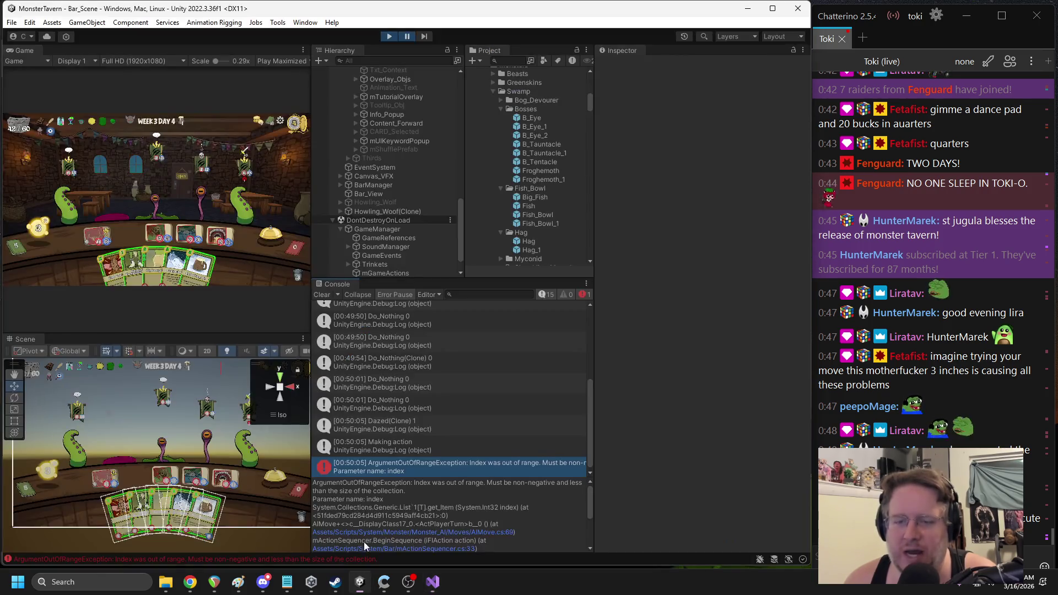
{"action": "left_click", "coordinate": [389, 36]}
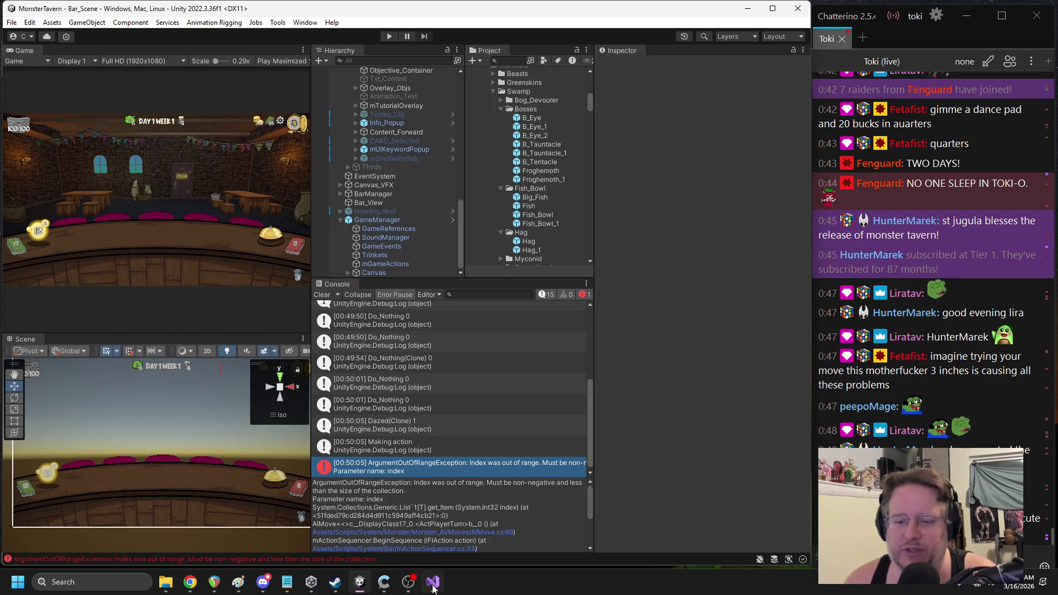
{"action": "left_click", "coordinate": [433, 581]}
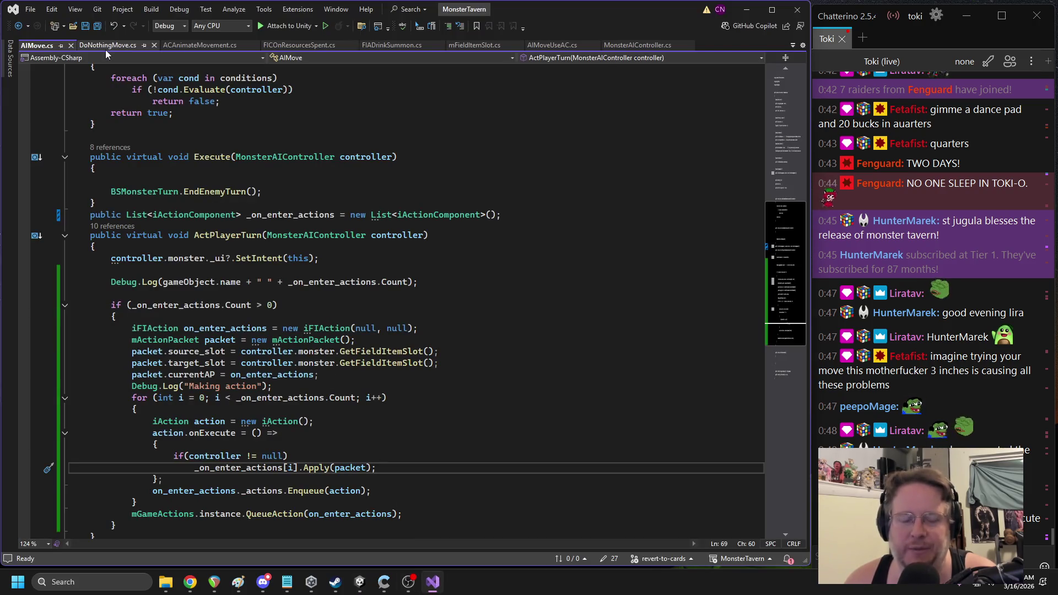
Accept the suggested clonedGO Instantiate and GetComponent<AIMove>() lines in MonsterAIController.cs and save
{"action": "left_click", "coordinate": [639, 46]}
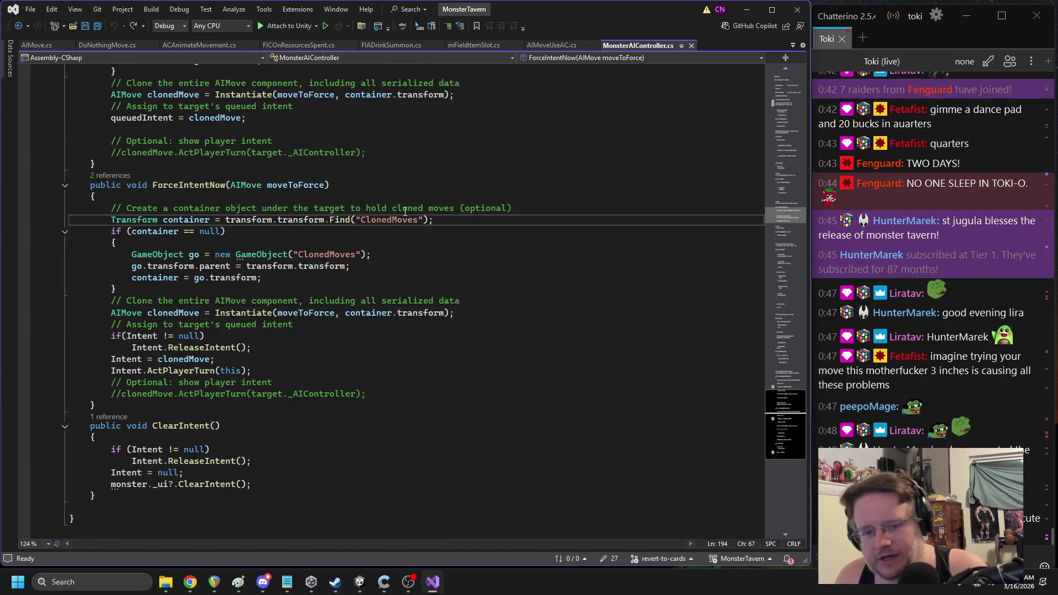
{"action": "key", "text": "Tab"}
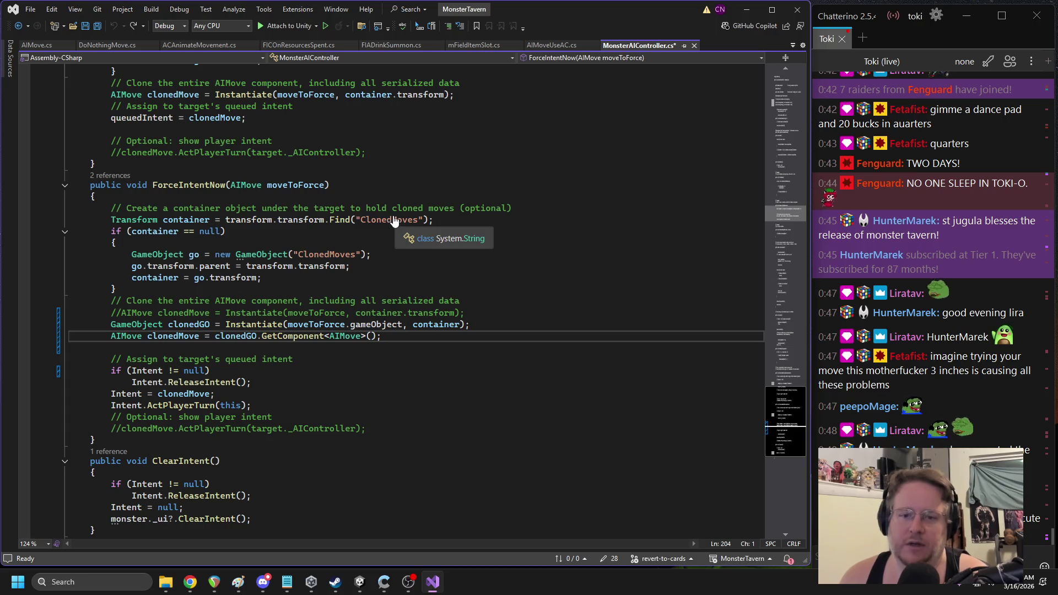
{"action": "key", "text": "Return"}
{"action": "key", "text": "ctrl+s"}
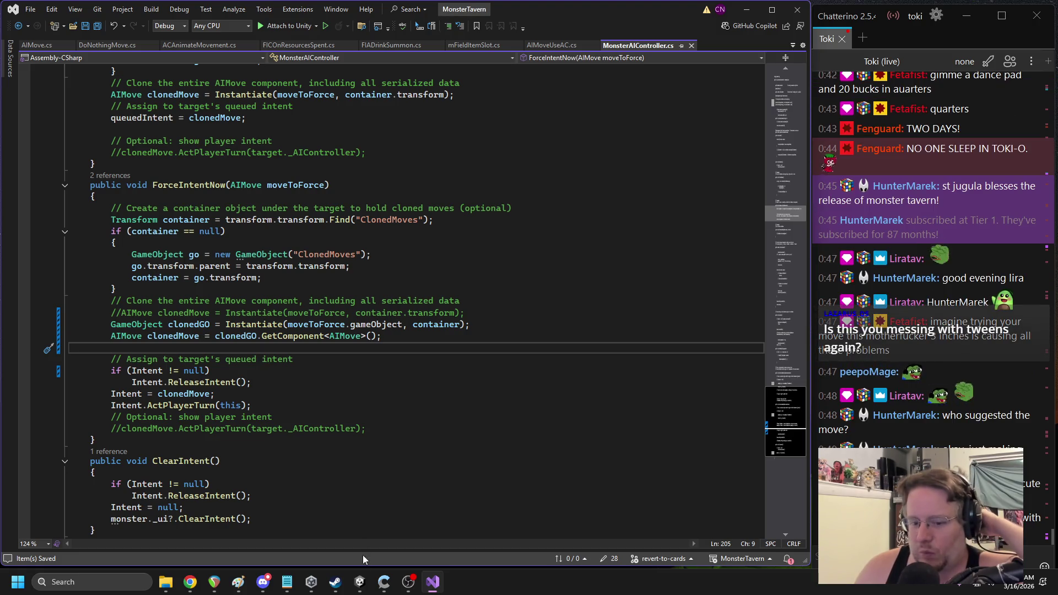
{"action": "left_click", "coordinate": [361, 582]}
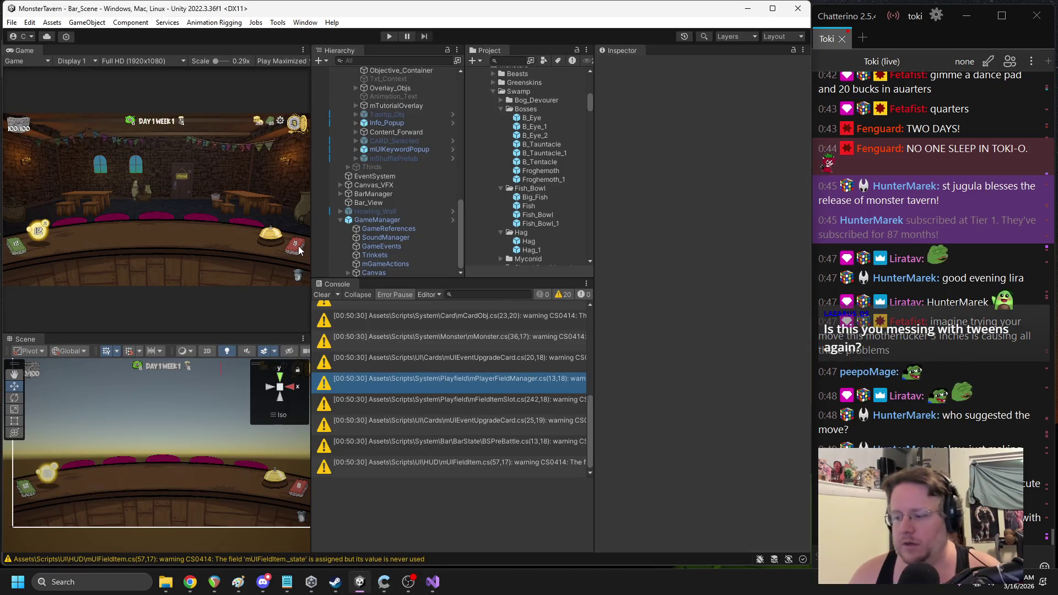
Play-test a turn with Big Booty Blast, Overflowing Tap and Avalanche Ale, then open the exception's AIMove.cs line
{"action": "left_click", "coordinate": [389, 36]}
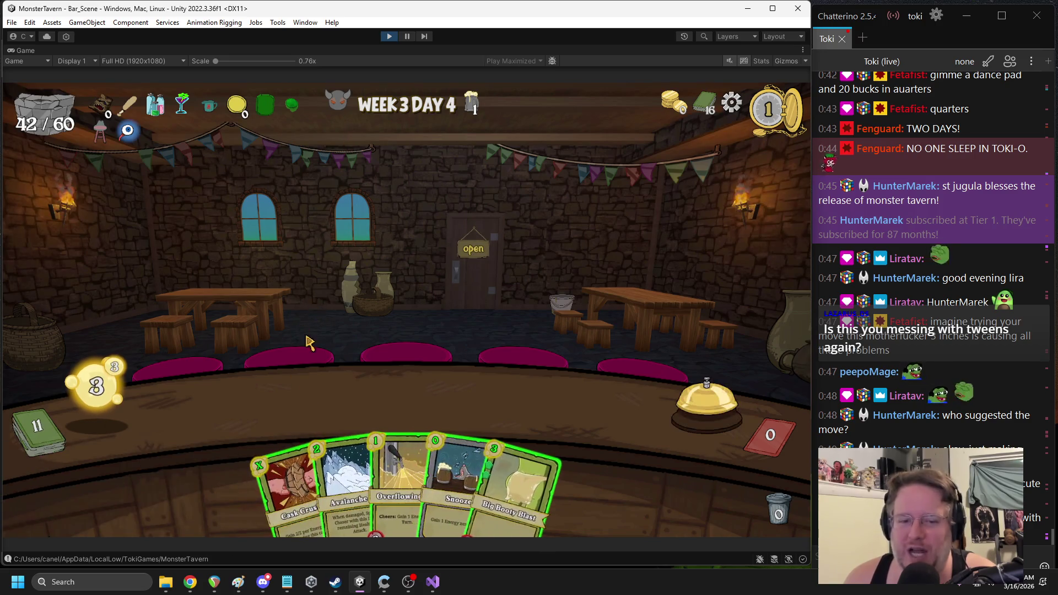
{"action": "left_click_drag", "start_coordinate": [513, 480], "coordinate": [249, 418]}
{"action": "left_click_drag", "start_coordinate": [463, 486], "coordinate": [507, 380]}
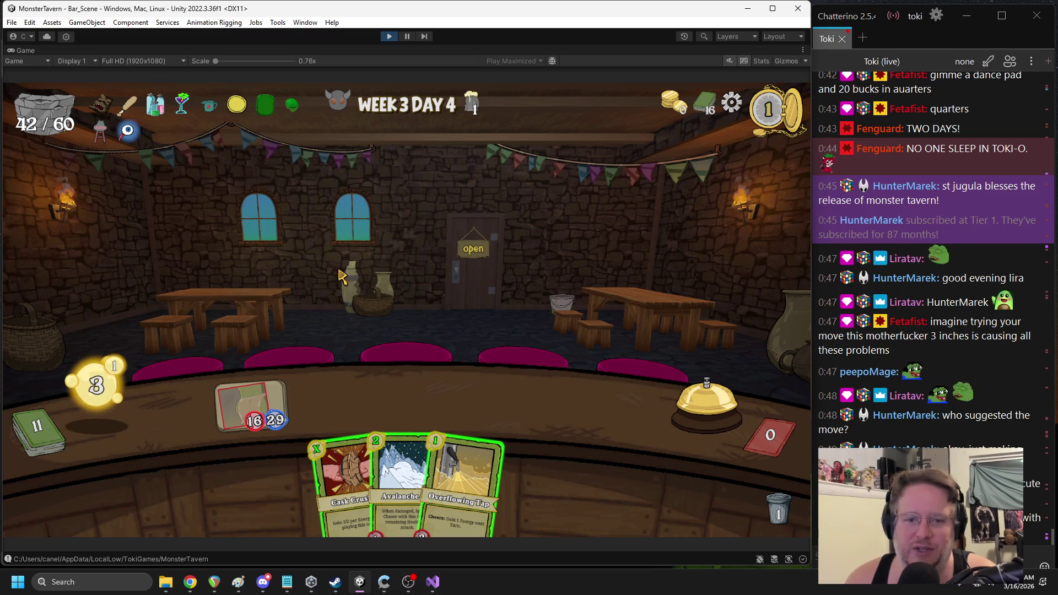
{"action": "mouse_move", "coordinate": [463, 480]}
{"action": "left_mouse_down"}
{"action": "mouse_move", "coordinate": [474, 394]}
{"action": "mouse_move", "coordinate": [574, 408]}
{"action": "left_mouse_up"}
{"action": "left_click_drag", "start_coordinate": [430, 480], "coordinate": [419, 435]}
{"action": "left_click", "coordinate": [705, 402]}
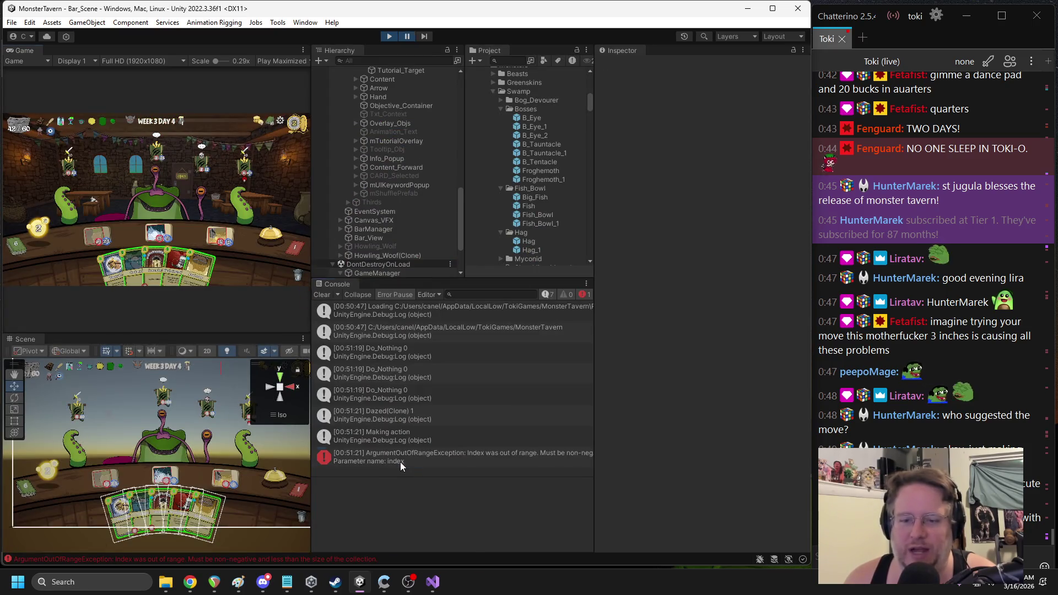
{"action": "double_click", "coordinate": [401, 462]}
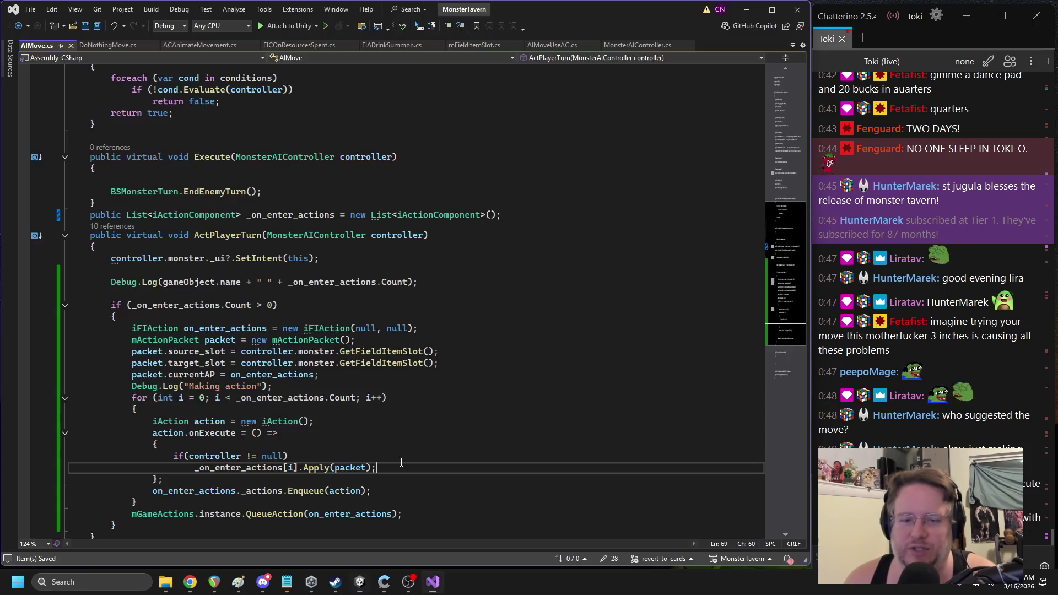
Search the Hierarchy for 'daze' and select Dazed(Clone)
{"action": "left_click", "coordinate": [359, 582]}
{"action": "left_click", "coordinate": [389, 62]}
{"action": "type", "text": "daze"}
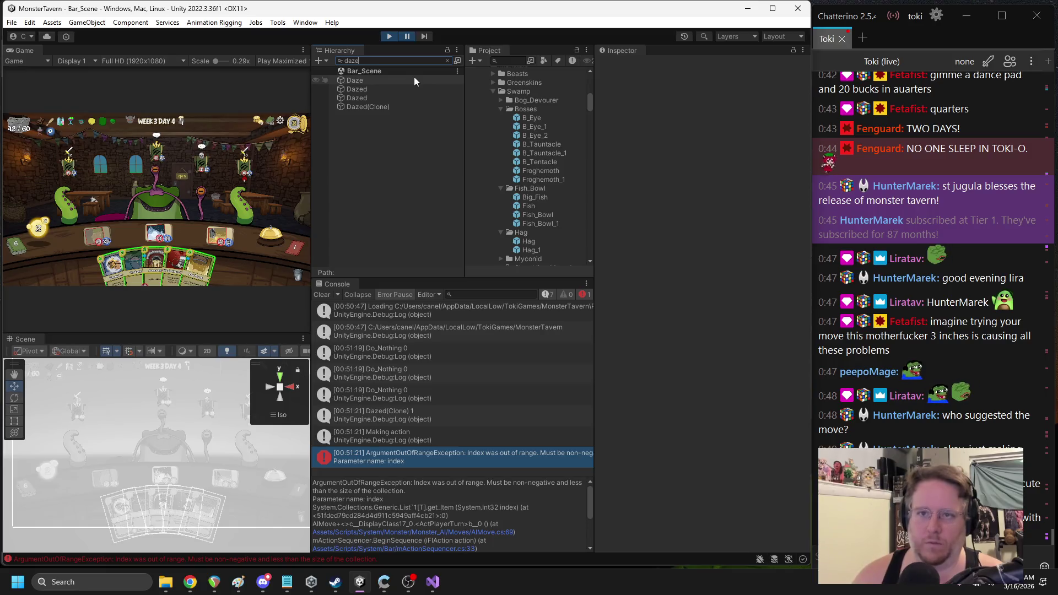
{"action": "left_click", "coordinate": [375, 106]}
Ping the object referenced by On_enter_actions Element 0, then recheck the AIMove.cs error line
{"action": "left_click", "coordinate": [710, 458]}
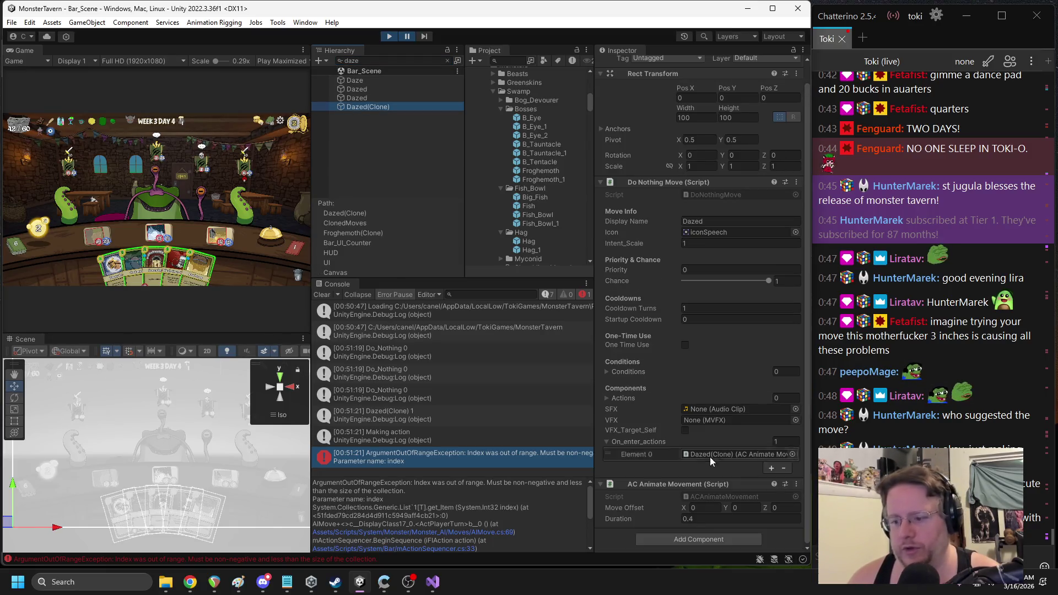
{"action": "left_click", "coordinate": [726, 455]}
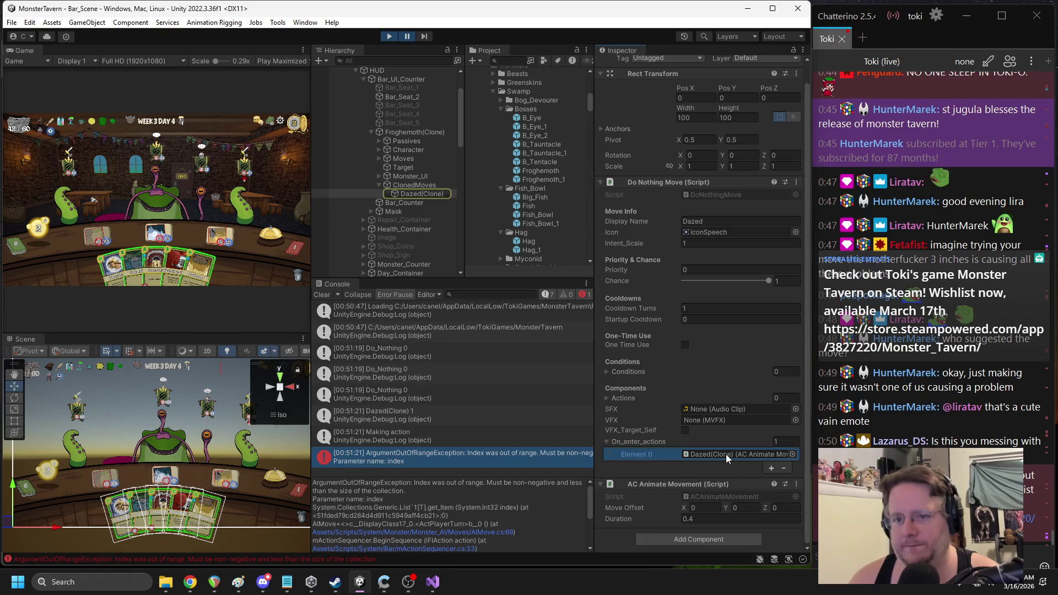
{"action": "left_click", "coordinate": [722, 455]}
{"action": "left_click", "coordinate": [722, 455]}
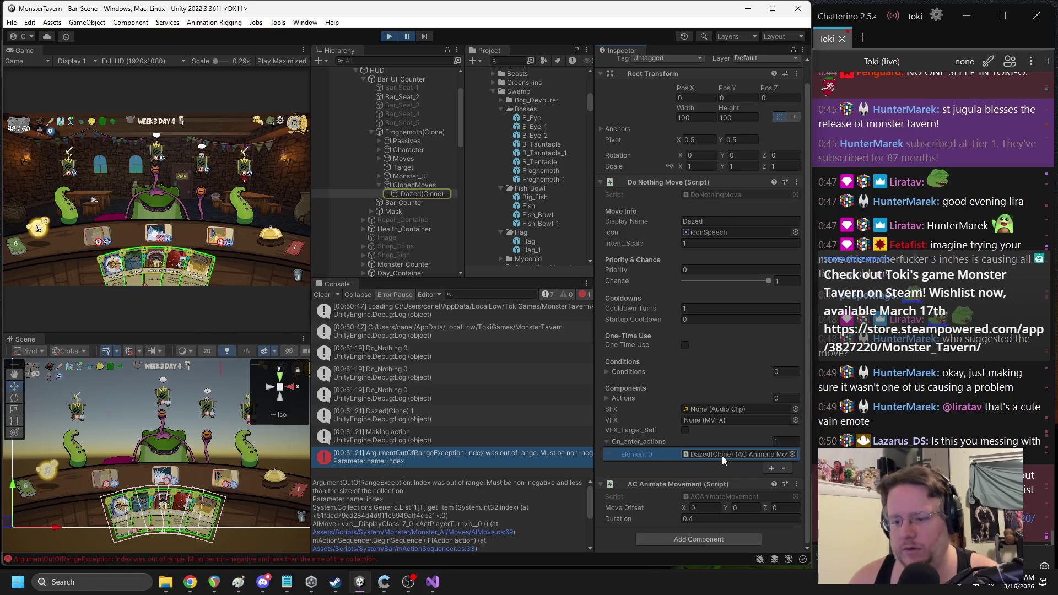
{"action": "double_click", "coordinate": [472, 452]}
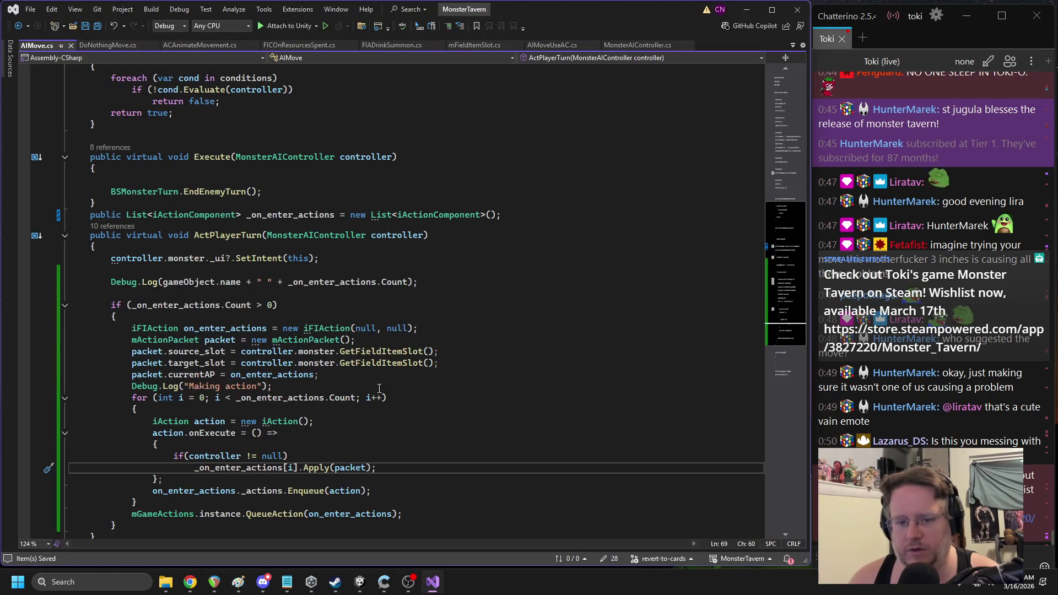
{"action": "left_click", "coordinate": [360, 582]}
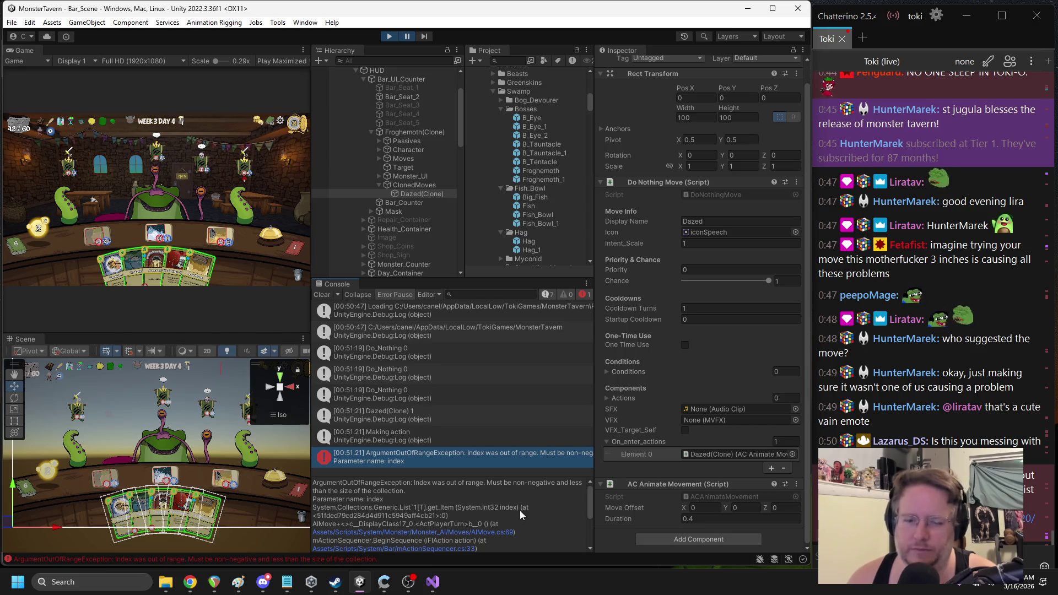
{"action": "left_click", "coordinate": [463, 501]}
{"action": "key", "text": "ctrl+a"}
{"action": "left_click", "coordinate": [505, 451]}
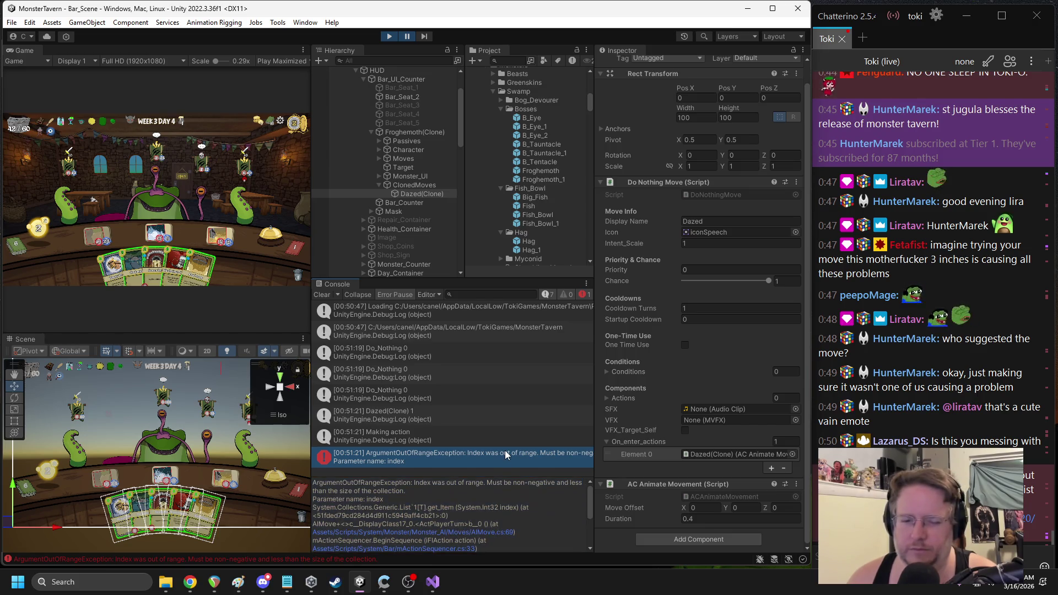
{"action": "key", "text": "alt+Tab"}
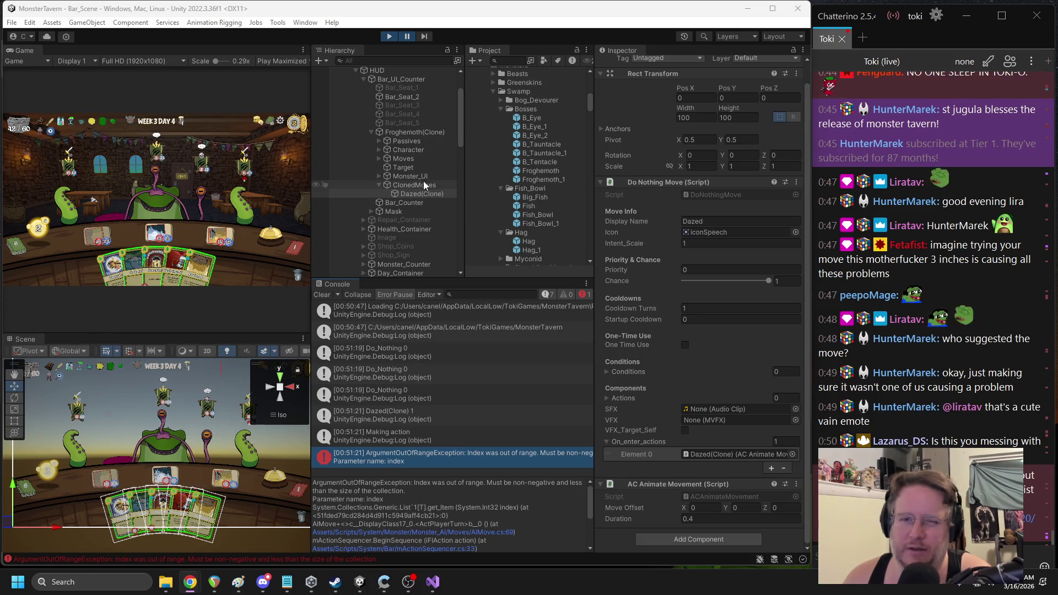
{"action": "left_click", "coordinate": [726, 453]}
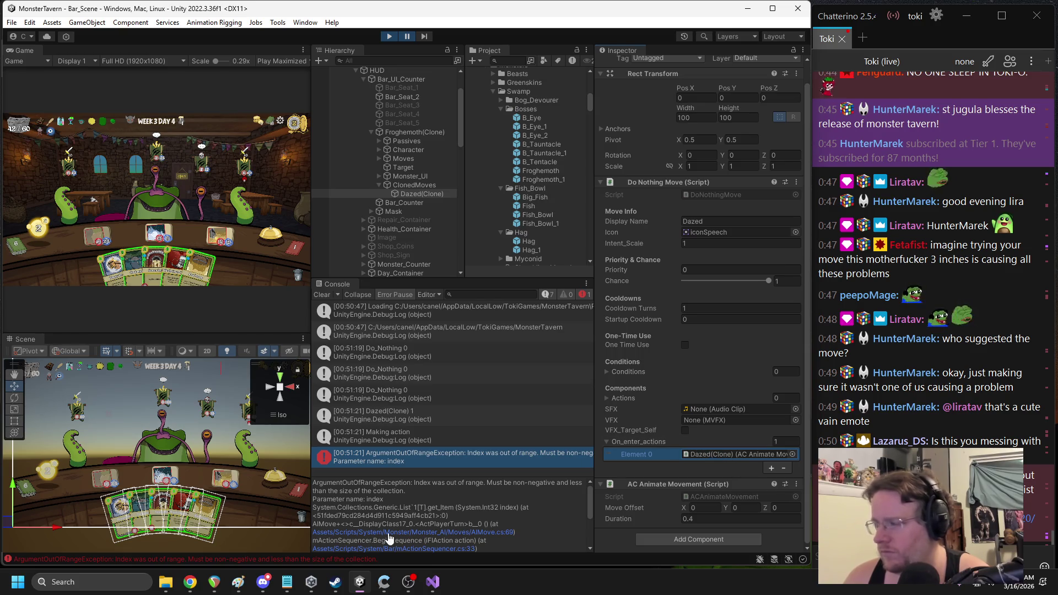
{"action": "left_click", "coordinate": [433, 582]}
Review the for loop in AIMove.cs, then consult the web browser
{"action": "scroll", "coordinate": [327, 398], "scroll_direction": "down", "scroll_amount": 2}
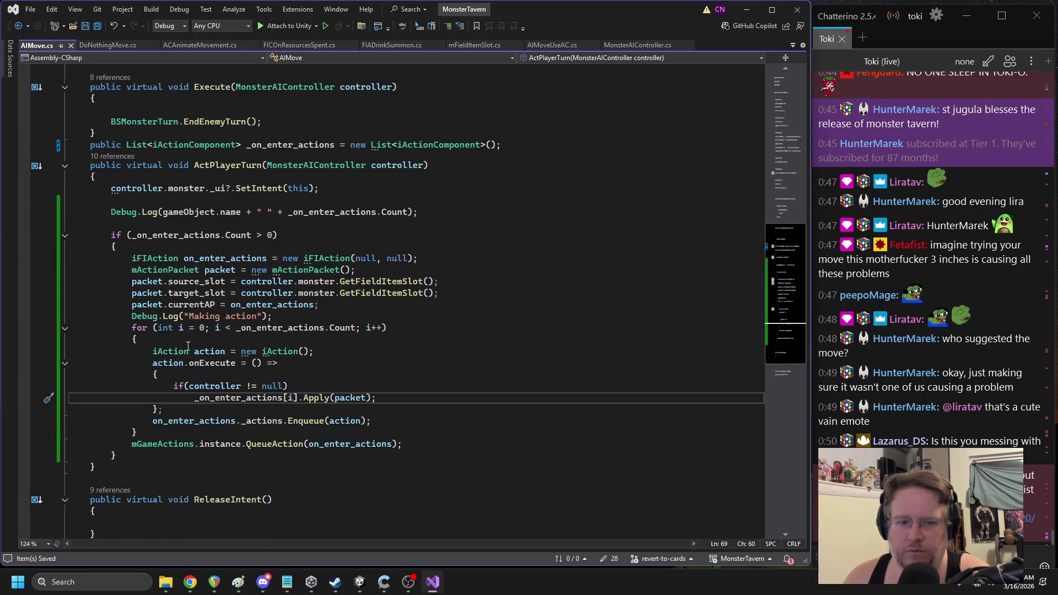
{"action": "mouse_move", "coordinate": [131, 330]}
{"action": "left_mouse_down"}
{"action": "mouse_move", "coordinate": [308, 420]}
{"action": "mouse_move", "coordinate": [138, 432]}
{"action": "mouse_move", "coordinate": [395, 431]}
{"action": "left_mouse_up"}
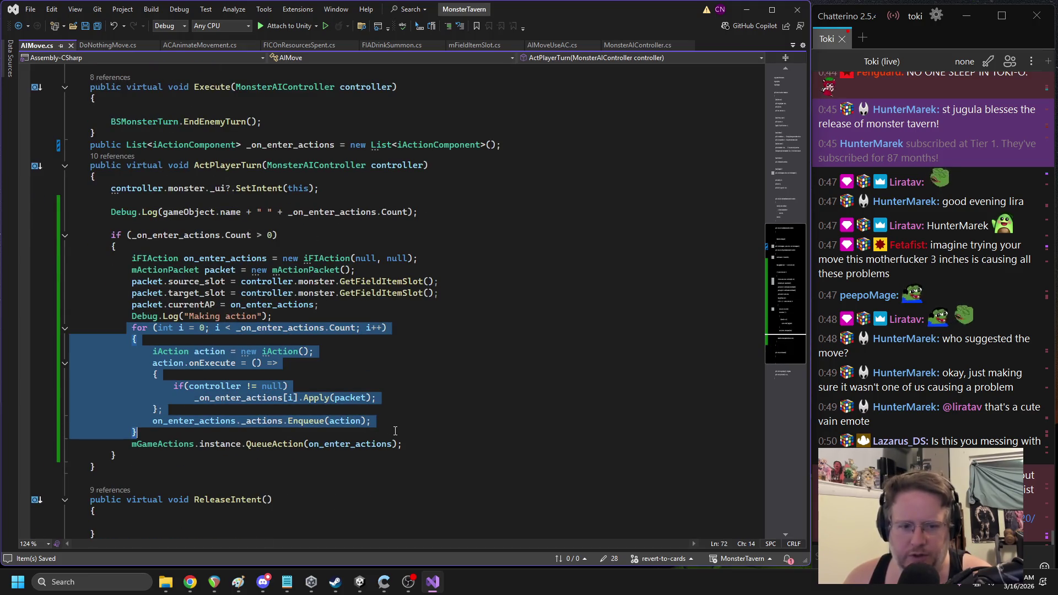
{"action": "left_click", "coordinate": [501, 389]}
{"action": "left_click", "coordinate": [189, 582]}
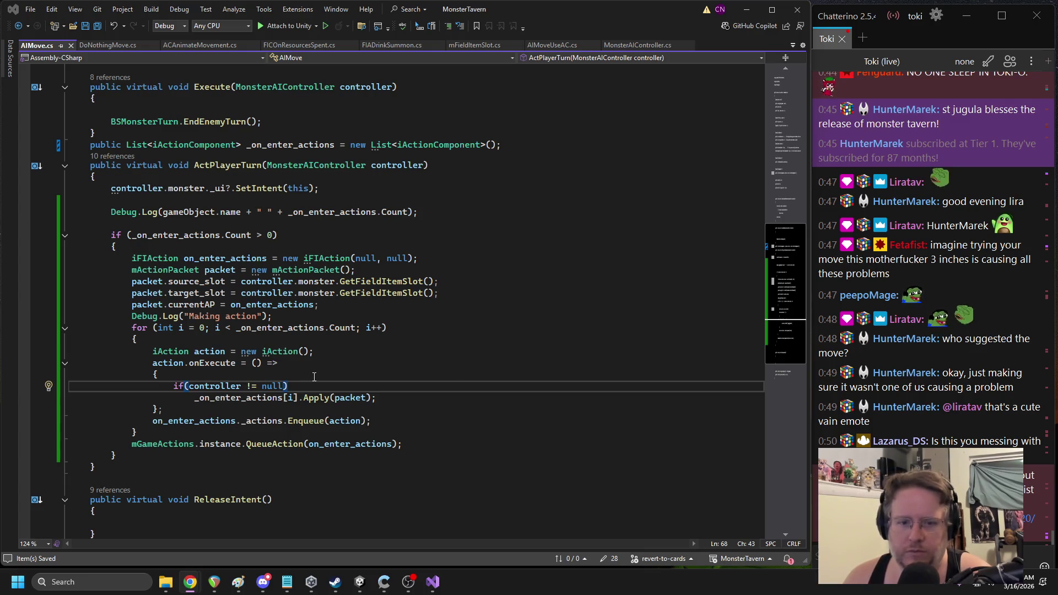
Add 'int index = i;' inside the loop and change the lambda's [i] to [index]
{"action": "left_click", "coordinate": [340, 353]}
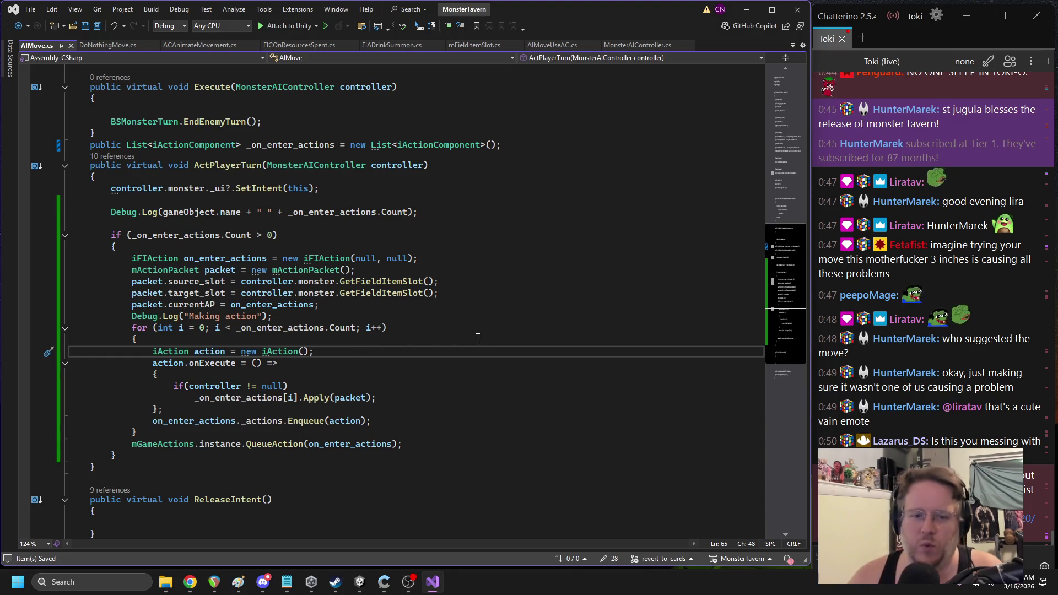
{"action": "key", "text": "Return"}
{"action": "type", "text": "index = i;"}
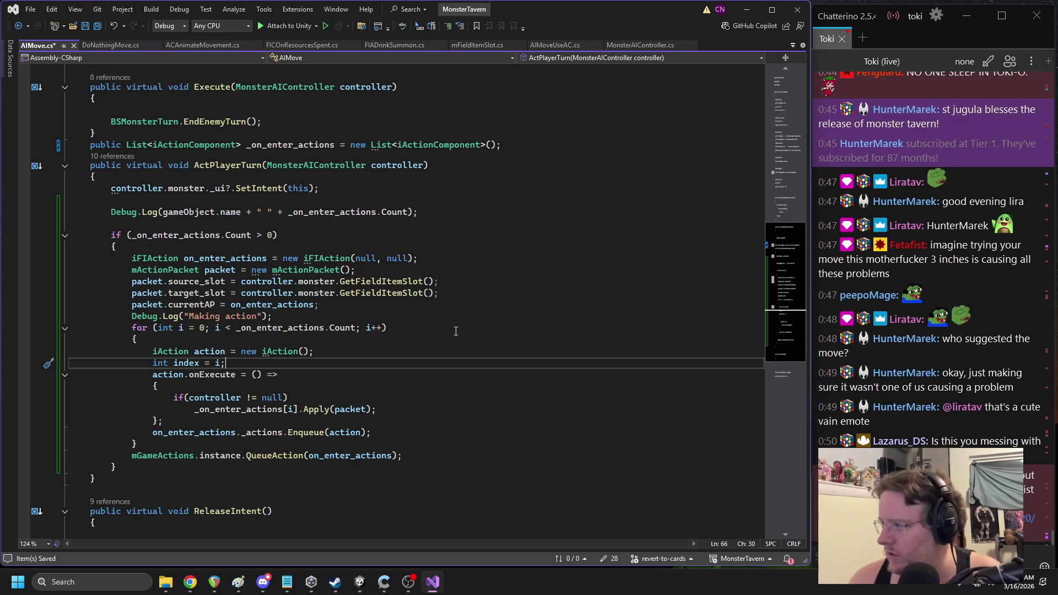
{"action": "left_click", "coordinate": [293, 409]}
{"action": "type", "text": "ndex"}
{"action": "key", "text": "Up"}
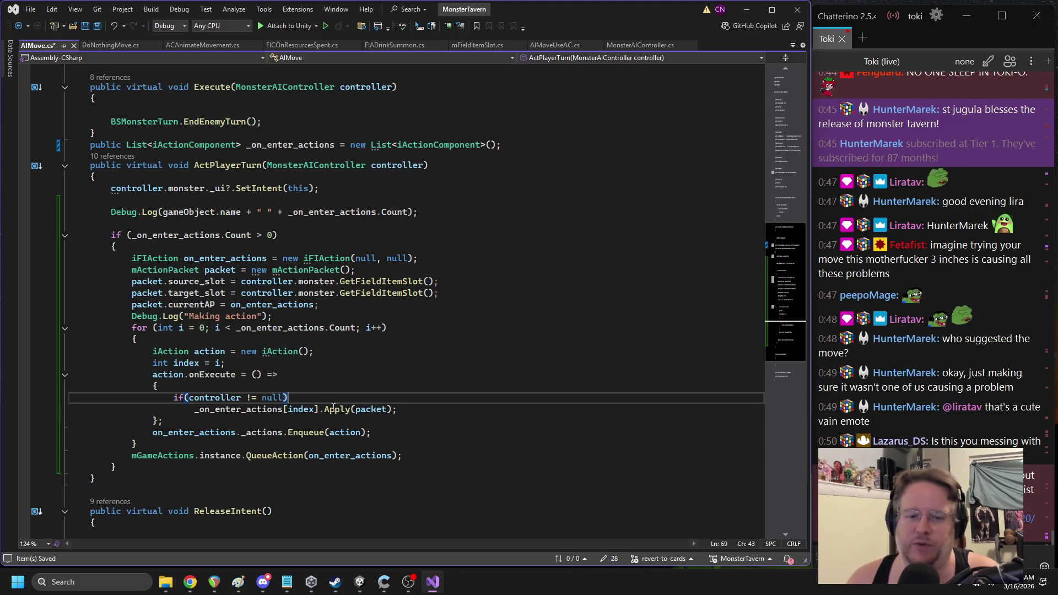
Review the onExecute lambda and save AIMove.cs so Unity recompiles
{"action": "left_click_drag", "start_coordinate": [248, 421], "coordinate": [70, 375]}
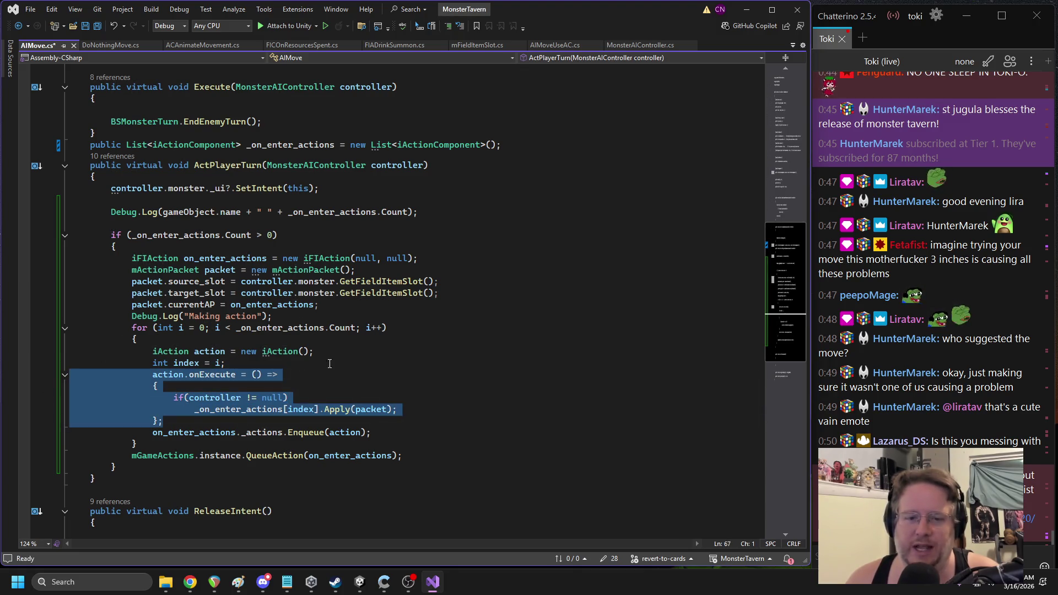
{"action": "left_click", "coordinate": [394, 358]}
{"action": "key", "text": "ctrl+s"}
{"action": "left_click", "coordinate": [360, 582]}
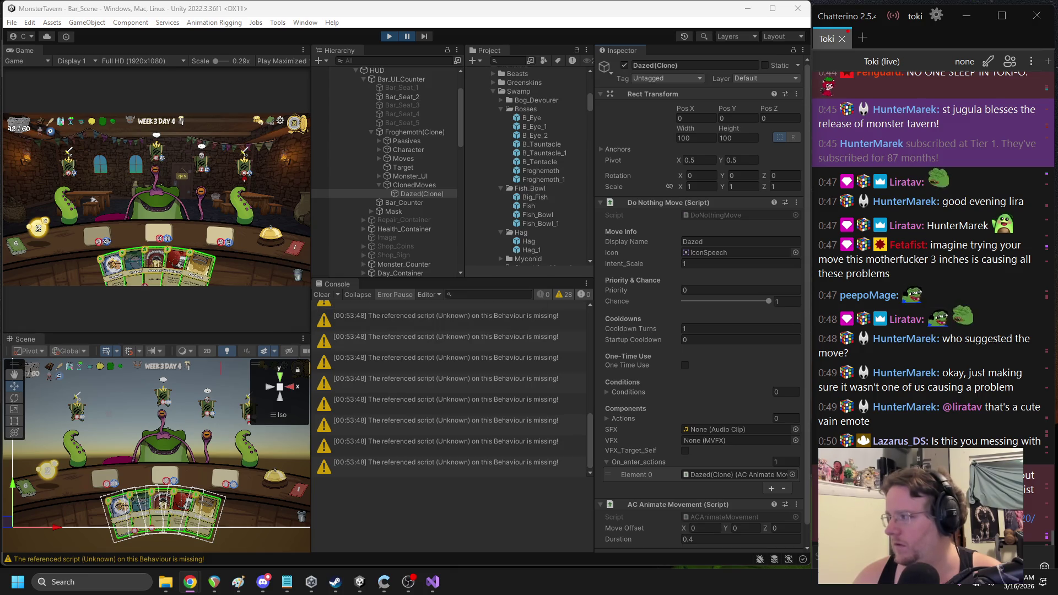
Restart play mode, play Sewer Brew into the first slot and end the turn
{"action": "left_click", "coordinate": [391, 189]}
{"action": "key", "text": "ctrl+p"}
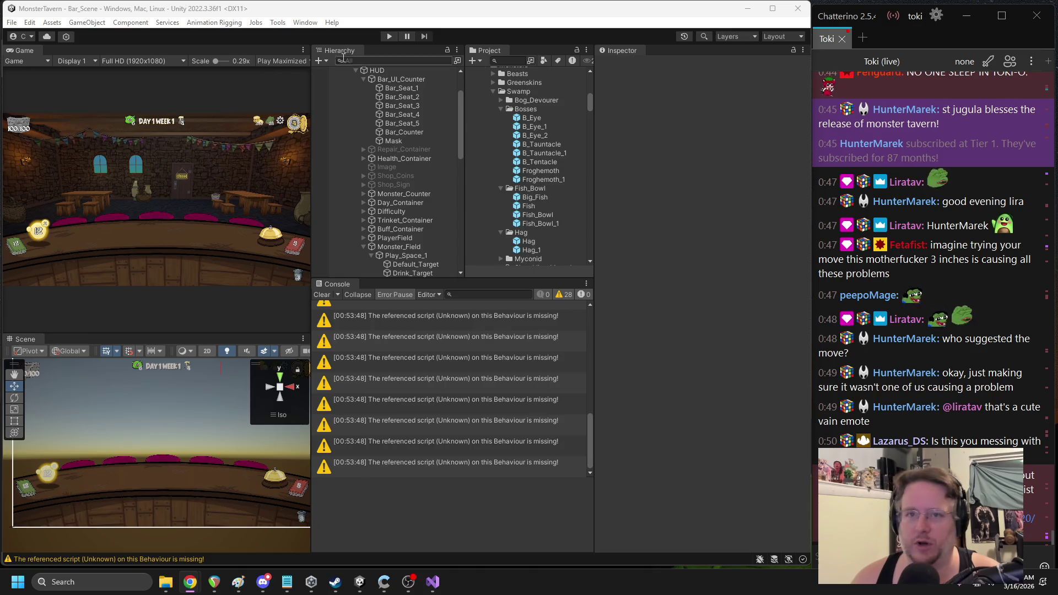
{"action": "left_click", "coordinate": [389, 36]}
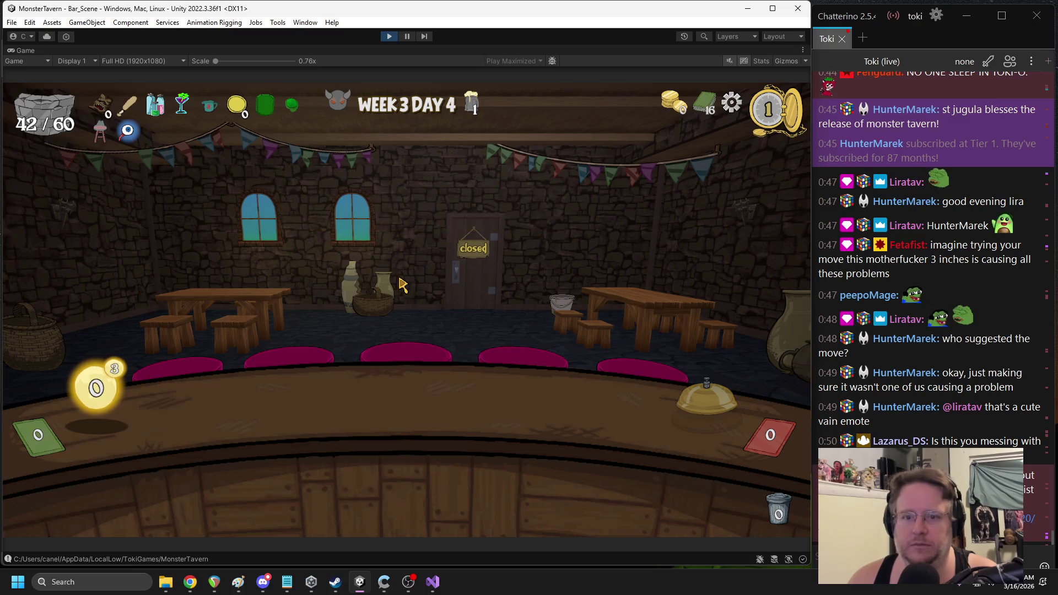
{"action": "left_click_drag", "start_coordinate": [276, 457], "coordinate": [251, 412]}
{"action": "mouse_move", "coordinate": [452, 479]}
{"action": "left_mouse_down"}
{"action": "mouse_move", "coordinate": [413, 421]}
{"action": "mouse_move", "coordinate": [412, 397]}
{"action": "left_mouse_up"}
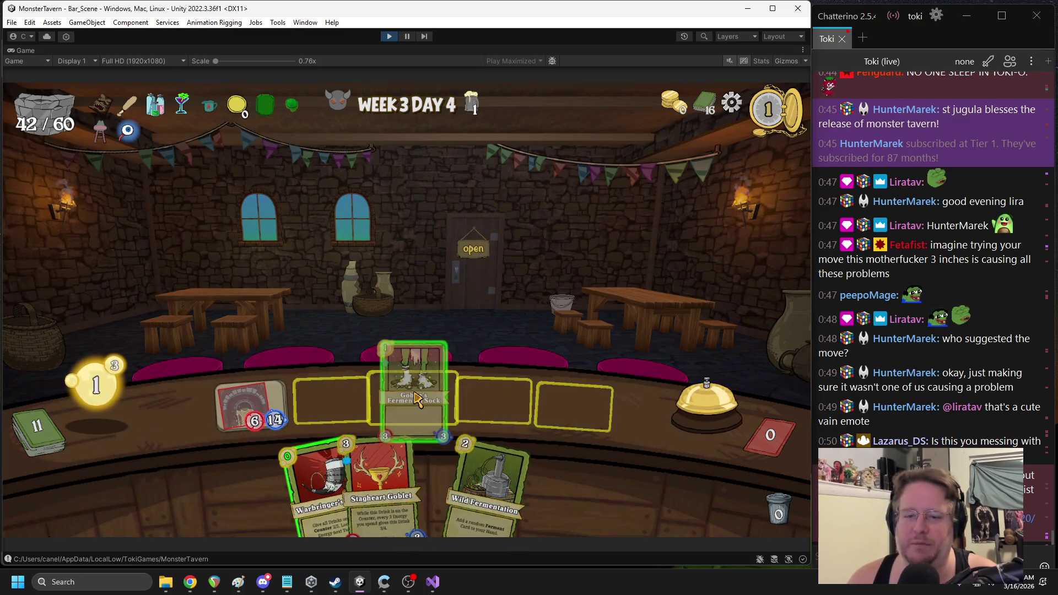
{"action": "left_click", "coordinate": [708, 406]}
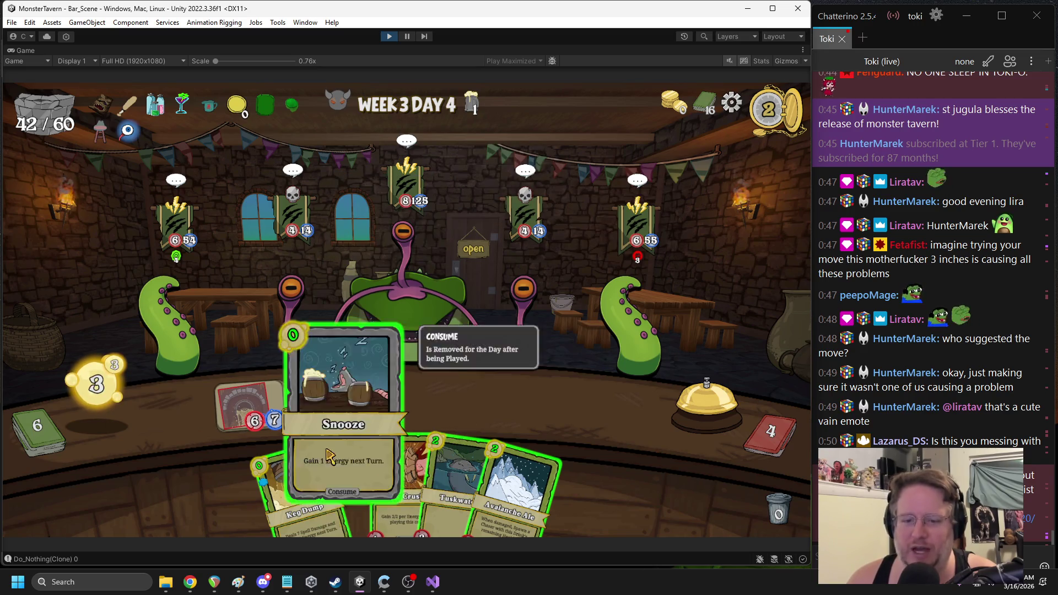
Play Snooze and another card onto the bar, then end the turn for a new hand
{"action": "left_click_drag", "start_coordinate": [327, 455], "coordinate": [331, 386]}
{"action": "mouse_move", "coordinate": [386, 485]}
{"action": "left_mouse_down"}
{"action": "mouse_move", "coordinate": [425, 385]}
{"action": "mouse_move", "coordinate": [413, 394]}
{"action": "left_mouse_up"}
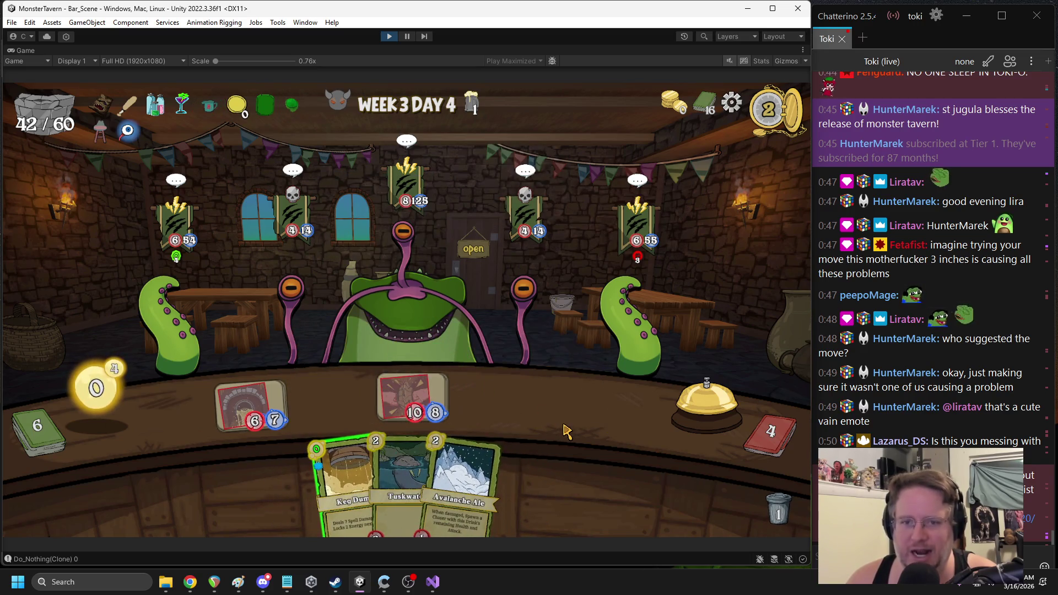
{"action": "left_click", "coordinate": [679, 413]}
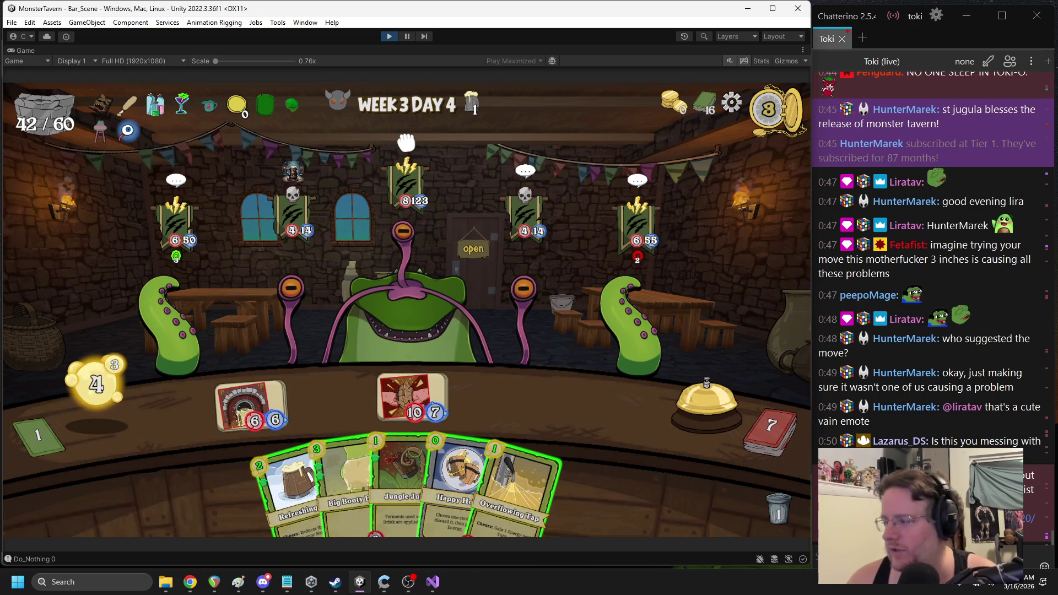
{"action": "key", "text": "alt+Tab"}
{"action": "left_click", "coordinate": [700, 413]}
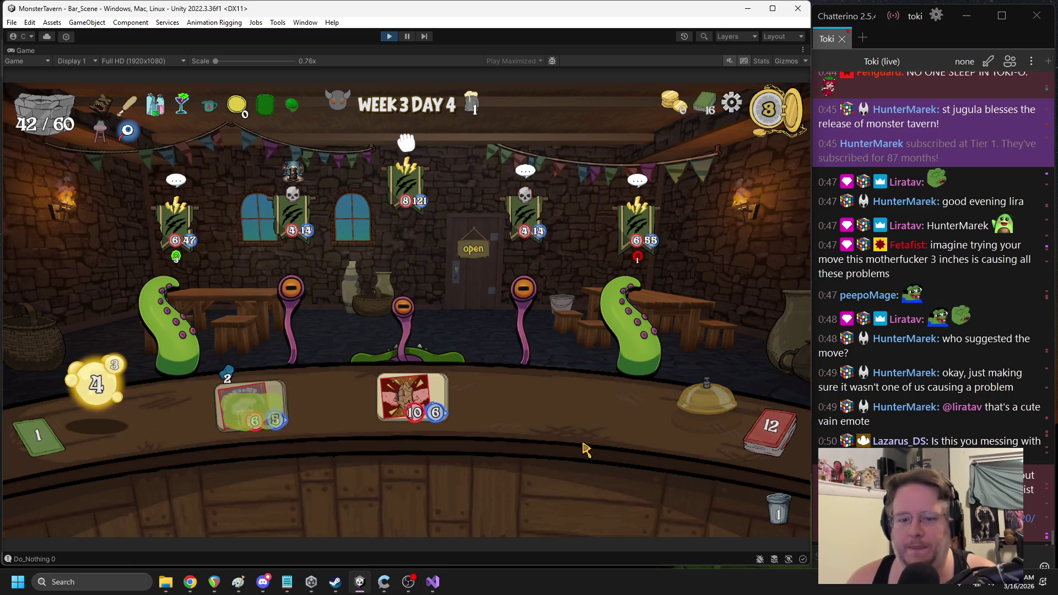
Play Keg Dump on the Eye Stalk, attack it to defeat it, then stop play mode
{"action": "mouse_move", "coordinate": [406, 456]}
{"action": "left_mouse_down"}
{"action": "mouse_move", "coordinate": [320, 248]}
{"action": "mouse_move", "coordinate": [295, 231]}
{"action": "left_mouse_up"}
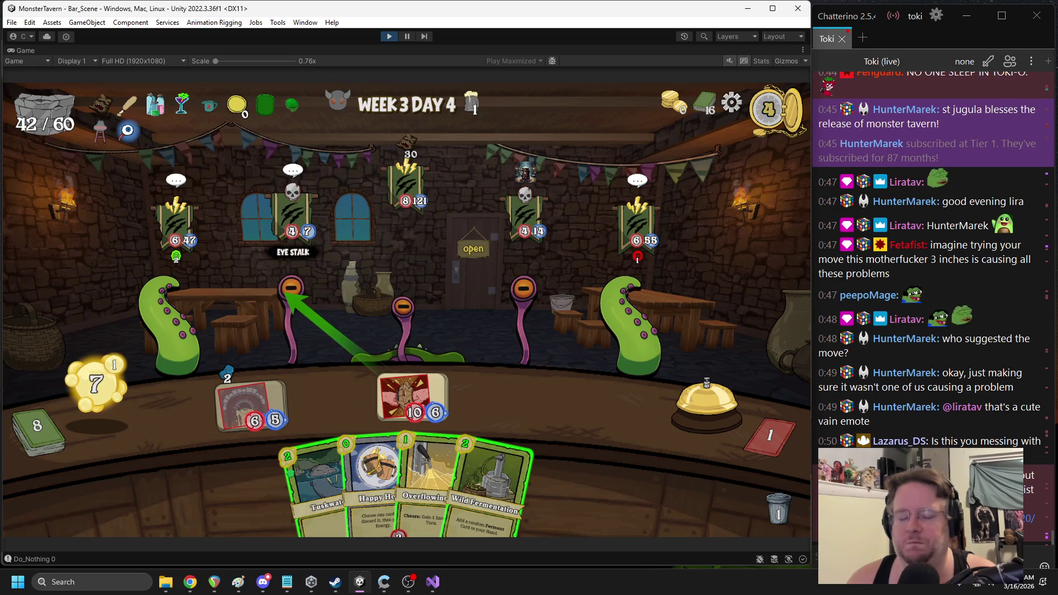
{"action": "left_click_drag", "start_coordinate": [291, 290], "coordinate": [285, 297]}
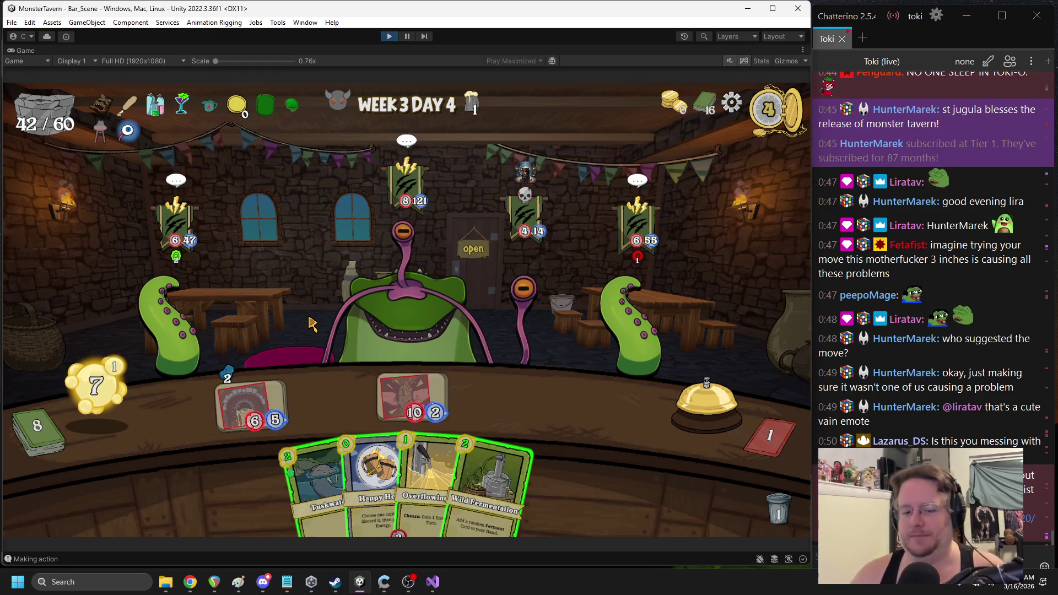
{"action": "key", "text": "alt+Tab"}
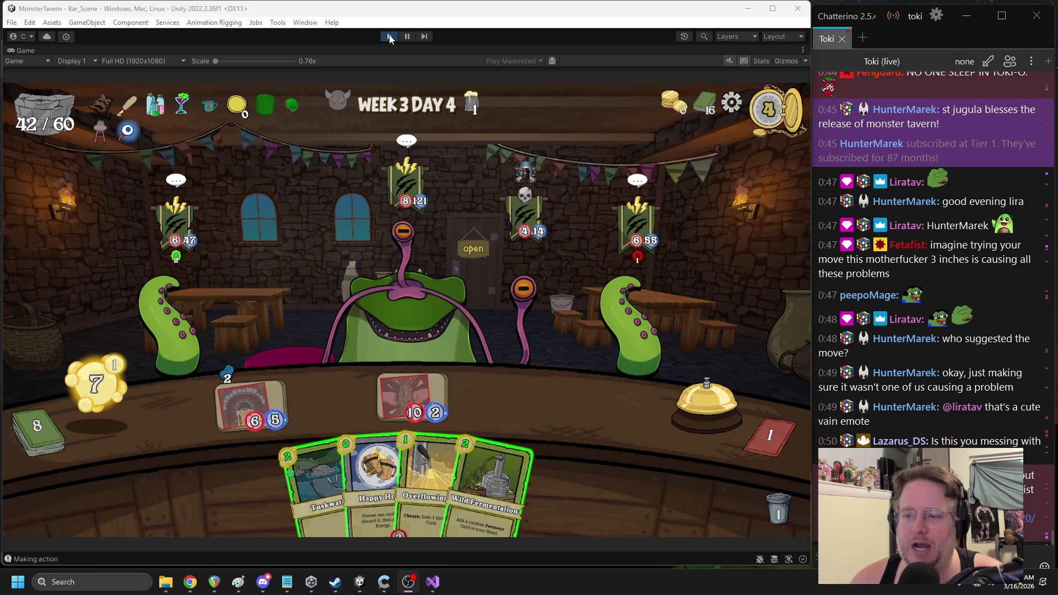
{"action": "left_click", "coordinate": [390, 37]}
Delete the 'Making action' and gameObject.name Debug.Log lines from ActPlayerTurn and save AIMove.cs
{"action": "double_click", "coordinate": [429, 359]}
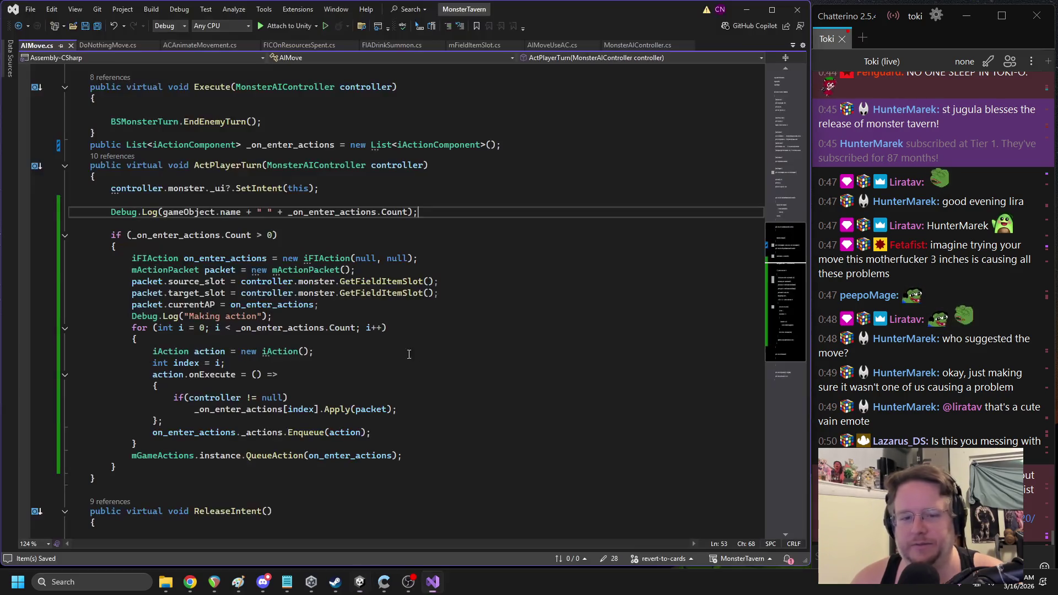
{"action": "triple_click", "coordinate": [185, 317]}
{"action": "key", "text": "Delete"}
{"action": "triple_click", "coordinate": [151, 215]}
{"action": "key", "text": "Delete"}
{"action": "key", "text": "Delete"}
{"action": "left_click", "coordinate": [446, 352]}
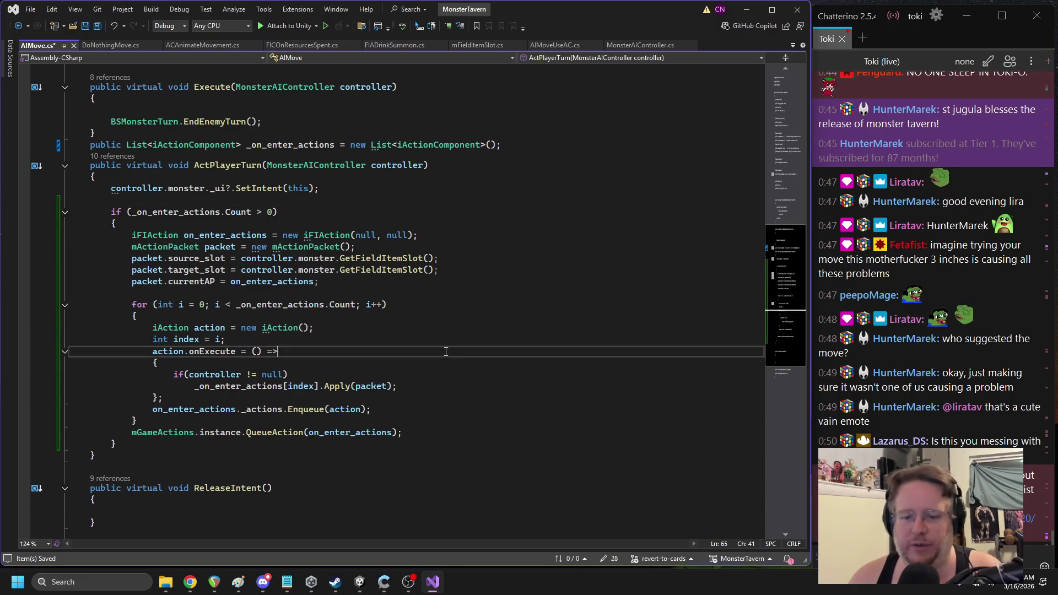
{"action": "key", "text": "ctrl+s"}
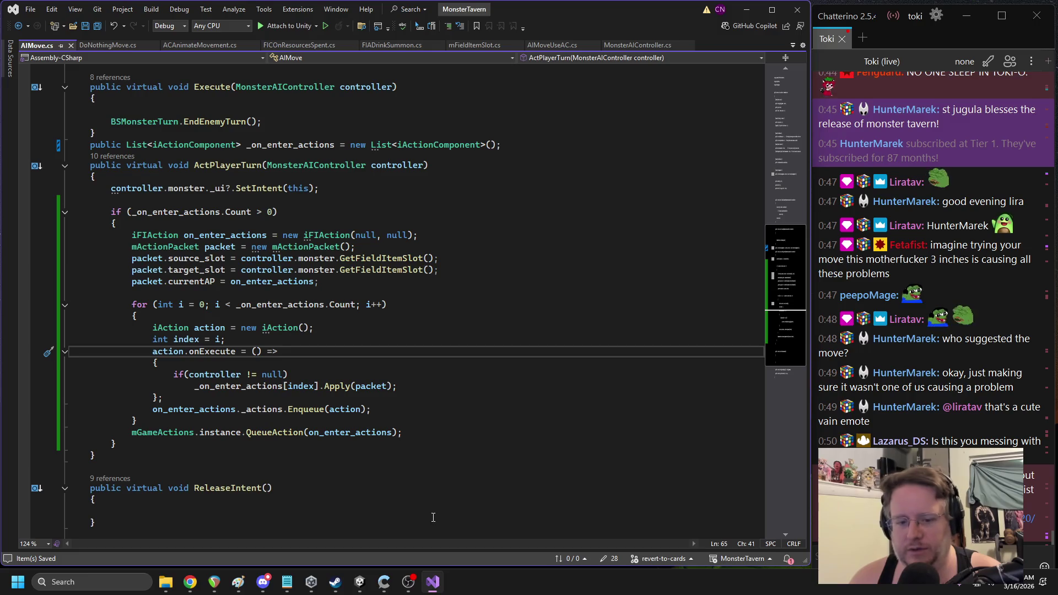
Let Unity recompile, then open the code behind the 'Making action' log entry
{"action": "left_click", "coordinate": [363, 581]}
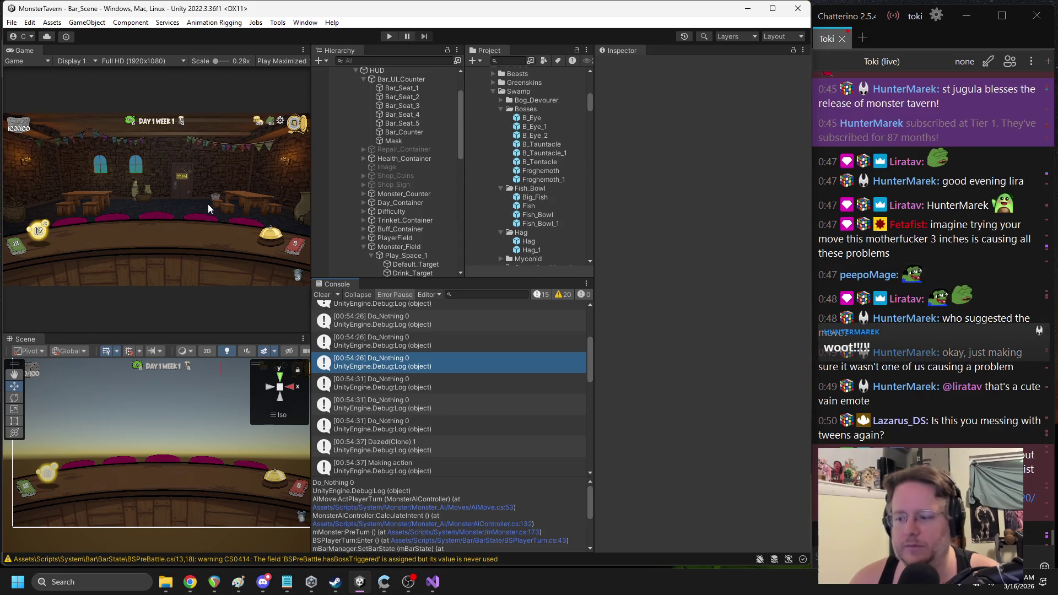
{"action": "mouse_move", "coordinate": [588, 367]}
{"action": "left_mouse_down"}
{"action": "mouse_move", "coordinate": [590, 315]}
{"action": "mouse_move", "coordinate": [599, 447]}
{"action": "mouse_move", "coordinate": [588, 375]}
{"action": "left_mouse_up"}
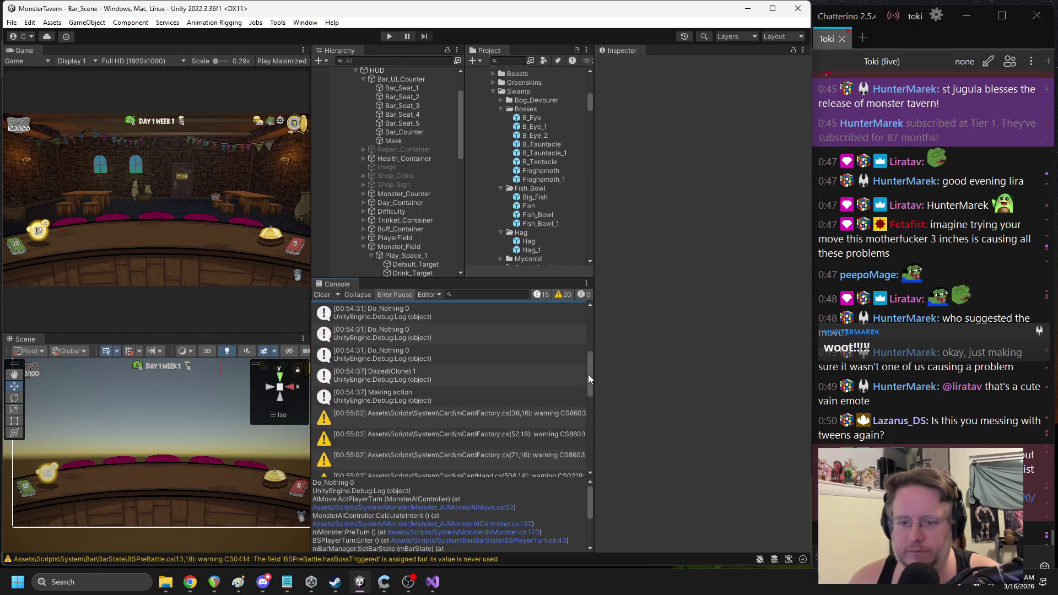
{"action": "left_click", "coordinate": [405, 395]}
{"action": "double_click", "coordinate": [406, 395]}
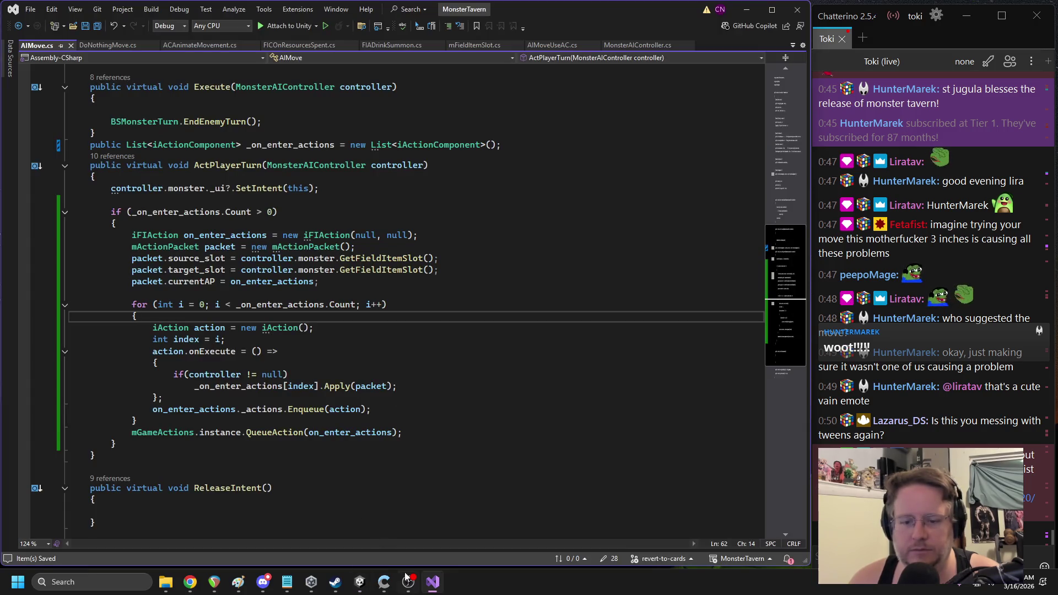
Open the Dazed(Clone) log's code and inspect the ActPlayerTurn for-loop lines without editing
{"action": "left_click", "coordinate": [366, 581]}
{"action": "double_click", "coordinate": [401, 386]}
{"action": "left_click", "coordinate": [339, 280]}
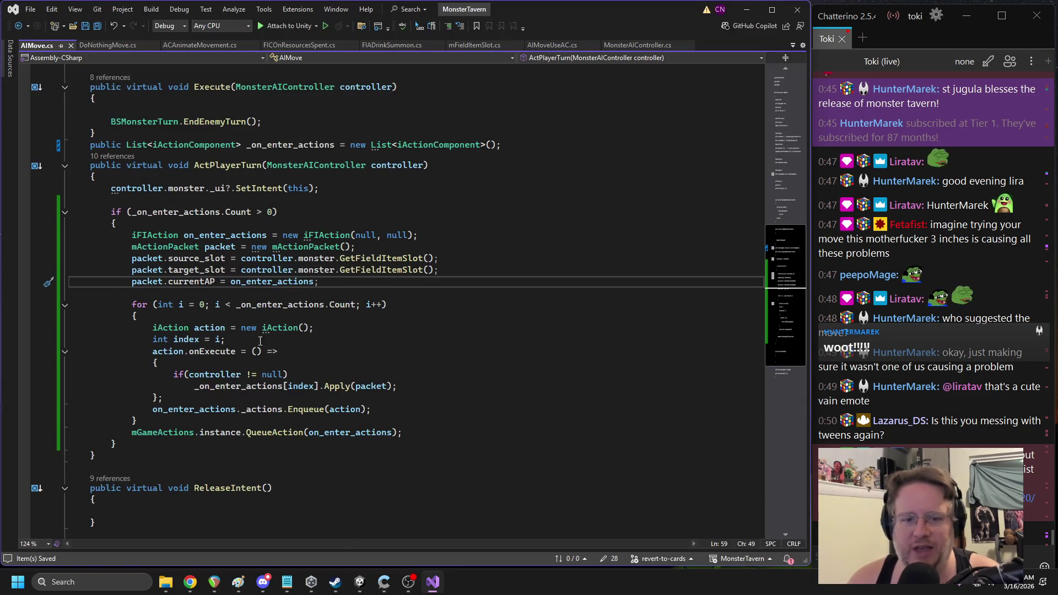
{"action": "left_click_drag", "start_coordinate": [278, 352], "coordinate": [81, 332]}
{"action": "left_click", "coordinate": [137, 316]}
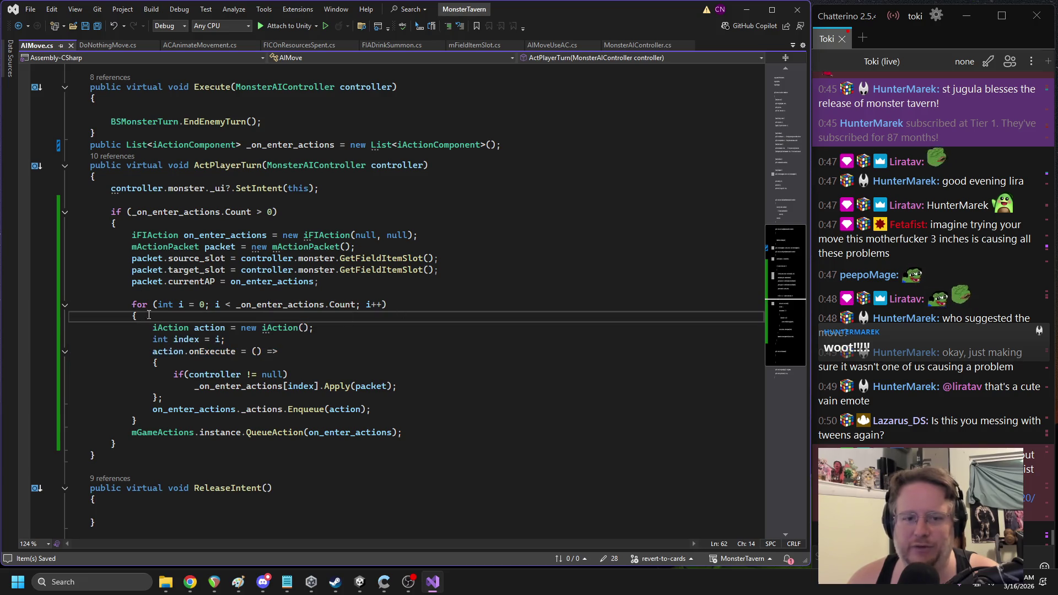
{"action": "left_click_drag", "start_coordinate": [149, 316], "coordinate": [287, 342]}
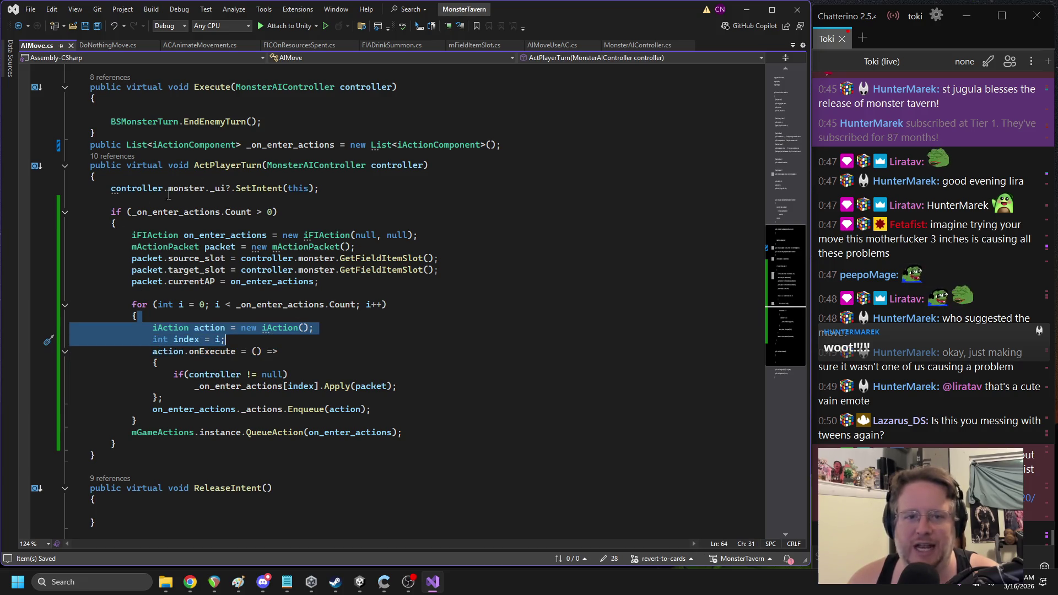
{"action": "double_click", "coordinate": [214, 167]}
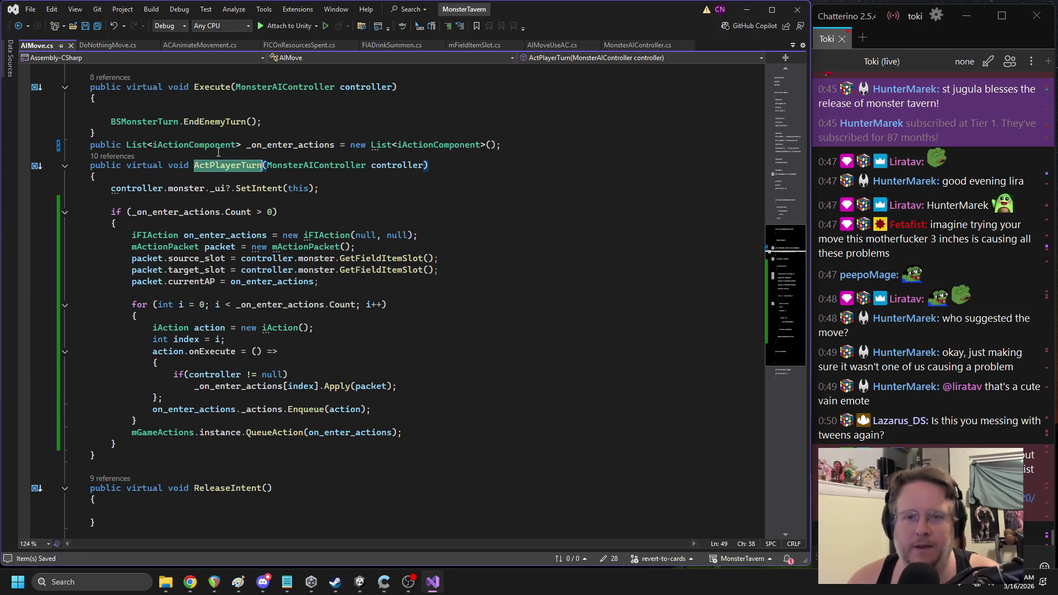
{"action": "left_click", "coordinate": [360, 582]}
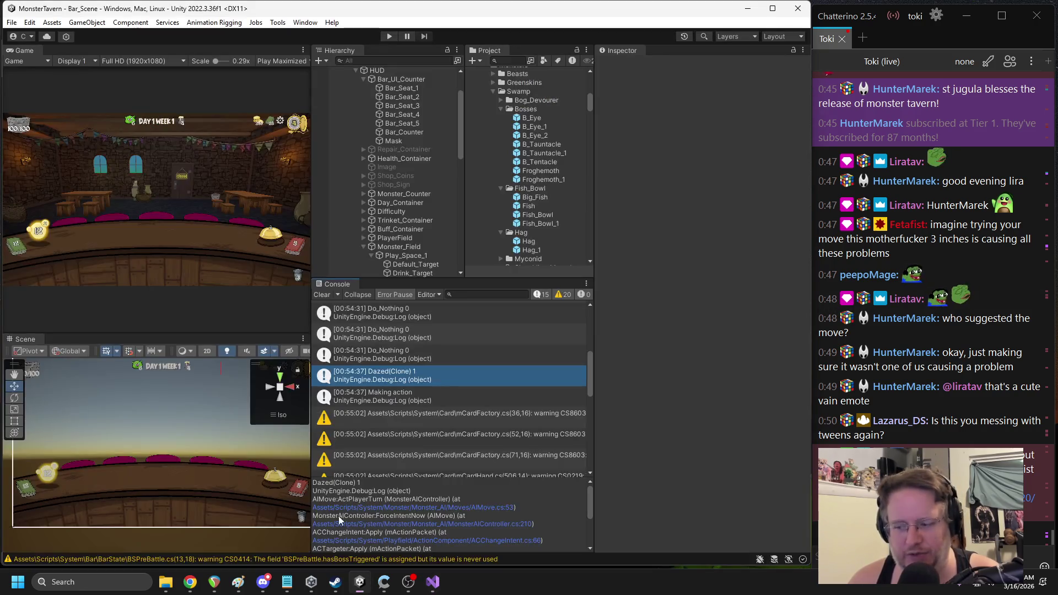
Clear the Console and widen the Project, Console and Game view panels
{"action": "left_click", "coordinate": [322, 294]}
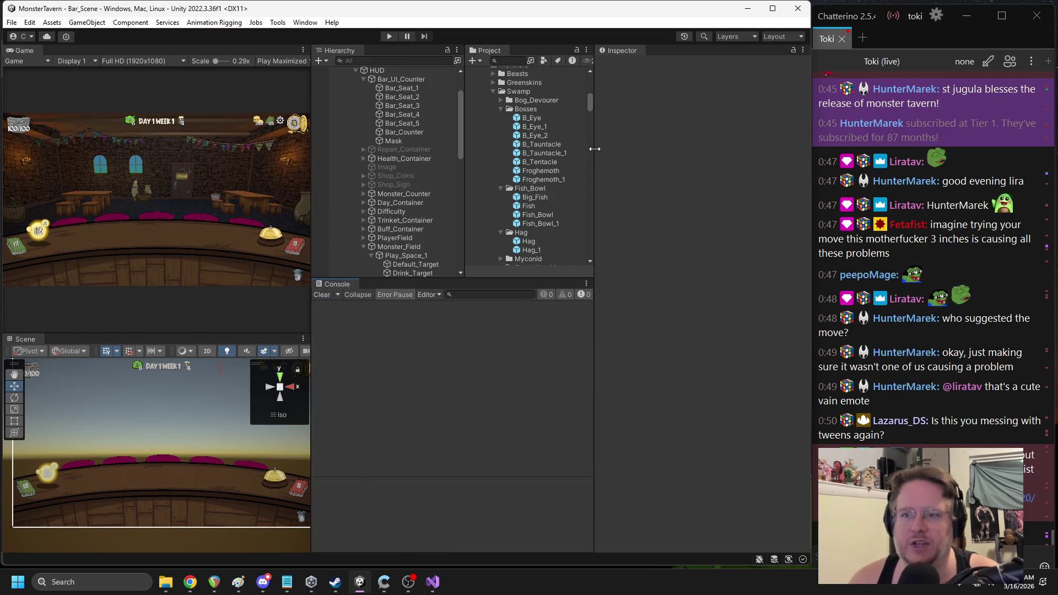
{"action": "left_click_drag", "start_coordinate": [595, 149], "coordinate": [654, 158]}
{"action": "left_click_drag", "start_coordinate": [499, 164], "coordinate": [519, 167]}
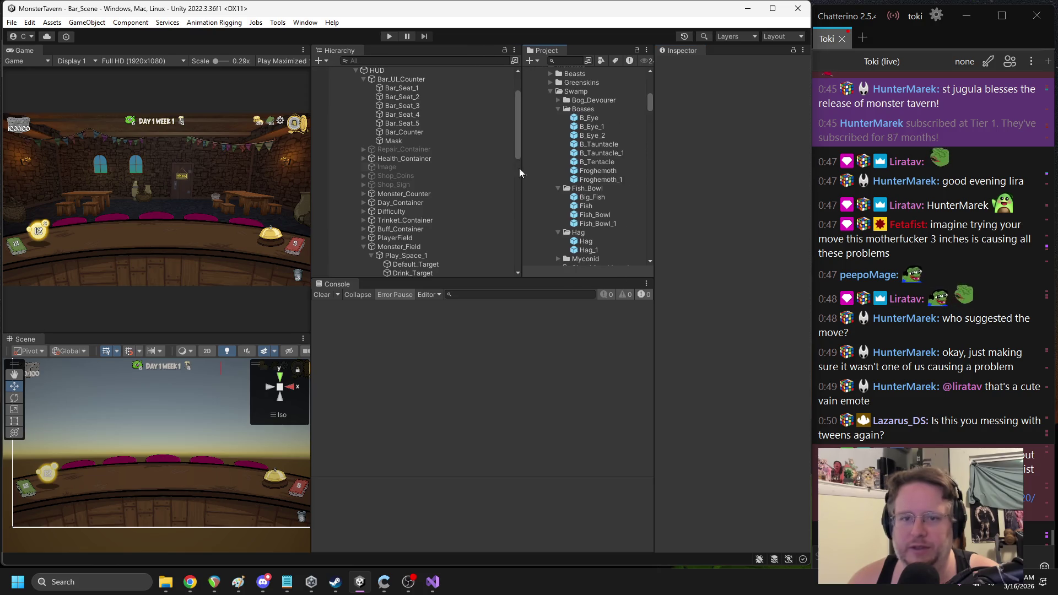
{"action": "left_click_drag", "start_coordinate": [312, 175], "coordinate": [386, 187]}
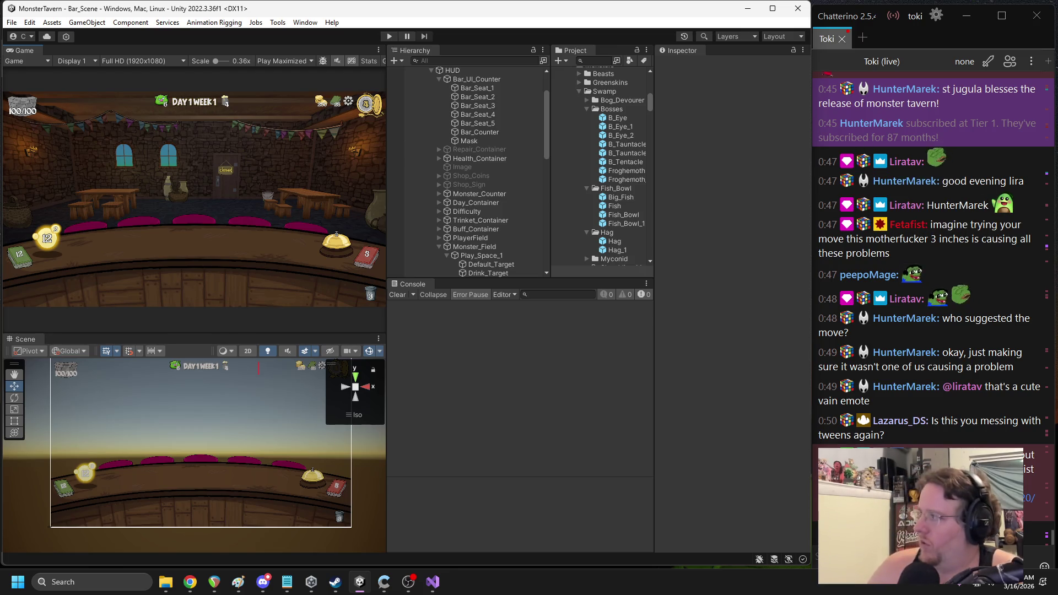
{"action": "key", "text": "alt+Tab"}
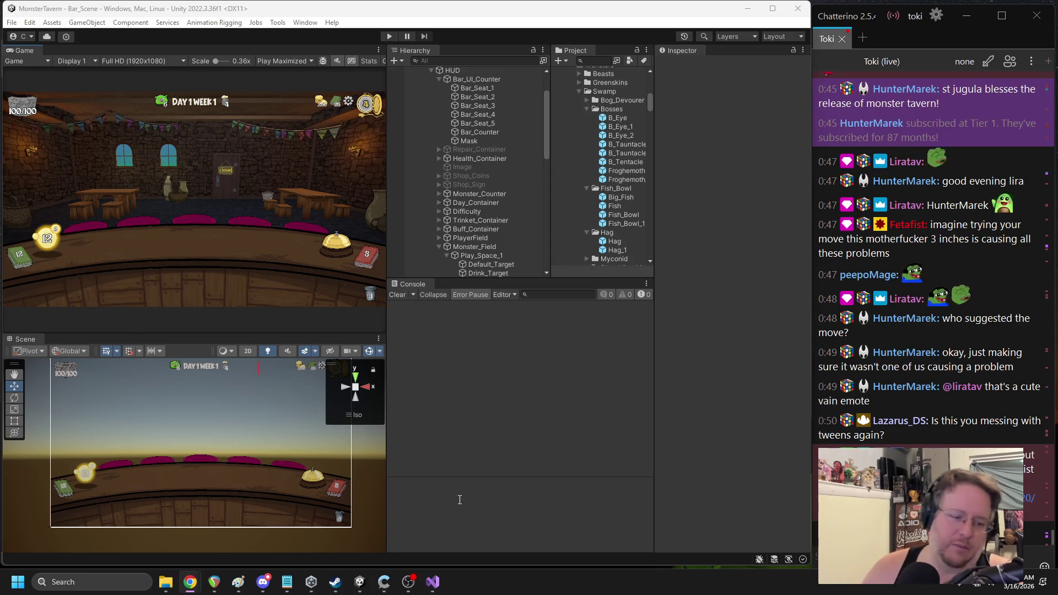
{"action": "left_click", "coordinate": [408, 582]}
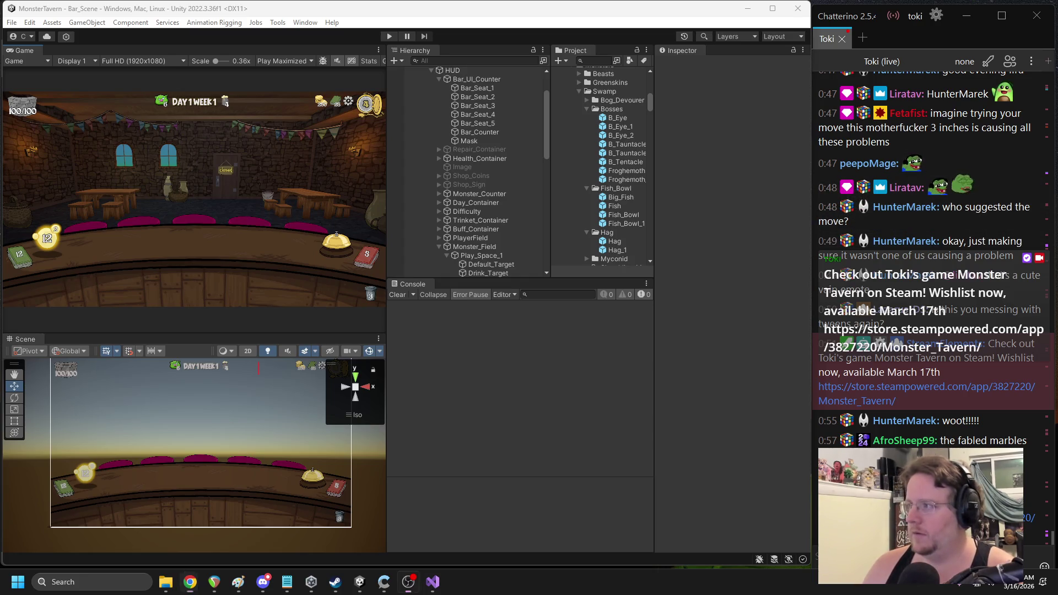
{"action": "left_click", "coordinate": [230, 220]}
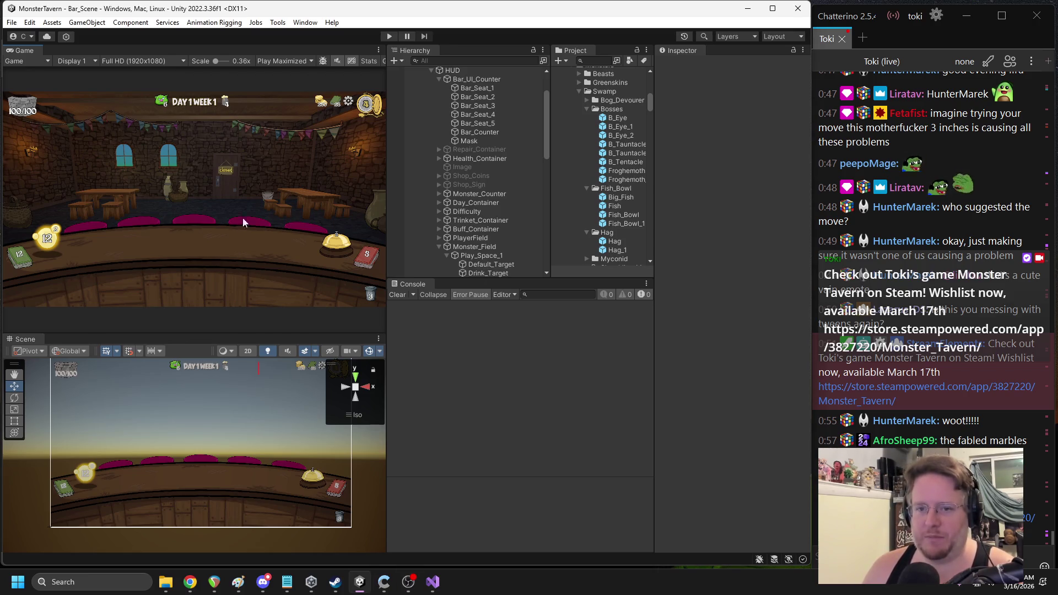
Collapse the UI branch in the Hierarchy and open the Windows taskbar search
{"action": "scroll", "coordinate": [459, 164], "scroll_direction": "up", "scroll_amount": 2}
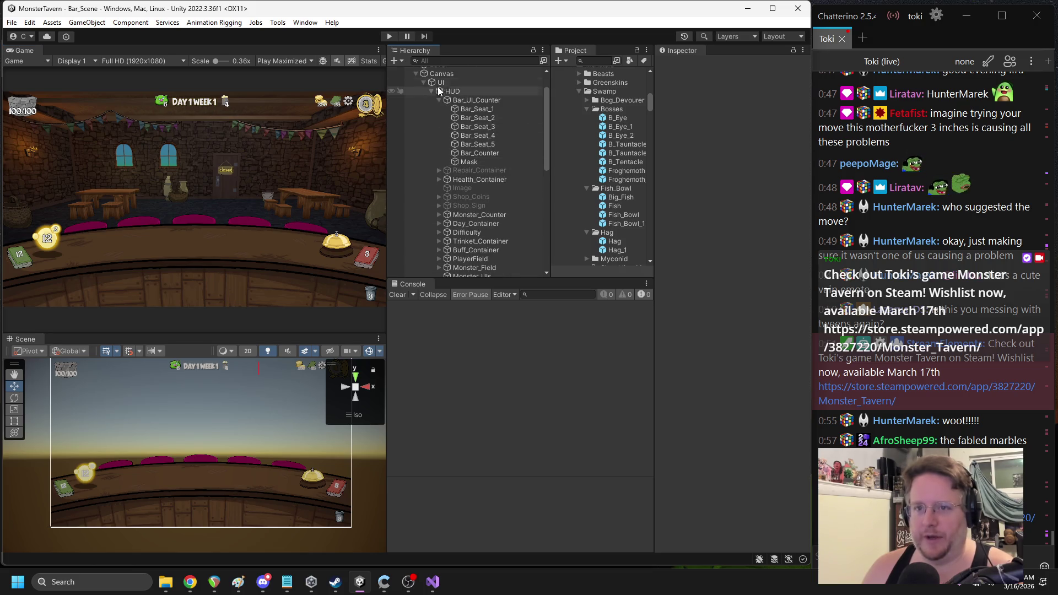
{"action": "left_click", "coordinate": [424, 82]}
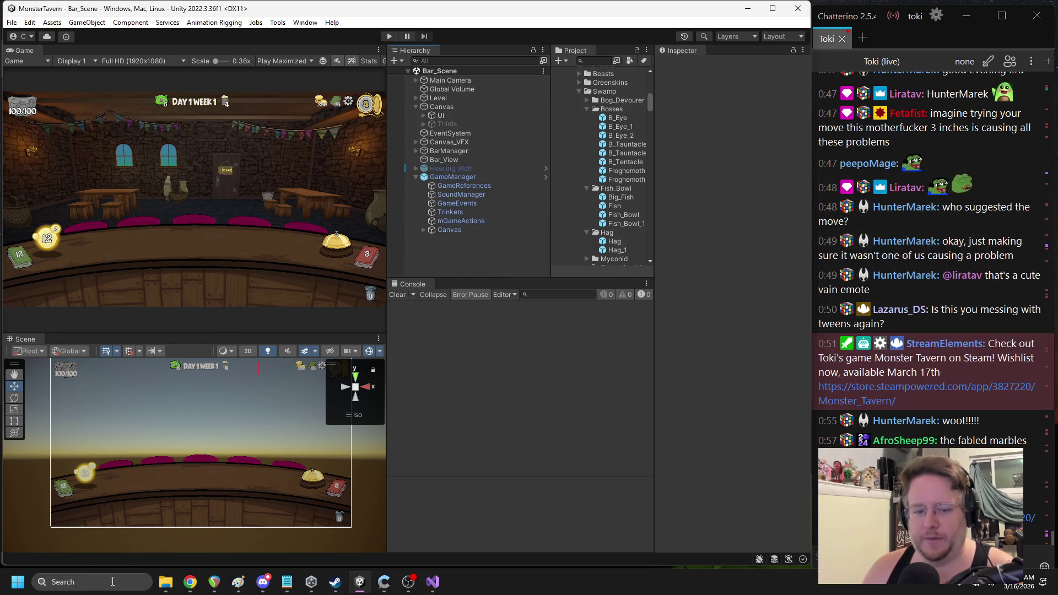
{"action": "left_click", "coordinate": [113, 582]}
Launch GIMP from search, resize its window, and cancel the new-image dialog
{"action": "type", "text": "gimp"}
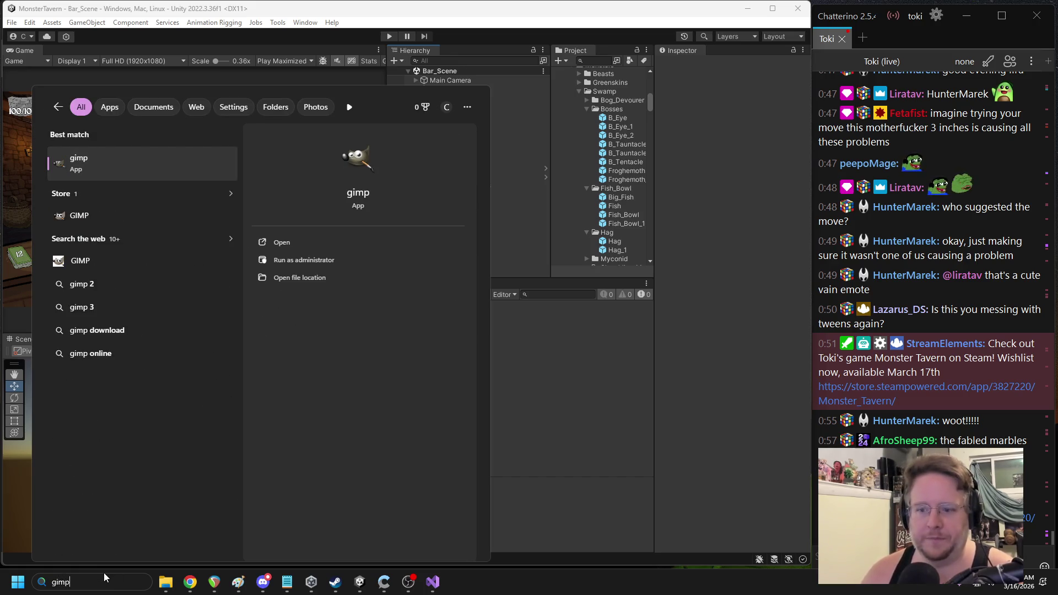
{"action": "key", "text": "Return"}
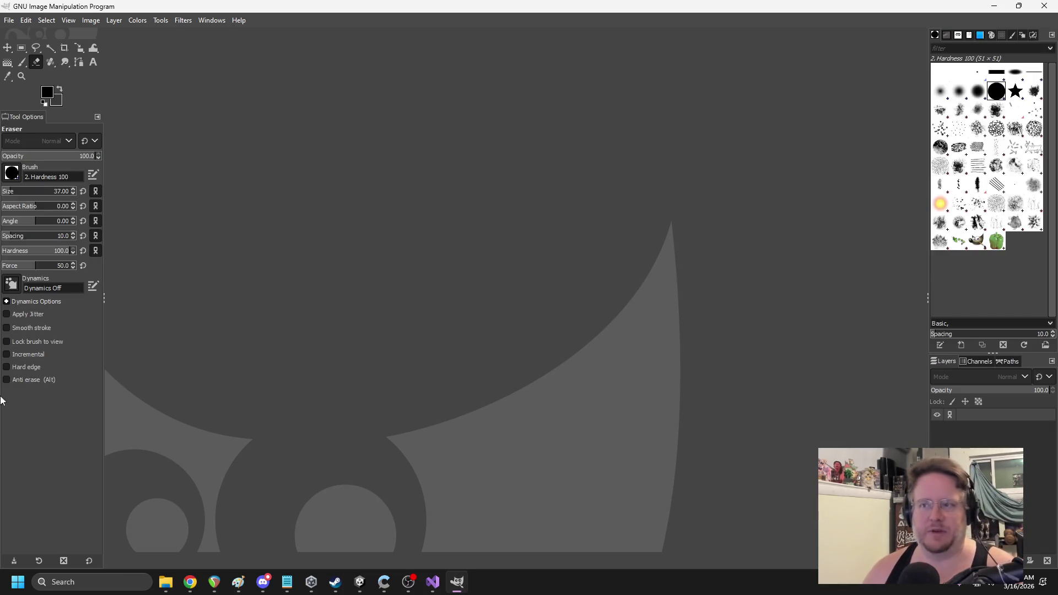
{"action": "mouse_move", "coordinate": [380, 5]}
{"action": "left_mouse_down"}
{"action": "mouse_move", "coordinate": [283, 19]}
{"action": "mouse_move", "coordinate": [421, 42]}
{"action": "mouse_move", "coordinate": [468, 70]}
{"action": "left_mouse_up"}
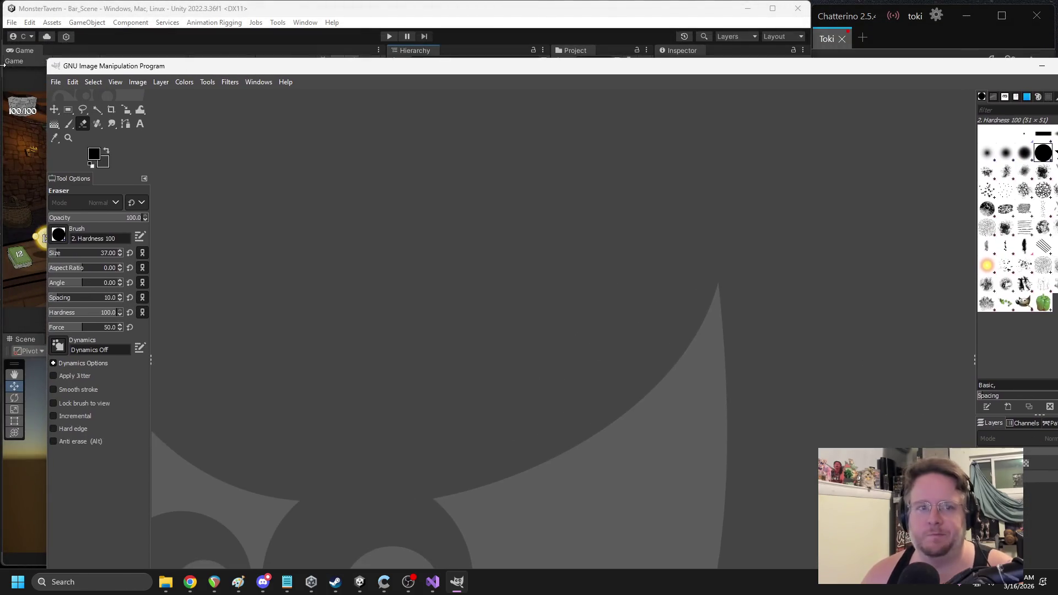
{"action": "mouse_move", "coordinate": [54, 59]}
{"action": "left_mouse_down"}
{"action": "mouse_move", "coordinate": [55, 77]}
{"action": "mouse_move", "coordinate": [519, 213]}
{"action": "mouse_move", "coordinate": [223, 83]}
{"action": "mouse_move", "coordinate": [163, 74]}
{"action": "mouse_move", "coordinate": [143, 38]}
{"action": "left_mouse_up"}
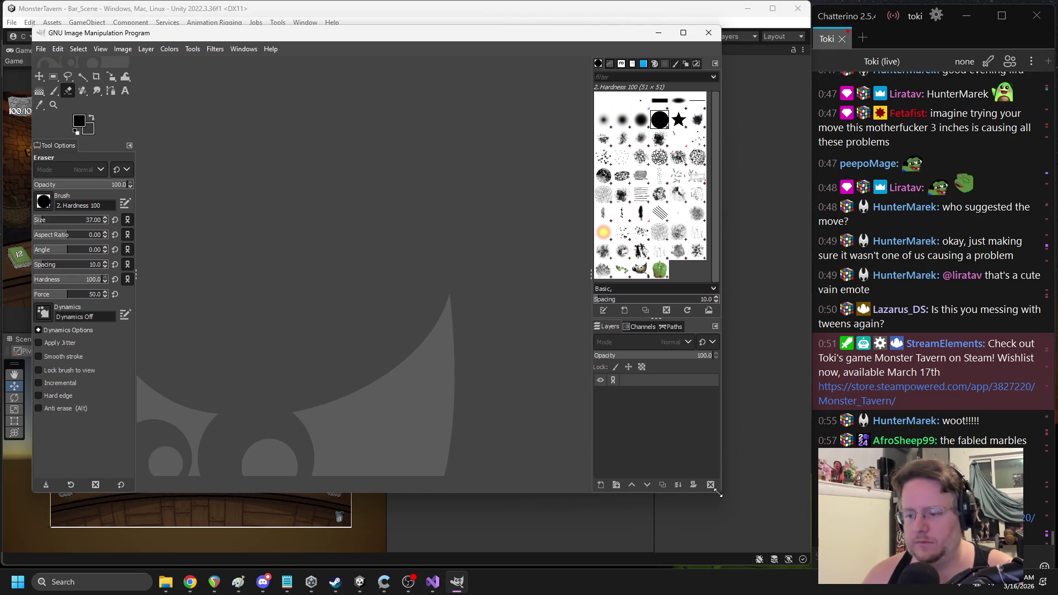
{"action": "left_click_drag", "start_coordinate": [720, 490], "coordinate": [781, 544]}
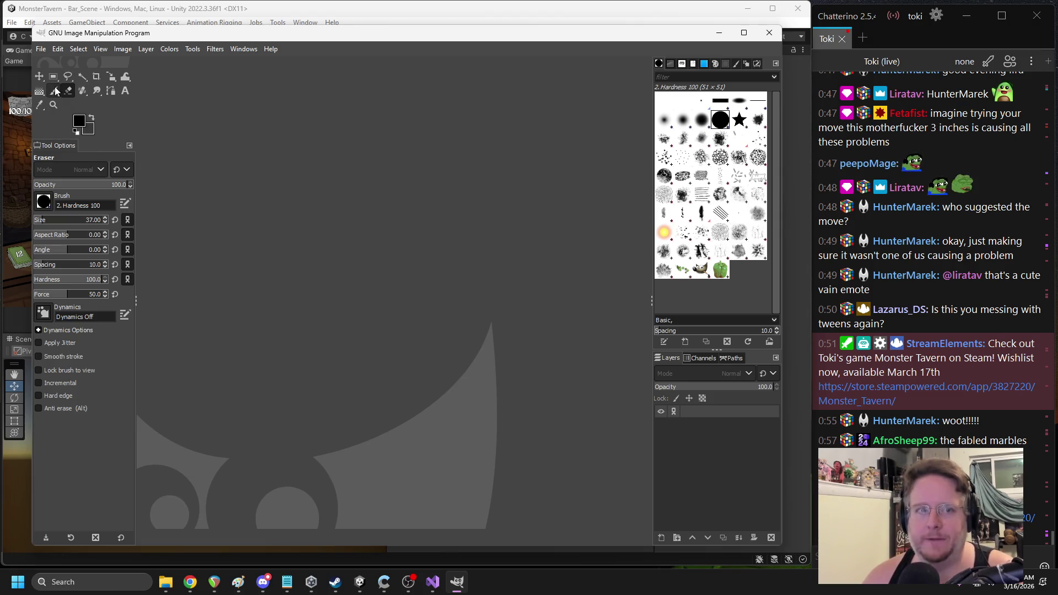
{"action": "left_click", "coordinate": [45, 51]}
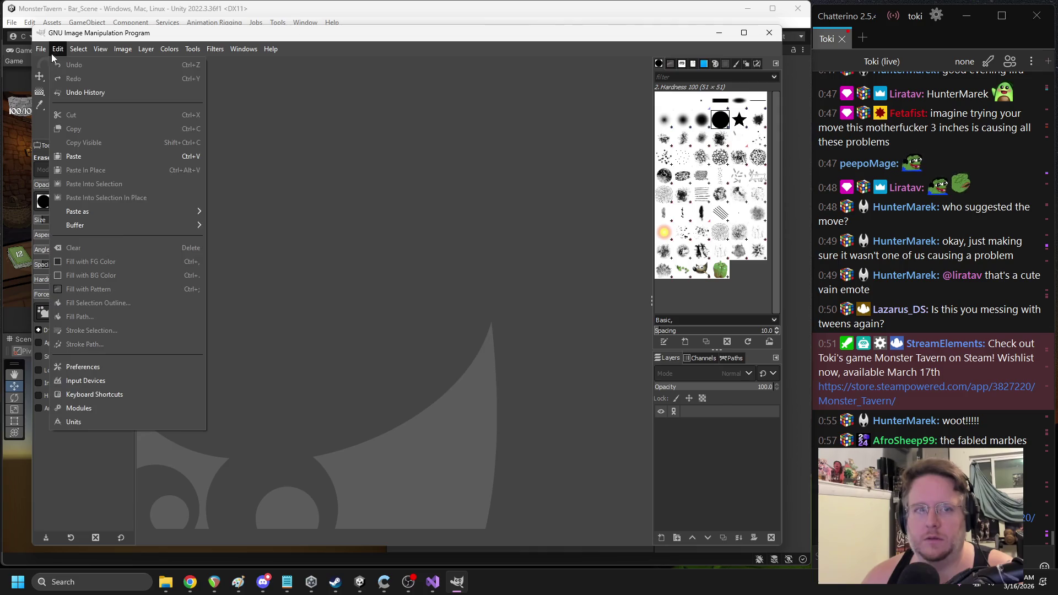
{"action": "left_click", "coordinate": [54, 64]}
{"action": "left_click", "coordinate": [197, 14]}
Search the Unity Project for 'cleave' and open General_Cleave in GIMP
{"action": "left_click", "coordinate": [496, 34]}
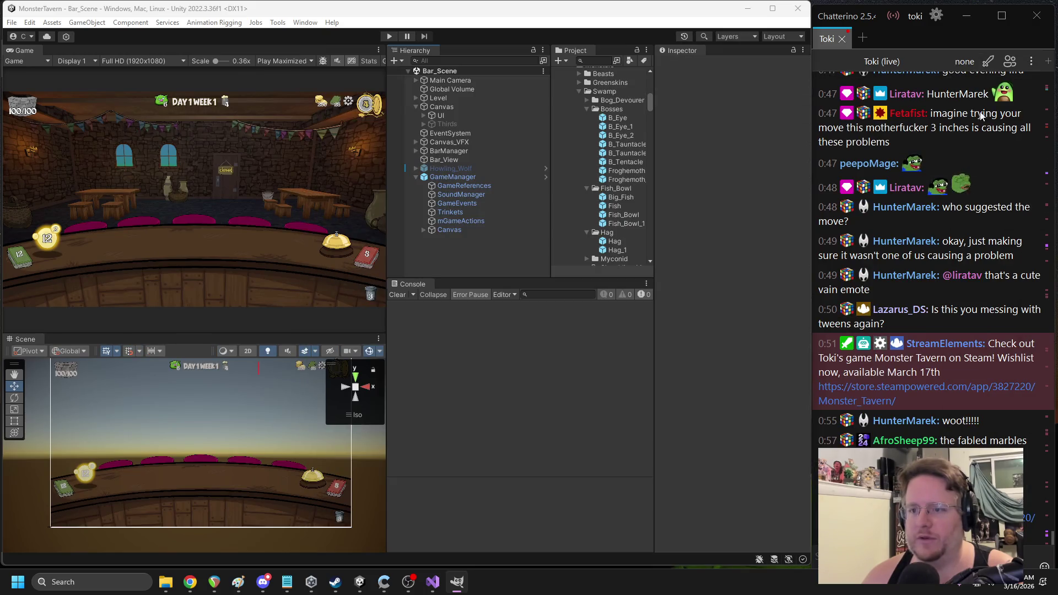
{"action": "left_click", "coordinate": [609, 64]}
{"action": "type", "text": "cleave"}
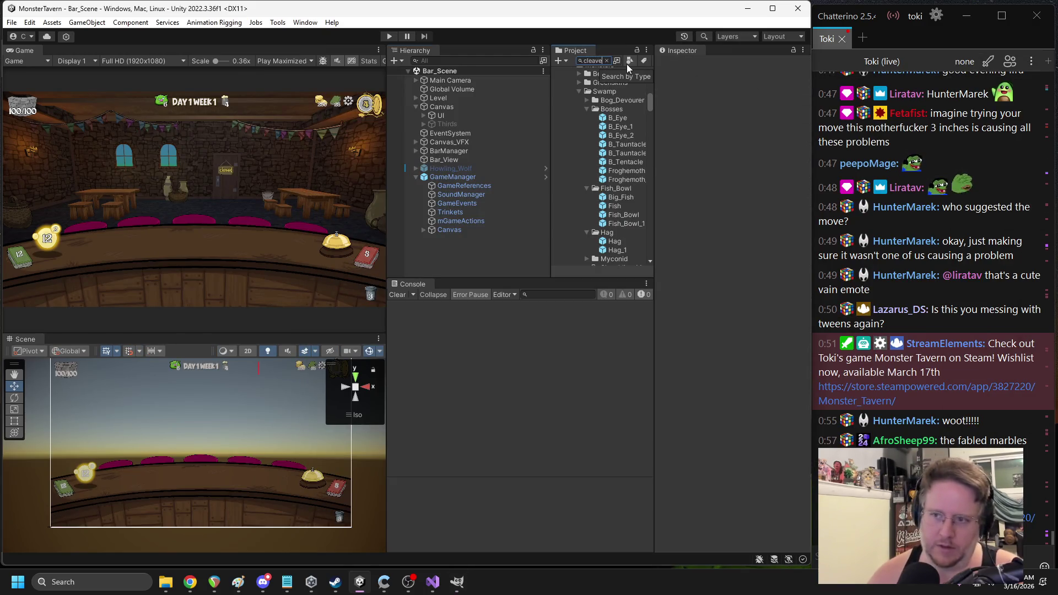
{"action": "double_click", "coordinate": [598, 176]}
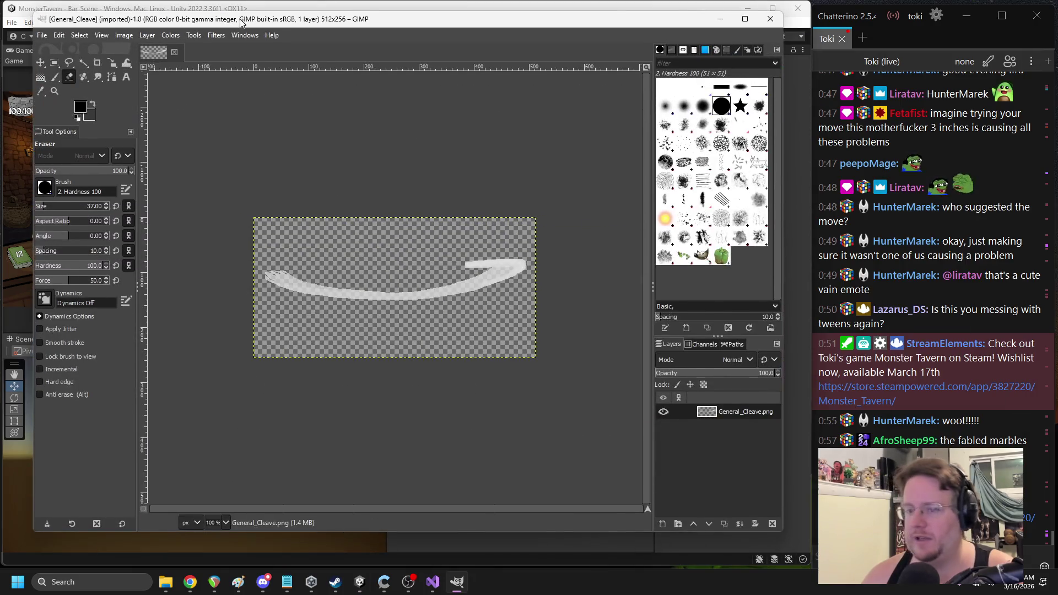
{"action": "left_click_drag", "start_coordinate": [241, 22], "coordinate": [204, 25]}
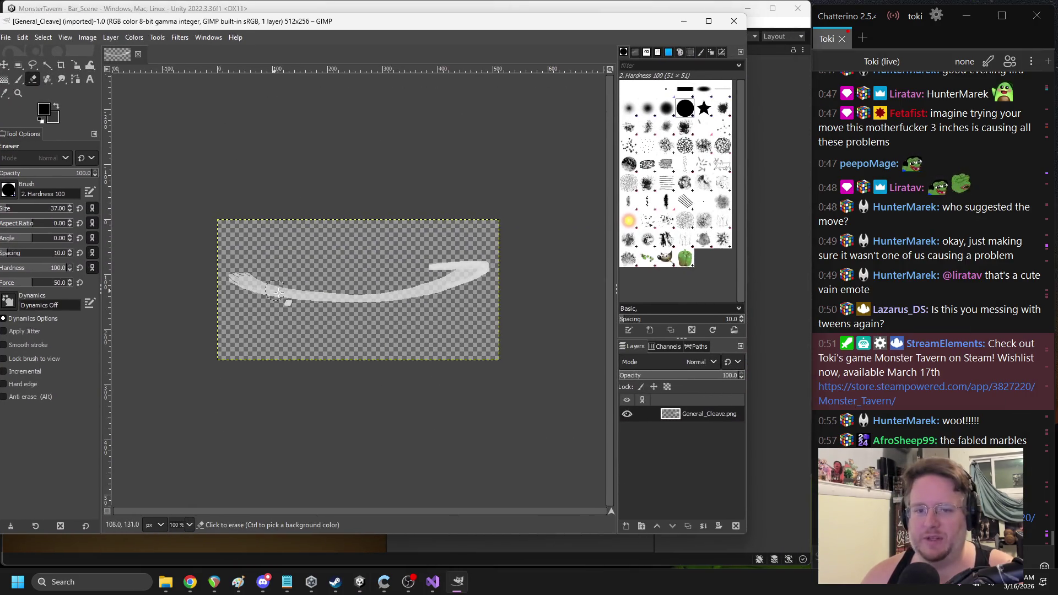
Select all and delete the cleave stroke, leaving a fully transparent canvas
{"action": "scroll", "coordinate": [316, 301], "scroll_direction": "up", "scroll_amount": 1}
{"action": "left_click", "coordinate": [311, 280]}
{"action": "key", "text": "ctrl+a"}
{"action": "key", "text": "Delete"}
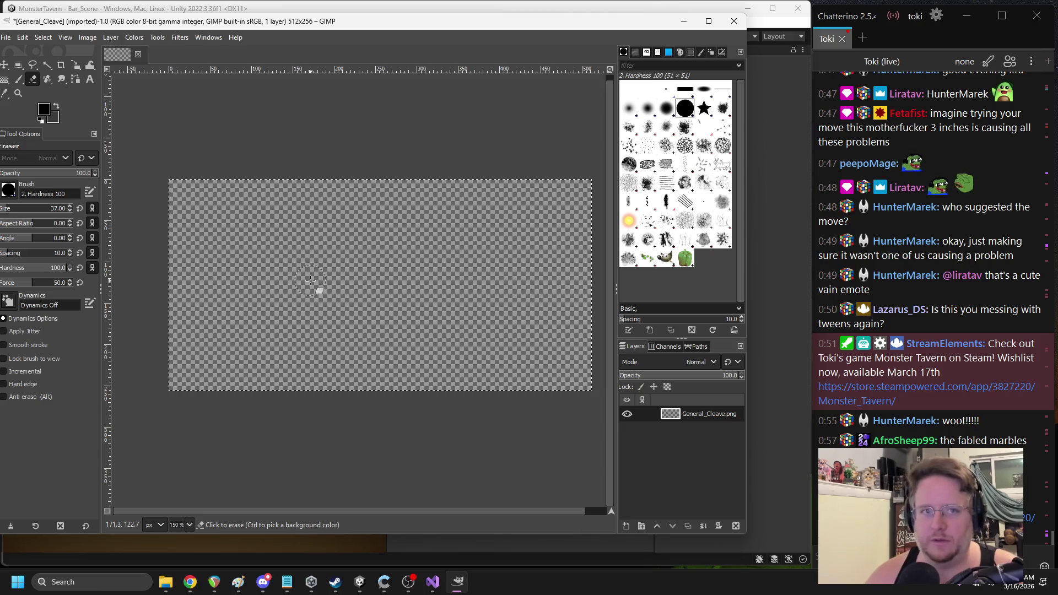
{"action": "left_click_drag", "start_coordinate": [89, 28], "coordinate": [106, 29]}
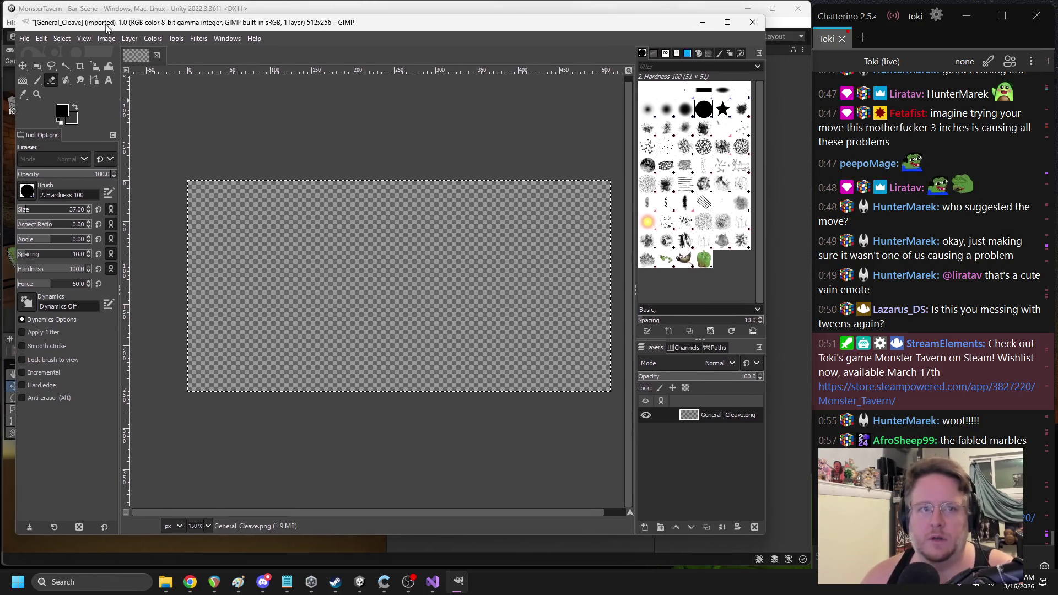
Export the image as Big_Bite.png with default PNG settings
{"action": "left_click", "coordinate": [23, 38]}
{"action": "left_click", "coordinate": [66, 224]}
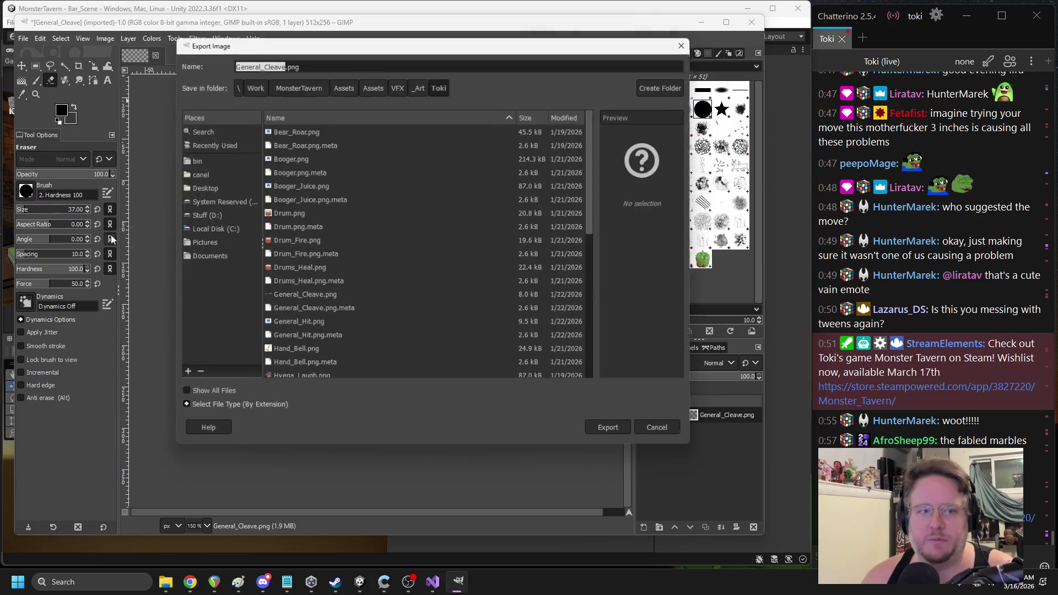
{"action": "left_click", "coordinate": [282, 65]}
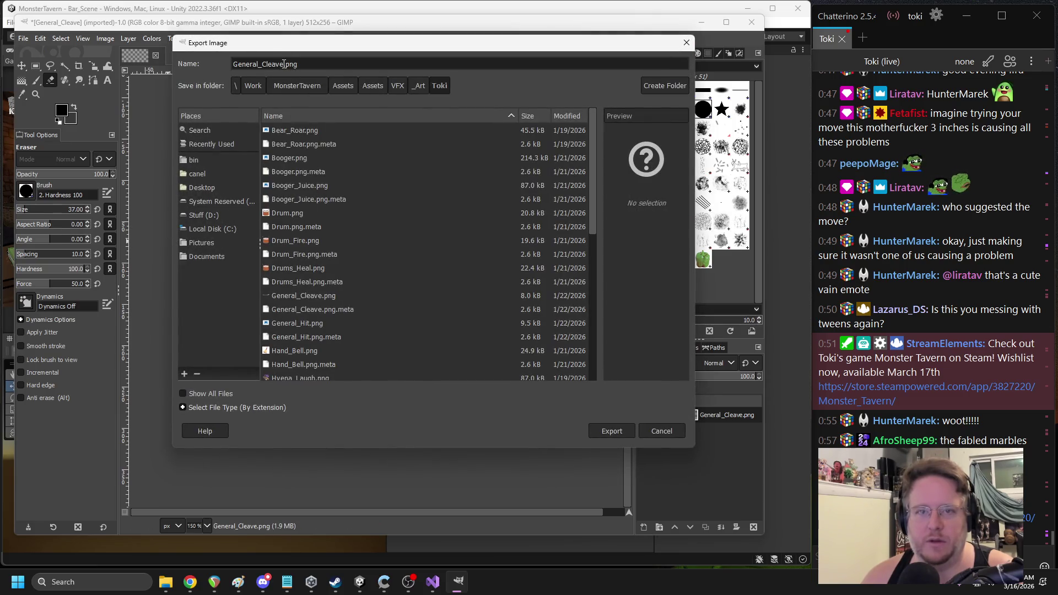
{"action": "left_click_drag", "start_coordinate": [283, 64], "coordinate": [218, 62]}
{"action": "type", "text": "Big_"}
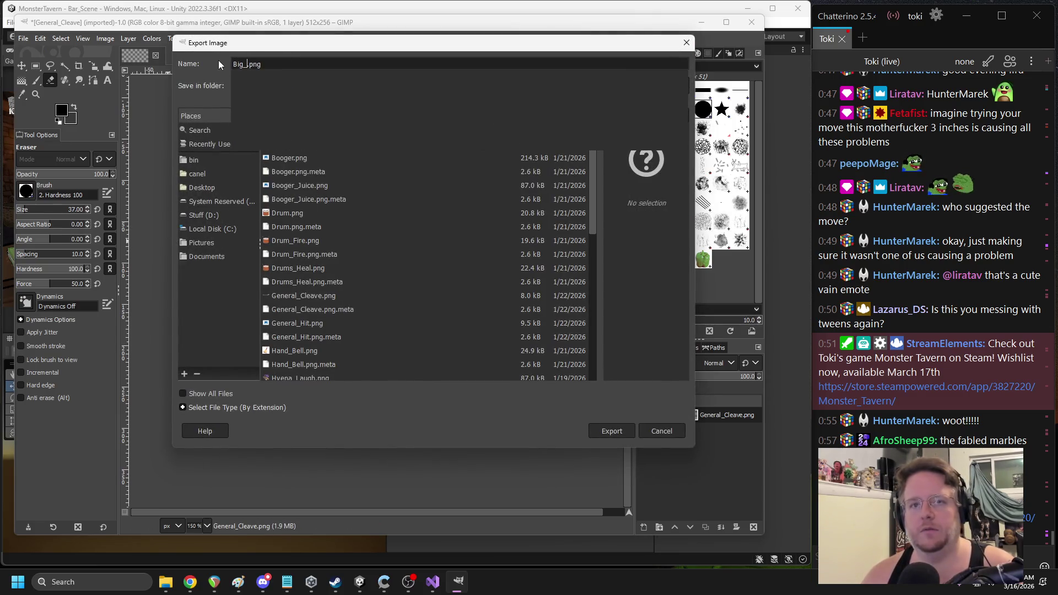
{"action": "type", "text": "Bite"}
{"action": "key", "text": "Return"}
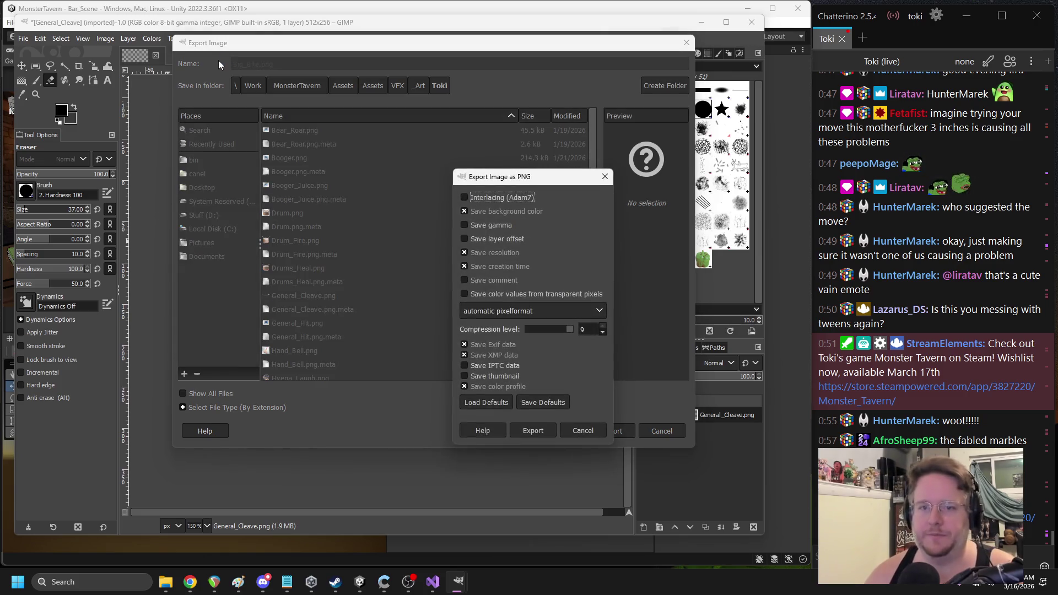
{"action": "left_click", "coordinate": [533, 429]}
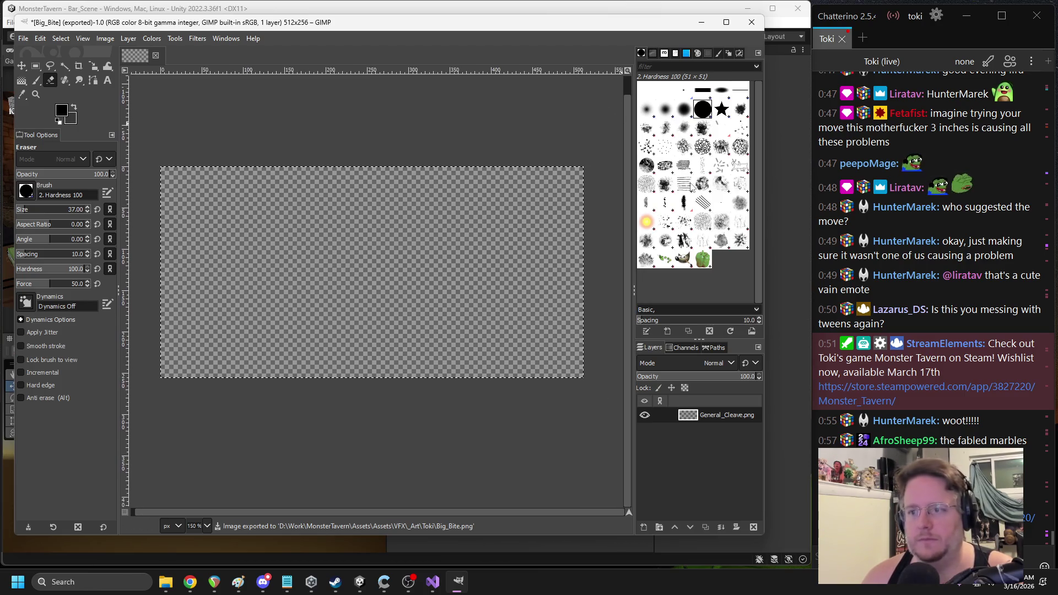
Set up the Block 01 brush with light grey e3e3e3 colour at 57.1 opacity
{"action": "left_click", "coordinate": [704, 92]}
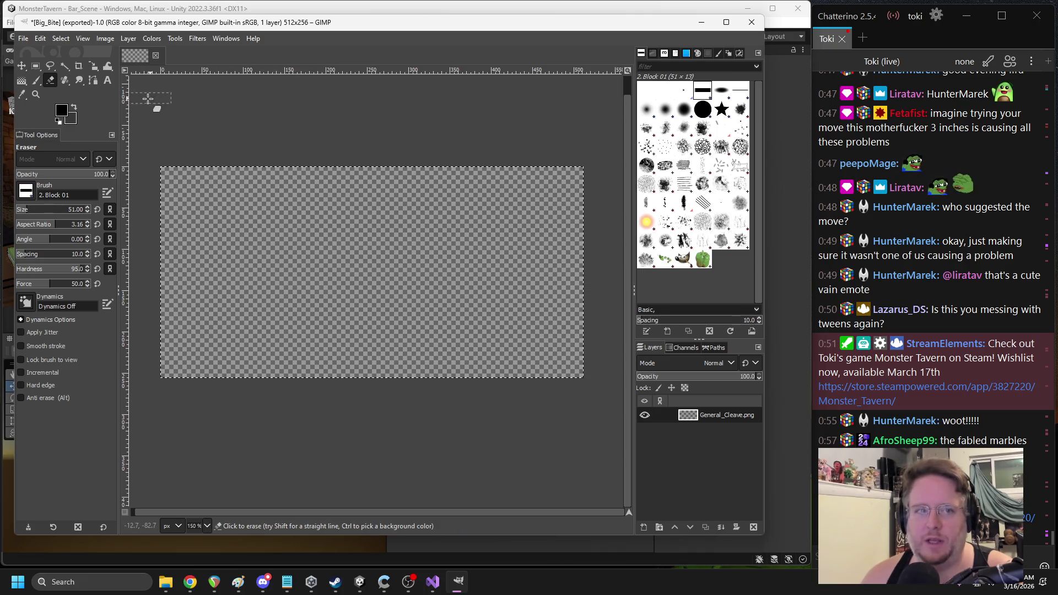
{"action": "left_click", "coordinate": [61, 110]}
{"action": "left_click_drag", "start_coordinate": [183, 131], "coordinate": [147, 81]}
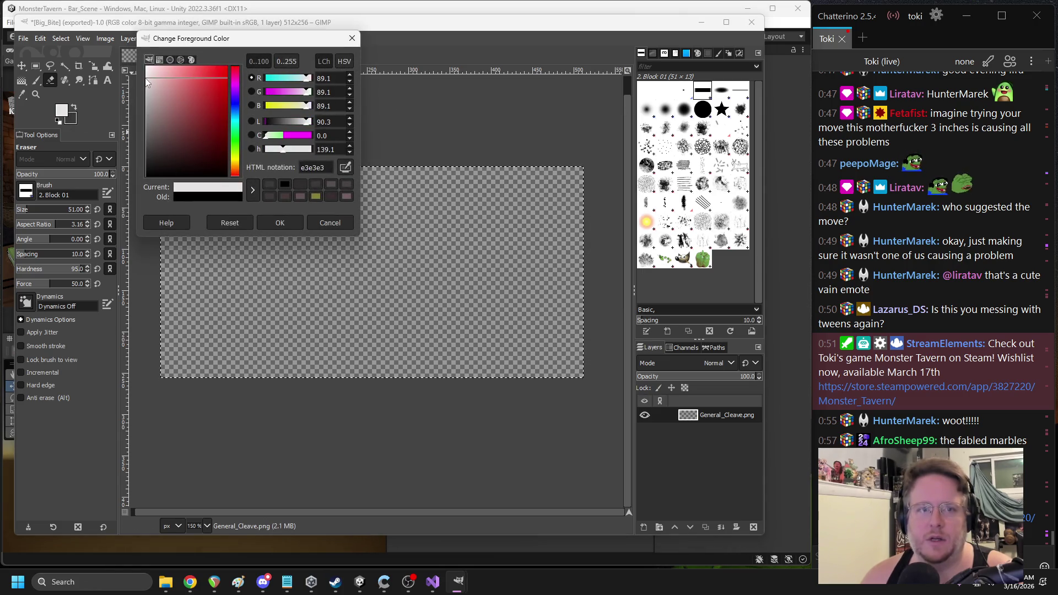
{"action": "left_click", "coordinate": [277, 221]}
{"action": "left_click", "coordinate": [73, 174]}
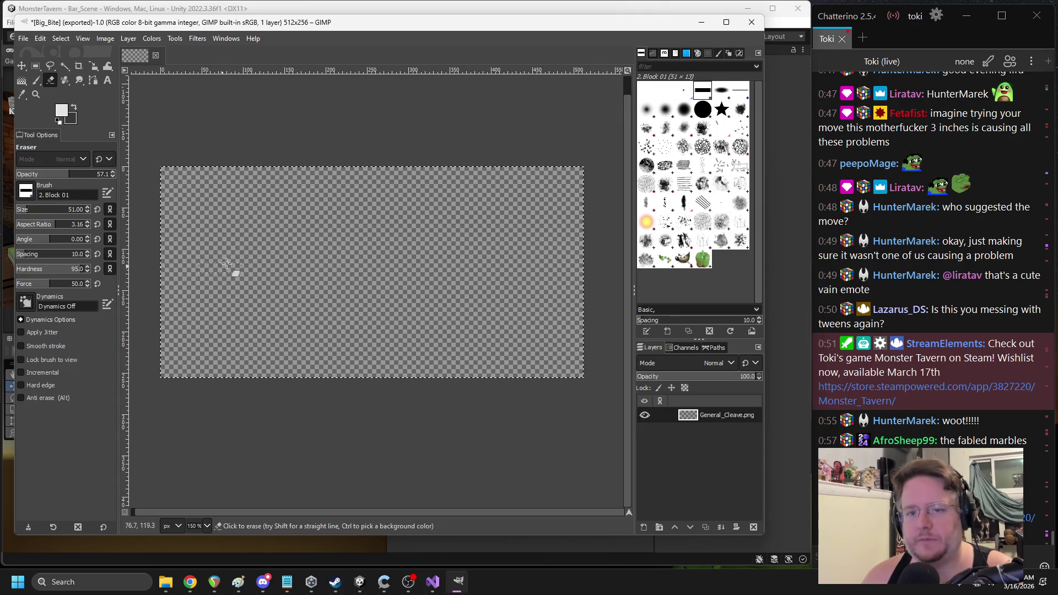
{"action": "left_click", "coordinate": [40, 39]}
{"action": "key", "text": "Escape"}
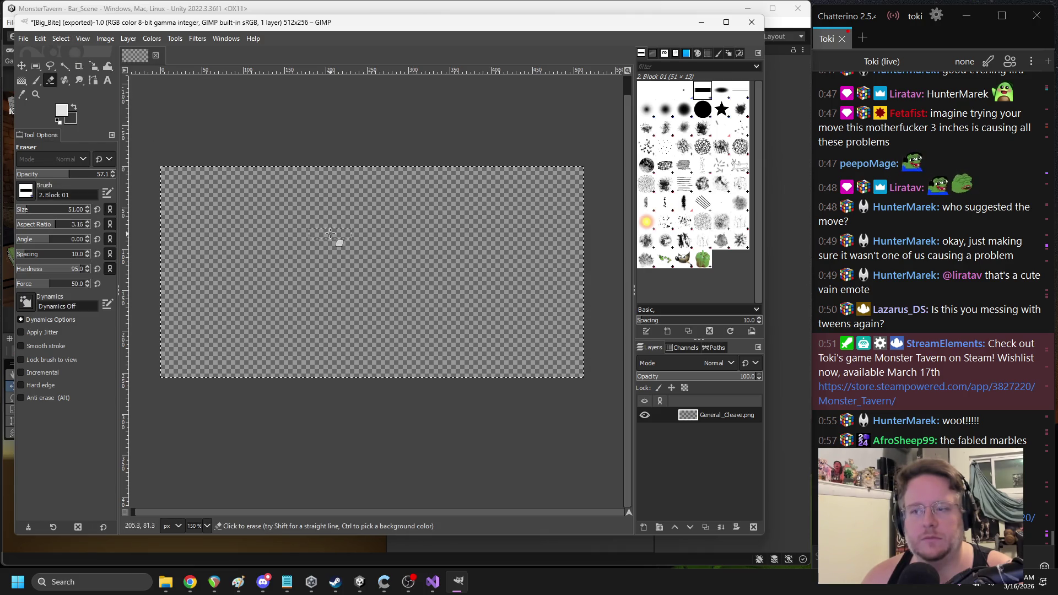
{"action": "left_click", "coordinate": [61, 111]}
{"action": "left_click", "coordinate": [285, 219]}
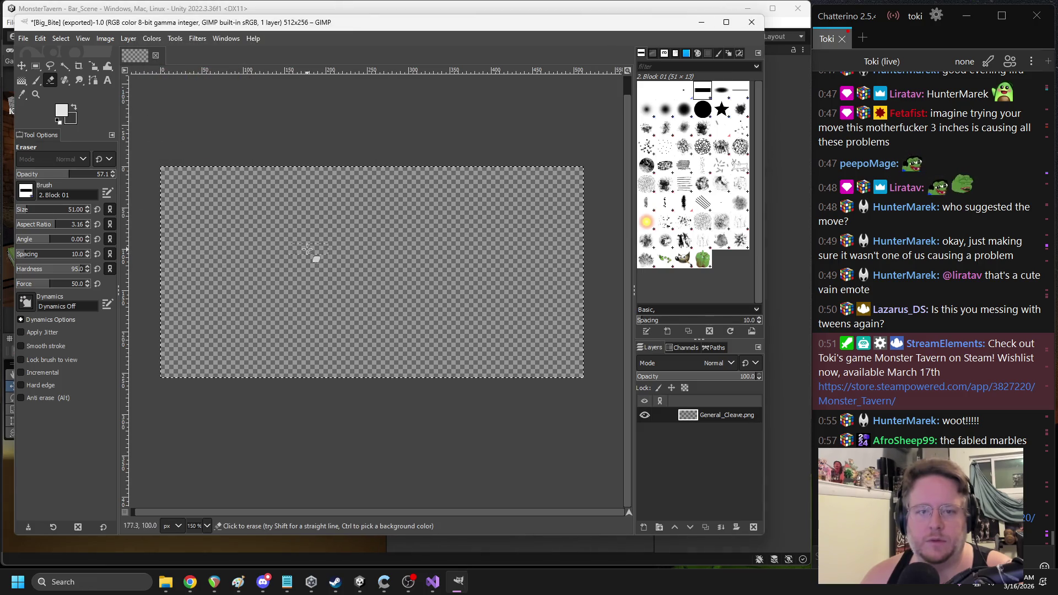
Close the Big_Bite image discarding changes, and return to Unity's Project search field
{"action": "left_click", "coordinate": [157, 57]}
{"action": "left_click", "coordinate": [399, 336]}
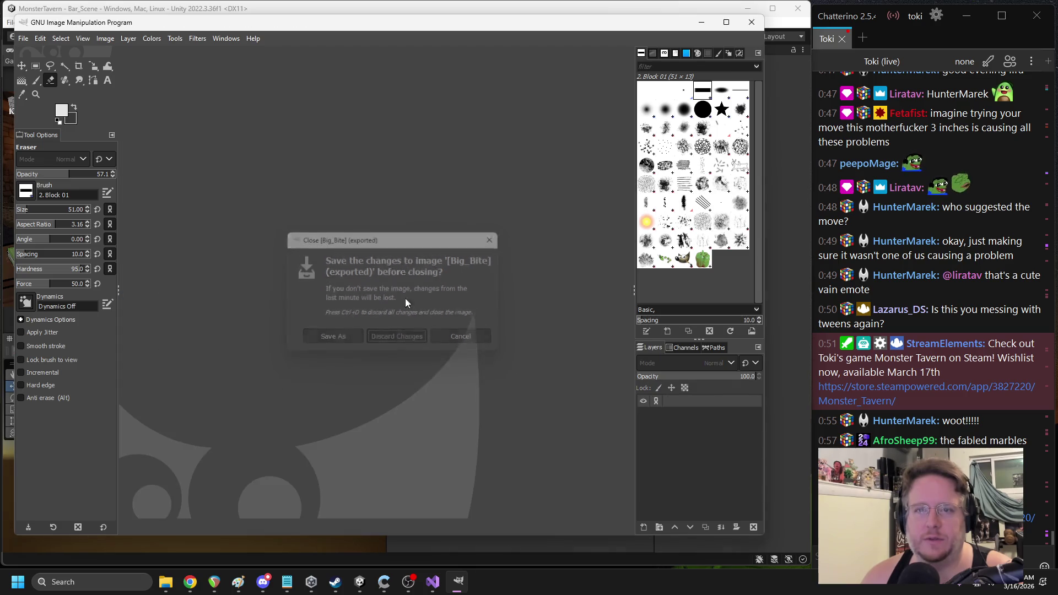
{"action": "left_click", "coordinate": [329, 10]}
{"action": "scroll", "coordinate": [613, 142], "scroll_direction": "down", "scroll_amount": 2}
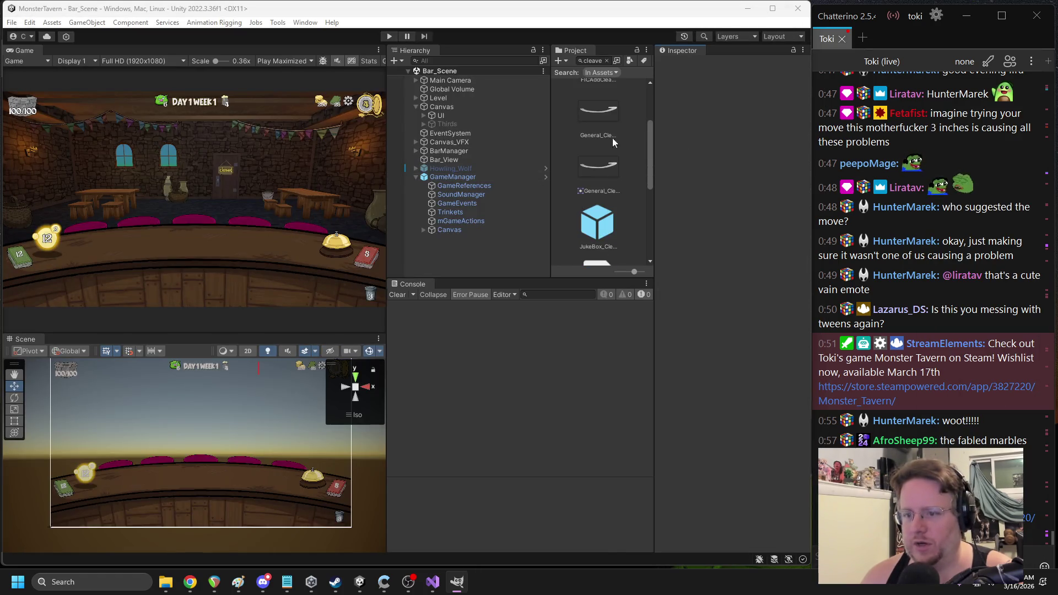
{"action": "left_click", "coordinate": [596, 62]}
Search the Unity project for 'big_b' and open the Big_Bite texture in GIMP
{"action": "type", "text": "g_"}
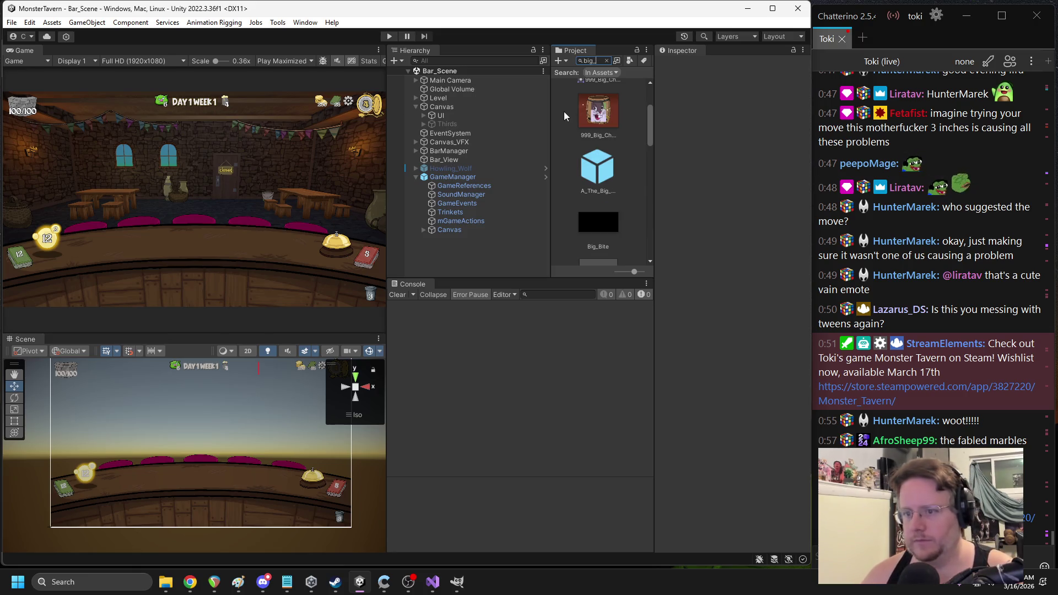
{"action": "scroll", "coordinate": [602, 139], "scroll_direction": "down", "scroll_amount": 10}
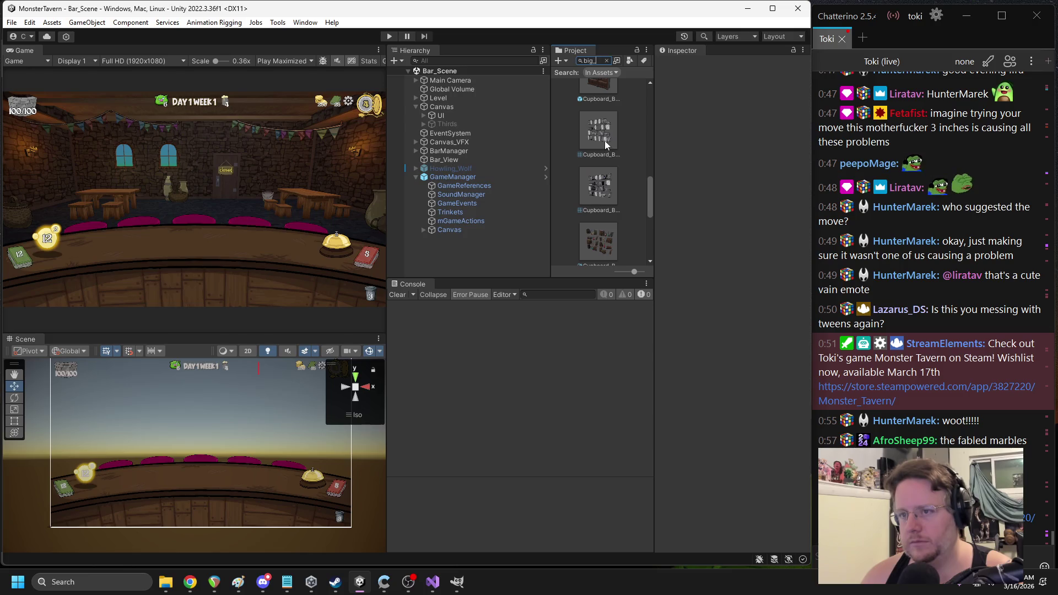
{"action": "type", "text": "b"}
{"action": "double_click", "coordinate": [609, 129]}
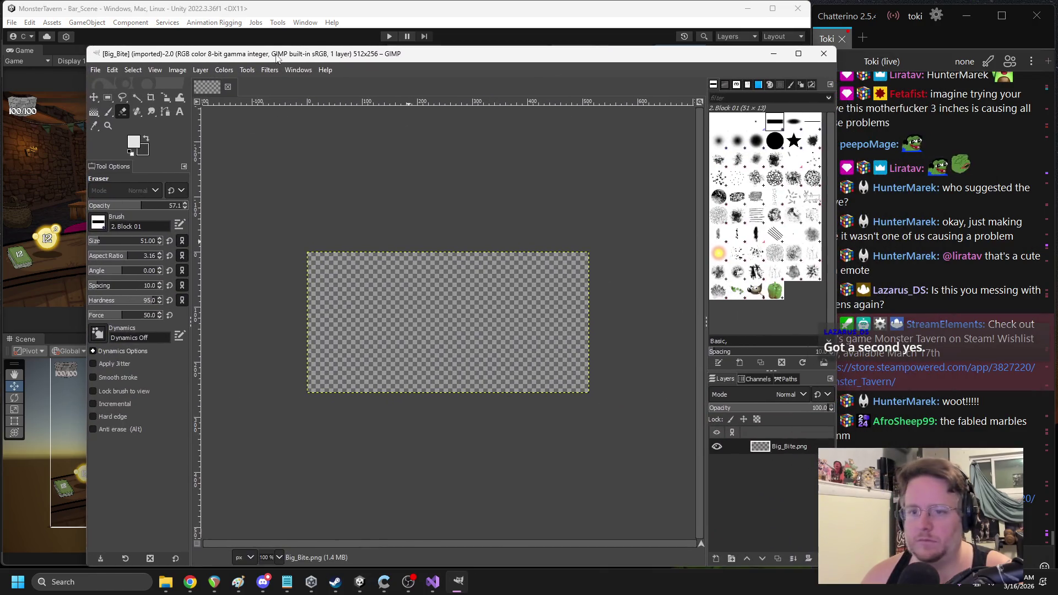
{"action": "left_click_drag", "start_coordinate": [277, 59], "coordinate": [218, 28]}
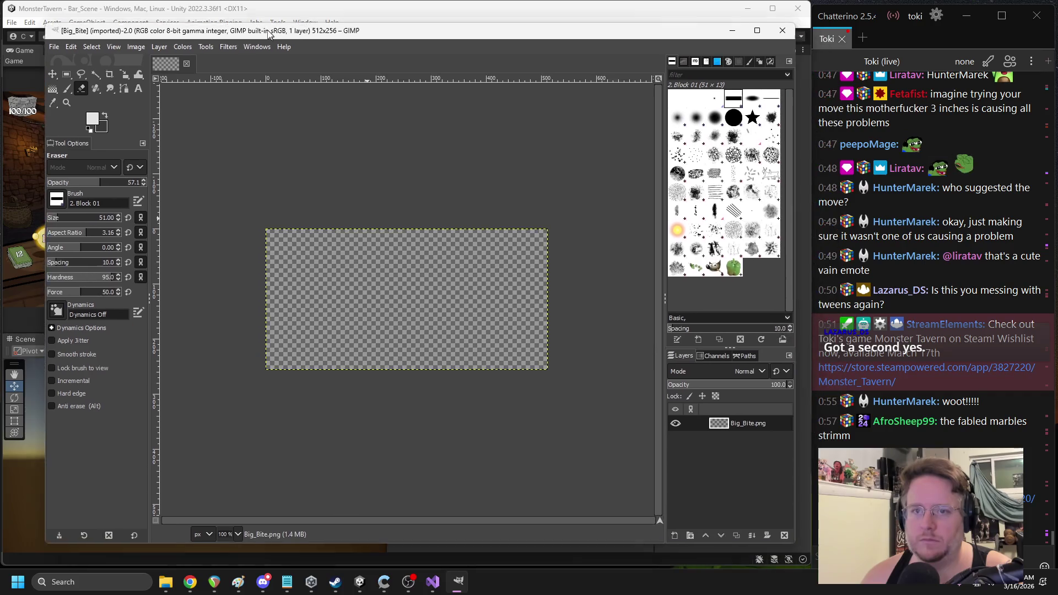
Switch to the paintbrush and try several curved white strokes across the canvas, undoing each
{"action": "left_click", "coordinate": [376, 284]}
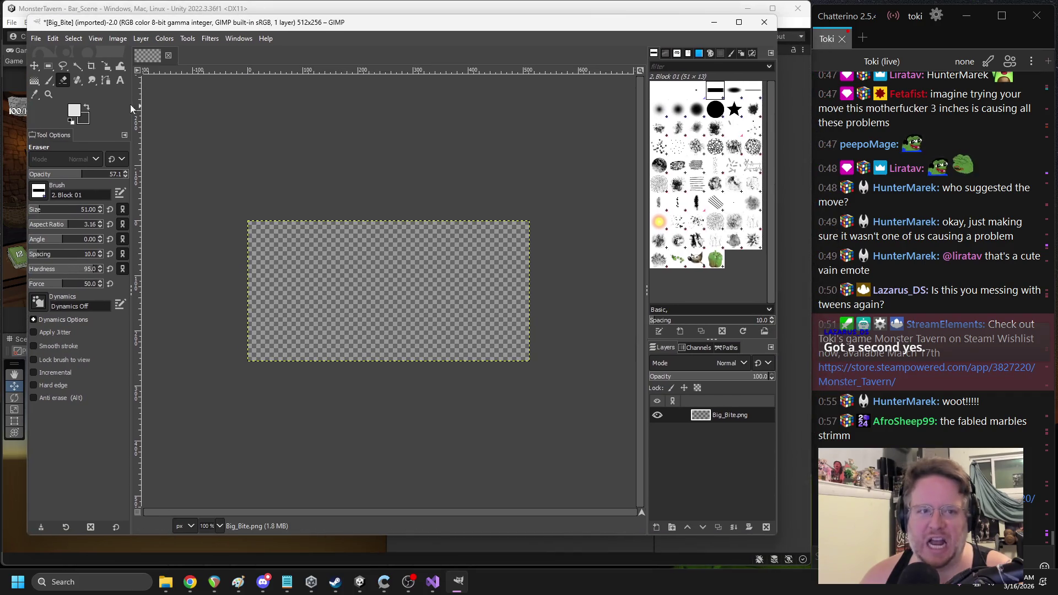
{"action": "left_click", "coordinate": [48, 81]}
{"action": "left_click_drag", "start_coordinate": [280, 302], "coordinate": [431, 265]}
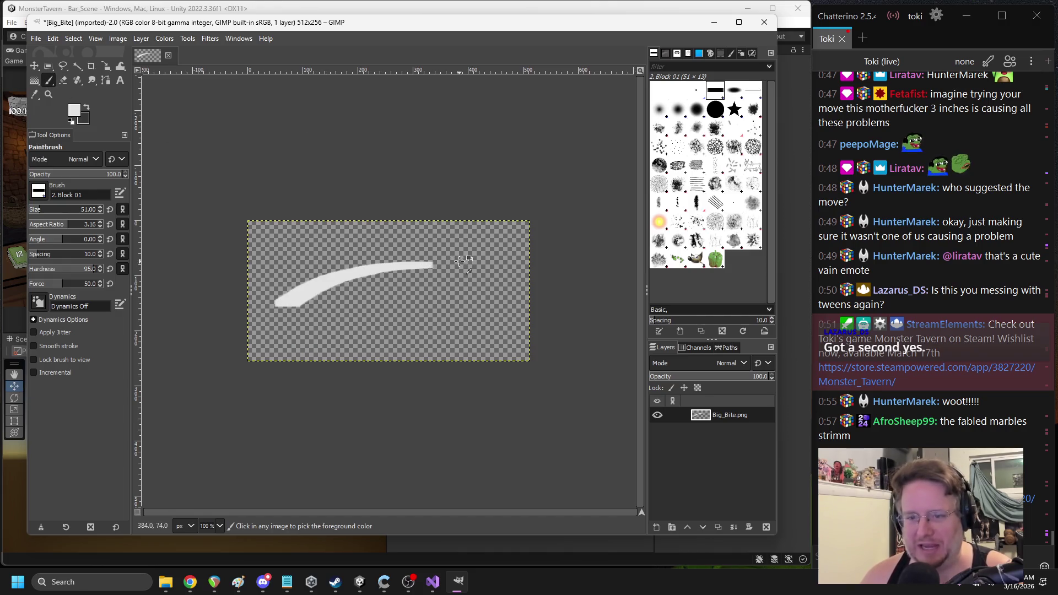
{"action": "key", "text": "ctrl+z"}
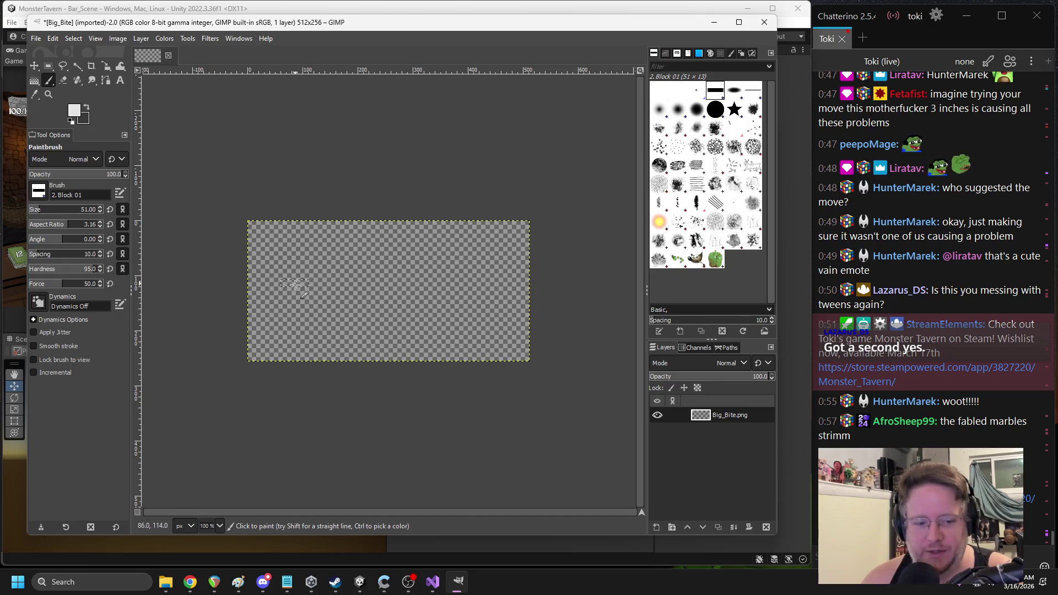
{"action": "left_click_drag", "start_coordinate": [287, 256], "coordinate": [414, 273]}
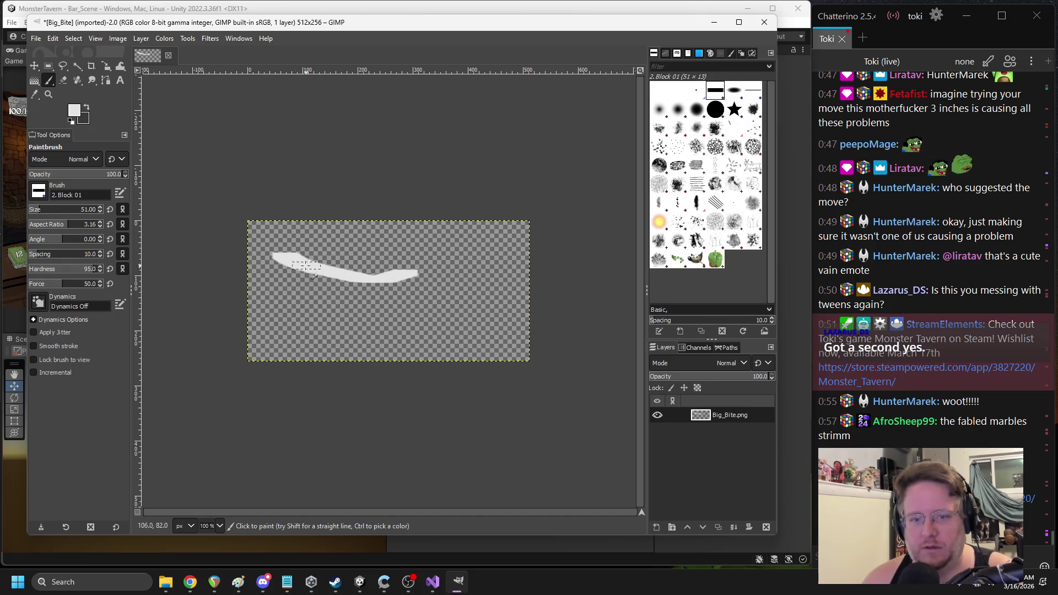
{"action": "key", "text": "ctrl+z"}
{"action": "left_click_drag", "start_coordinate": [279, 258], "coordinate": [581, 230]}
{"action": "key", "text": "ctrl+z"}
{"action": "left_click_drag", "start_coordinate": [265, 256], "coordinate": [519, 236]}
{"action": "key", "text": "ctrl+z"}
{"action": "left_click_drag", "start_coordinate": [276, 259], "coordinate": [485, 273]}
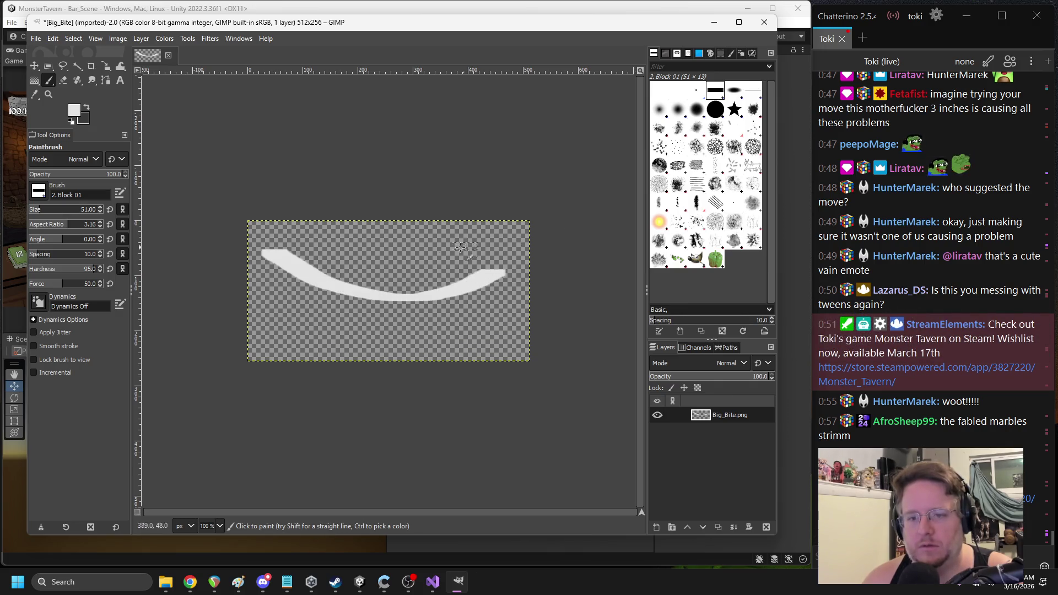
{"action": "scroll", "coordinate": [483, 320], "scroll_direction": "up", "scroll_amount": 1}
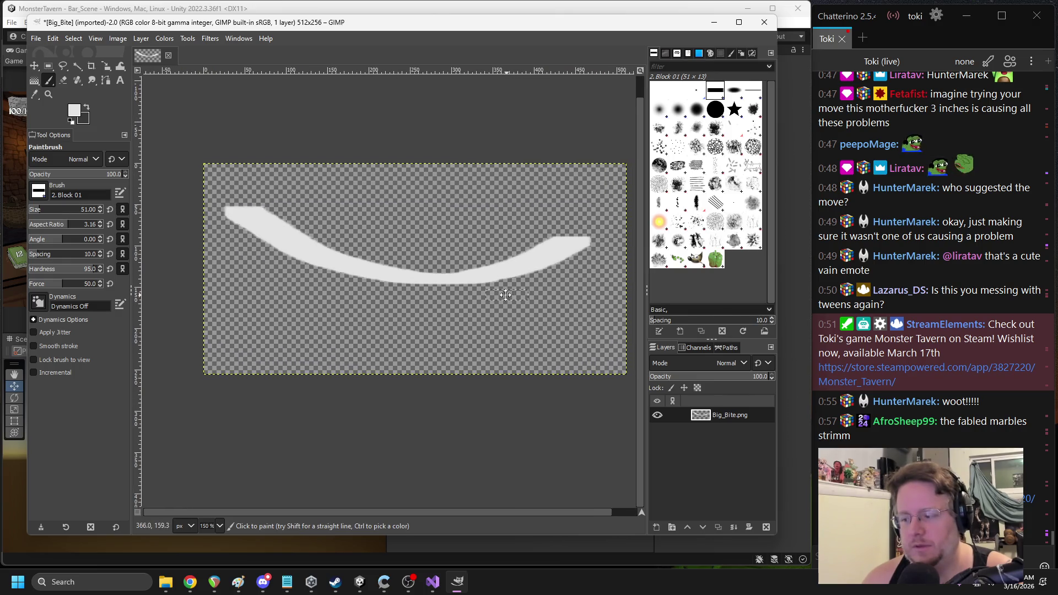
{"action": "key", "text": "ctrl+z"}
Paint the final white crescent arc across the canvas, undoing the extra blob beneath it
{"action": "scroll", "coordinate": [377, 276], "scroll_direction": "down", "scroll_amount": 1}
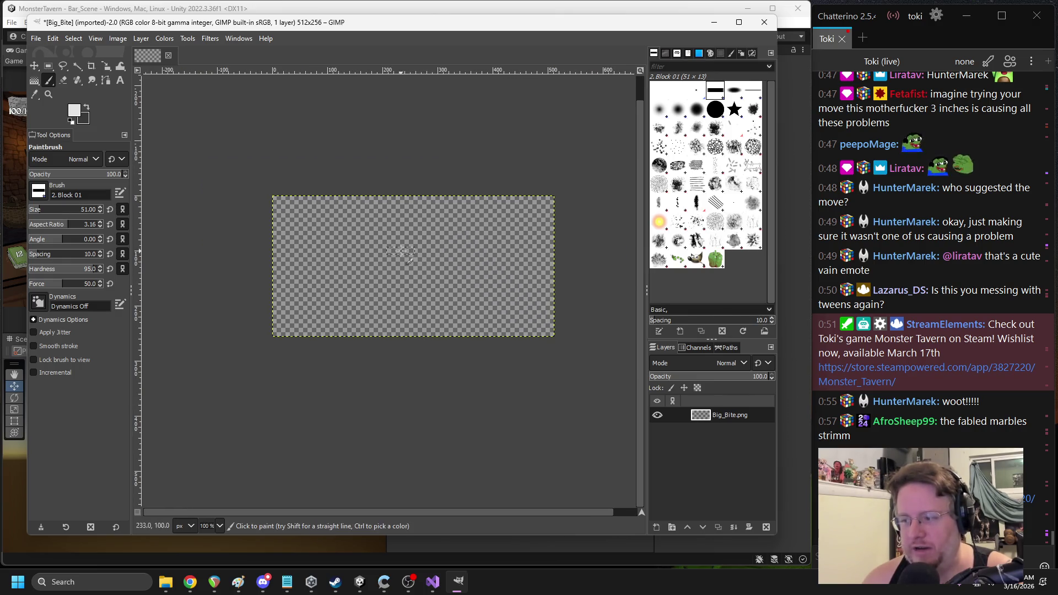
{"action": "key", "text": "space"}
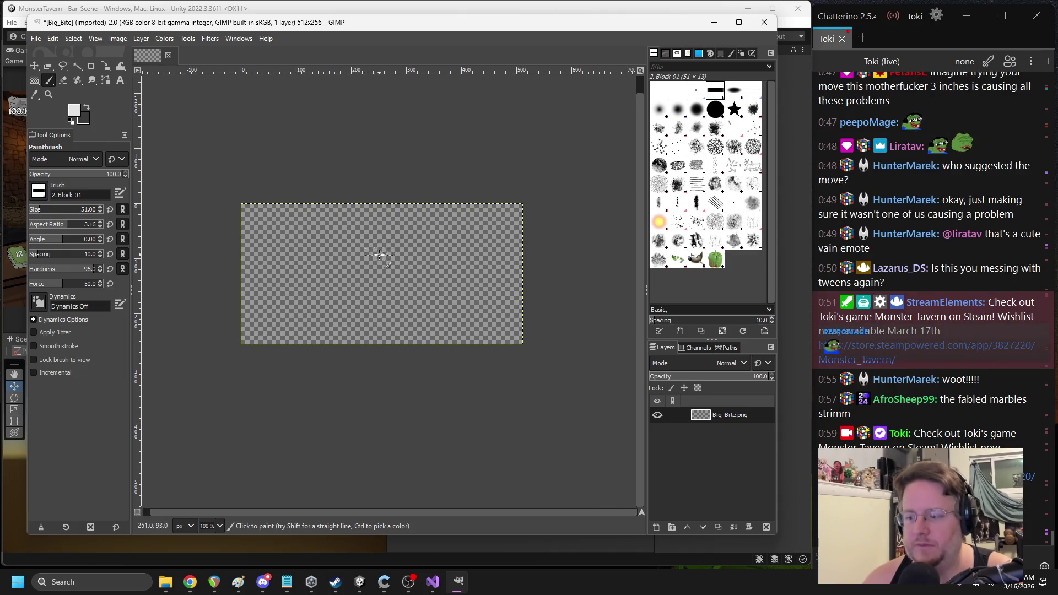
{"action": "mouse_move", "coordinate": [279, 238]}
{"action": "left_mouse_down"}
{"action": "mouse_move", "coordinate": [384, 271]}
{"action": "mouse_move", "coordinate": [507, 237]}
{"action": "left_mouse_up"}
{"action": "key", "text": "ctrl+z"}
{"action": "mouse_move", "coordinate": [273, 239]}
{"action": "left_mouse_down"}
{"action": "mouse_move", "coordinate": [414, 279]}
{"action": "mouse_move", "coordinate": [502, 234]}
{"action": "left_mouse_up"}
{"action": "key", "text": "ctrl+z"}
{"action": "mouse_move", "coordinate": [275, 239]}
{"action": "left_mouse_down"}
{"action": "mouse_move", "coordinate": [331, 270]}
{"action": "mouse_move", "coordinate": [465, 263]}
{"action": "mouse_move", "coordinate": [506, 231]}
{"action": "left_mouse_up"}
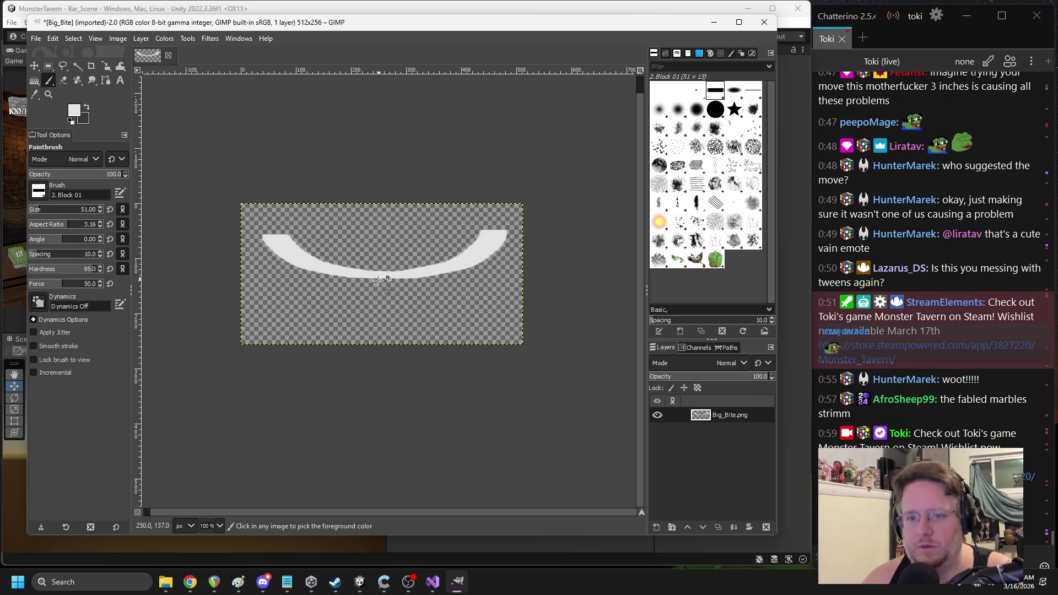
{"action": "scroll", "coordinate": [379, 280], "scroll_direction": "up", "scroll_amount": 1, "text": "ctrl"}
{"action": "left_click_drag", "start_coordinate": [299, 275], "coordinate": [353, 297]}
{"action": "key", "text": "ctrl+z"}
{"action": "key", "text": "ctrl+z"}
{"action": "key", "text": "ctrl+z"}
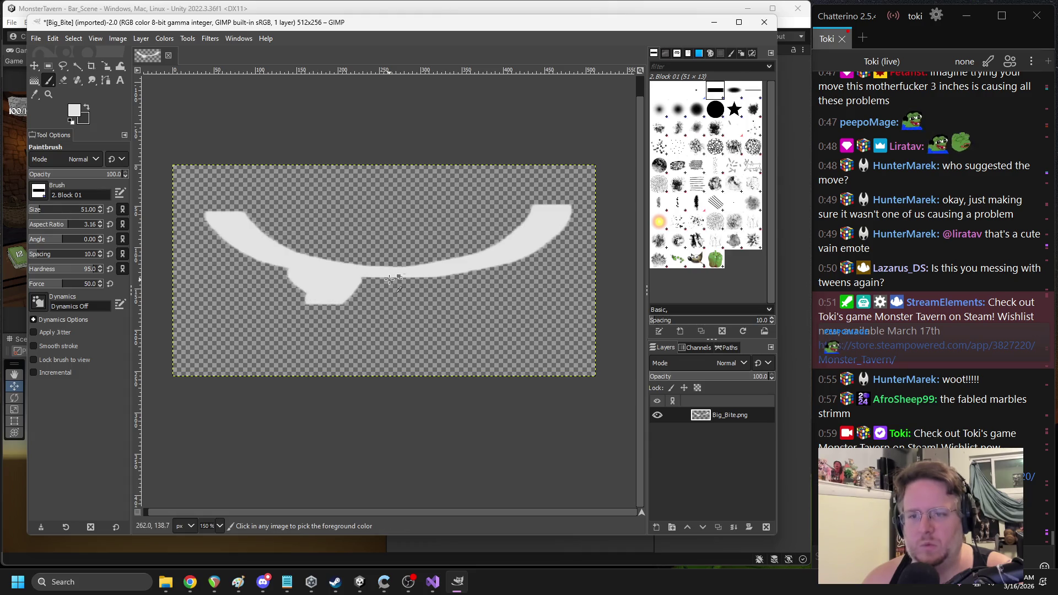
{"action": "left_click", "coordinate": [696, 90]}
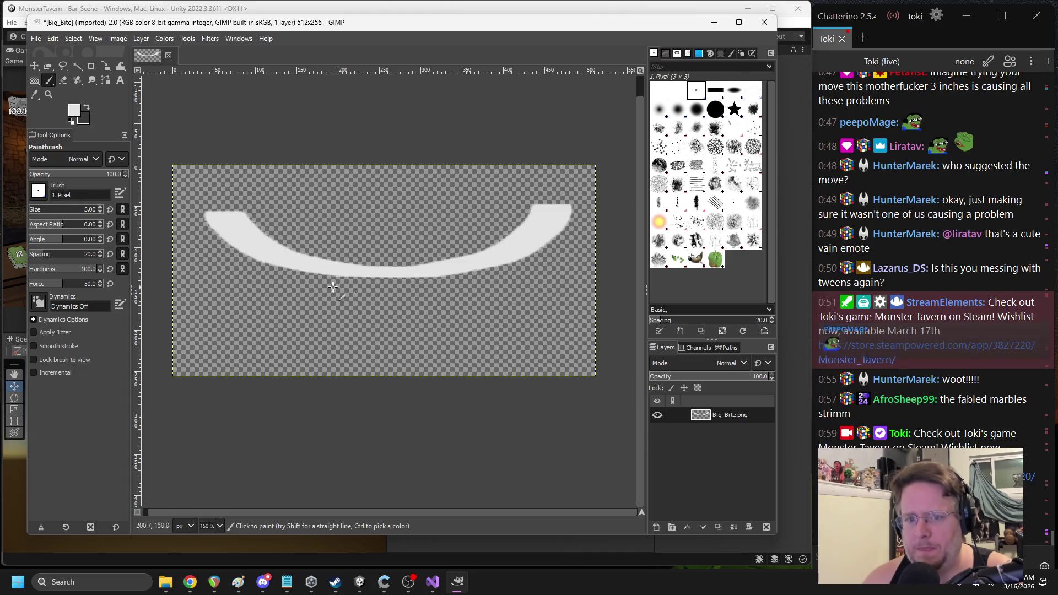
Enlarge the 1. Pixel brush and test a white blob below the arc, then undo it
{"action": "left_click", "coordinate": [39, 210]}
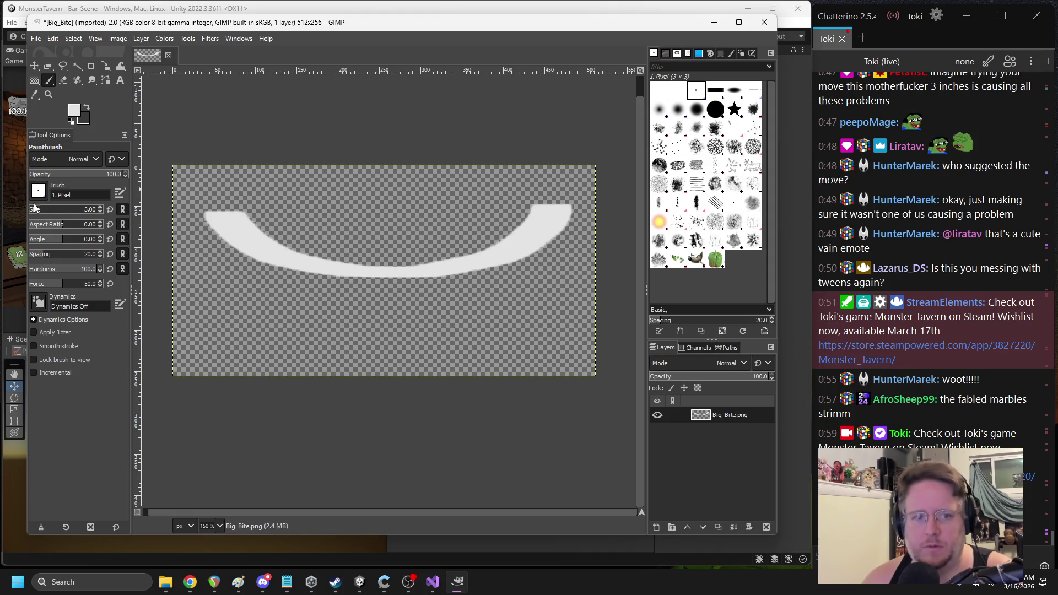
{"action": "left_click_drag", "start_coordinate": [292, 278], "coordinate": [297, 300]}
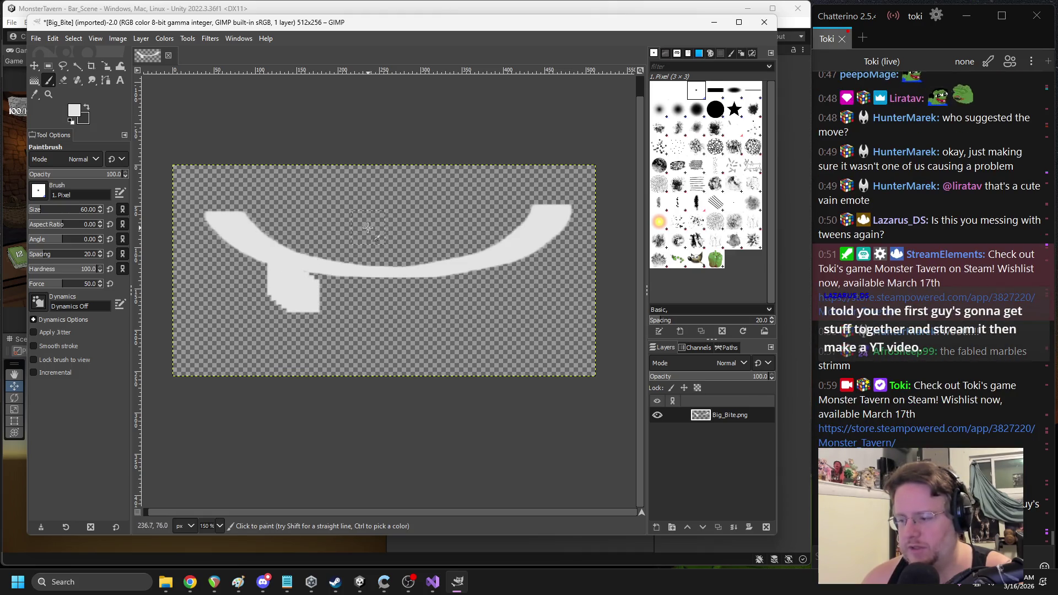
{"action": "left_click", "coordinate": [898, 220]}
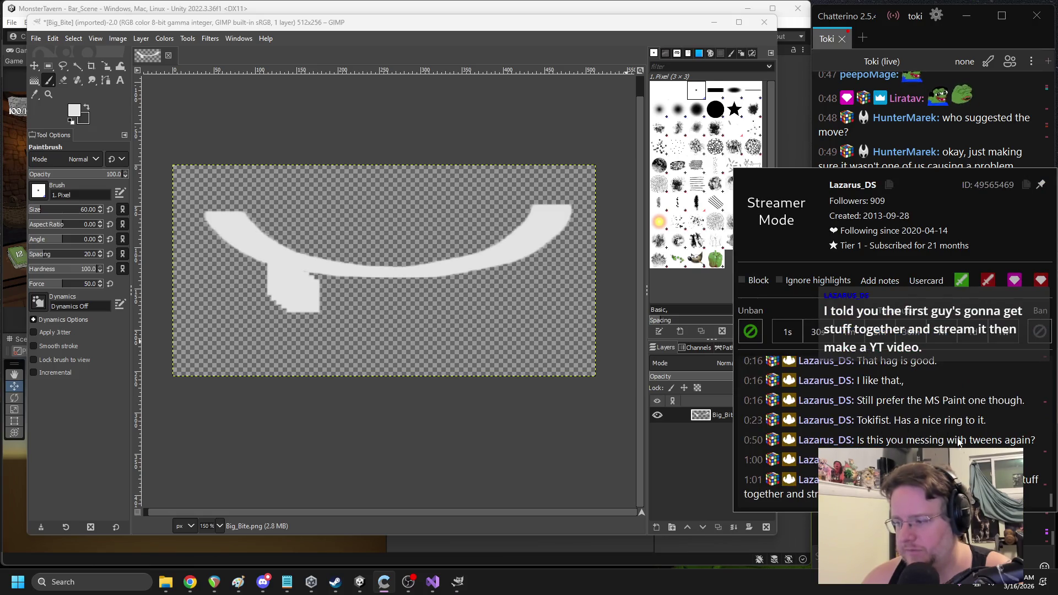
{"action": "scroll", "coordinate": [881, 424], "scroll_direction": "up", "scroll_amount": 2}
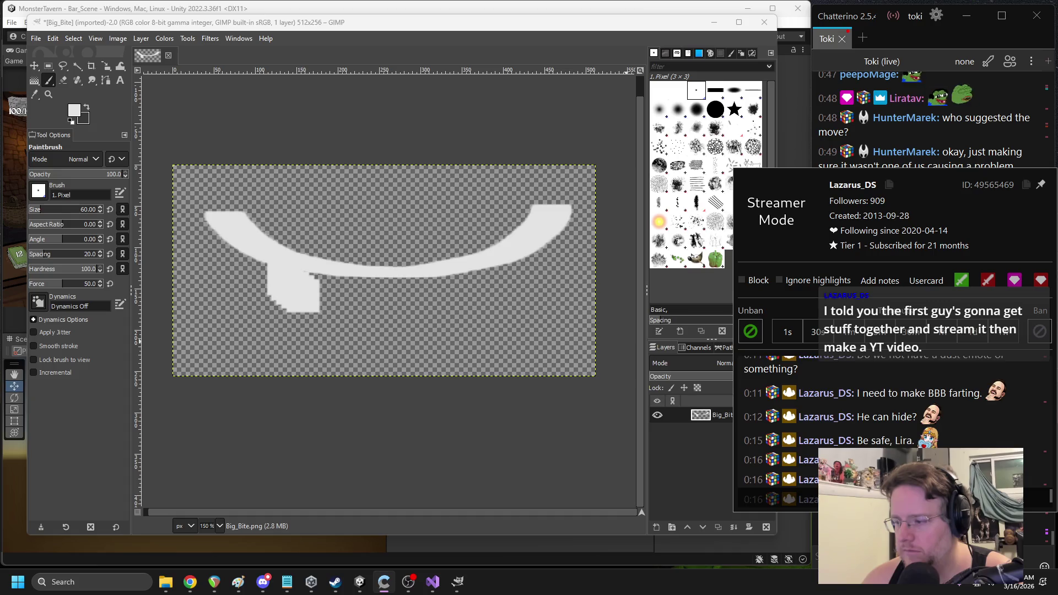
{"action": "scroll", "coordinate": [881, 425], "scroll_direction": "up", "scroll_amount": 3}
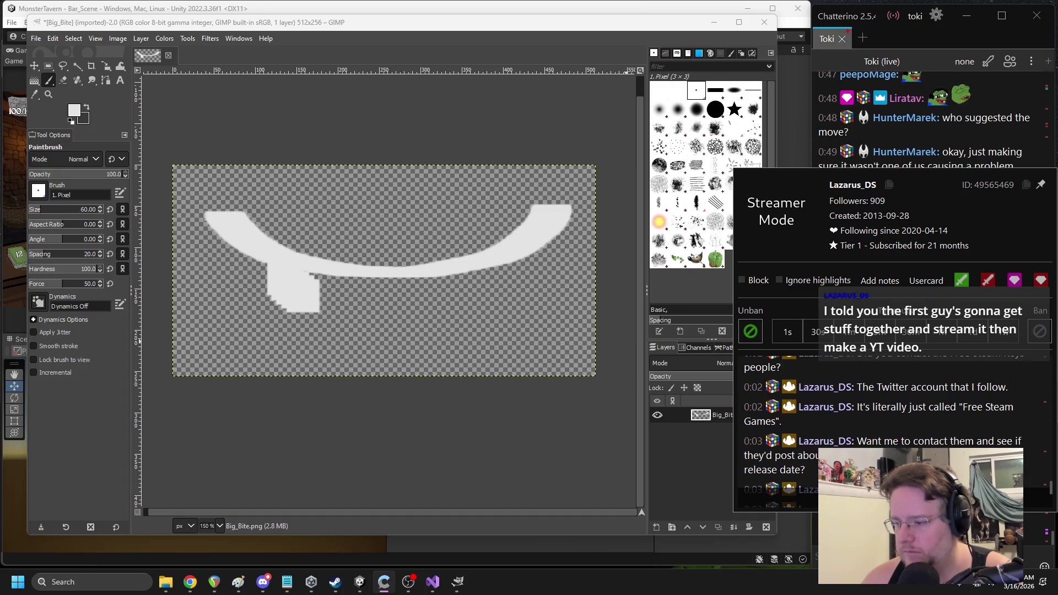
{"action": "scroll", "coordinate": [902, 448], "scroll_direction": "up", "scroll_amount": 3}
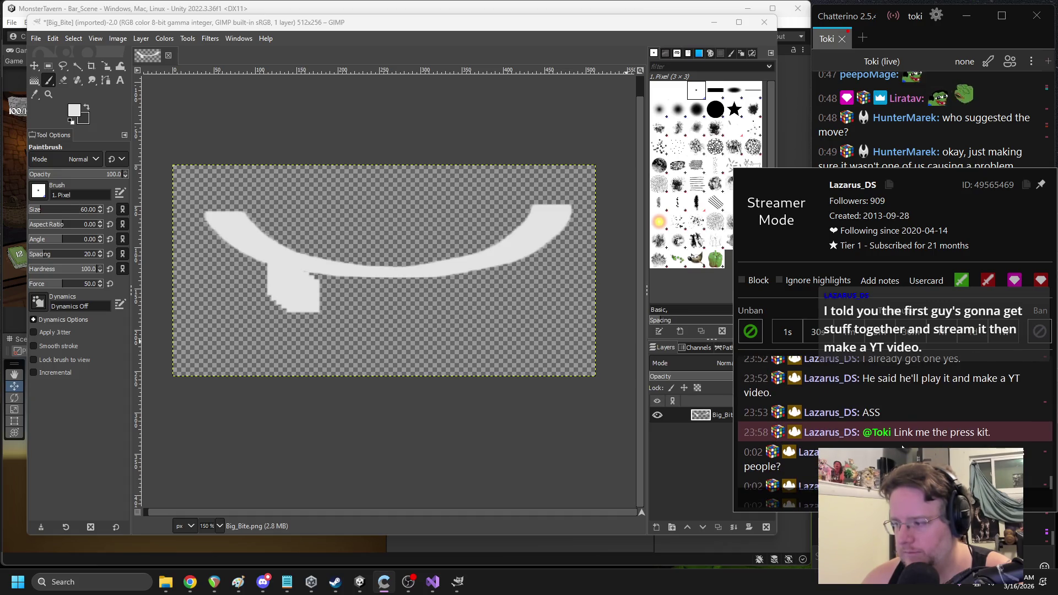
{"action": "scroll", "coordinate": [904, 436], "scroll_direction": "up", "scroll_amount": 3}
{"action": "scroll", "coordinate": [922, 431], "scroll_direction": "down", "scroll_amount": 2}
{"action": "key", "text": "Escape"}
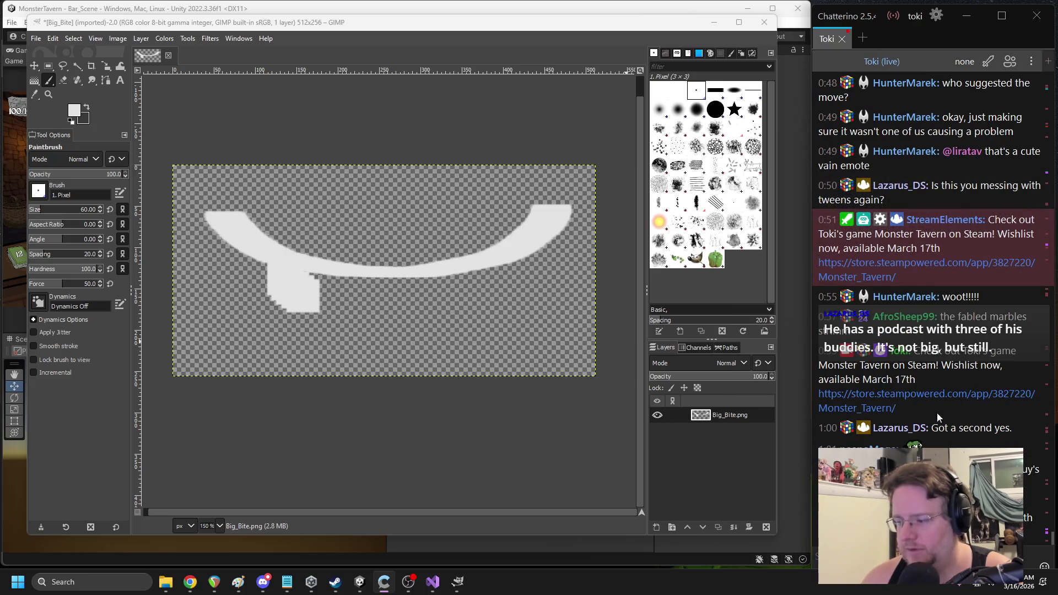
{"action": "scroll", "coordinate": [366, 272], "scroll_direction": "down", "scroll_amount": 1}
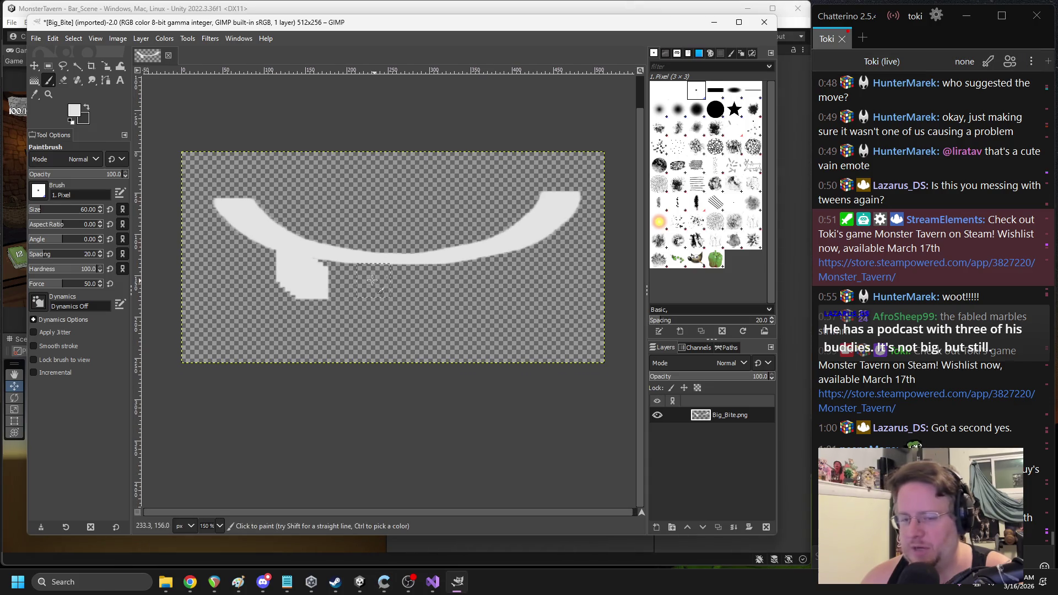
{"action": "key", "text": "ctrl+z"}
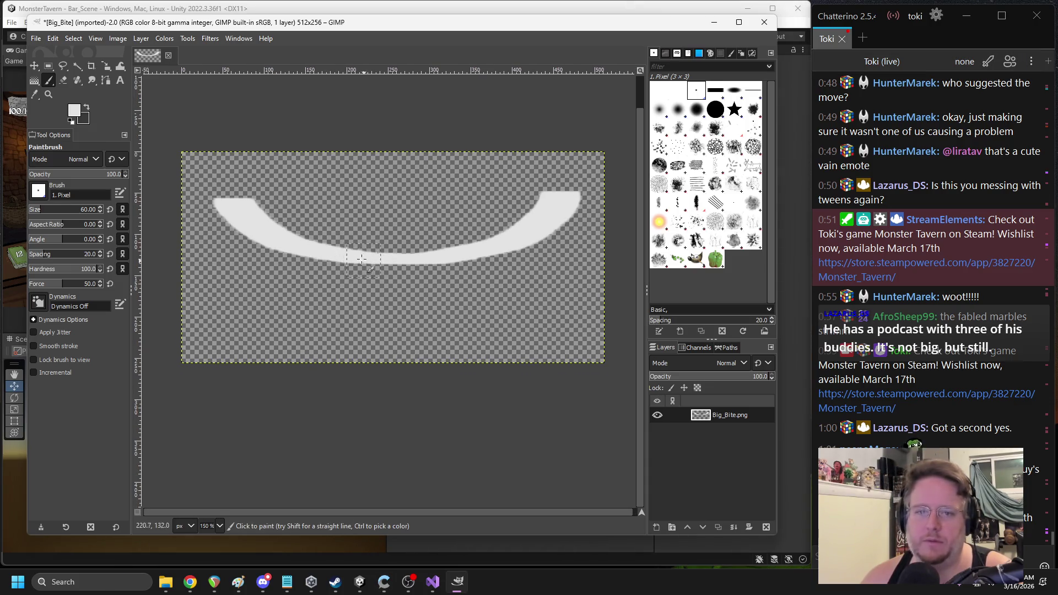
With the 2. Block 01 brush, paint blocky strokes beneath the arc, then undo them
{"action": "left_click_drag", "start_coordinate": [275, 258], "coordinate": [312, 280]}
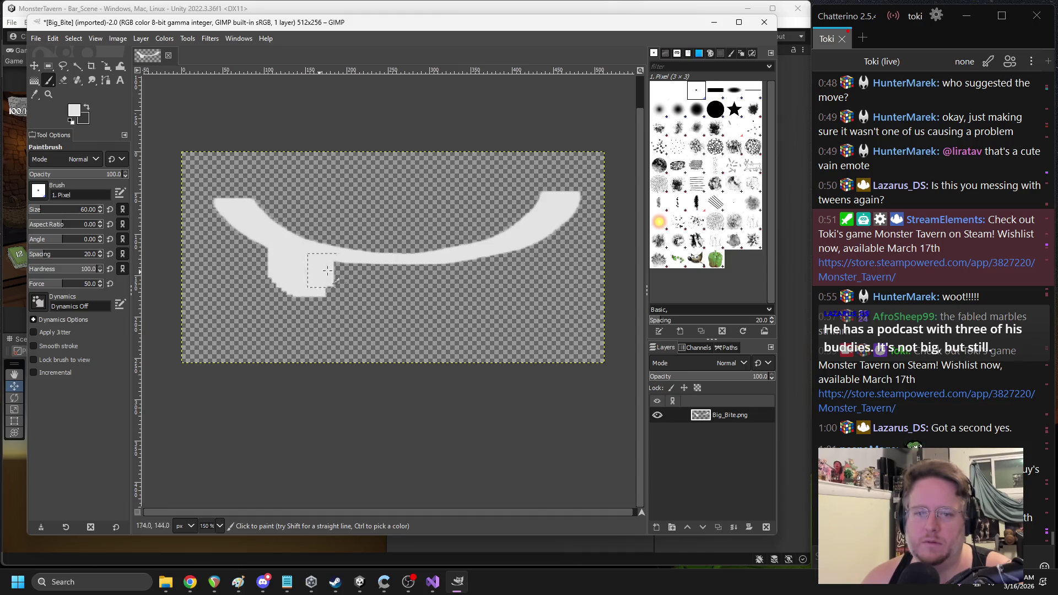
{"action": "left_click", "coordinate": [716, 90]}
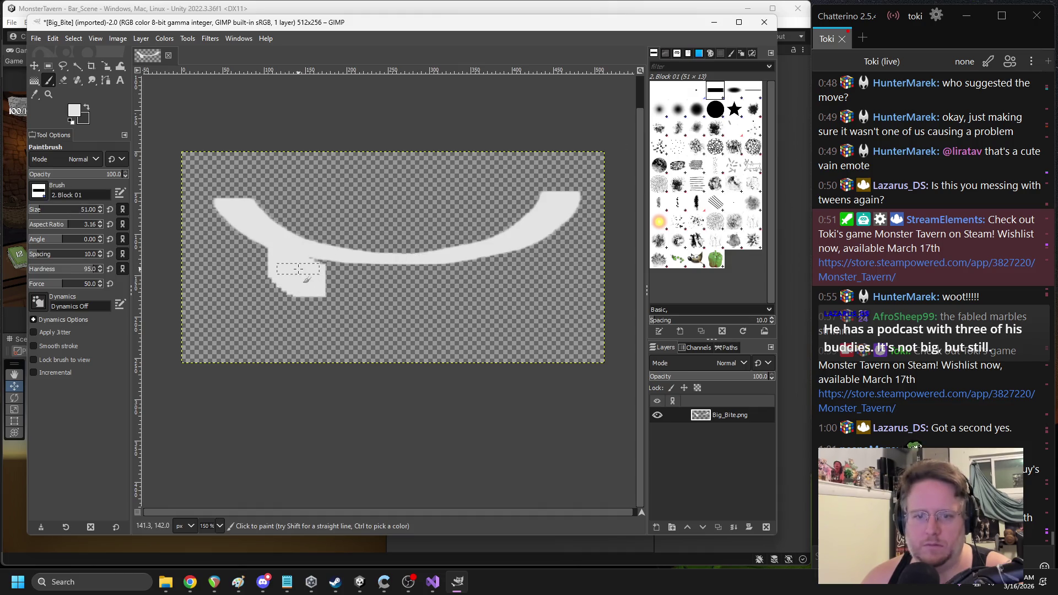
{"action": "key", "text": "ctrl+z"}
{"action": "mouse_move", "coordinate": [297, 258]}
{"action": "left_mouse_down"}
{"action": "mouse_move", "coordinate": [318, 282]}
{"action": "mouse_move", "coordinate": [307, 281]}
{"action": "left_mouse_up"}
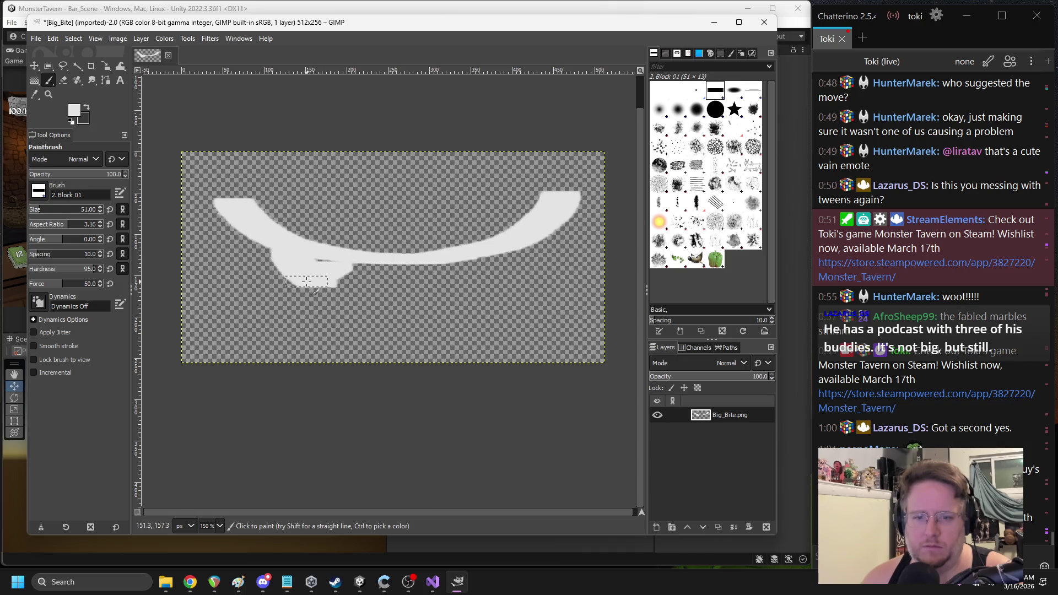
{"action": "left_click_drag", "start_coordinate": [433, 269], "coordinate": [480, 262]}
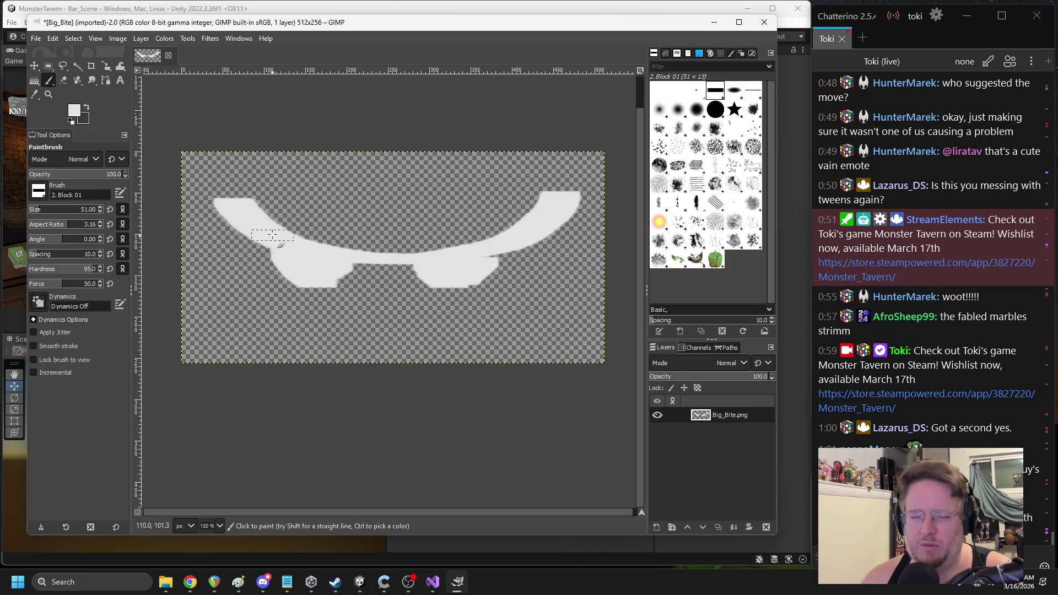
{"action": "mouse_move", "coordinate": [256, 212]}
{"action": "left_mouse_down"}
{"action": "mouse_move", "coordinate": [353, 237]}
{"action": "mouse_move", "coordinate": [518, 218]}
{"action": "mouse_move", "coordinate": [526, 204]}
{"action": "left_mouse_up"}
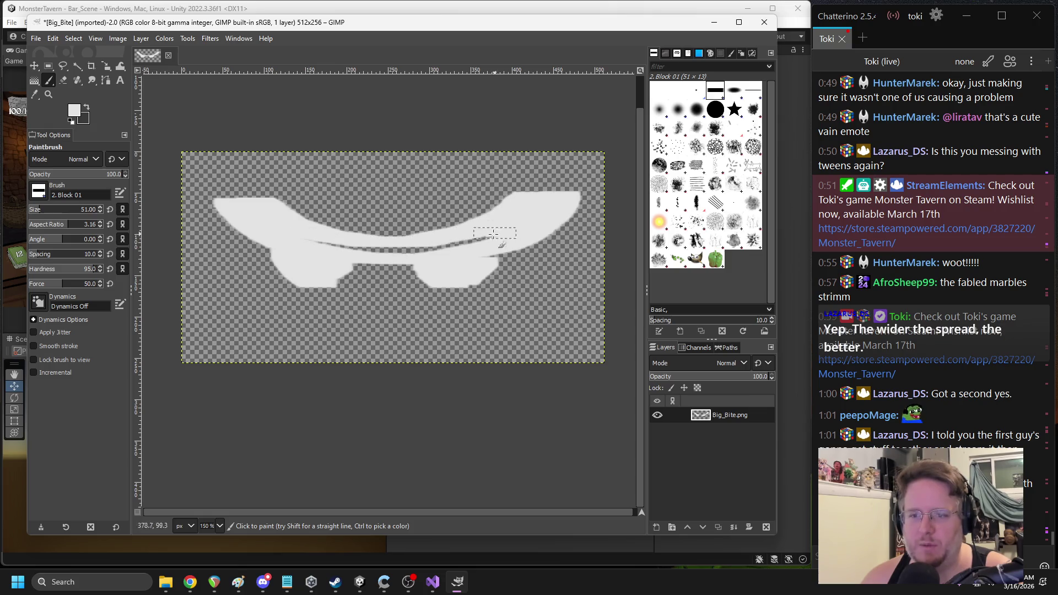
{"action": "key", "text": "ctrl+z"}
{"action": "key", "text": "ctrl+z"}
{"action": "key", "text": "ctrl+z"}
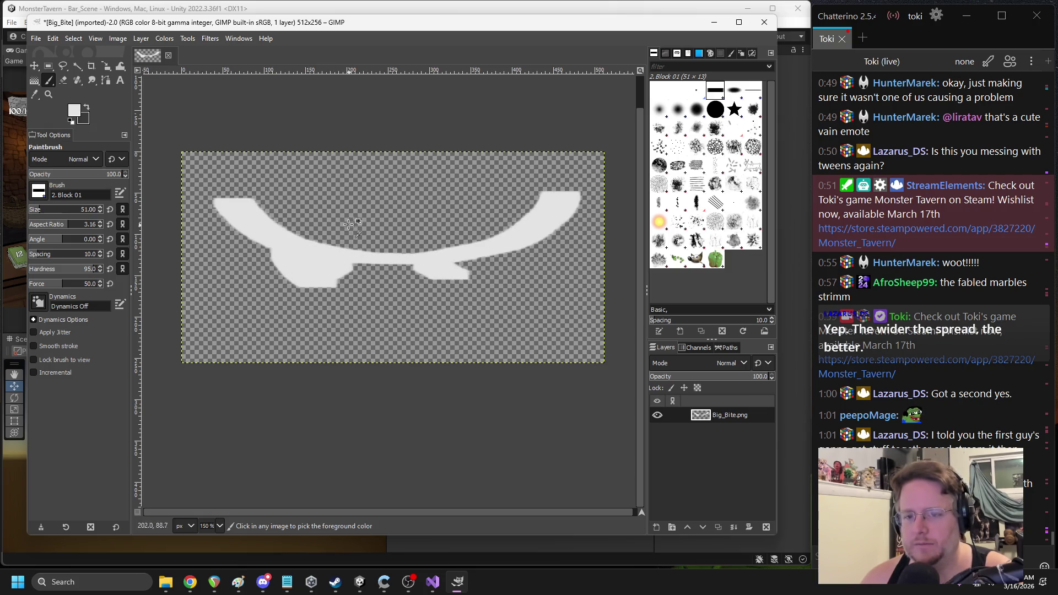
{"action": "key", "text": "ctrl+z"}
{"action": "key", "text": "ctrl+z"}
{"action": "key", "text": "ctrl+z"}
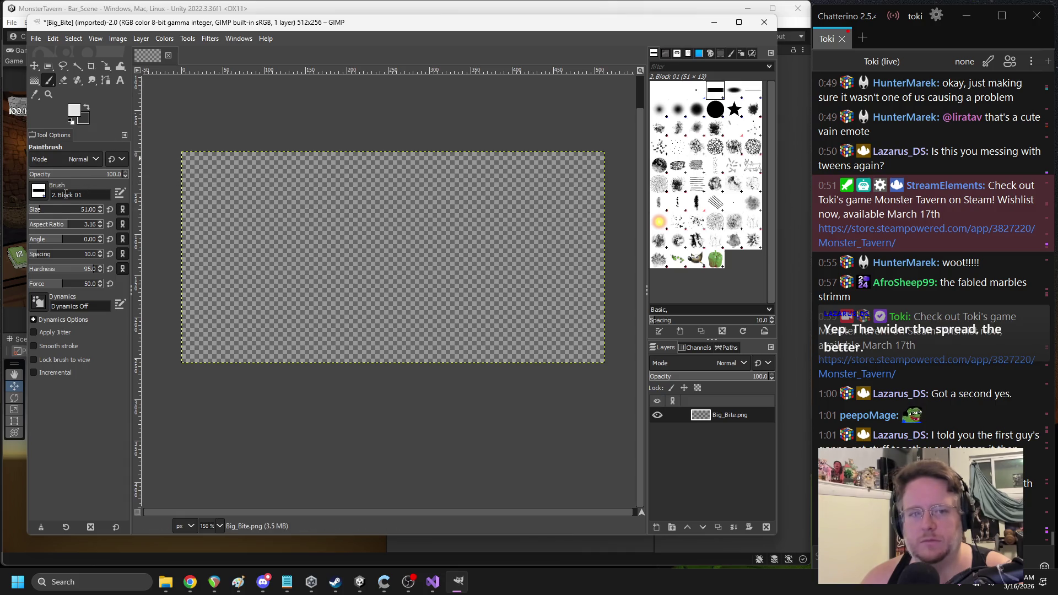
Paint trial white curved arcs across the empty canvas, undoing each and the brightening passes
{"action": "mouse_move", "coordinate": [221, 201]}
{"action": "left_mouse_down"}
{"action": "mouse_move", "coordinate": [316, 251]}
{"action": "mouse_move", "coordinate": [556, 223]}
{"action": "left_mouse_up"}
{"action": "key", "text": "ctrl+z"}
{"action": "mouse_move", "coordinate": [221, 201]}
{"action": "left_mouse_down"}
{"action": "mouse_move", "coordinate": [343, 256]}
{"action": "mouse_move", "coordinate": [531, 214]}
{"action": "left_mouse_up"}
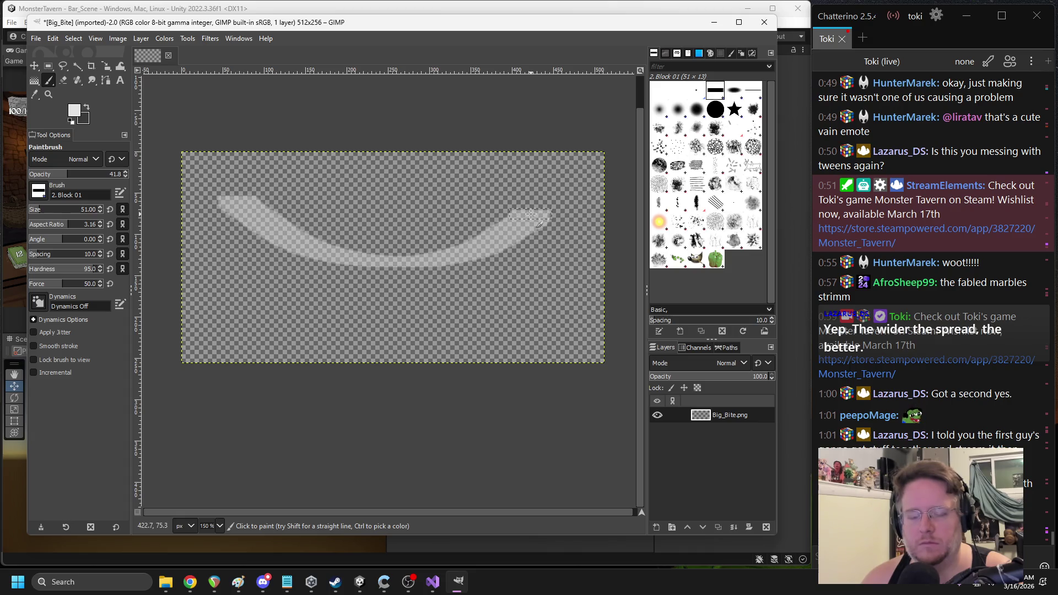
{"action": "key", "text": "ctrl+z"}
{"action": "left_click_drag", "start_coordinate": [210, 237], "coordinate": [601, 221]}
{"action": "key", "text": "ctrl+z"}
{"action": "mouse_move", "coordinate": [198, 254]}
{"action": "left_mouse_down"}
{"action": "mouse_move", "coordinate": [329, 294]}
{"action": "mouse_move", "coordinate": [591, 249]}
{"action": "left_mouse_up"}
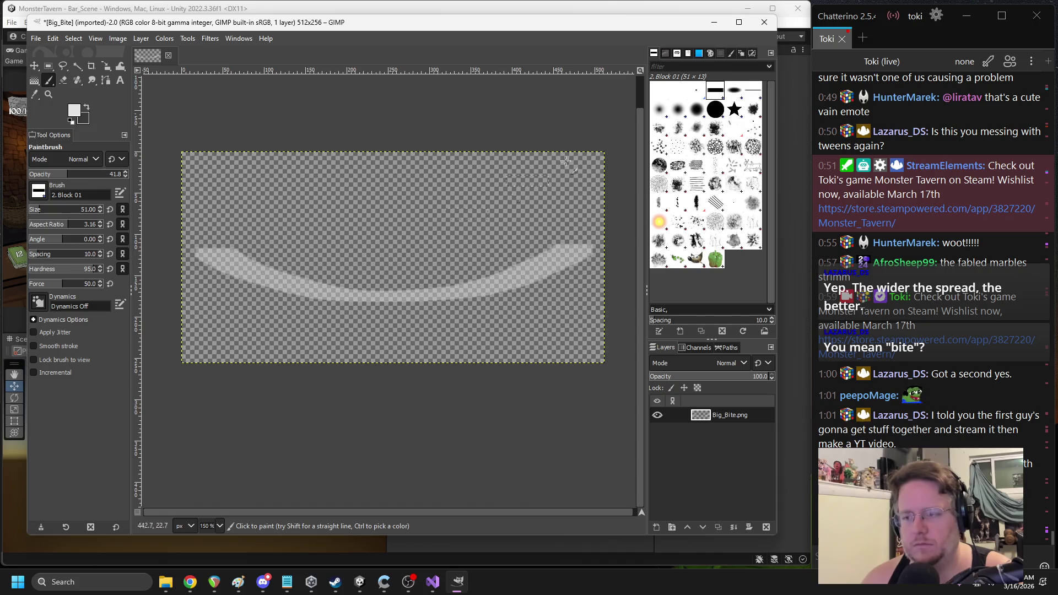
{"action": "mouse_move", "coordinate": [204, 256]}
{"action": "left_mouse_down"}
{"action": "mouse_move", "coordinate": [320, 292]}
{"action": "mouse_move", "coordinate": [514, 290]}
{"action": "mouse_move", "coordinate": [587, 251]}
{"action": "mouse_move", "coordinate": [433, 291]}
{"action": "mouse_move", "coordinate": [273, 280]}
{"action": "mouse_move", "coordinate": [228, 257]}
{"action": "mouse_move", "coordinate": [413, 280]}
{"action": "mouse_move", "coordinate": [573, 245]}
{"action": "mouse_move", "coordinate": [204, 253]}
{"action": "left_mouse_up"}
{"action": "key", "text": "ctrl+z"}
{"action": "key", "text": "ctrl+z"}
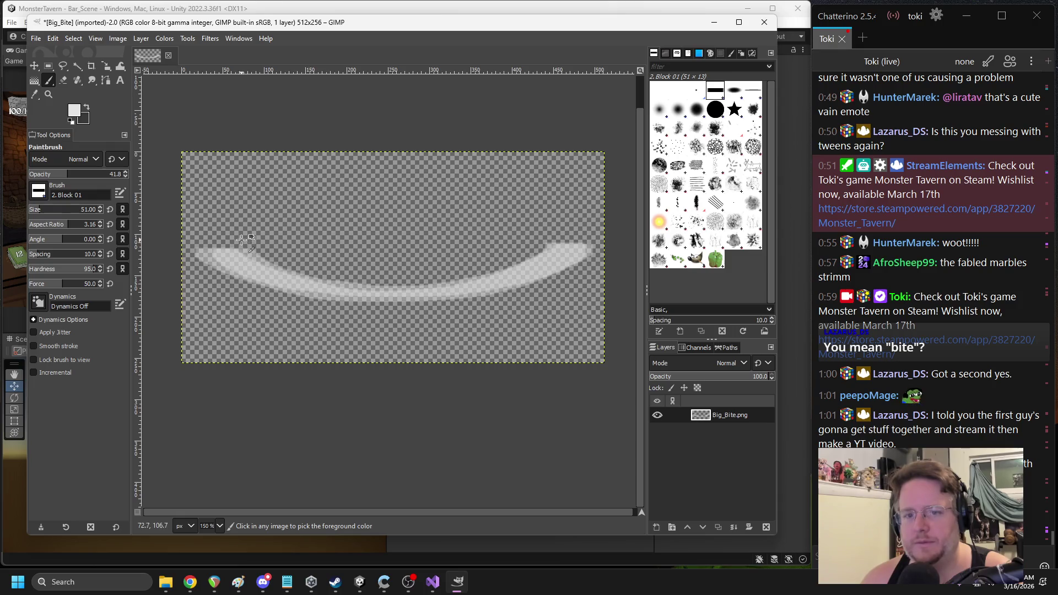
{"action": "key", "text": "ctrl+z"}
At 57.6 opacity, paint a long soft white arc with the 2. Block 01 brush
{"action": "key", "text": "ctrl+z"}
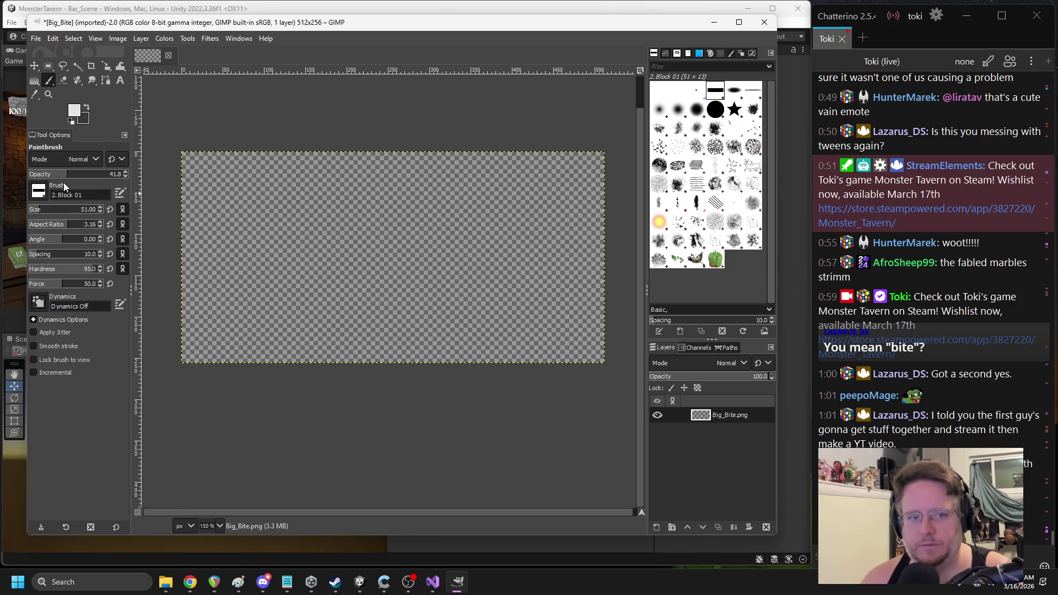
{"action": "left_click_drag", "start_coordinate": [79, 176], "coordinate": [83, 176]}
{"action": "mouse_move", "coordinate": [225, 243]}
{"action": "left_mouse_down"}
{"action": "mouse_move", "coordinate": [275, 278]}
{"action": "mouse_move", "coordinate": [573, 248]}
{"action": "mouse_move", "coordinate": [592, 231]}
{"action": "left_mouse_up"}
{"action": "key", "text": "ctrl+z"}
{"action": "mouse_move", "coordinate": [221, 254]}
{"action": "left_mouse_down"}
{"action": "mouse_move", "coordinate": [530, 257]}
{"action": "mouse_move", "coordinate": [565, 240]}
{"action": "left_mouse_up"}
{"action": "mouse_move", "coordinate": [213, 247]}
{"action": "left_mouse_down"}
{"action": "mouse_move", "coordinate": [266, 269]}
{"action": "mouse_move", "coordinate": [298, 301]}
{"action": "mouse_move", "coordinate": [275, 281]}
{"action": "mouse_move", "coordinate": [292, 308]}
{"action": "mouse_move", "coordinate": [295, 289]}
{"action": "left_mouse_up"}
{"action": "left_click", "coordinate": [714, 202]}
{"action": "key", "text": "ctrl+z"}
{"action": "left_click", "coordinate": [734, 110]}
{"action": "key", "text": "ctrl+z"}
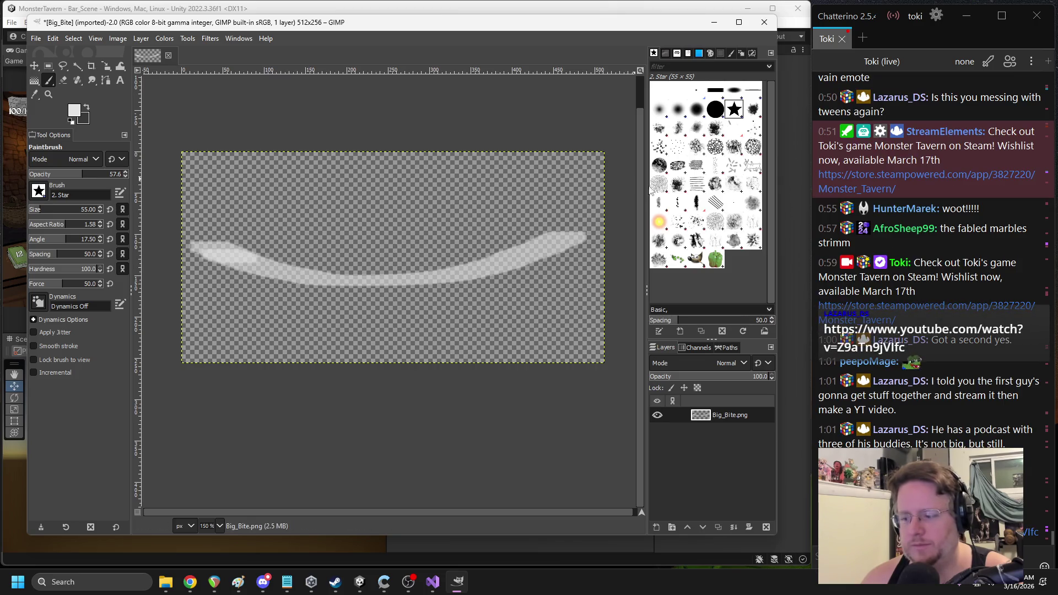
{"action": "left_click", "coordinate": [716, 90]}
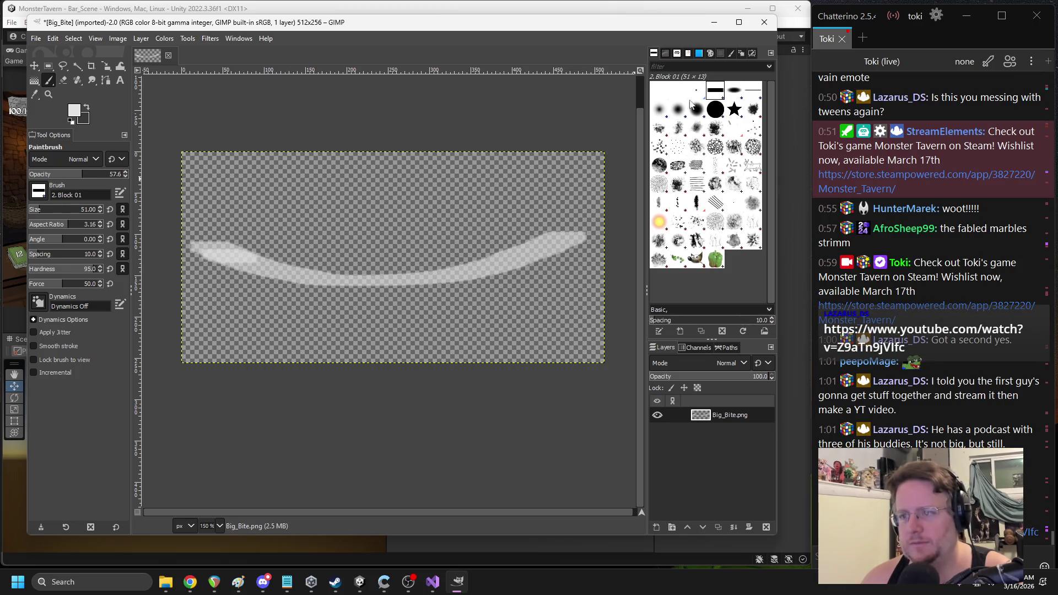
{"action": "key", "text": "alt+Tab"}
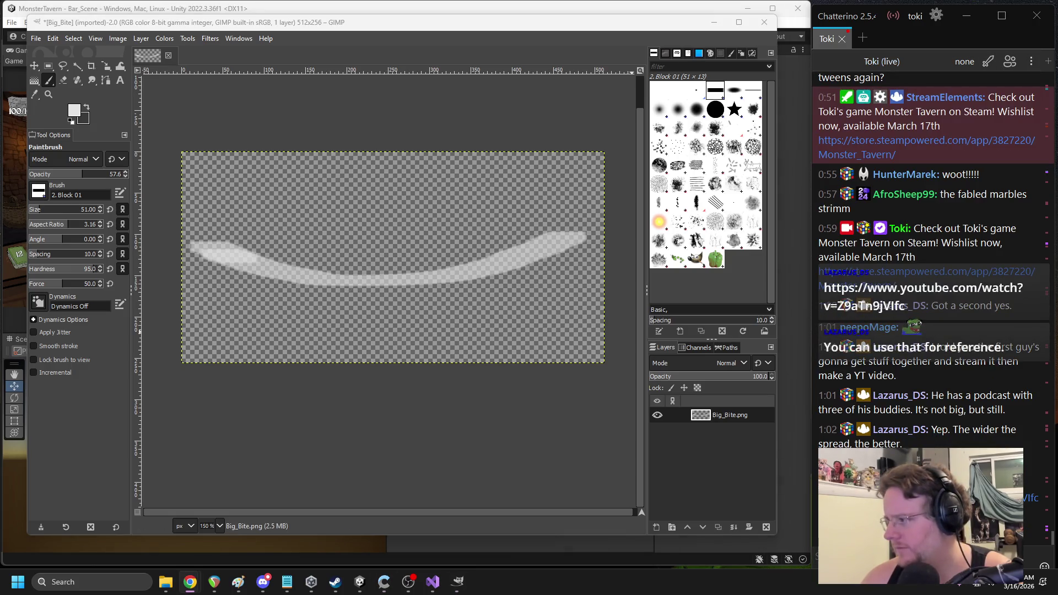
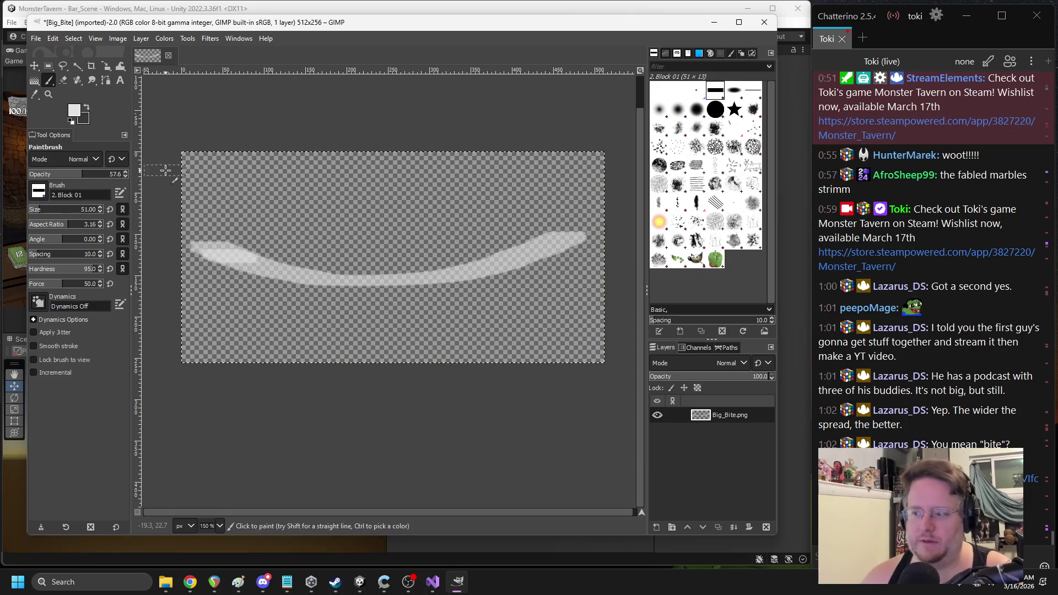
Undo the leftover white stroke and switch to the 2. Hardness 100 brush
{"action": "key", "text": "ctrl+z"}
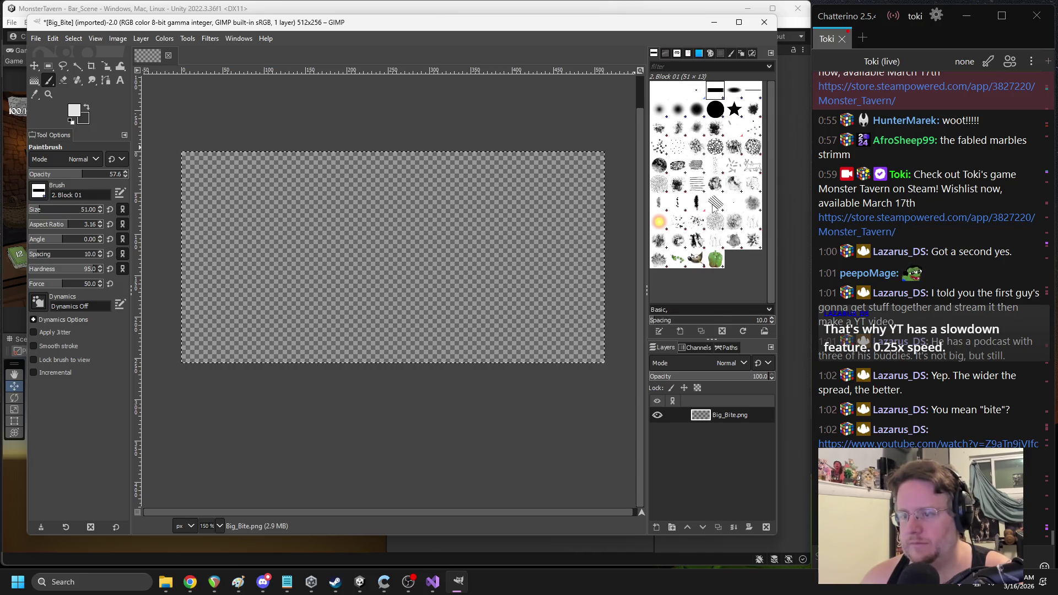
{"action": "left_click", "coordinate": [749, 172]}
{"action": "mouse_move", "coordinate": [410, 246]}
{"action": "left_mouse_down"}
{"action": "mouse_move", "coordinate": [386, 237]}
{"action": "mouse_move", "coordinate": [441, 220]}
{"action": "left_mouse_up"}
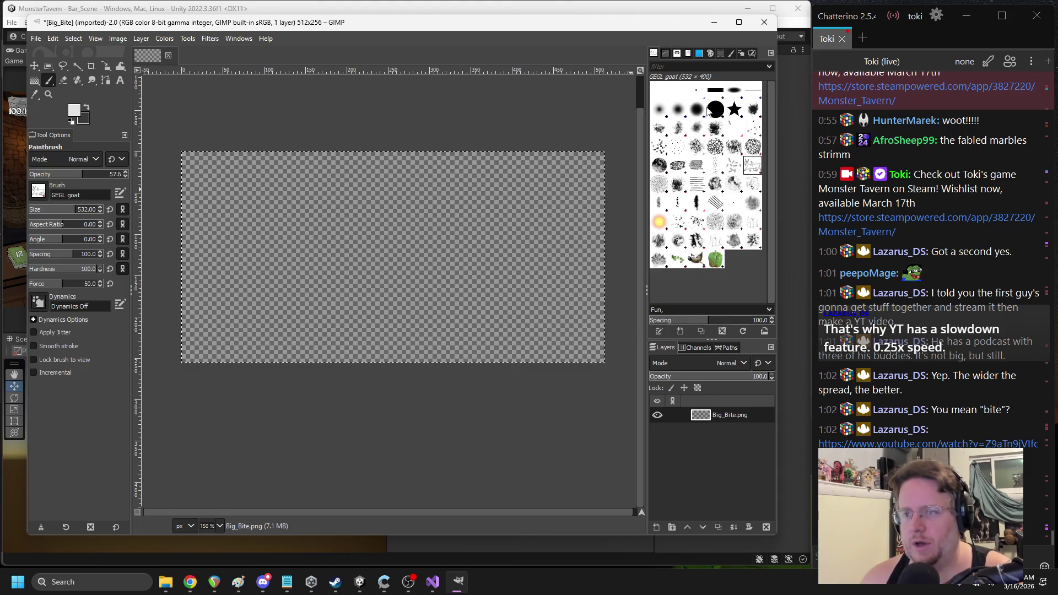
{"action": "left_click", "coordinate": [717, 114]}
{"action": "type", "text": "14"}
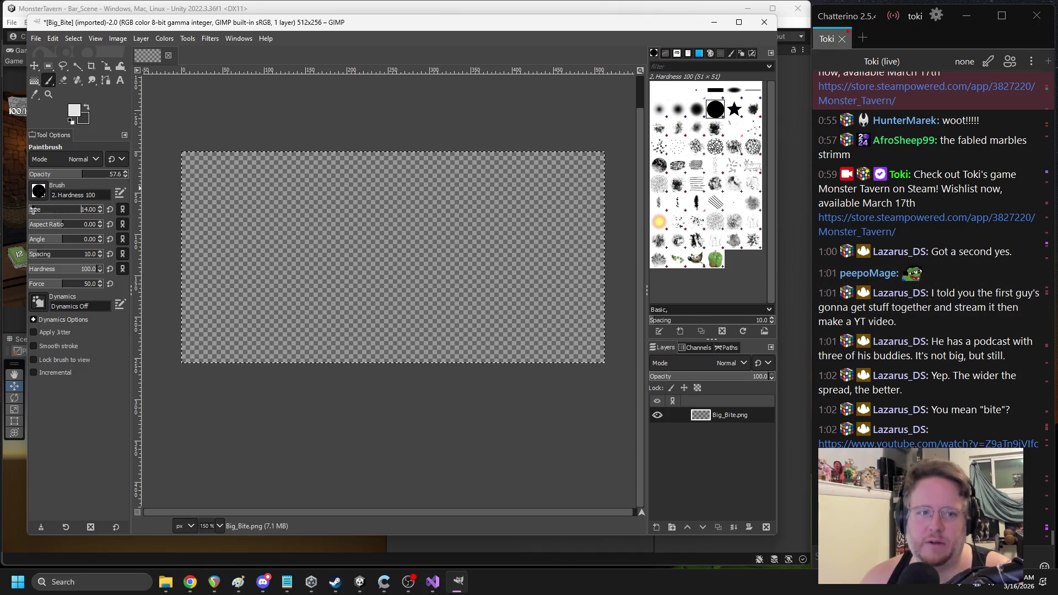
Set the foreground colour to black and the brush size to 21
{"action": "left_click", "coordinate": [76, 109]}
{"action": "left_click", "coordinate": [165, 142]}
{"action": "left_click", "coordinate": [279, 221]}
{"action": "key", "text": "bracketright"}
{"action": "key", "text": "bracketright"}
{"action": "key", "text": "bracketright"}
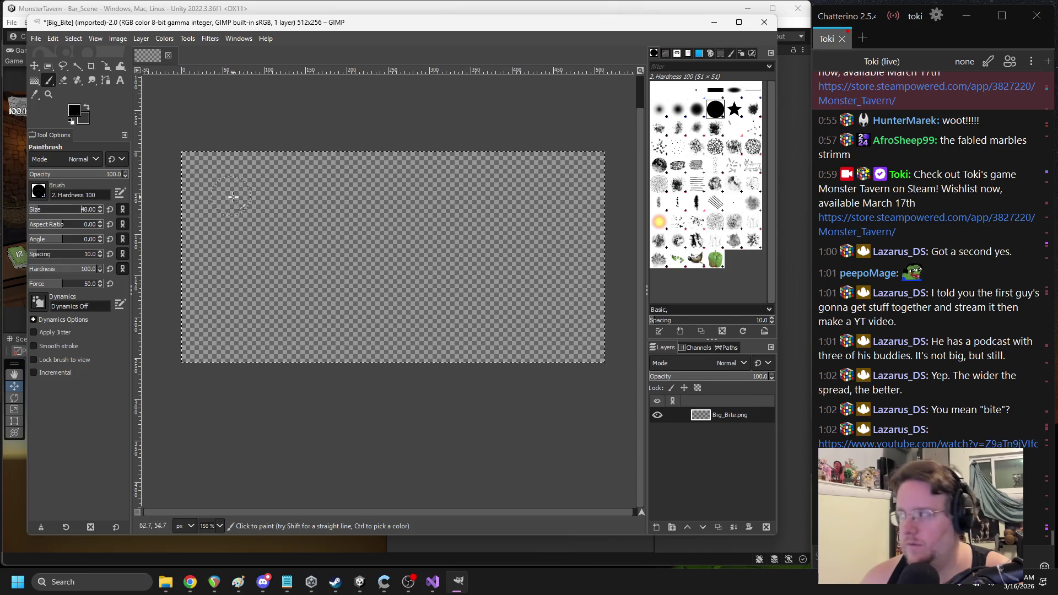
{"action": "key", "text": "bracketleft"}
{"action": "key", "text": "bracketleft"}
{"action": "key", "text": "bracketleft"}
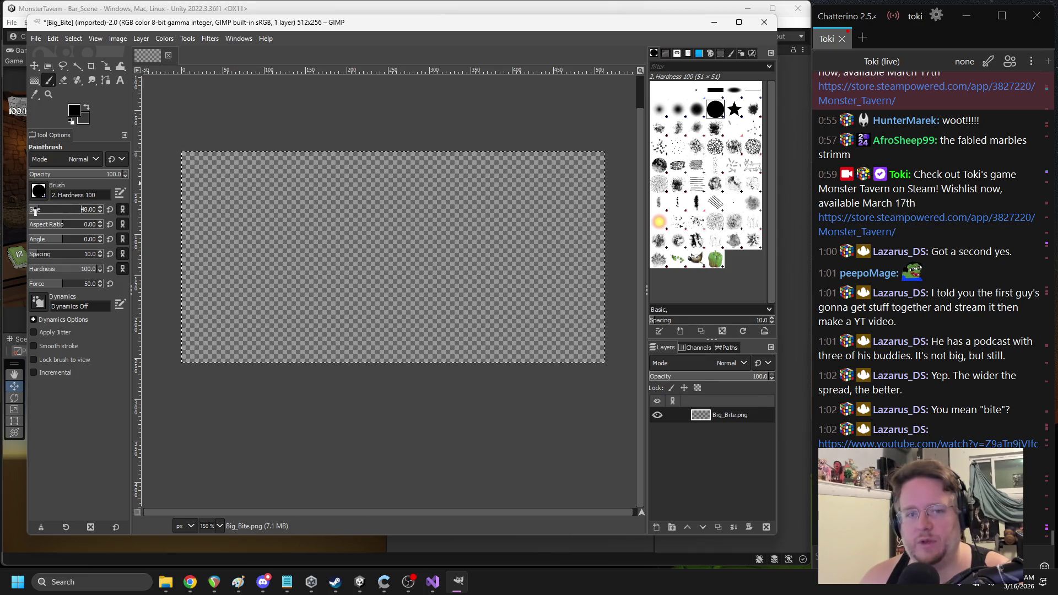
Paint the black jaw outline: a curved top band joined to a zigzag row of teeth
{"action": "mouse_move", "coordinate": [224, 277]}
{"action": "left_mouse_down"}
{"action": "mouse_move", "coordinate": [217, 232]}
{"action": "mouse_move", "coordinate": [290, 212]}
{"action": "mouse_move", "coordinate": [449, 201]}
{"action": "mouse_move", "coordinate": [545, 206]}
{"action": "mouse_move", "coordinate": [569, 222]}
{"action": "left_mouse_up"}
{"action": "key", "text": "ctrl+z"}
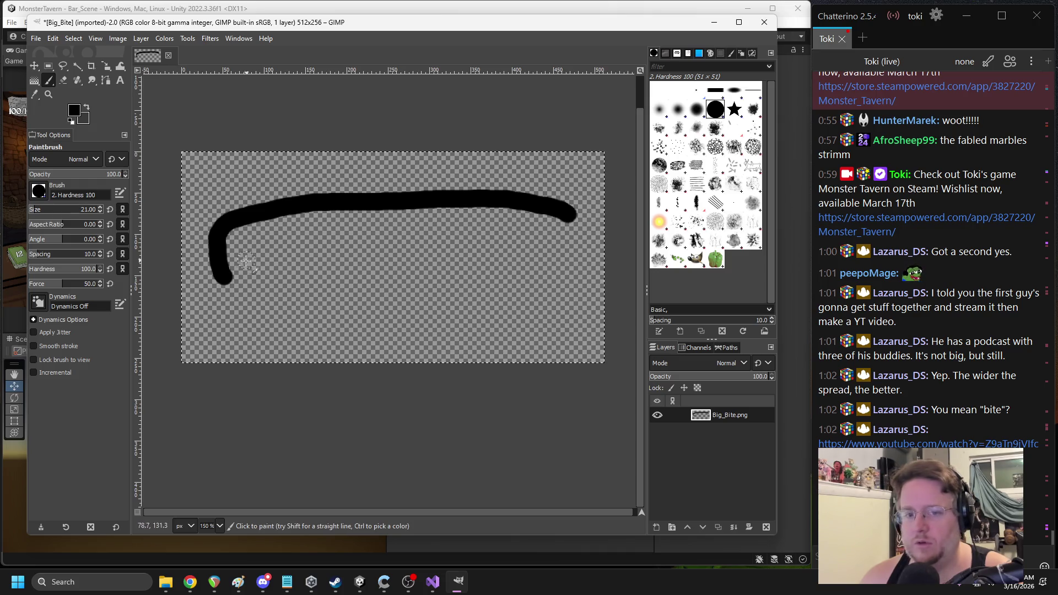
{"action": "key", "text": "ctrl+z"}
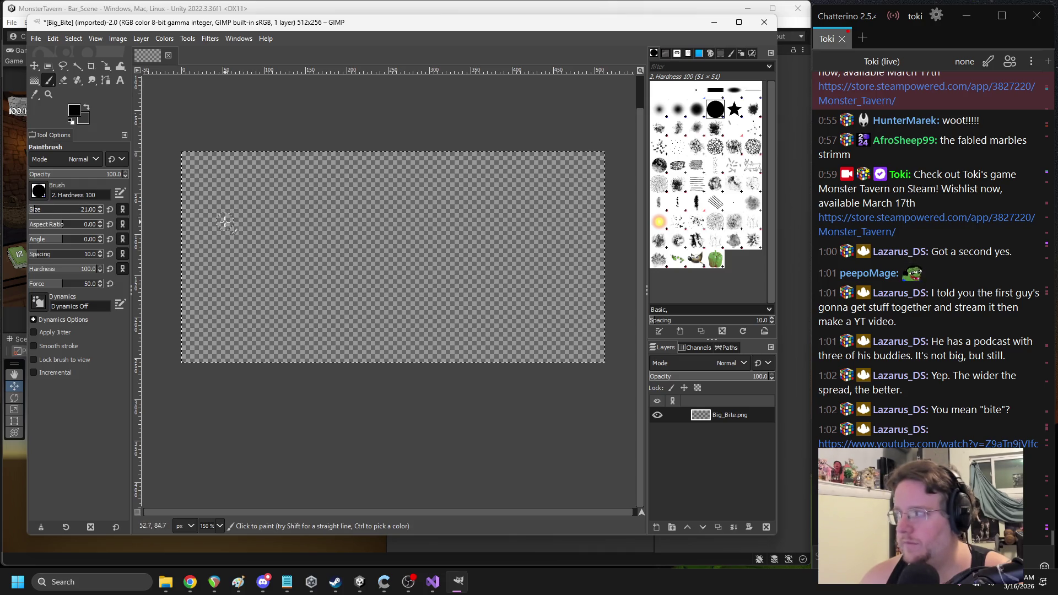
{"action": "mouse_move", "coordinate": [206, 240]}
{"action": "left_mouse_down"}
{"action": "mouse_move", "coordinate": [344, 213]}
{"action": "mouse_move", "coordinate": [461, 208]}
{"action": "mouse_move", "coordinate": [583, 243]}
{"action": "left_mouse_up"}
{"action": "mouse_move", "coordinate": [213, 237]}
{"action": "left_mouse_down"}
{"action": "mouse_move", "coordinate": [204, 242]}
{"action": "mouse_move", "coordinate": [266, 225]}
{"action": "mouse_move", "coordinate": [435, 214]}
{"action": "left_mouse_up"}
{"action": "key", "text": "ctrl+z"}
{"action": "mouse_move", "coordinate": [214, 250]}
{"action": "left_mouse_down"}
{"action": "mouse_move", "coordinate": [205, 245]}
{"action": "mouse_move", "coordinate": [214, 286]}
{"action": "mouse_move", "coordinate": [226, 277]}
{"action": "mouse_move", "coordinate": [255, 301]}
{"action": "mouse_move", "coordinate": [274, 272]}
{"action": "mouse_move", "coordinate": [298, 303]}
{"action": "mouse_move", "coordinate": [366, 279]}
{"action": "mouse_move", "coordinate": [419, 274]}
{"action": "mouse_move", "coordinate": [454, 289]}
{"action": "mouse_move", "coordinate": [579, 277]}
{"action": "mouse_move", "coordinate": [586, 248]}
{"action": "mouse_move", "coordinate": [582, 286]}
{"action": "mouse_move", "coordinate": [568, 298]}
{"action": "mouse_move", "coordinate": [554, 237]}
{"action": "left_mouse_up"}
{"action": "left_click_drag", "start_coordinate": [419, 270], "coordinate": [412, 277]}
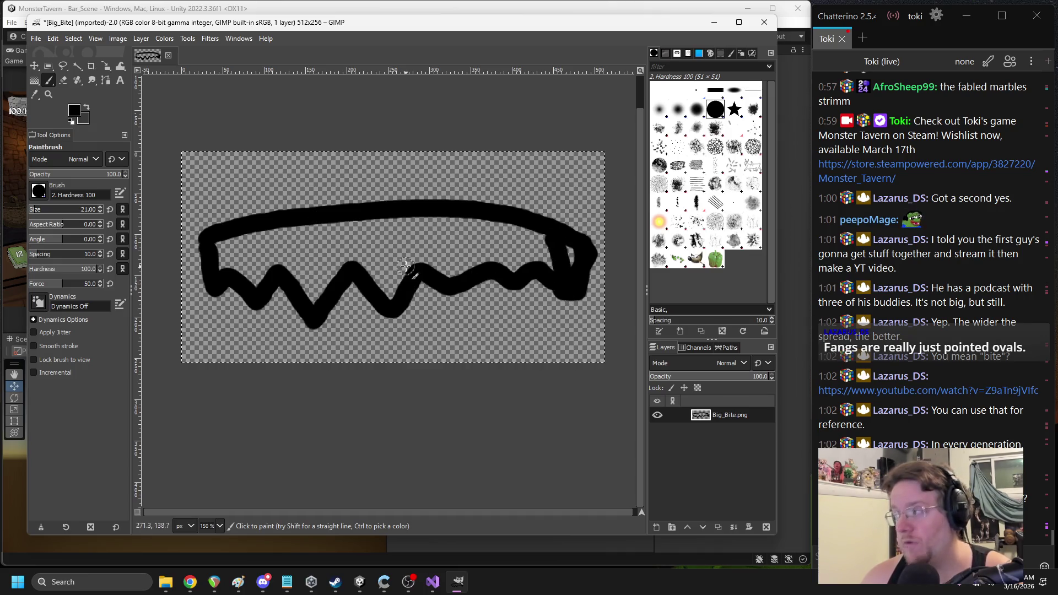
Zoom in and set the foreground colour to light grey #bebebe
{"action": "scroll", "coordinate": [373, 283], "scroll_direction": "up", "scroll_amount": 1}
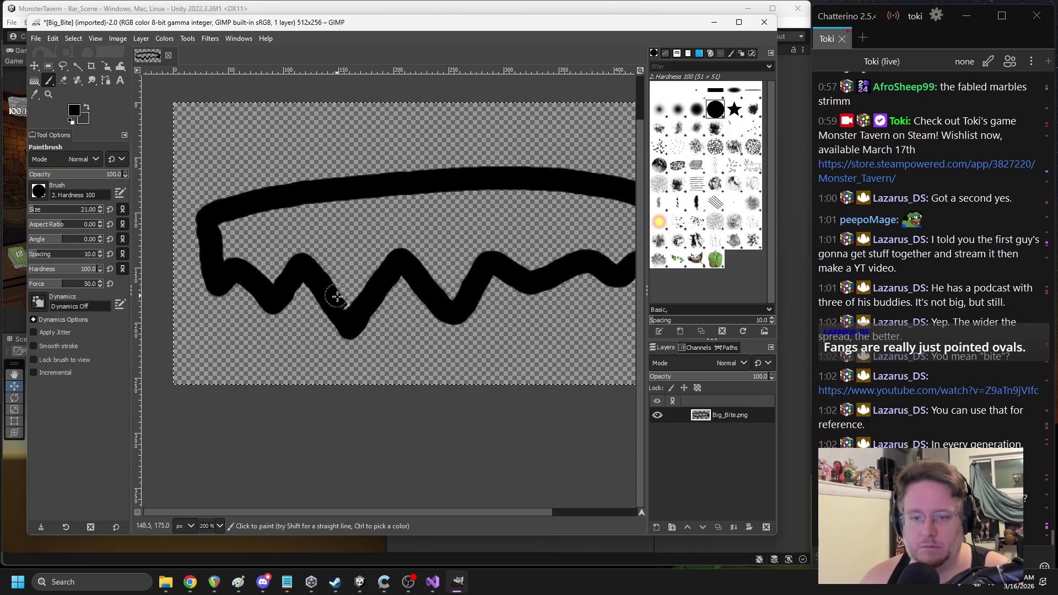
{"action": "left_click", "coordinate": [74, 110]}
{"action": "mouse_move", "coordinate": [186, 128]}
{"action": "left_mouse_down"}
{"action": "mouse_move", "coordinate": [131, 110]}
{"action": "mouse_move", "coordinate": [126, 93]}
{"action": "left_mouse_up"}
{"action": "left_click", "coordinate": [280, 224]}
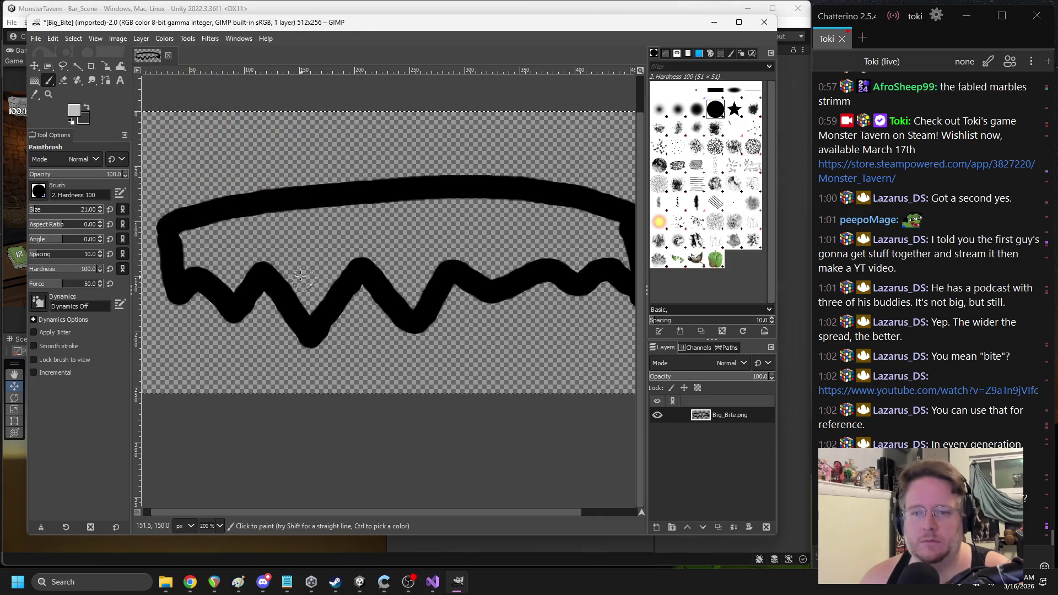
Paint grey inside the first two teeth, undoing a stray stroke on the top band
{"action": "mouse_move", "coordinate": [271, 257]}
{"action": "left_mouse_down"}
{"action": "mouse_move", "coordinate": [311, 326]}
{"action": "mouse_move", "coordinate": [265, 258]}
{"action": "left_mouse_up"}
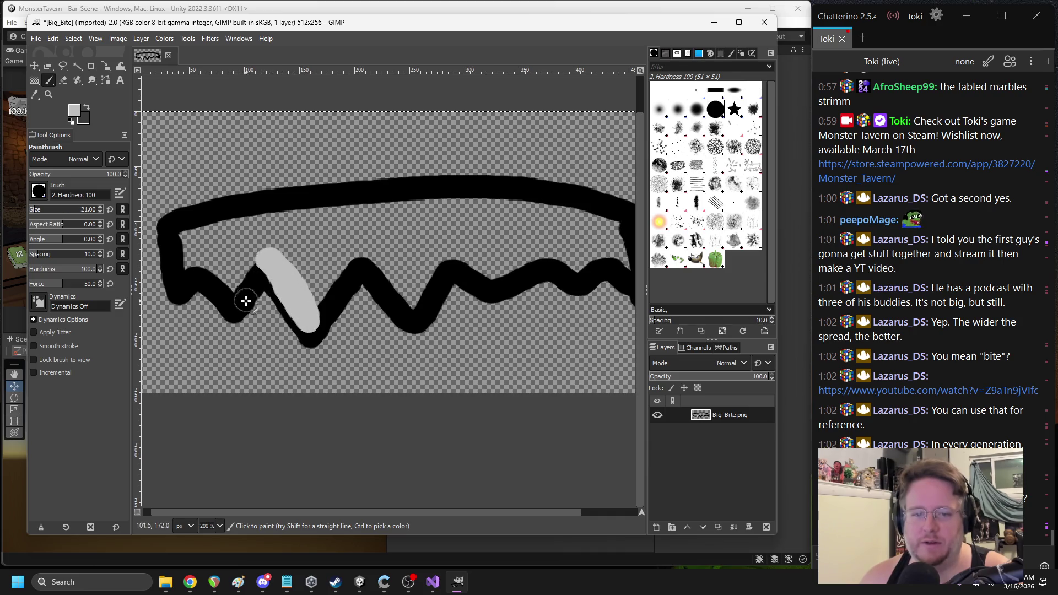
{"action": "mouse_move", "coordinate": [231, 302]}
{"action": "left_mouse_down"}
{"action": "mouse_move", "coordinate": [255, 280]}
{"action": "mouse_move", "coordinate": [235, 293]}
{"action": "mouse_move", "coordinate": [313, 277]}
{"action": "mouse_move", "coordinate": [285, 252]}
{"action": "mouse_move", "coordinate": [270, 259]}
{"action": "mouse_move", "coordinate": [266, 212]}
{"action": "left_mouse_up"}
{"action": "scroll", "coordinate": [210, 216], "scroll_direction": "right", "scroll_amount": 3}
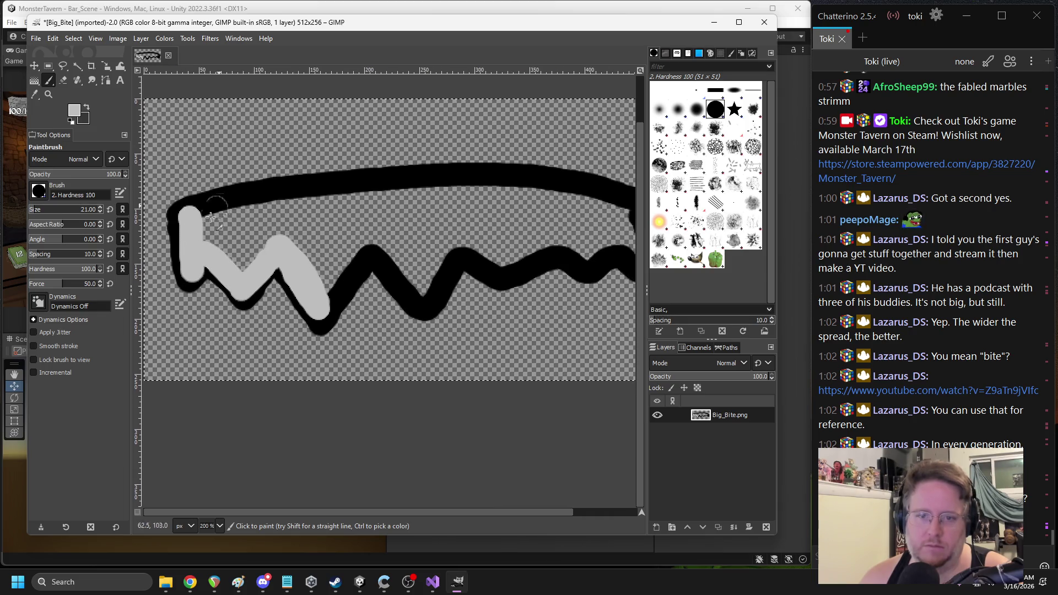
{"action": "scroll", "coordinate": [230, 238], "scroll_direction": "down", "scroll_amount": 2, "text": "ctrl"}
{"action": "scroll", "coordinate": [216, 227], "scroll_direction": "up", "scroll_amount": 2, "text": "ctrl"}
{"action": "mouse_move", "coordinate": [205, 222]}
{"action": "left_mouse_down"}
{"action": "mouse_move", "coordinate": [286, 196]}
{"action": "mouse_move", "coordinate": [441, 190]}
{"action": "left_mouse_up"}
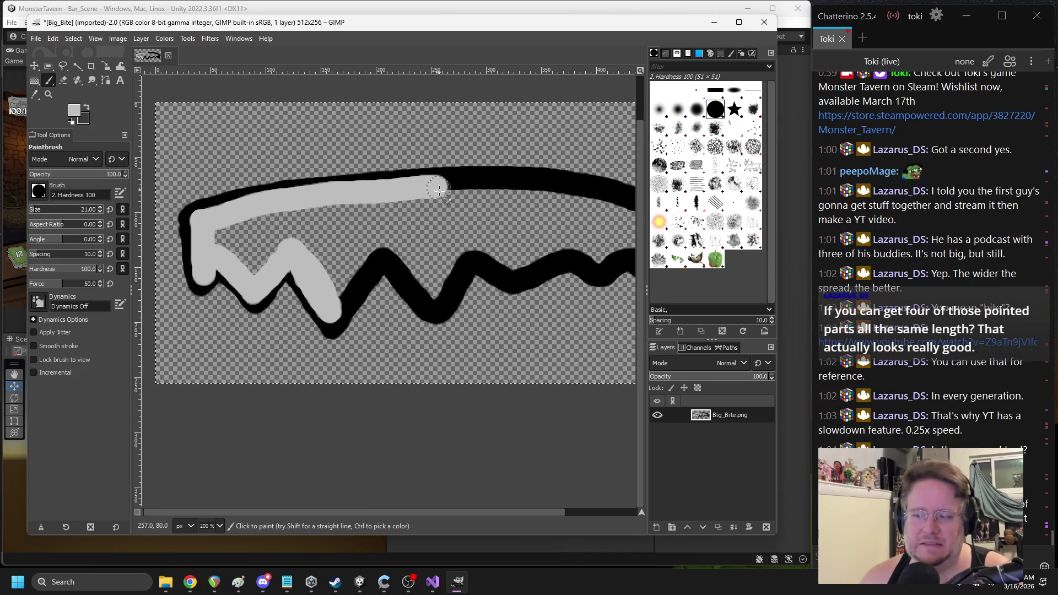
{"action": "key", "text": "ctrl+z"}
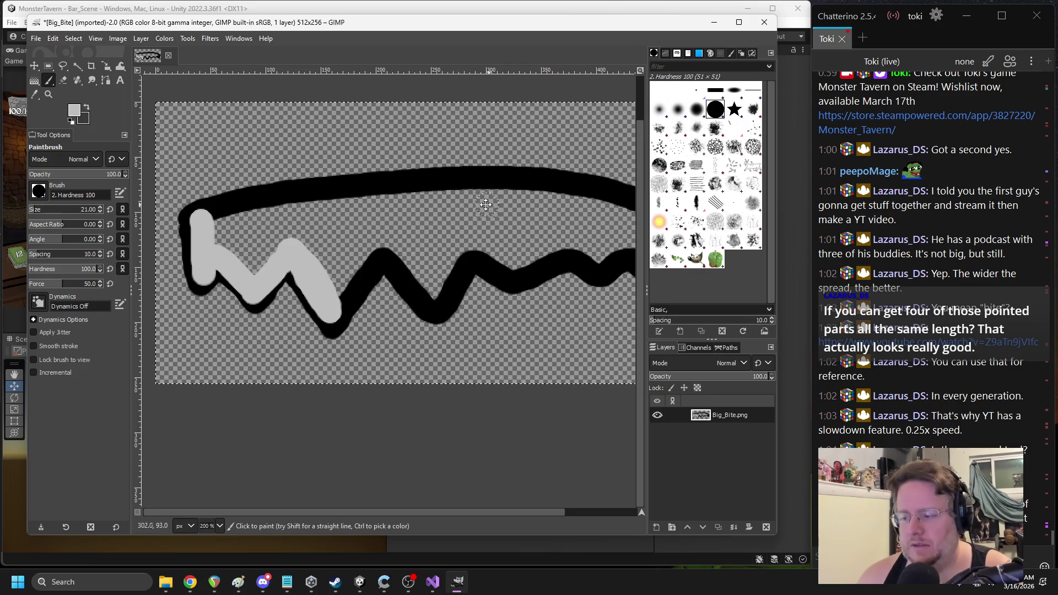
{"action": "scroll", "coordinate": [421, 215], "scroll_direction": "right", "scroll_amount": 3}
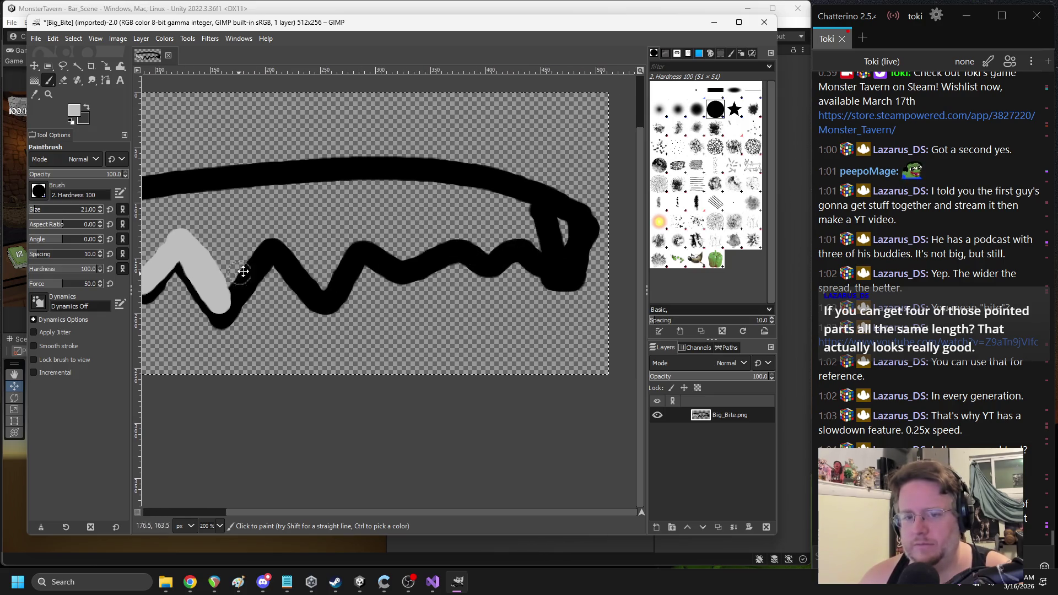
{"action": "scroll", "coordinate": [282, 271], "scroll_direction": "left", "scroll_amount": 2}
{"action": "scroll", "coordinate": [282, 272], "scroll_direction": "down", "scroll_amount": 1}
Fill the remaining teeth, troughs and the jaw's left end with grey
{"action": "mouse_move", "coordinate": [281, 274]}
{"action": "left_mouse_down"}
{"action": "mouse_move", "coordinate": [334, 205]}
{"action": "mouse_move", "coordinate": [381, 262]}
{"action": "mouse_move", "coordinate": [422, 212]}
{"action": "mouse_move", "coordinate": [391, 266]}
{"action": "mouse_move", "coordinate": [371, 264]}
{"action": "mouse_move", "coordinate": [333, 216]}
{"action": "mouse_move", "coordinate": [307, 263]}
{"action": "left_mouse_up"}
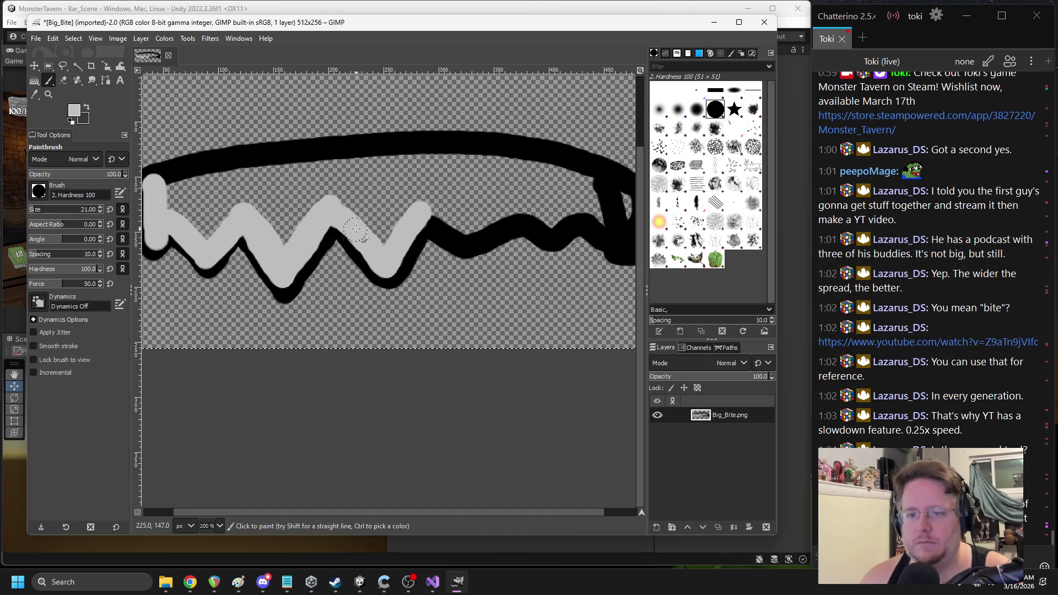
{"action": "left_click_drag", "start_coordinate": [298, 259], "coordinate": [285, 283]}
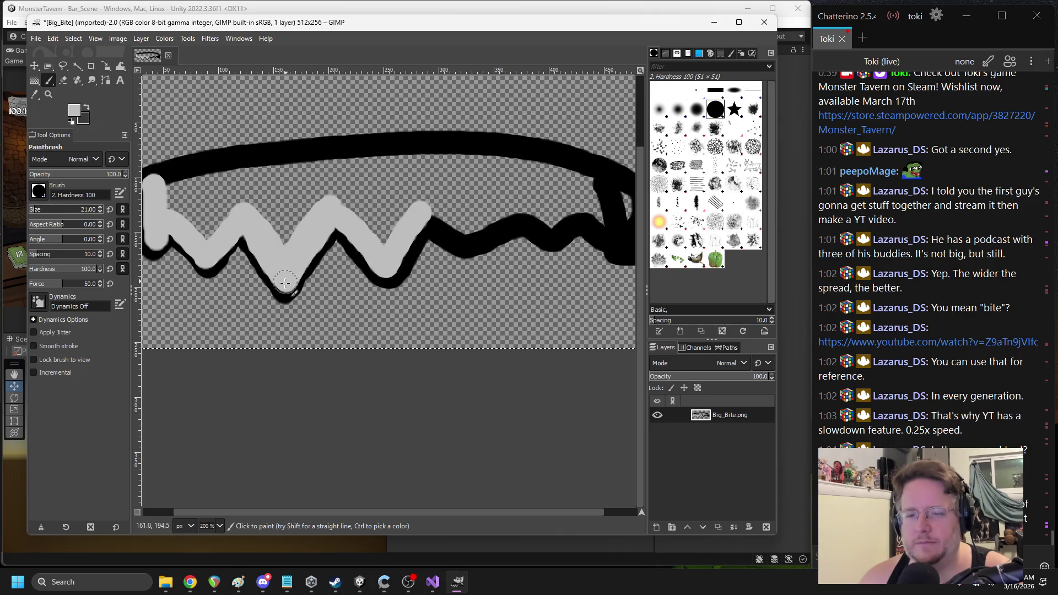
{"action": "mouse_move", "coordinate": [344, 221]}
{"action": "left_mouse_down"}
{"action": "mouse_move", "coordinate": [388, 269]}
{"action": "mouse_move", "coordinate": [374, 263]}
{"action": "left_mouse_up"}
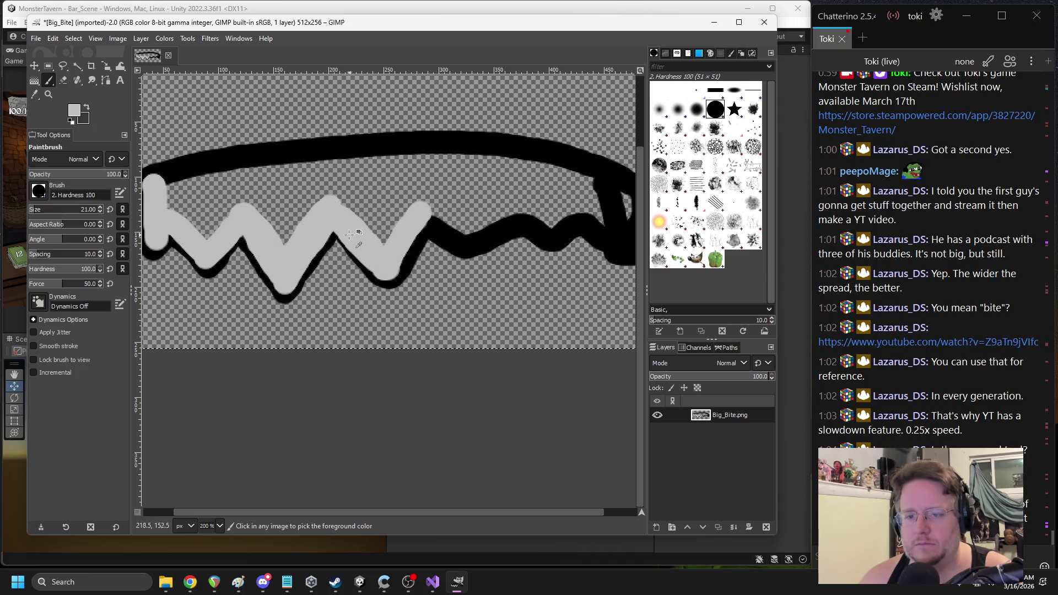
{"action": "mouse_move", "coordinate": [363, 244]}
{"action": "left_mouse_down"}
{"action": "mouse_move", "coordinate": [384, 270]}
{"action": "mouse_move", "coordinate": [420, 216]}
{"action": "mouse_move", "coordinate": [390, 270]}
{"action": "left_mouse_up"}
{"action": "scroll", "coordinate": [417, 252], "scroll_direction": "right", "scroll_amount": 3}
{"action": "mouse_move", "coordinate": [346, 211]}
{"action": "left_mouse_down"}
{"action": "mouse_move", "coordinate": [384, 243]}
{"action": "mouse_move", "coordinate": [438, 210]}
{"action": "mouse_move", "coordinate": [390, 233]}
{"action": "mouse_move", "coordinate": [507, 211]}
{"action": "mouse_move", "coordinate": [538, 234]}
{"action": "mouse_move", "coordinate": [551, 215]}
{"action": "mouse_move", "coordinate": [540, 239]}
{"action": "mouse_move", "coordinate": [554, 190]}
{"action": "mouse_move", "coordinate": [436, 154]}
{"action": "left_mouse_up"}
{"action": "scroll", "coordinate": [352, 209], "scroll_direction": "left", "scroll_amount": 5}
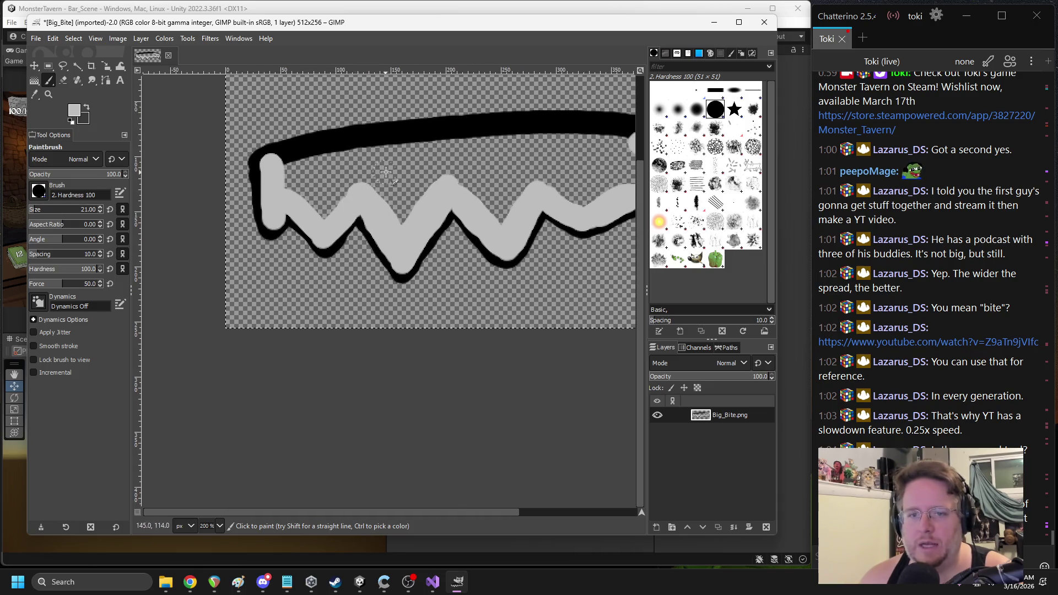
{"action": "scroll", "coordinate": [257, 196], "scroll_direction": "up", "scroll_amount": 2}
{"action": "mouse_move", "coordinate": [258, 211]}
{"action": "left_mouse_down"}
{"action": "mouse_move", "coordinate": [263, 248]}
{"action": "mouse_move", "coordinate": [268, 188]}
{"action": "mouse_move", "coordinate": [624, 161]}
{"action": "left_mouse_up"}
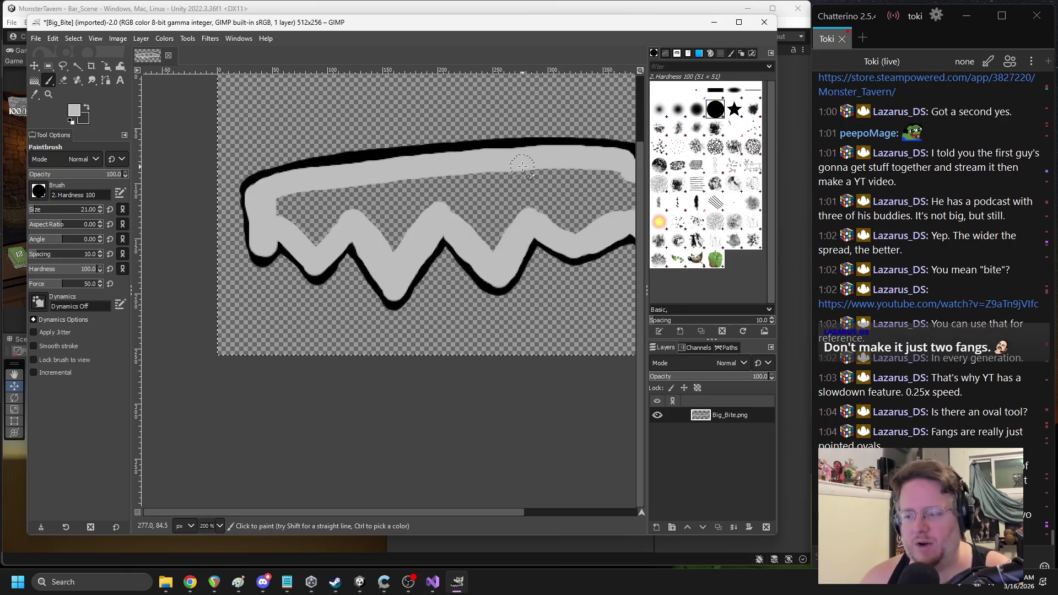
Fill the gap between the top band and teeth, including the transparent triangle, with grey
{"action": "scroll", "coordinate": [545, 188], "scroll_direction": "right", "scroll_amount": 4}
{"action": "scroll", "coordinate": [568, 209], "scroll_direction": "down", "scroll_amount": 1}
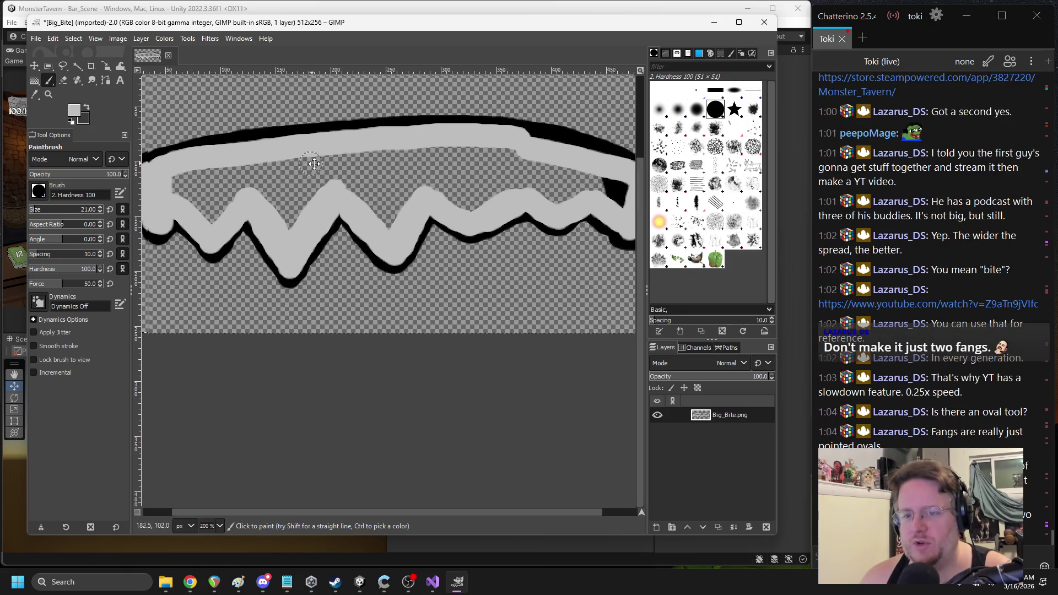
{"action": "scroll", "coordinate": [569, 233], "scroll_direction": "left", "scroll_amount": 2}
{"action": "scroll", "coordinate": [569, 233], "scroll_direction": "up", "scroll_amount": 1}
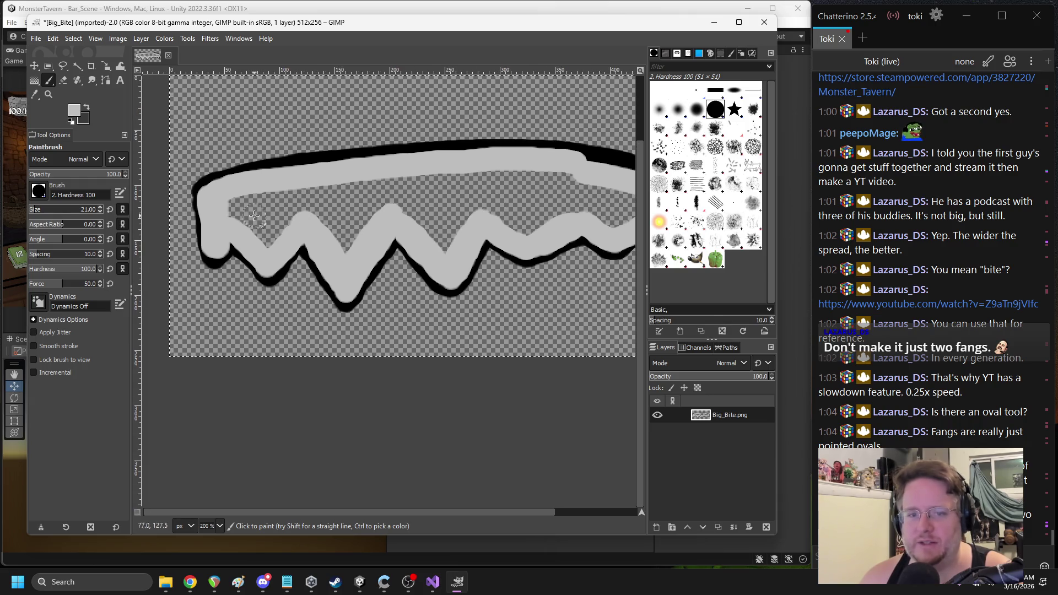
{"action": "mouse_move", "coordinate": [231, 201]}
{"action": "left_mouse_down"}
{"action": "mouse_move", "coordinate": [243, 223]}
{"action": "mouse_move", "coordinate": [276, 228]}
{"action": "mouse_move", "coordinate": [259, 198]}
{"action": "mouse_move", "coordinate": [320, 213]}
{"action": "mouse_move", "coordinate": [336, 234]}
{"action": "left_mouse_up"}
{"action": "scroll", "coordinate": [359, 231], "scroll_direction": "right", "scroll_amount": 5}
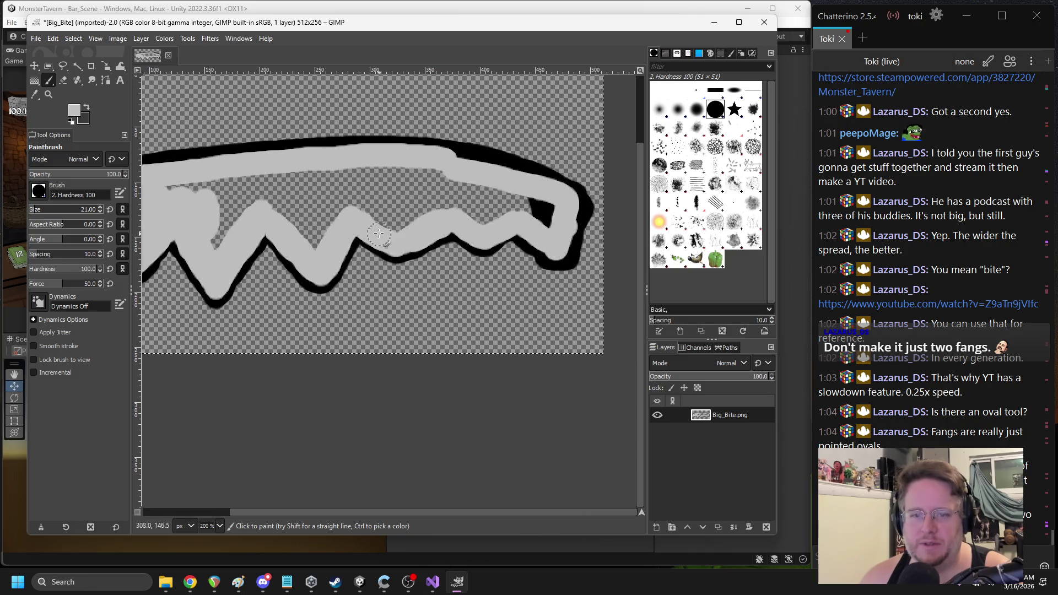
{"action": "scroll", "coordinate": [372, 222], "scroll_direction": "left", "scroll_amount": 2}
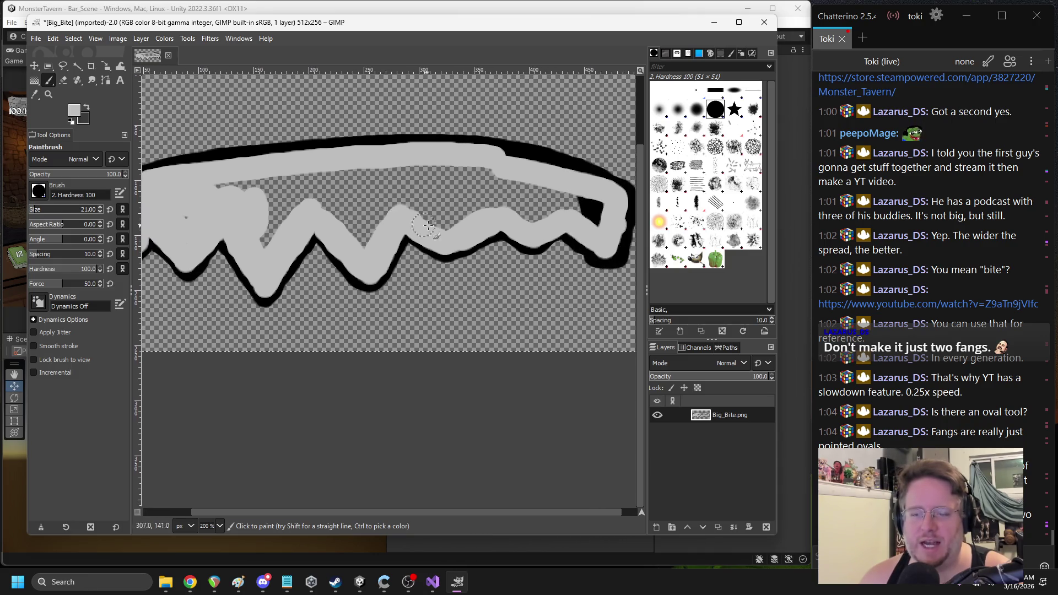
{"action": "mouse_move", "coordinate": [261, 217]}
{"action": "left_mouse_down"}
{"action": "mouse_move", "coordinate": [279, 193]}
{"action": "mouse_move", "coordinate": [347, 182]}
{"action": "mouse_move", "coordinate": [530, 185]}
{"action": "mouse_move", "coordinate": [595, 217]}
{"action": "mouse_move", "coordinate": [493, 204]}
{"action": "mouse_move", "coordinate": [446, 215]}
{"action": "mouse_move", "coordinate": [441, 201]}
{"action": "mouse_move", "coordinate": [463, 220]}
{"action": "mouse_move", "coordinate": [386, 206]}
{"action": "mouse_move", "coordinate": [364, 234]}
{"action": "left_mouse_up"}
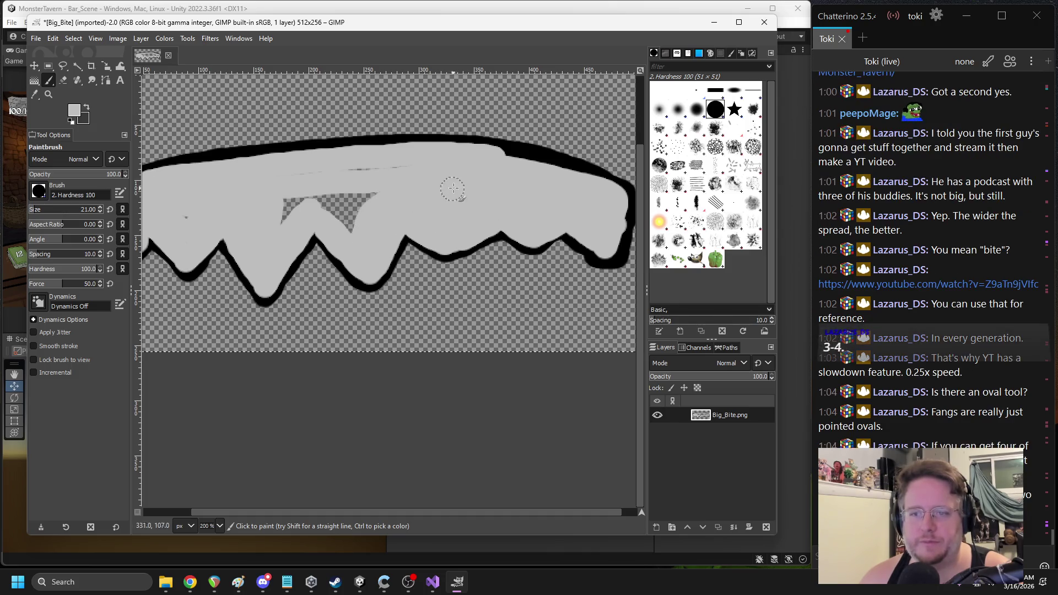
{"action": "mouse_move", "coordinate": [314, 184]}
{"action": "left_mouse_down"}
{"action": "mouse_move", "coordinate": [284, 209]}
{"action": "mouse_move", "coordinate": [329, 199]}
{"action": "mouse_move", "coordinate": [331, 212]}
{"action": "mouse_move", "coordinate": [399, 178]}
{"action": "left_mouse_up"}
Paint grey over the outline near the right end and center the whole jaw in view
{"action": "scroll", "coordinate": [415, 173], "scroll_direction": "left", "scroll_amount": 3}
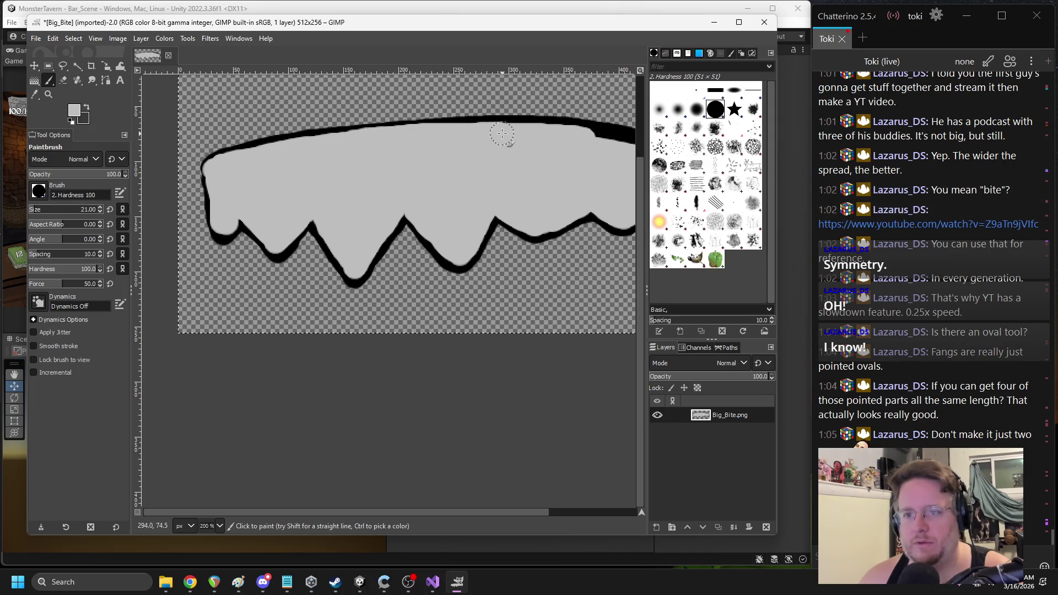
{"action": "scroll", "coordinate": [426, 134], "scroll_direction": "right", "scroll_amount": 5}
{"action": "left_click_drag", "start_coordinate": [471, 161], "coordinate": [434, 156]}
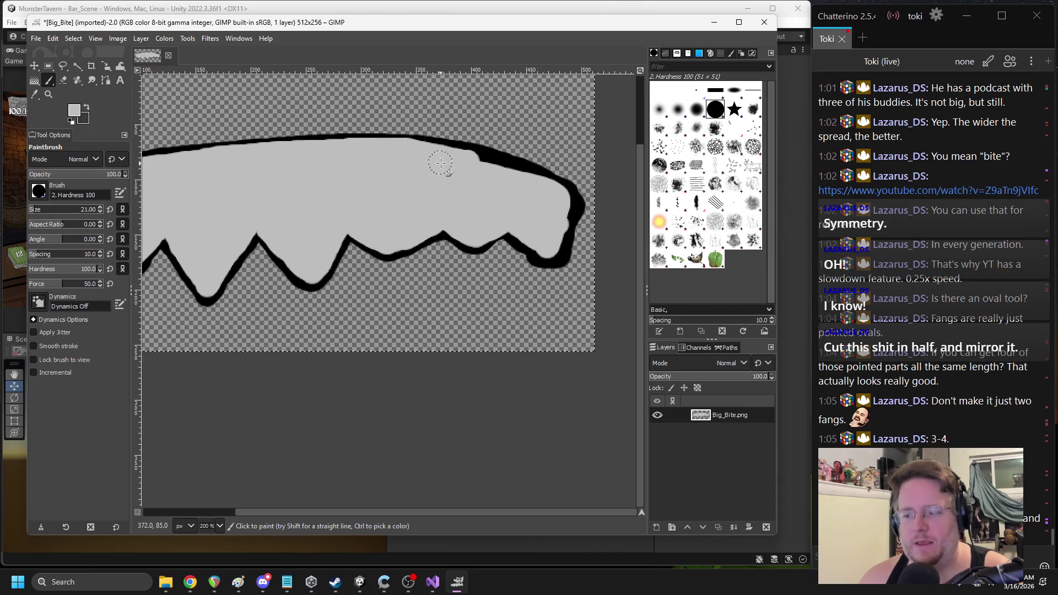
{"action": "scroll", "coordinate": [437, 165], "scroll_direction": "right", "scroll_amount": 2}
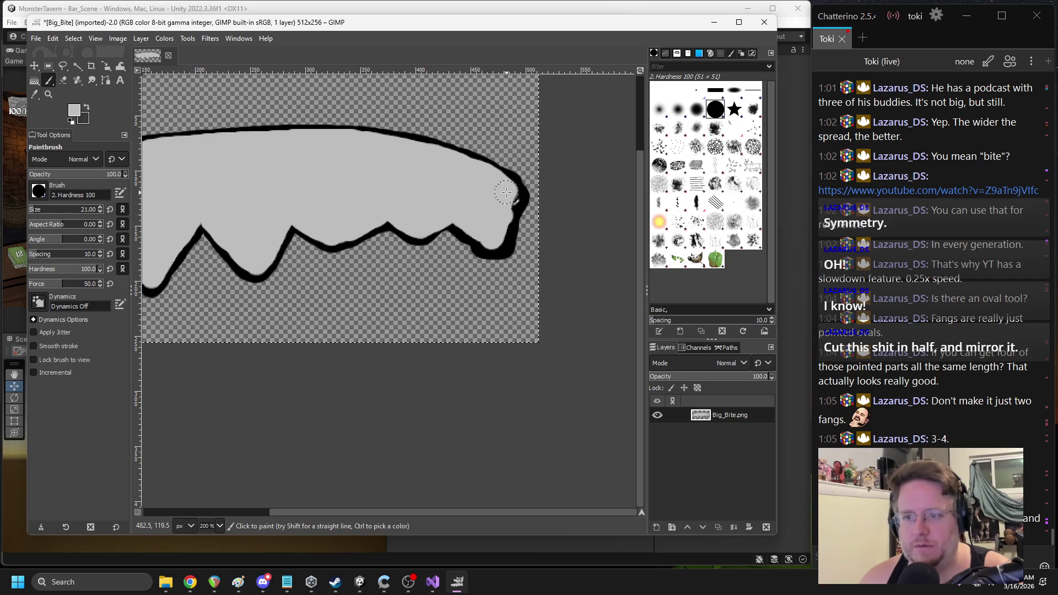
{"action": "scroll", "coordinate": [443, 197], "scroll_direction": "right", "scroll_amount": 1}
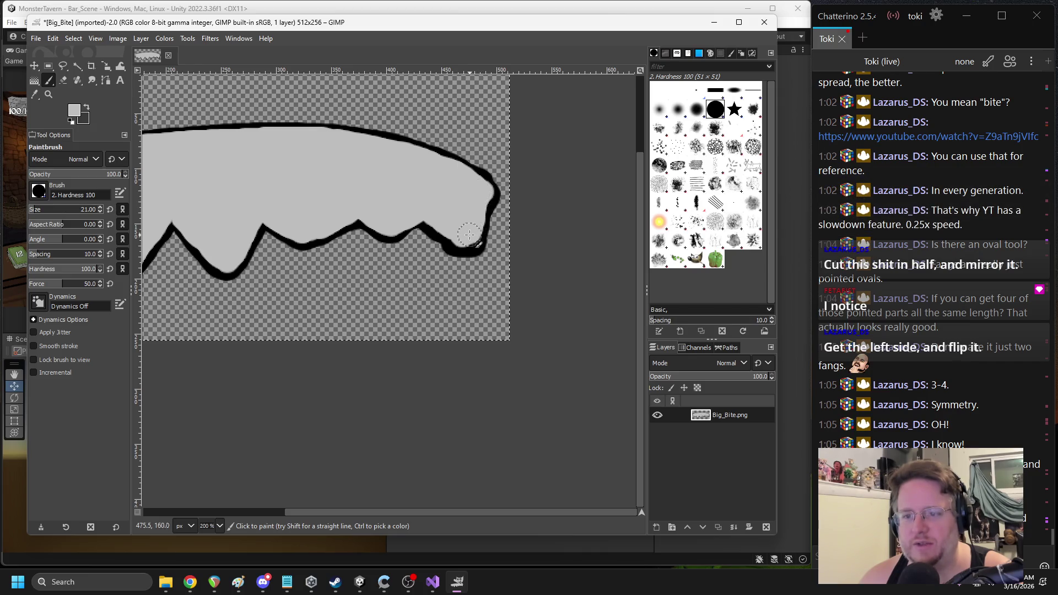
{"action": "scroll", "coordinate": [425, 211], "scroll_direction": "down", "scroll_amount": 2}
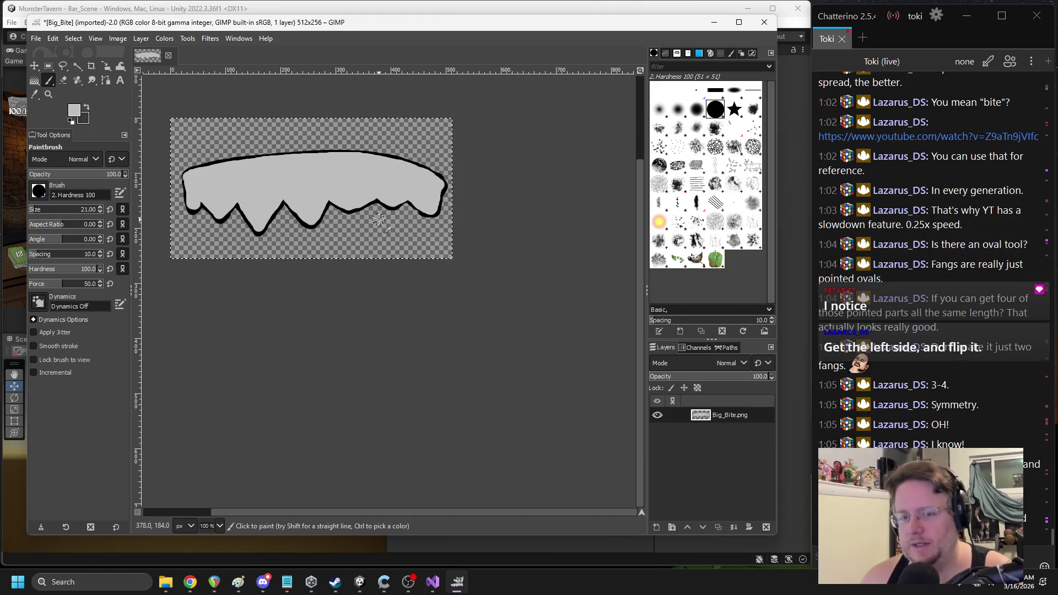
{"action": "left_click_drag", "start_coordinate": [297, 207], "coordinate": [346, 222]}
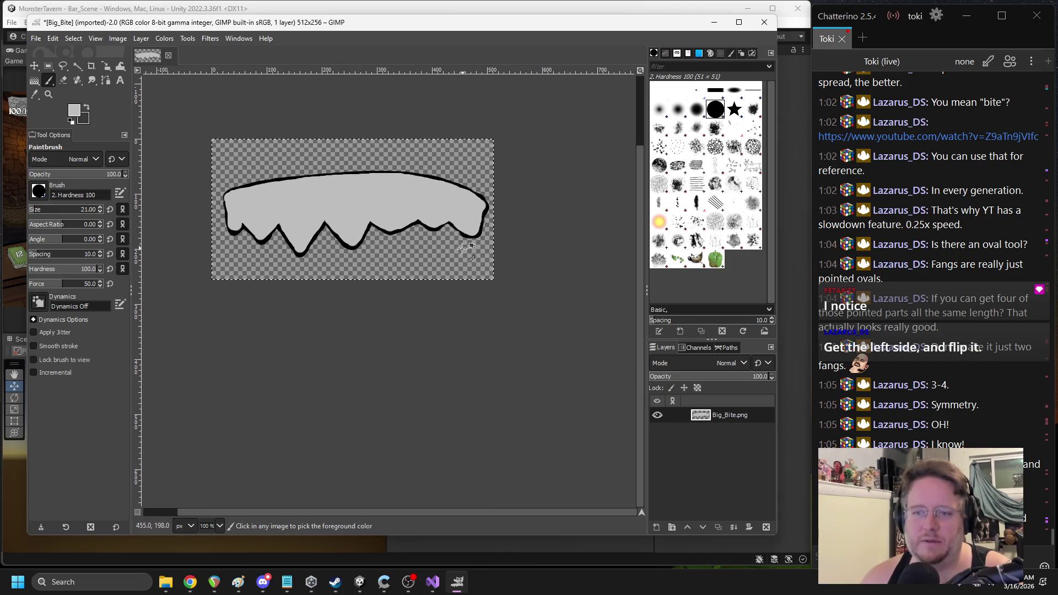
{"action": "left_click", "coordinate": [124, 580]}
{"action": "type", "text": "paint"}
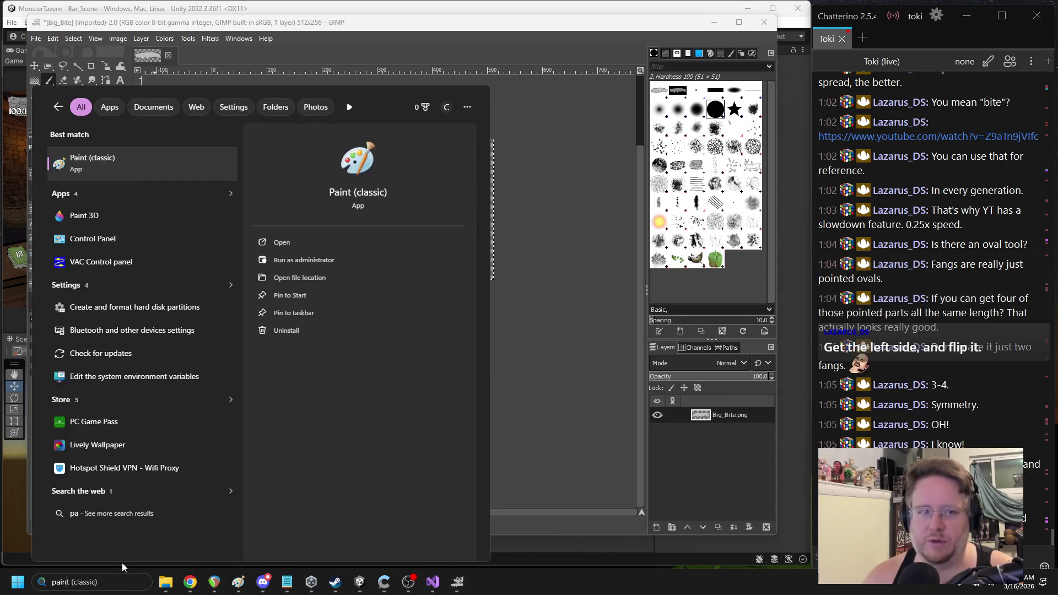
{"action": "key", "text": "Return"}
{"action": "key", "text": "ctrl+v"}
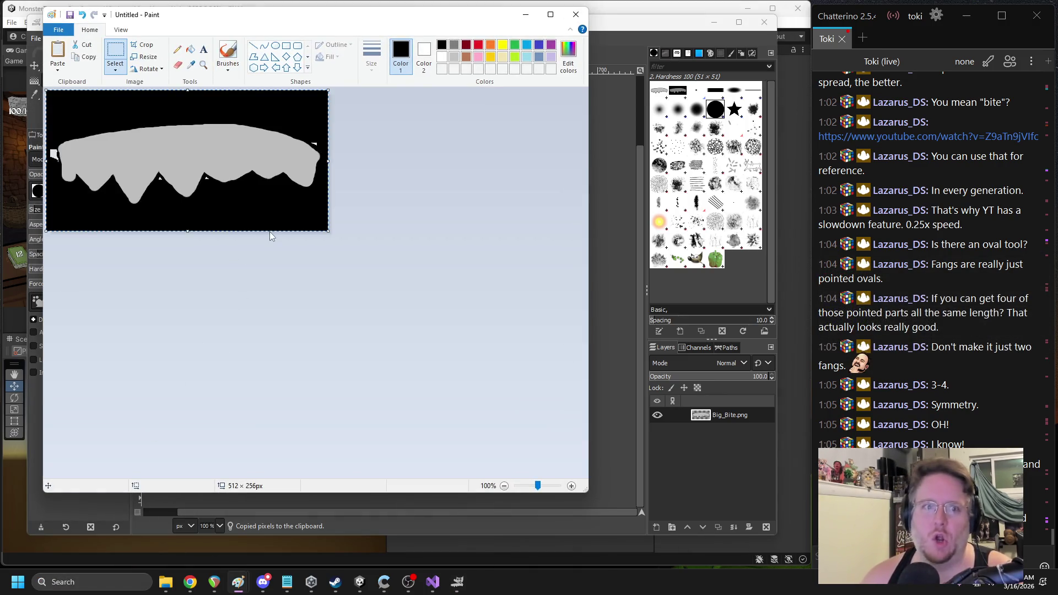
{"action": "scroll", "coordinate": [220, 242], "scroll_direction": "up", "scroll_amount": 1}
{"action": "key", "text": "Delete"}
{"action": "left_click", "coordinate": [576, 14]}
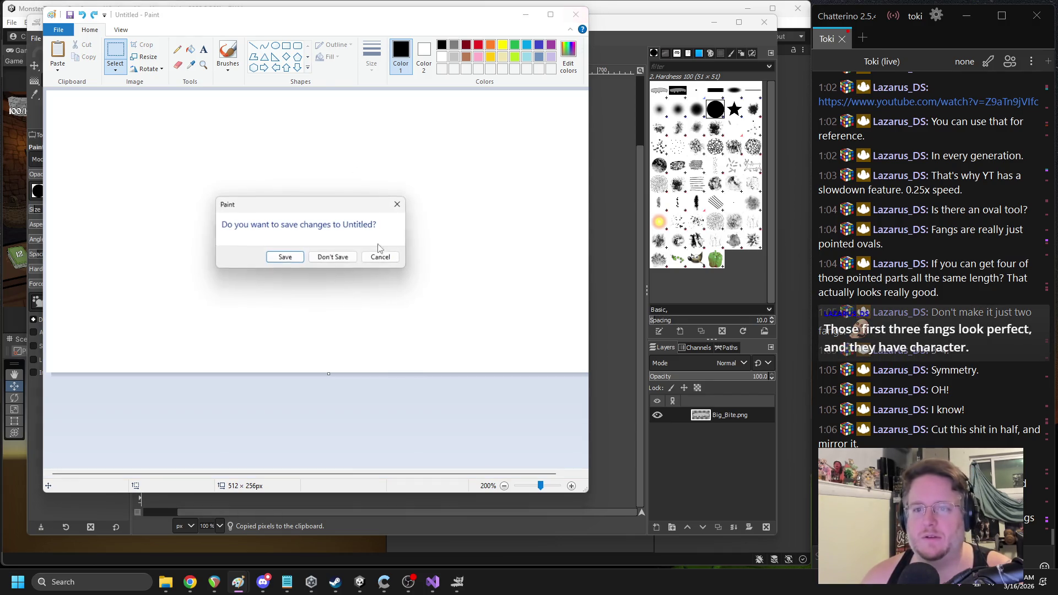
{"action": "left_click", "coordinate": [333, 255]}
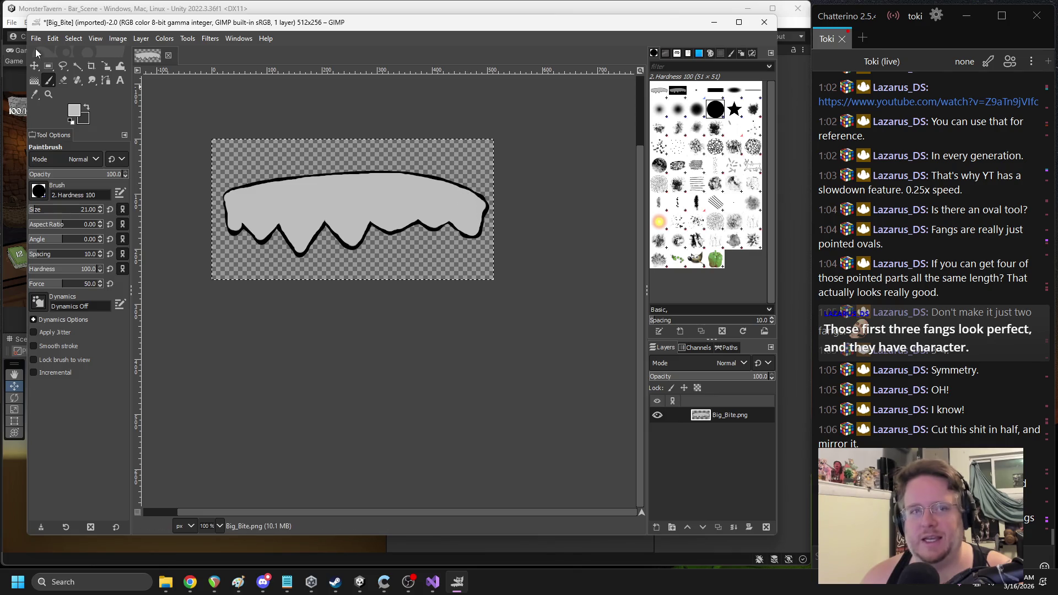
Set the foreground to black and paint a V-shaped fang on the jaw's lower edge
{"action": "scroll", "coordinate": [434, 241], "scroll_direction": "up", "scroll_amount": 1}
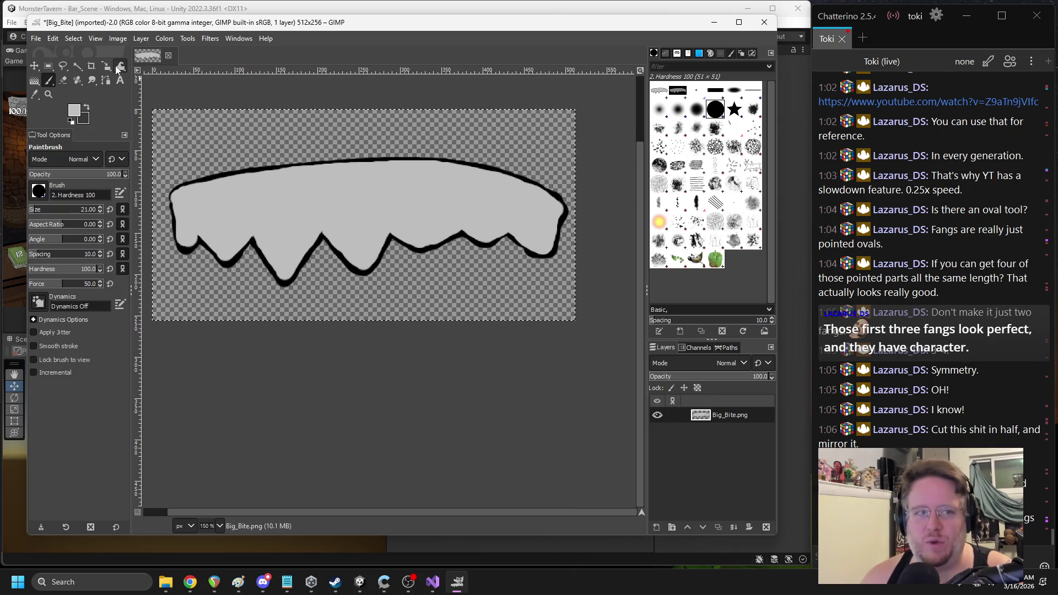
{"action": "left_click", "coordinate": [75, 110]}
{"action": "key", "text": "d"}
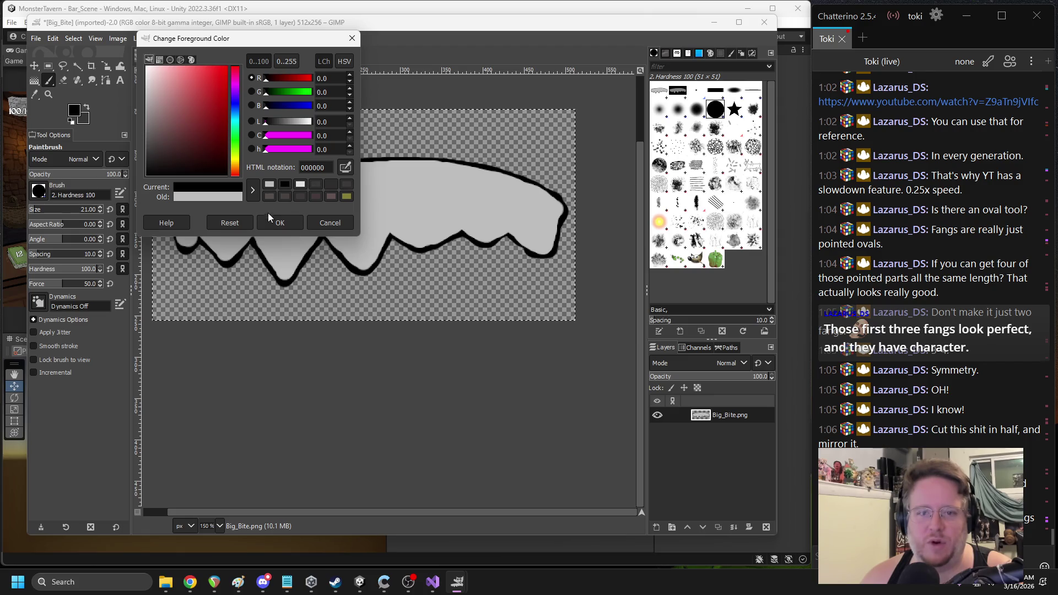
{"action": "left_click", "coordinate": [278, 223]}
{"action": "scroll", "coordinate": [435, 241], "scroll_direction": "up", "scroll_amount": 1}
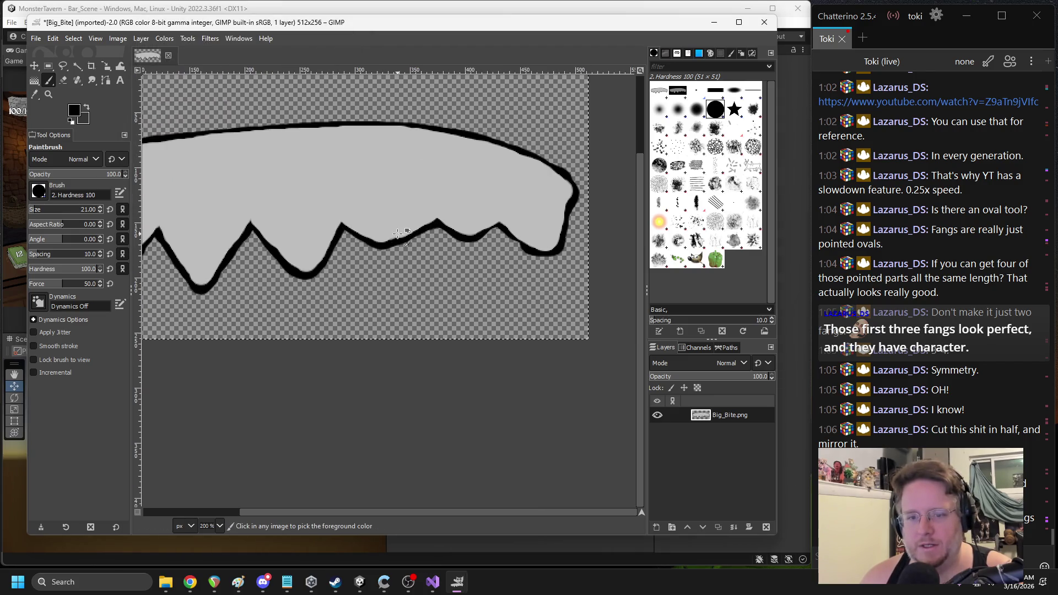
{"action": "mouse_move", "coordinate": [452, 219]}
{"action": "left_mouse_down"}
{"action": "mouse_move", "coordinate": [486, 266]}
{"action": "mouse_move", "coordinate": [529, 219]}
{"action": "mouse_move", "coordinate": [479, 235]}
{"action": "mouse_move", "coordinate": [513, 218]}
{"action": "left_mouse_up"}
Sample the jaw's grey with the Color Picker and paint over the black blob to carve the fang
{"action": "scroll", "coordinate": [489, 231], "scroll_direction": "down", "scroll_amount": 2}
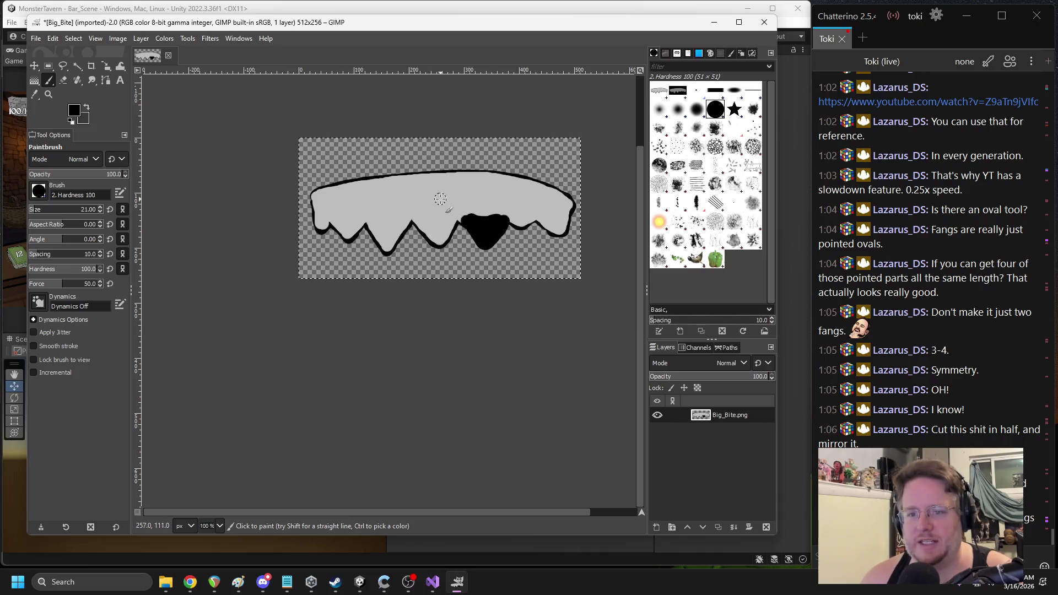
{"action": "scroll", "coordinate": [469, 189], "scroll_direction": "up", "scroll_amount": 2}
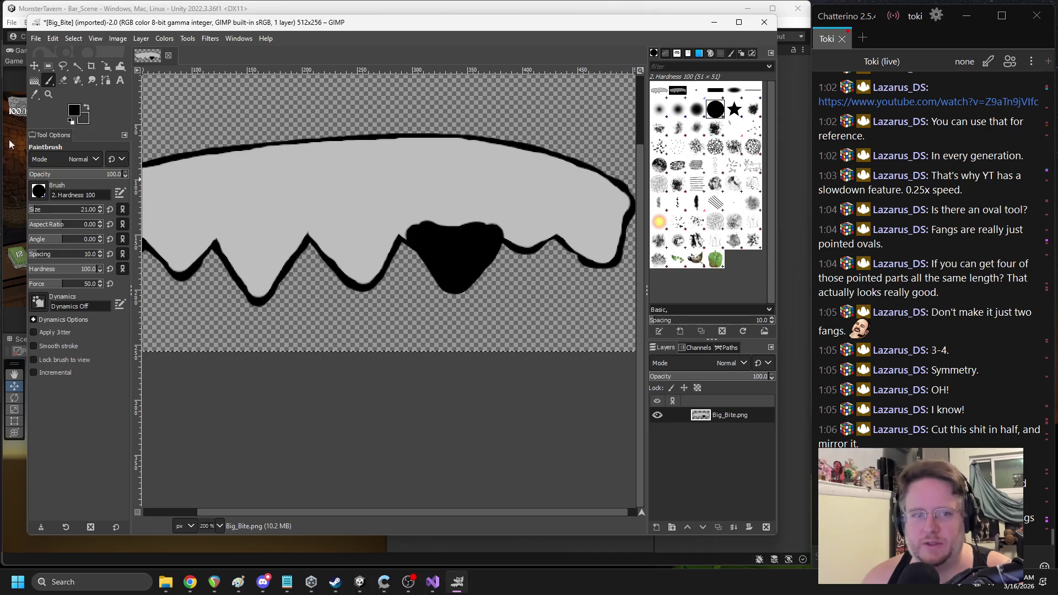
{"action": "left_click", "coordinate": [34, 94]}
{"action": "left_click", "coordinate": [335, 194]}
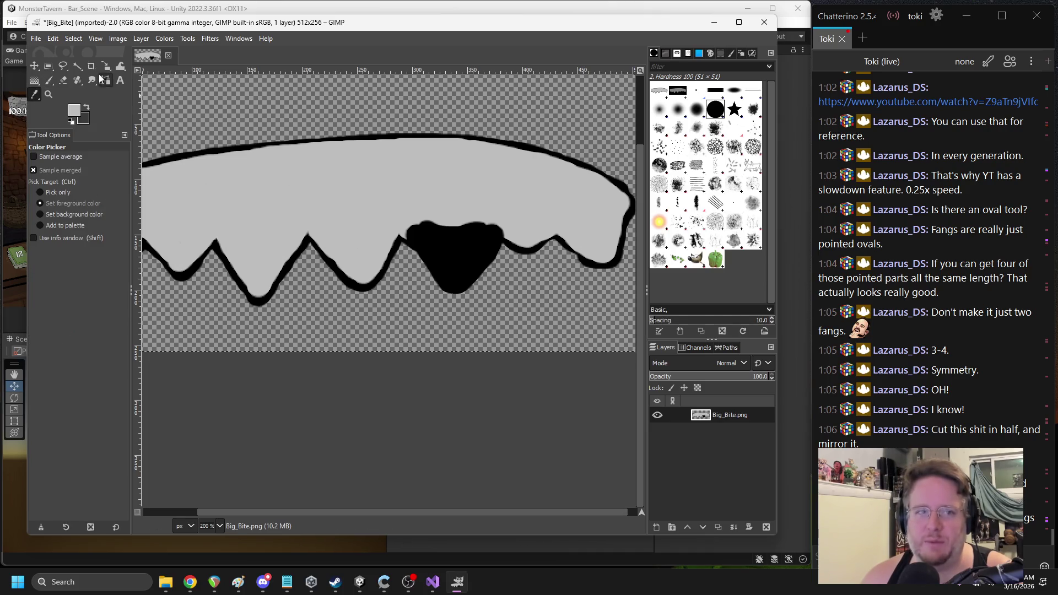
{"action": "left_click", "coordinate": [49, 81]}
{"action": "left_click", "coordinate": [420, 232]}
{"action": "left_click_drag", "start_coordinate": [415, 222], "coordinate": [466, 275]}
{"action": "left_click_drag", "start_coordinate": [496, 229], "coordinate": [467, 269]}
{"action": "key", "text": "ctrl+z"}
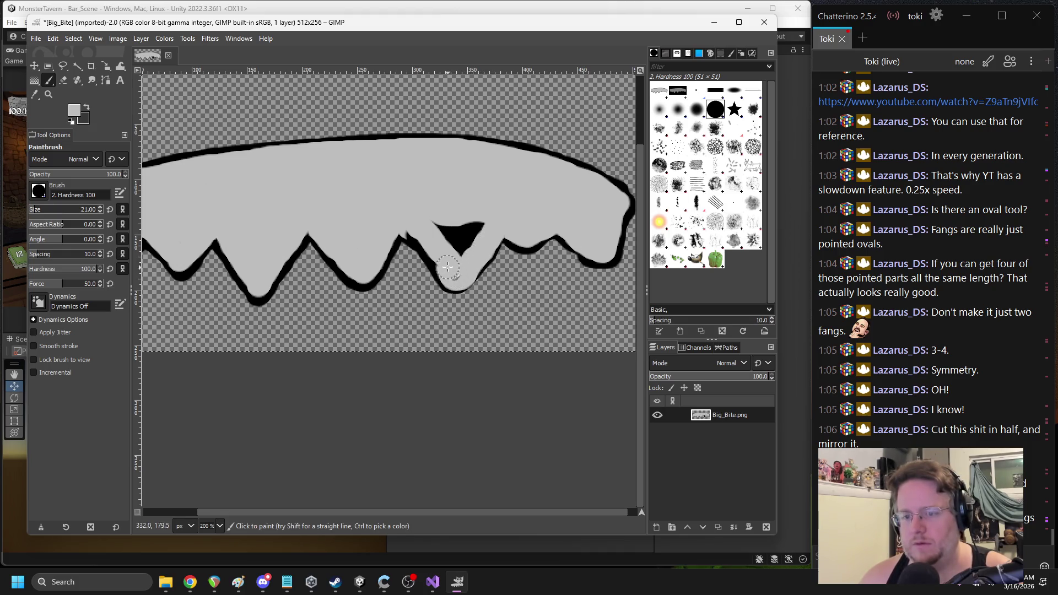
{"action": "key", "text": "ctrl+z"}
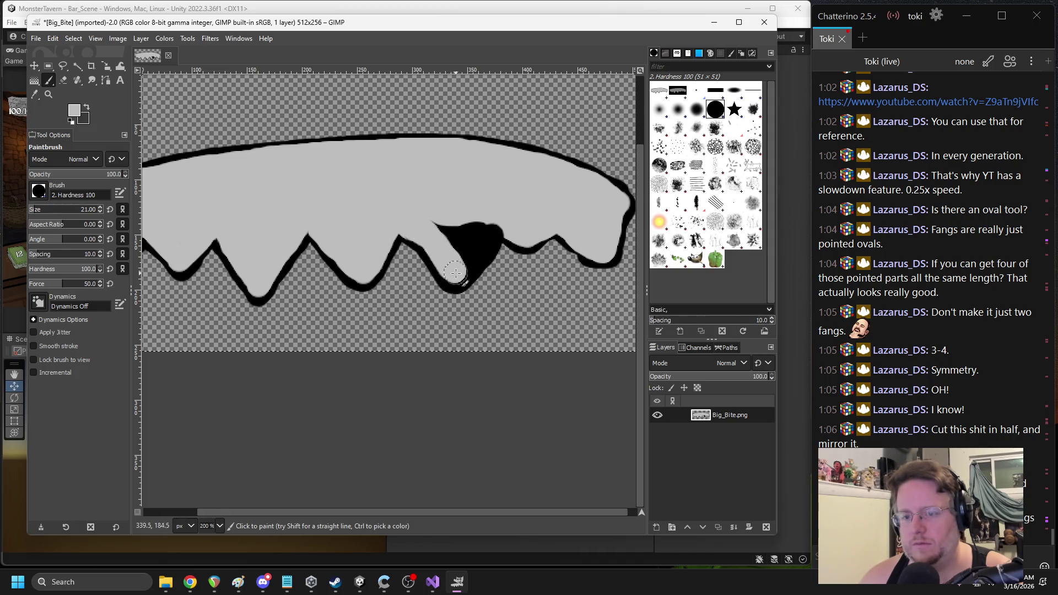
{"action": "mouse_move", "coordinate": [492, 228]}
{"action": "left_mouse_down"}
{"action": "mouse_move", "coordinate": [468, 262]}
{"action": "mouse_move", "coordinate": [475, 225]}
{"action": "left_mouse_up"}
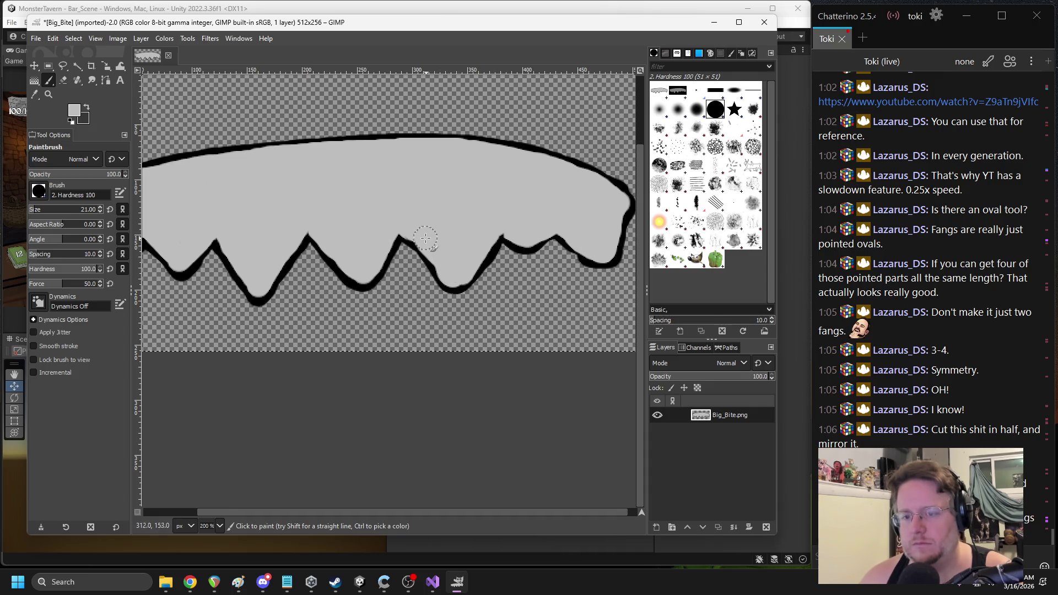
Add black near the right fang, then resample grey and repaint the blob into a short fang
{"action": "scroll", "coordinate": [419, 231], "scroll_direction": "down", "scroll_amount": 1}
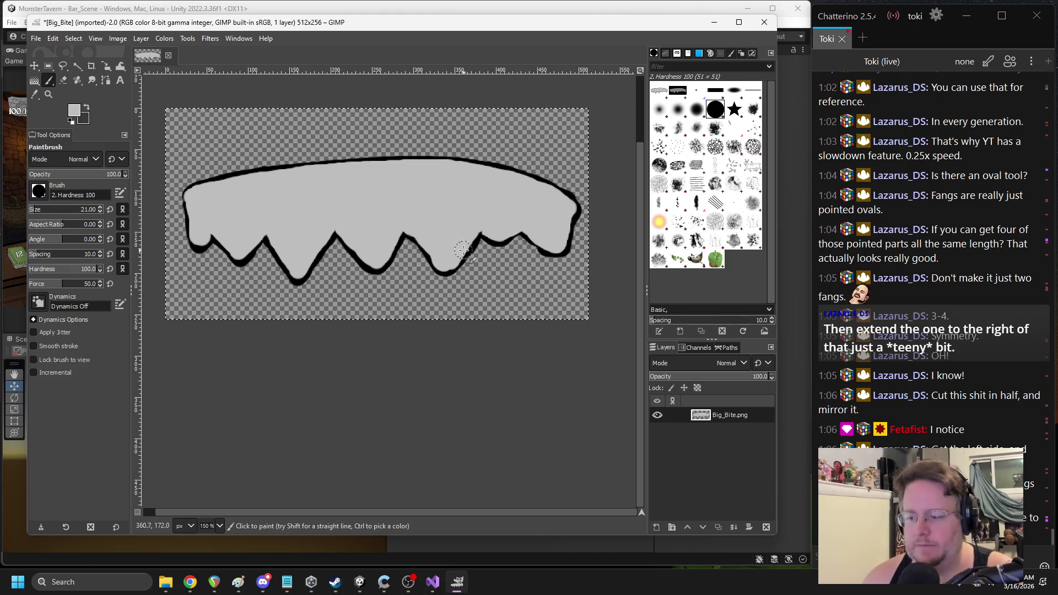
{"action": "scroll", "coordinate": [462, 252], "scroll_direction": "up", "scroll_amount": 2}
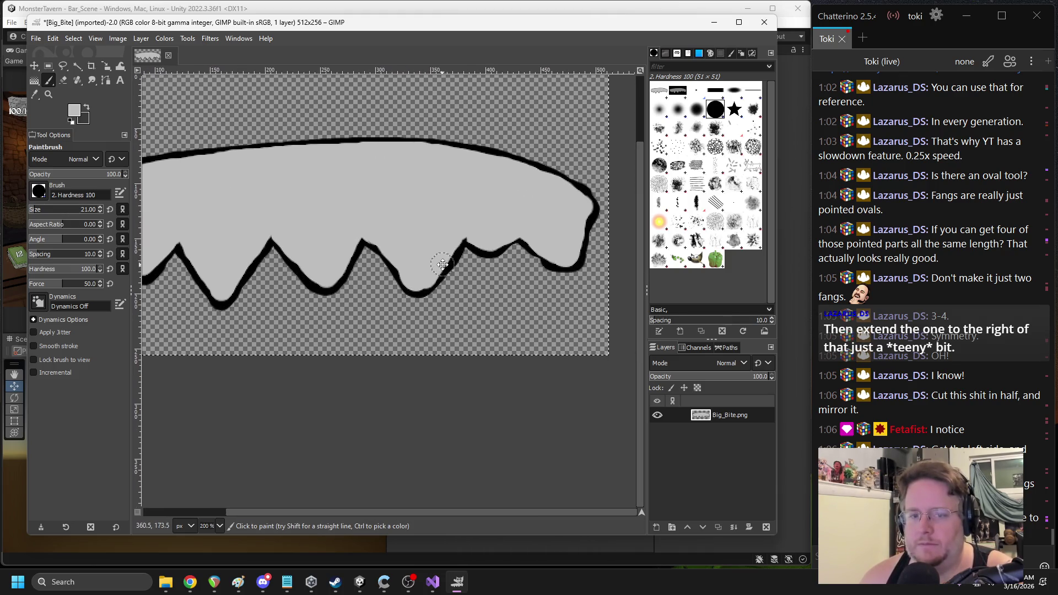
{"action": "left_click", "coordinate": [73, 110]}
{"action": "left_click_drag", "start_coordinate": [168, 149], "coordinate": [168, 177]}
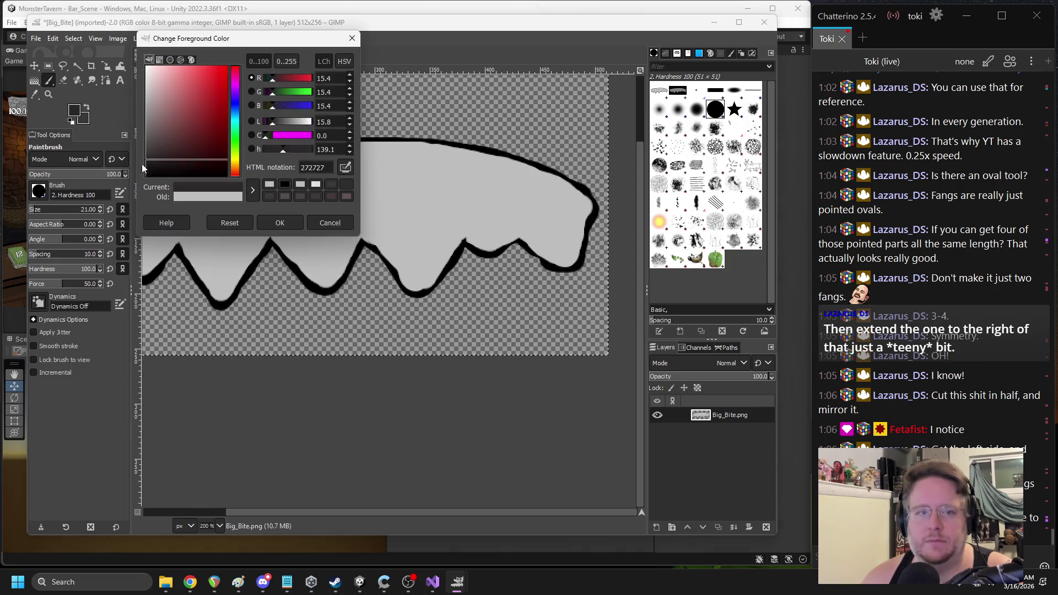
{"action": "left_click", "coordinate": [298, 226]}
{"action": "scroll", "coordinate": [386, 220], "scroll_direction": "left", "scroll_amount": 3}
{"action": "left_click_drag", "start_coordinate": [545, 224], "coordinate": [568, 245]}
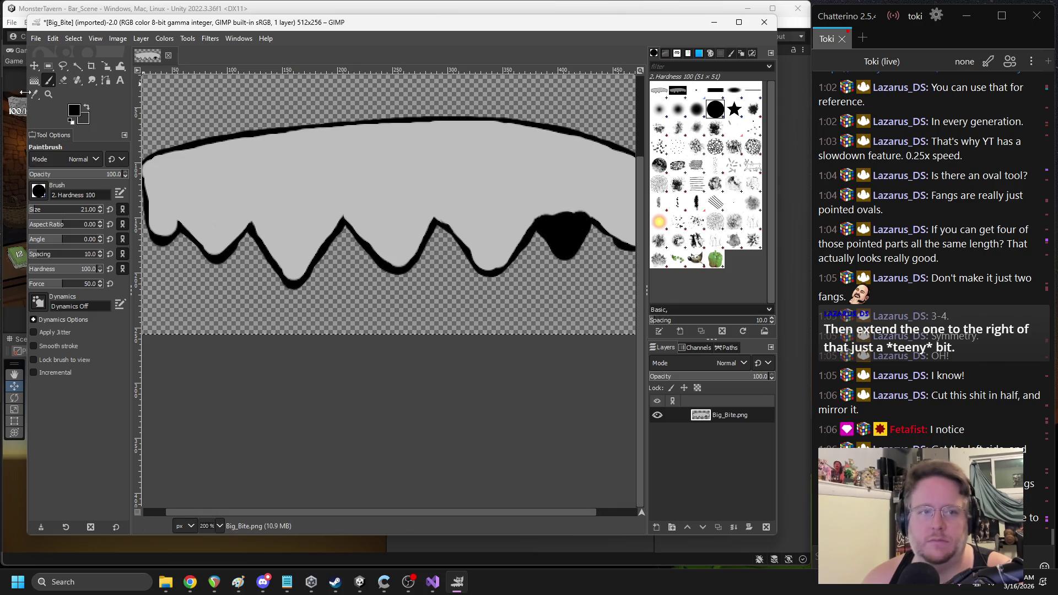
{"action": "left_click", "coordinate": [384, 181], "text": "ctrl"}
{"action": "scroll", "coordinate": [313, 173], "scroll_direction": "right", "scroll_amount": 4}
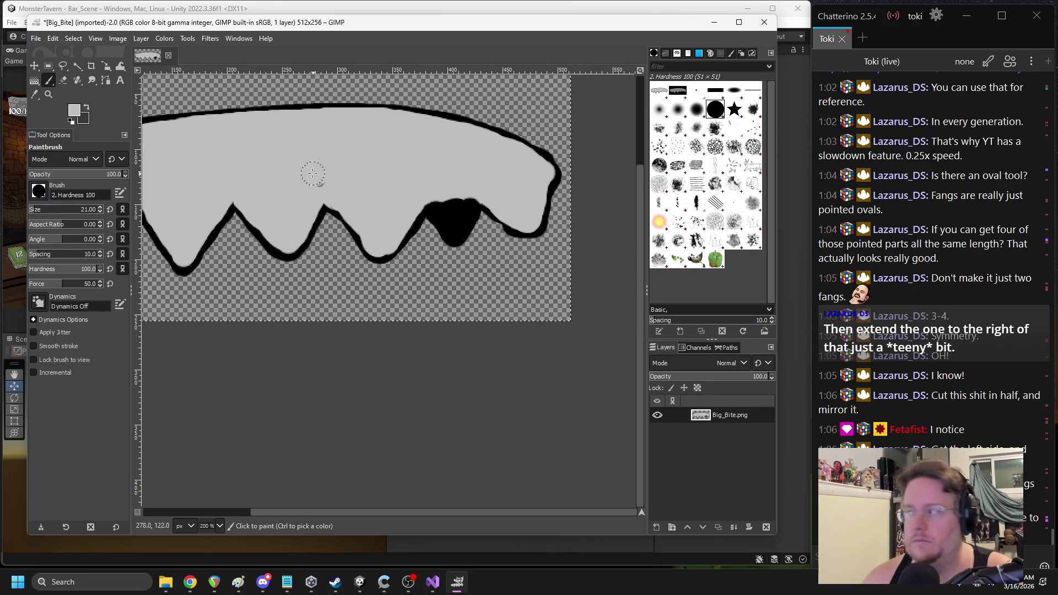
{"action": "mouse_move", "coordinate": [439, 201]}
{"action": "left_mouse_down"}
{"action": "mouse_move", "coordinate": [454, 228]}
{"action": "mouse_move", "coordinate": [463, 213]}
{"action": "left_mouse_up"}
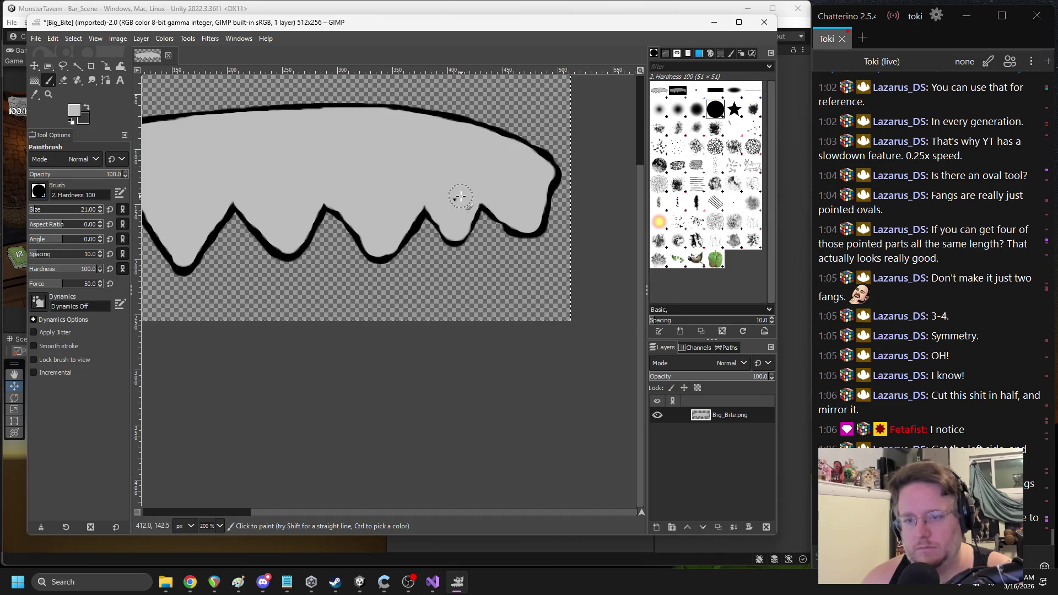
{"action": "scroll", "coordinate": [437, 216], "scroll_direction": "down", "scroll_amount": 3, "text": "ctrl"}
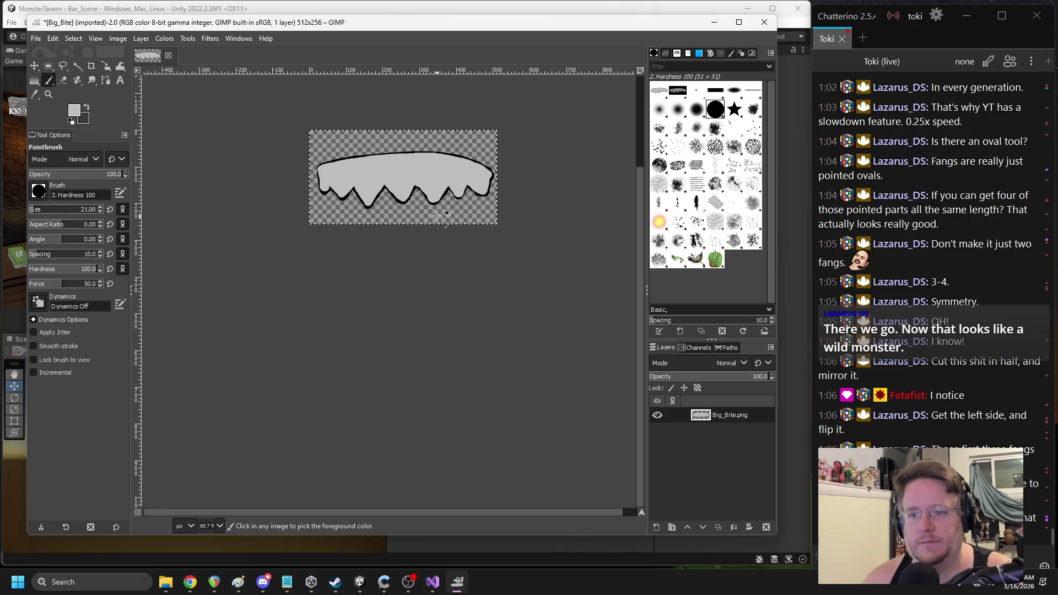
{"action": "scroll", "coordinate": [350, 275], "scroll_direction": "up", "scroll_amount": 3}
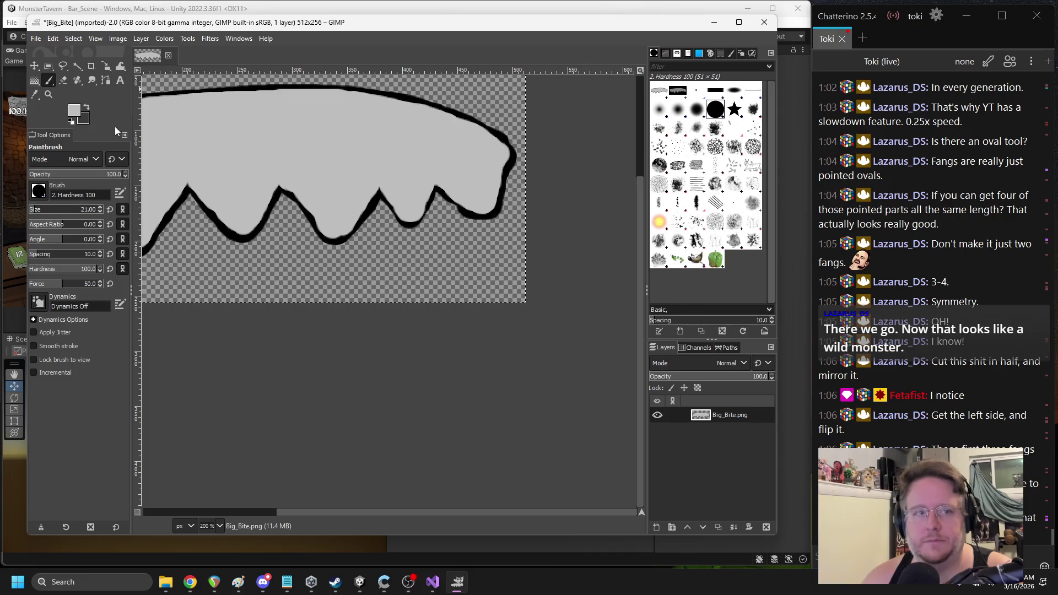
Switch the paint colour to black and paint a thick stroke down the jaw's right end
{"action": "left_click", "coordinate": [74, 111]}
{"action": "left_click", "coordinate": [165, 166]}
{"action": "left_click", "coordinate": [330, 220]}
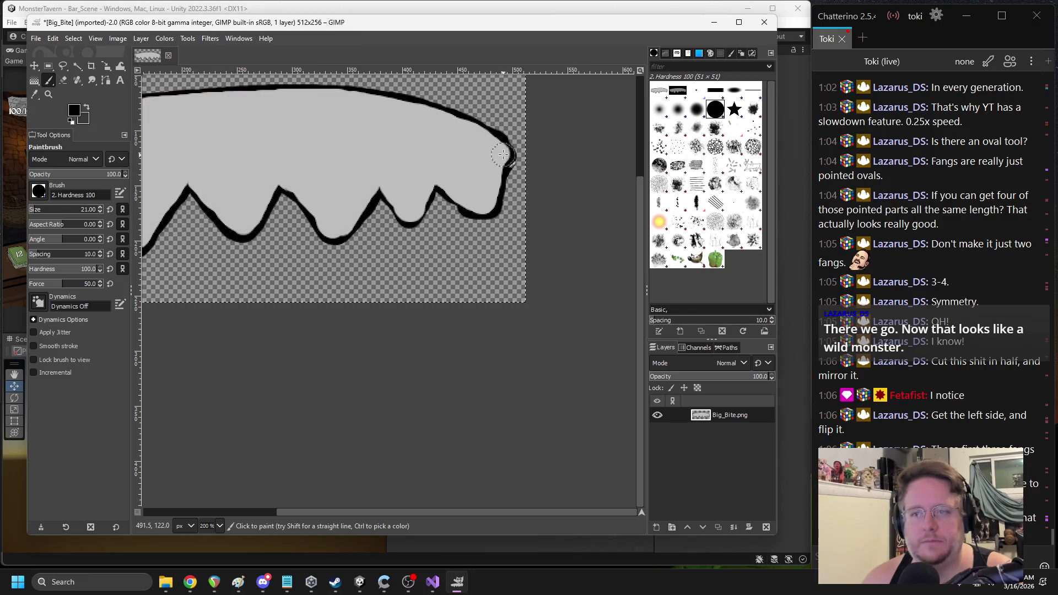
{"action": "left_click_drag", "start_coordinate": [500, 150], "coordinate": [474, 207]}
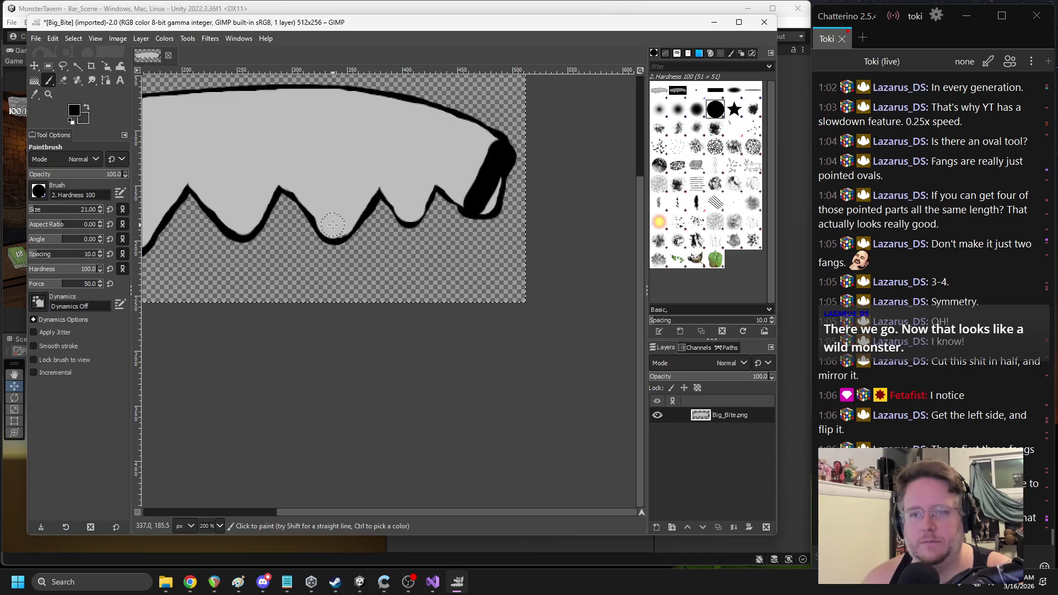
{"action": "scroll", "coordinate": [502, 215], "scroll_direction": "left", "scroll_amount": 5}
{"action": "scroll", "coordinate": [502, 215], "scroll_direction": "right", "scroll_amount": 5}
{"action": "scroll", "coordinate": [524, 209], "scroll_direction": "left", "scroll_amount": 5}
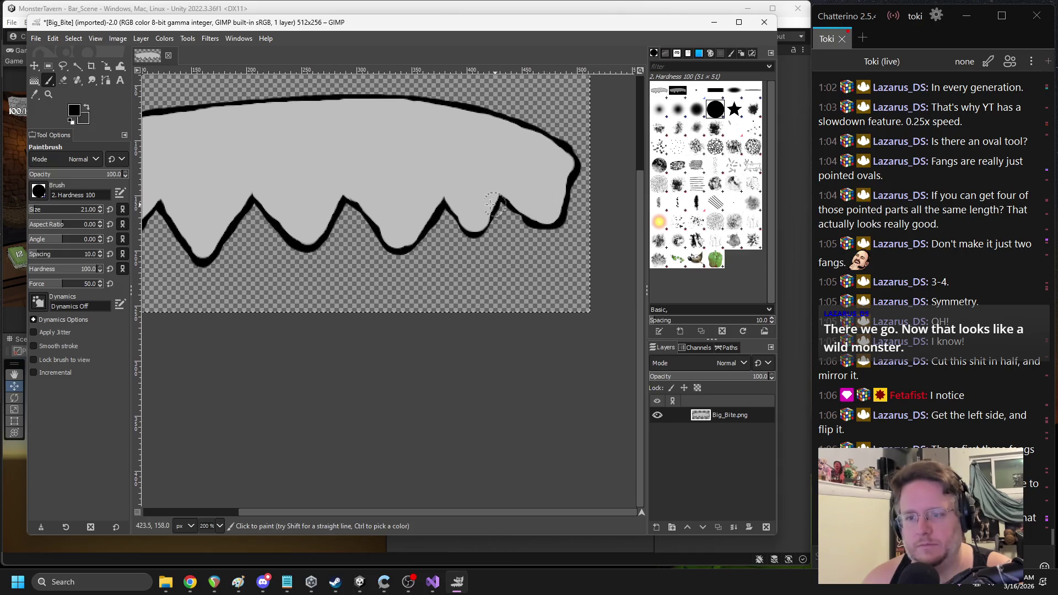
{"action": "scroll", "coordinate": [578, 196], "scroll_direction": "up", "scroll_amount": 1}
{"action": "scroll", "coordinate": [578, 197], "scroll_direction": "right", "scroll_amount": 3}
{"action": "scroll", "coordinate": [579, 197], "scroll_direction": "up", "scroll_amount": 1}
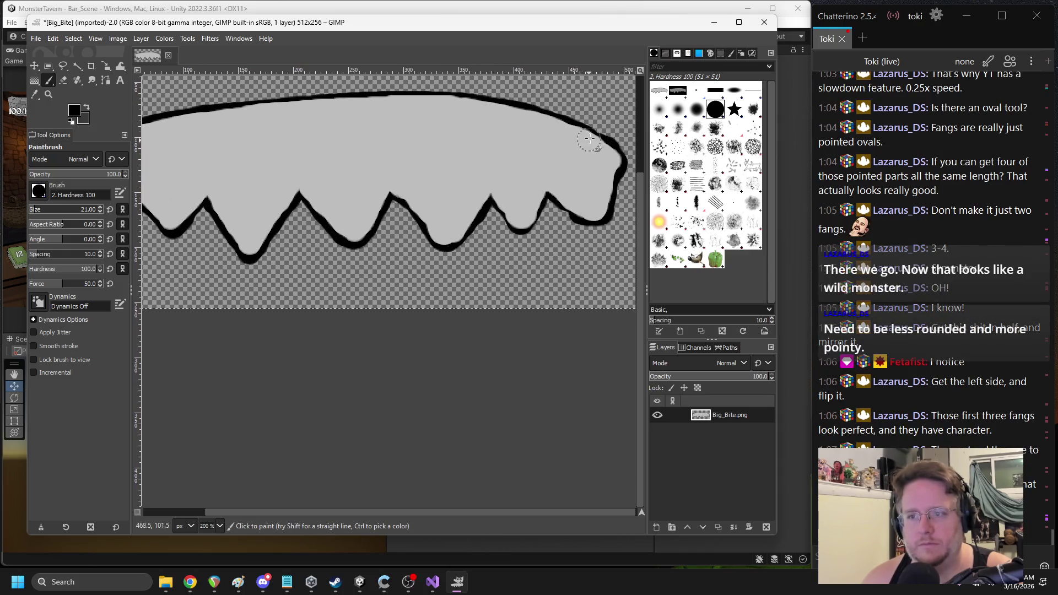
{"action": "mouse_move", "coordinate": [592, 140]}
{"action": "left_mouse_down"}
{"action": "mouse_move", "coordinate": [587, 208]}
{"action": "mouse_move", "coordinate": [550, 181]}
{"action": "left_mouse_up"}
Erase the right-edge outline strip to transparency with the Eraser at 100 opacity
{"action": "left_click", "coordinate": [63, 80]}
{"action": "scroll", "coordinate": [422, 163], "scroll_direction": "right", "scroll_amount": 1}
{"action": "mouse_move", "coordinate": [524, 130]}
{"action": "left_mouse_down"}
{"action": "mouse_move", "coordinate": [552, 148]}
{"action": "mouse_move", "coordinate": [539, 225]}
{"action": "left_mouse_up"}
{"action": "left_click_drag", "start_coordinate": [82, 176], "coordinate": [128, 175]}
{"action": "left_click_drag", "start_coordinate": [548, 139], "coordinate": [534, 217]}
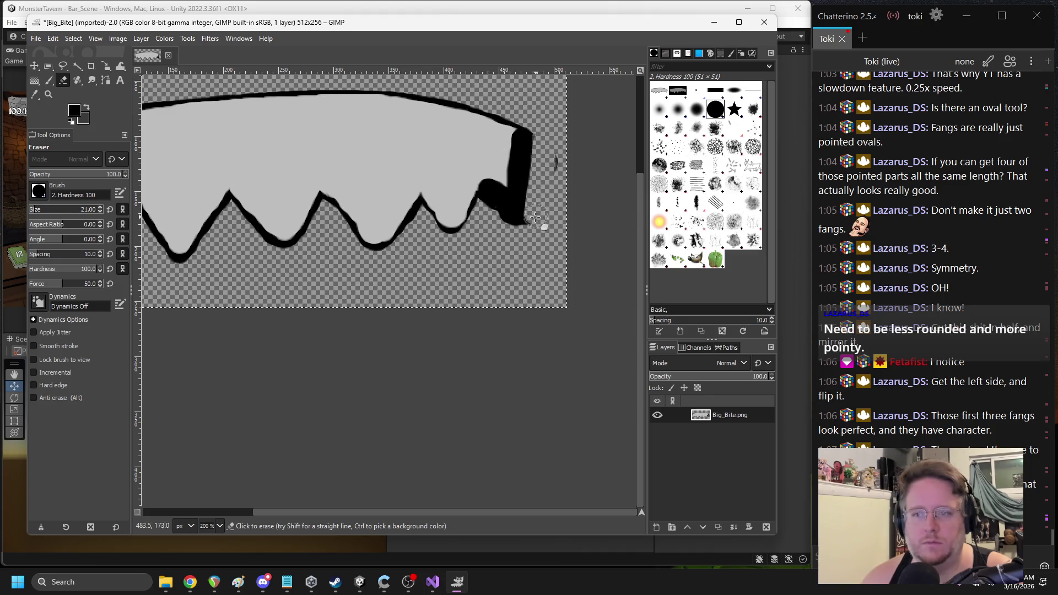
Switch back to light grey and paint over the black band on the right
{"action": "left_click", "coordinate": [49, 80]}
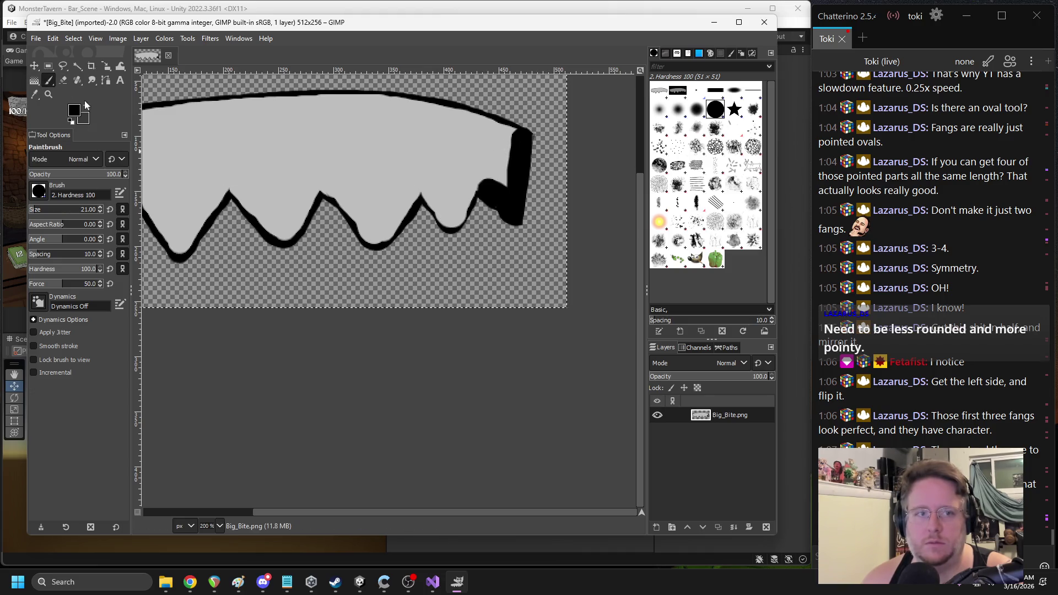
{"action": "left_click", "coordinate": [74, 110]}
{"action": "left_click_drag", "start_coordinate": [156, 124], "coordinate": [141, 95]}
{"action": "key", "text": "Return"}
{"action": "key", "text": "o"}
{"action": "key", "text": "p"}
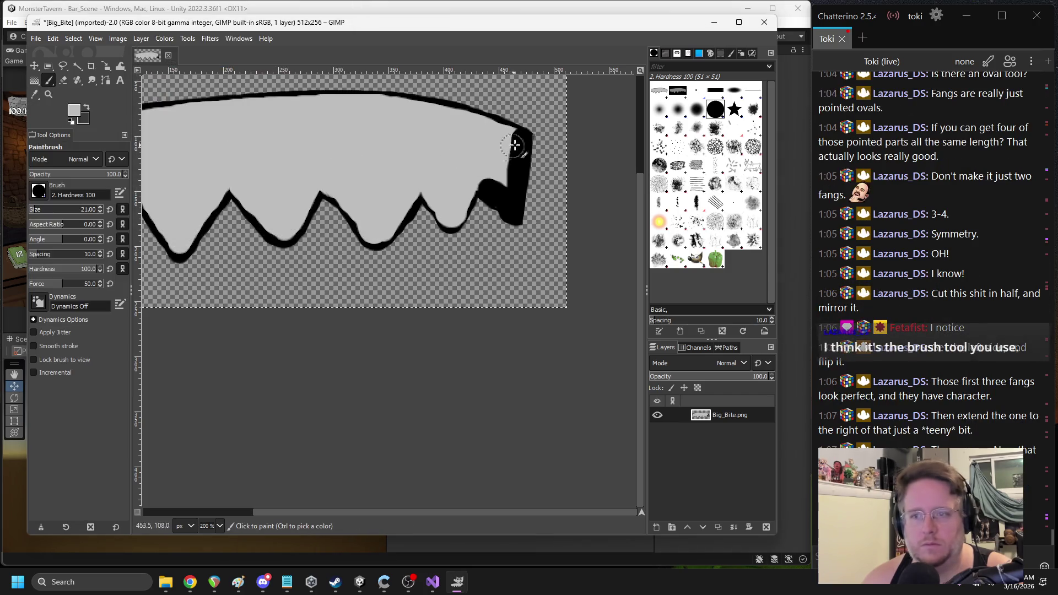
{"action": "mouse_move", "coordinate": [512, 140]}
{"action": "left_mouse_down"}
{"action": "mouse_move", "coordinate": [511, 203]}
{"action": "mouse_move", "coordinate": [485, 182]}
{"action": "left_mouse_up"}
{"action": "scroll", "coordinate": [300, 214], "scroll_direction": "down", "scroll_amount": 3}
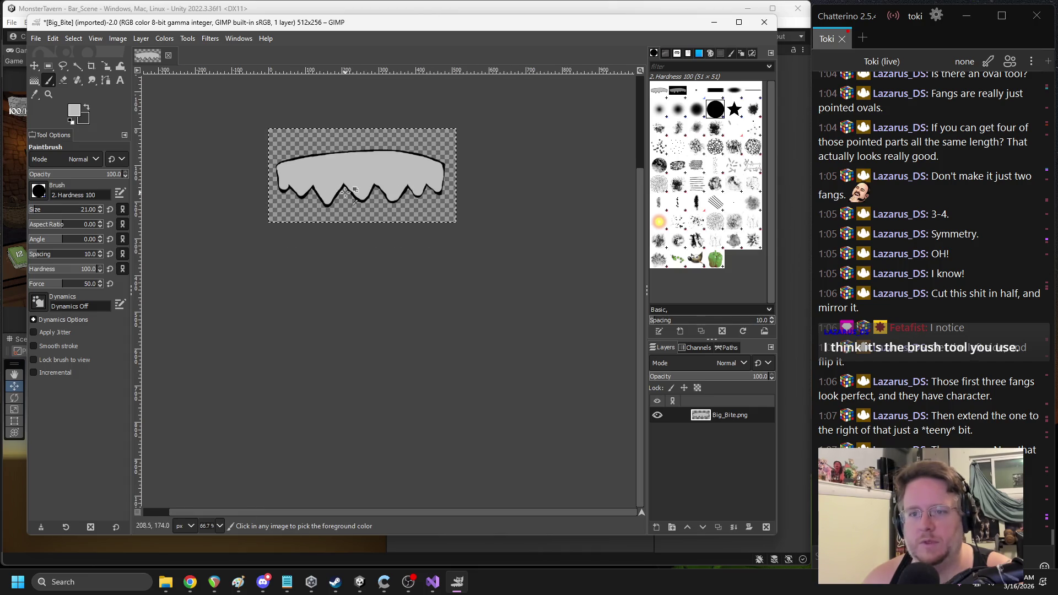
{"action": "scroll", "coordinate": [345, 191], "scroll_direction": "up", "scroll_amount": 1}
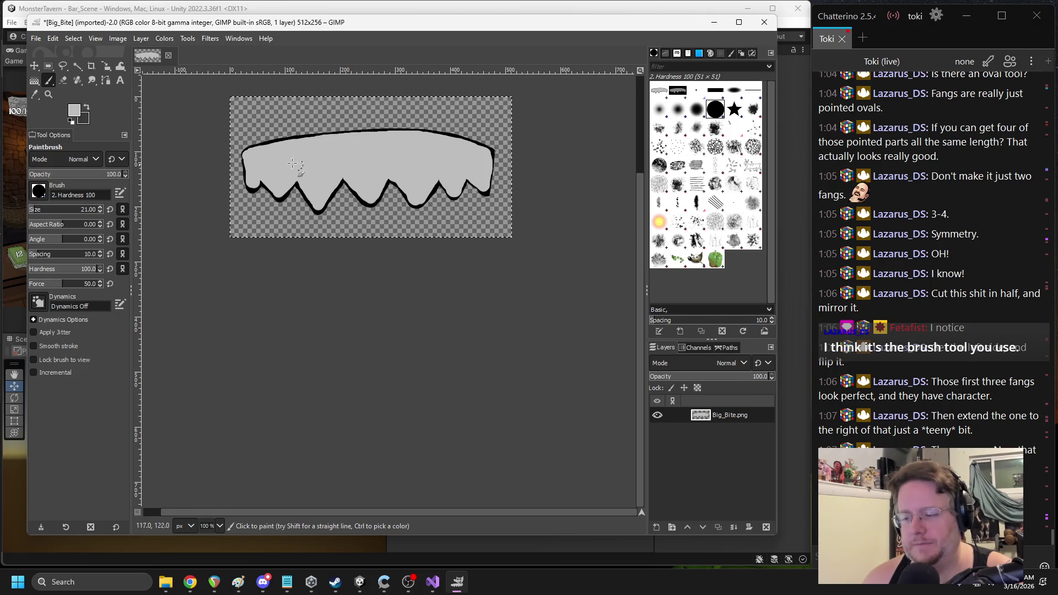
Export the image over the existing Big_Bite.png and minimize GIMP
{"action": "left_click", "coordinate": [36, 38]}
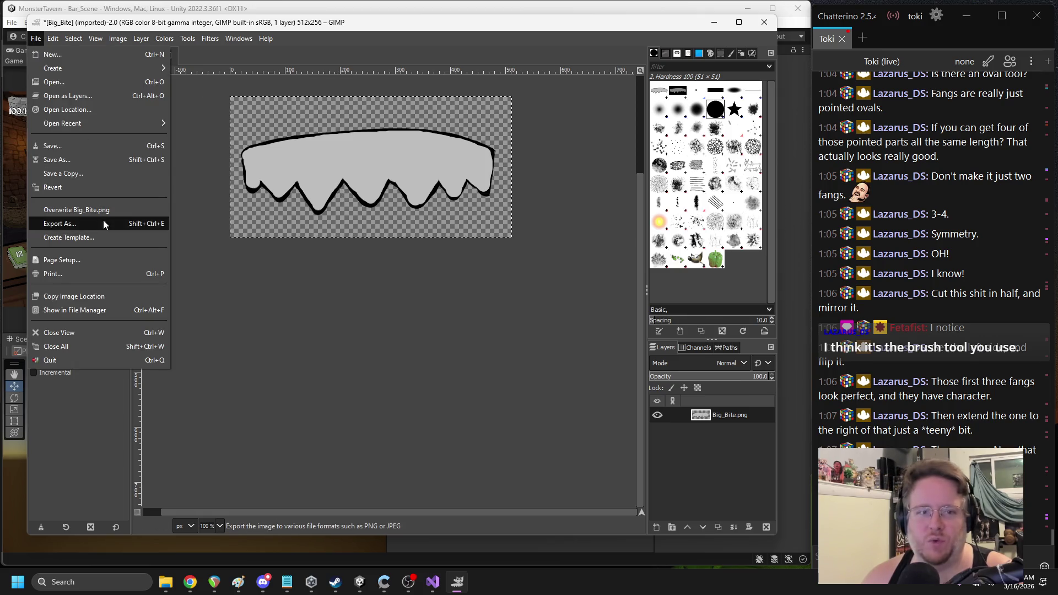
{"action": "left_click", "coordinate": [103, 223]}
{"action": "left_click", "coordinate": [610, 430]}
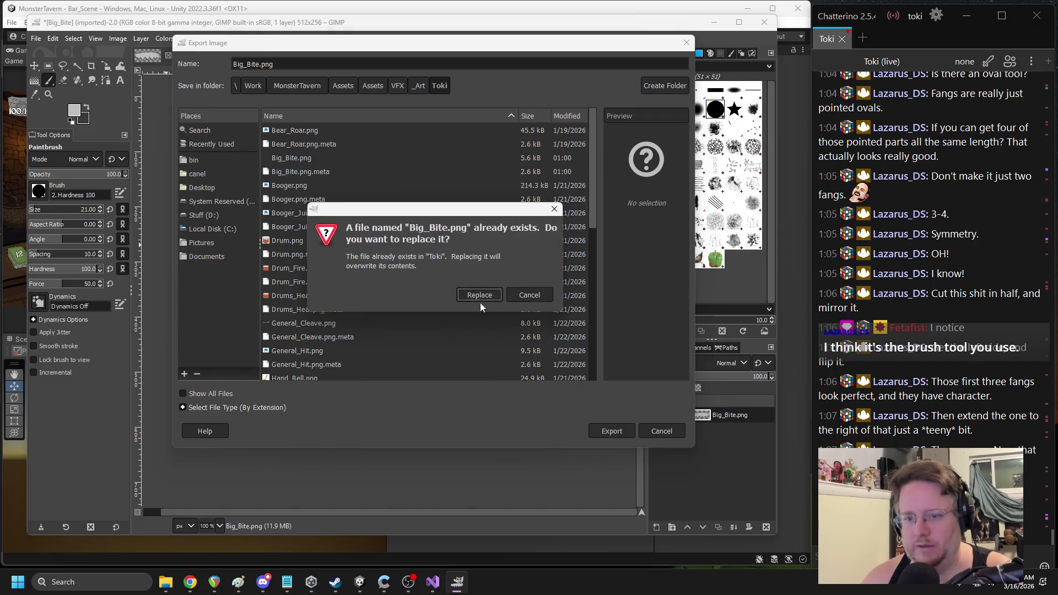
{"action": "left_click", "coordinate": [474, 296]}
{"action": "left_click", "coordinate": [539, 426]}
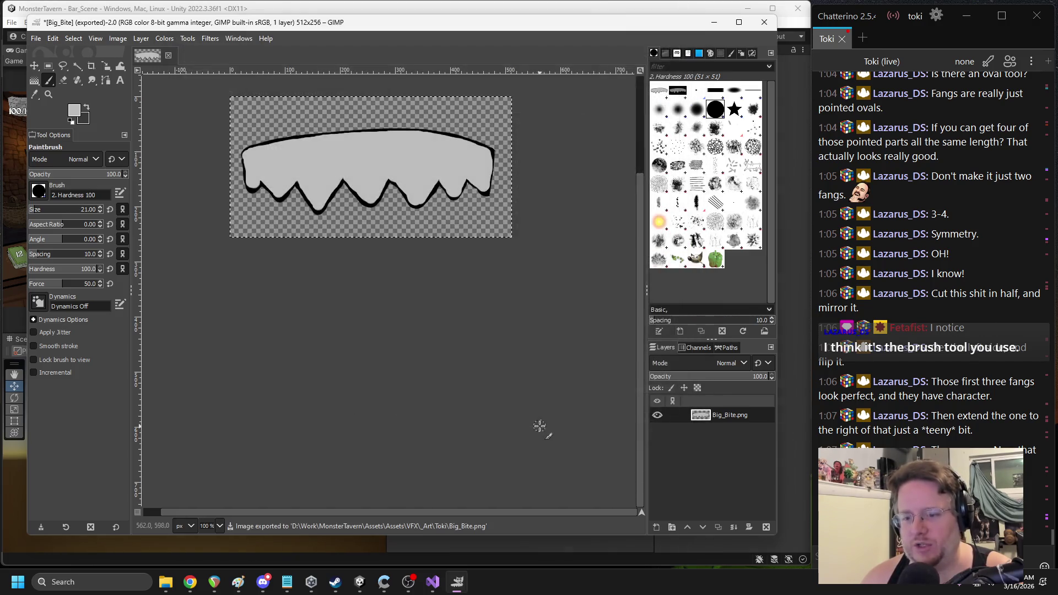
{"action": "left_click", "coordinate": [722, 25]}
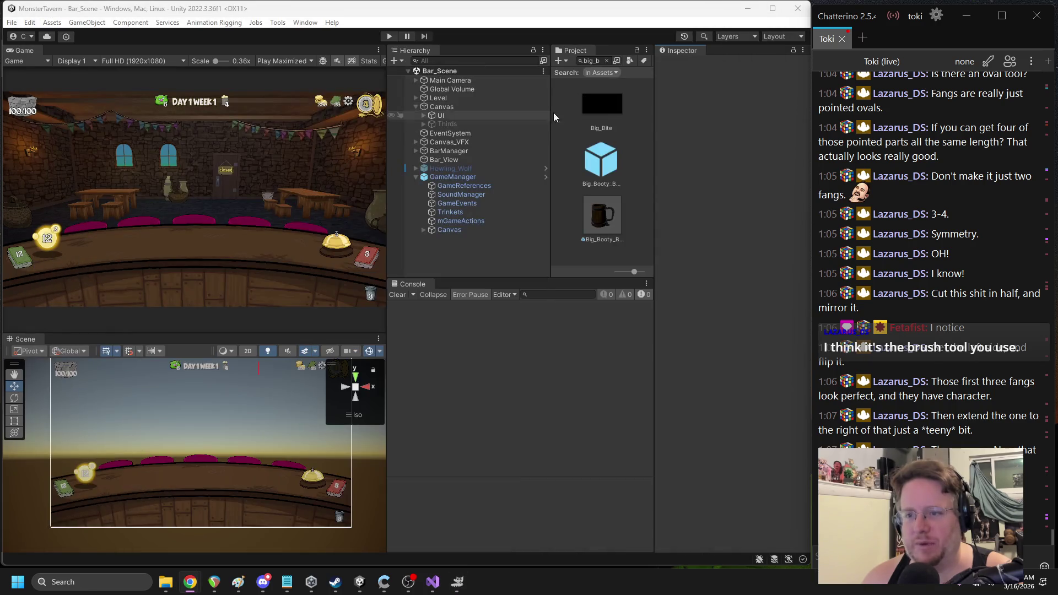
Set Big_Bite's Max Size to 512 and Texture Type to Sprite (2D and UI), applying each change
{"action": "left_click", "coordinate": [799, 386]}
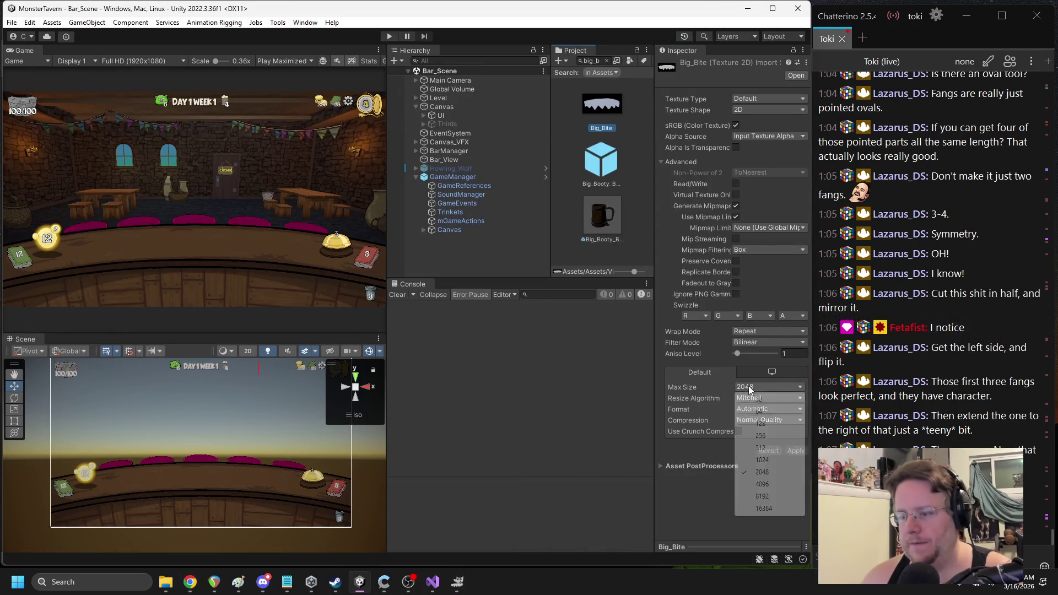
{"action": "left_click", "coordinate": [771, 437]}
{"action": "left_click", "coordinate": [795, 452]}
{"action": "left_click", "coordinate": [769, 99]}
{"action": "left_click", "coordinate": [763, 146]}
{"action": "left_click", "coordinate": [792, 396]}
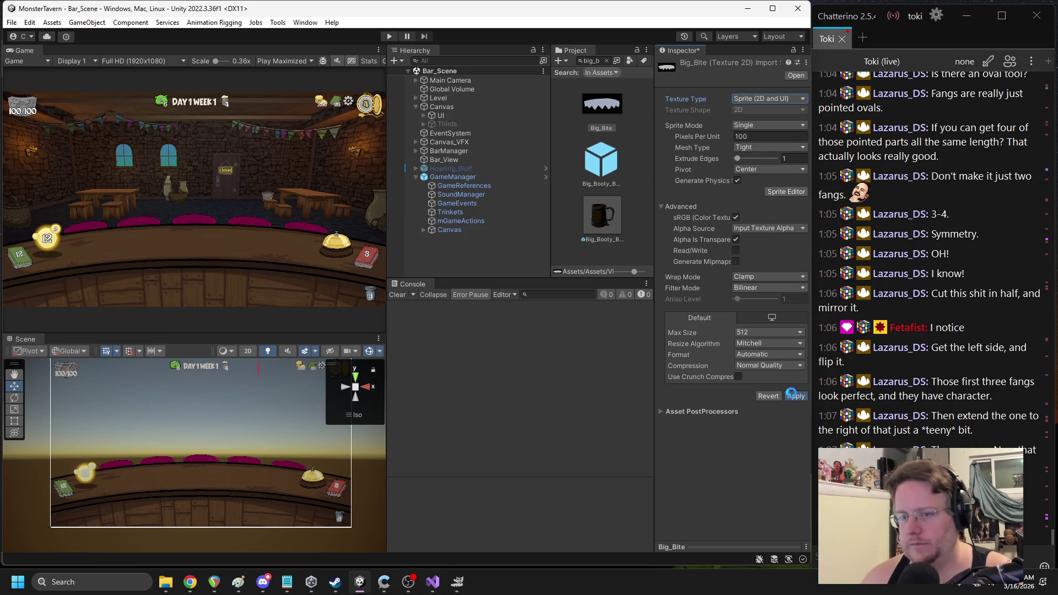
Collapse GameManager, select the Project search text, and expand Canvas_VFX in the hierarchy
{"action": "left_click", "coordinate": [416, 177]}
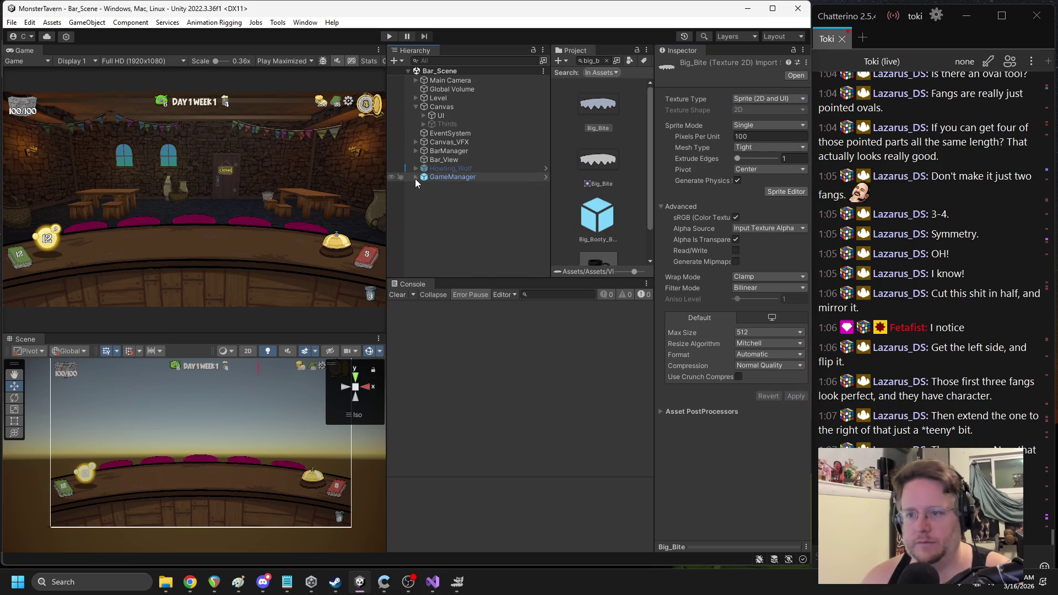
{"action": "left_click", "coordinate": [591, 60]}
{"action": "type", "text": "cleave"}
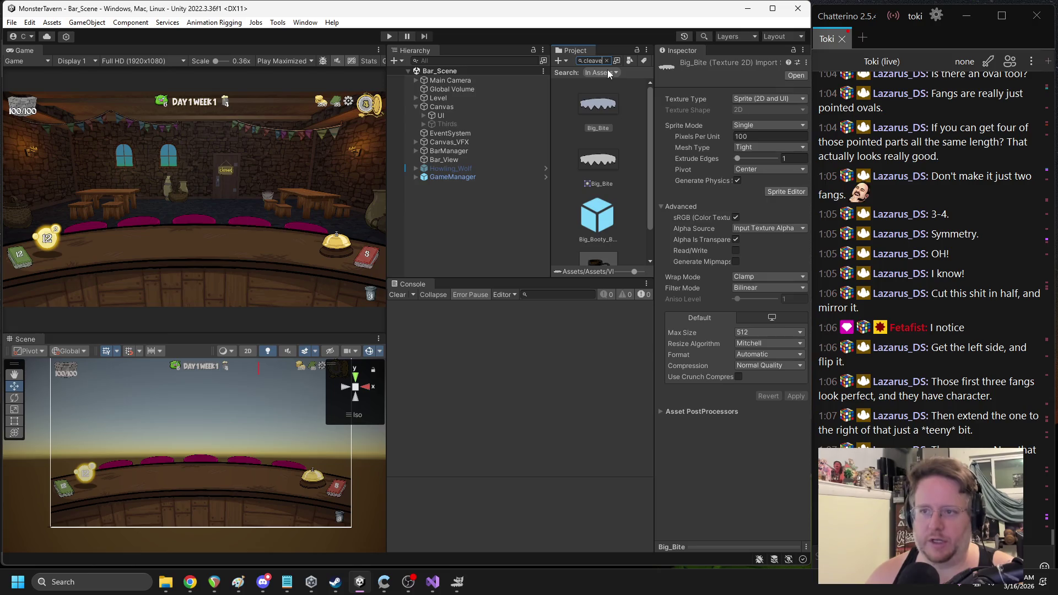
{"action": "scroll", "coordinate": [606, 171], "scroll_direction": "down", "scroll_amount": 2}
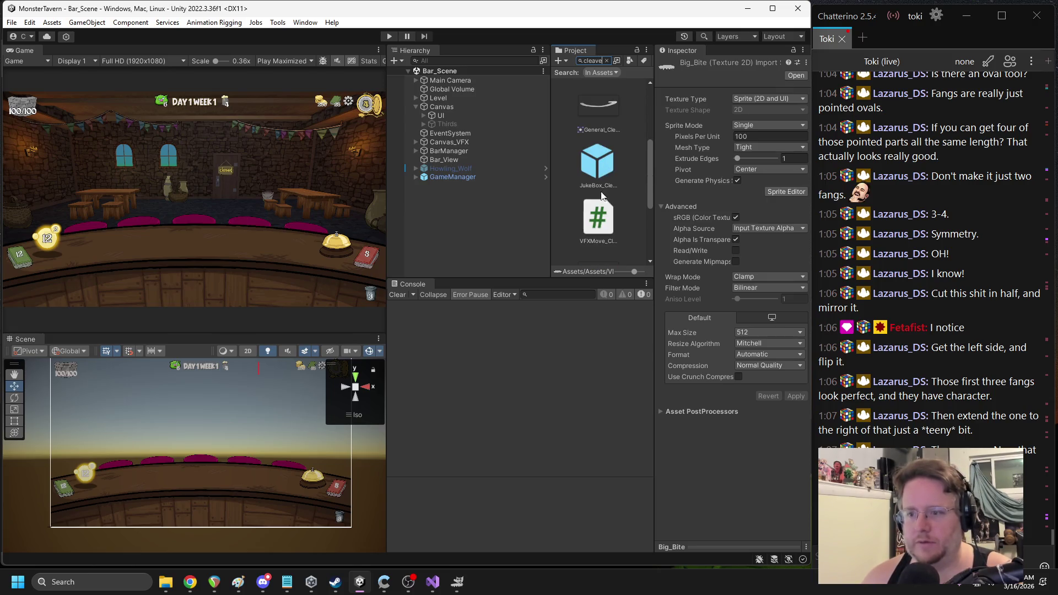
{"action": "scroll", "coordinate": [596, 168], "scroll_direction": "down", "scroll_amount": 1}
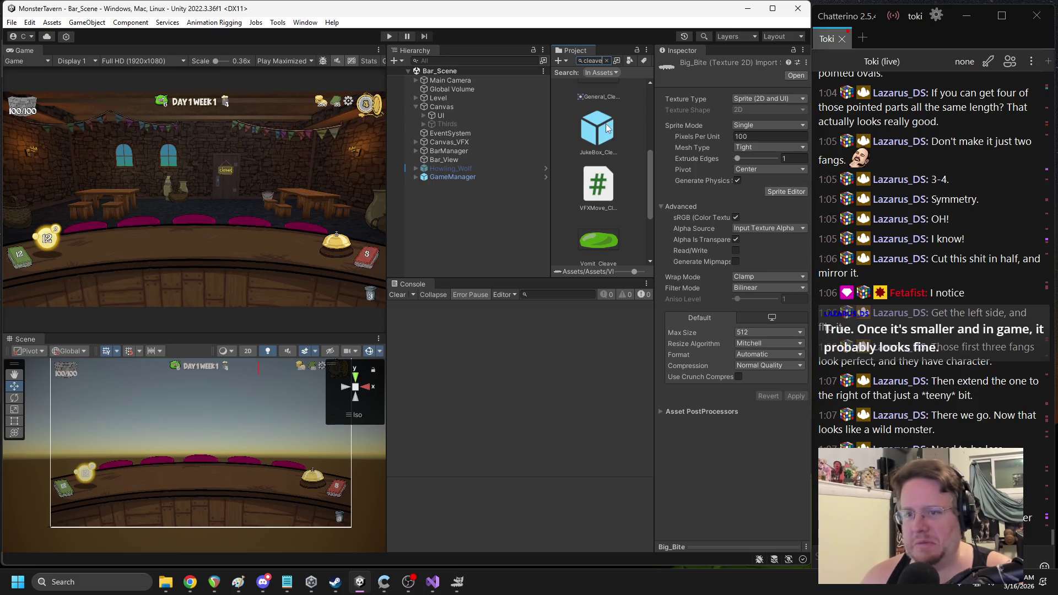
{"action": "left_click", "coordinate": [416, 142]}
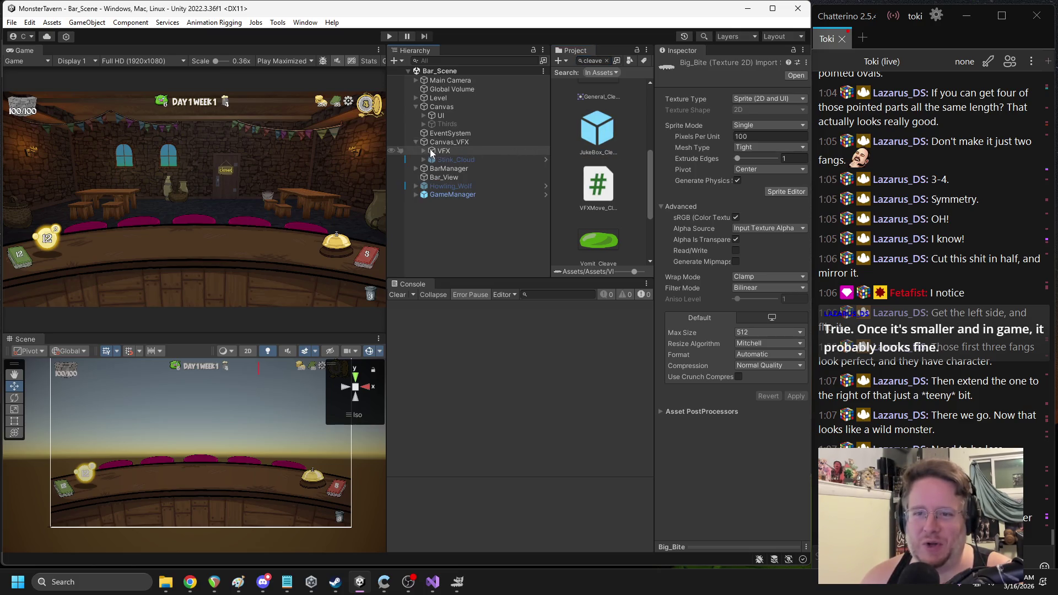
Place a JukeBox_Cleave prefab instance under VFX and select its VFX_1 child
{"action": "left_click", "coordinate": [425, 151]}
{"action": "left_click_drag", "start_coordinate": [577, 147], "coordinate": [436, 164]}
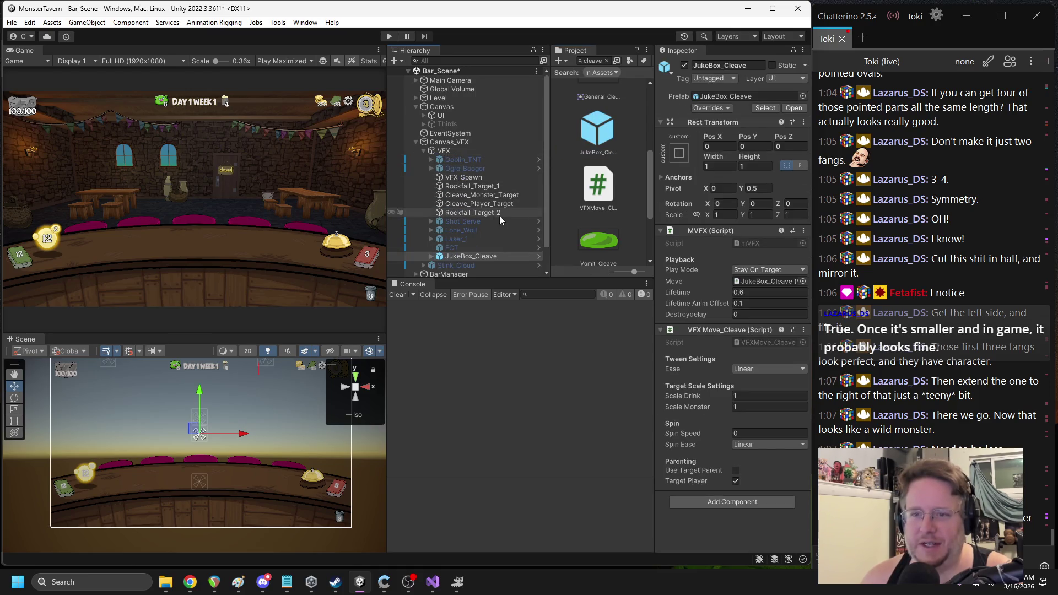
{"action": "left_click", "coordinate": [431, 256]}
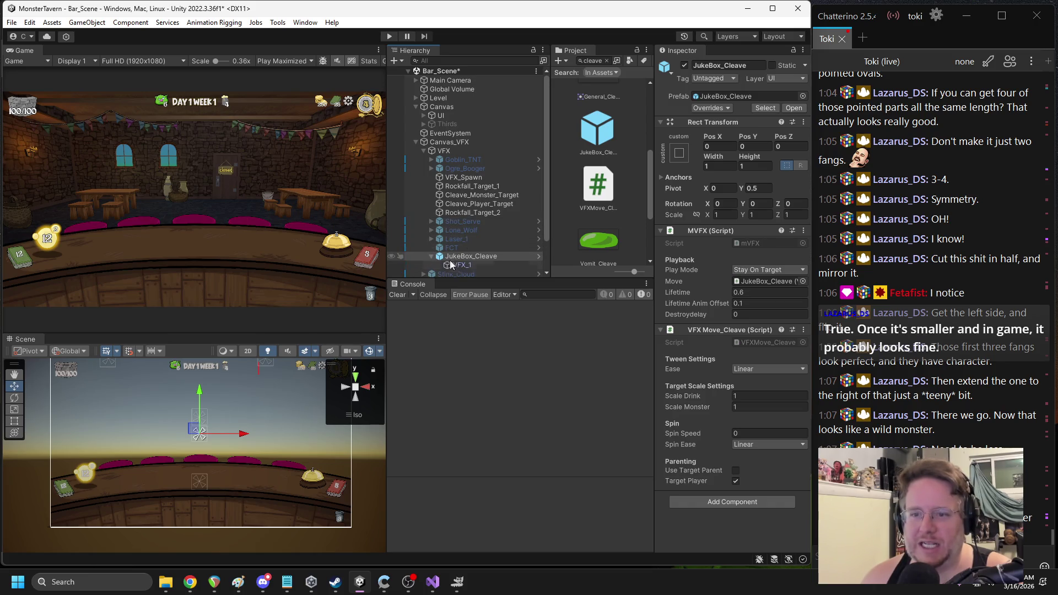
{"action": "left_click", "coordinate": [463, 266]}
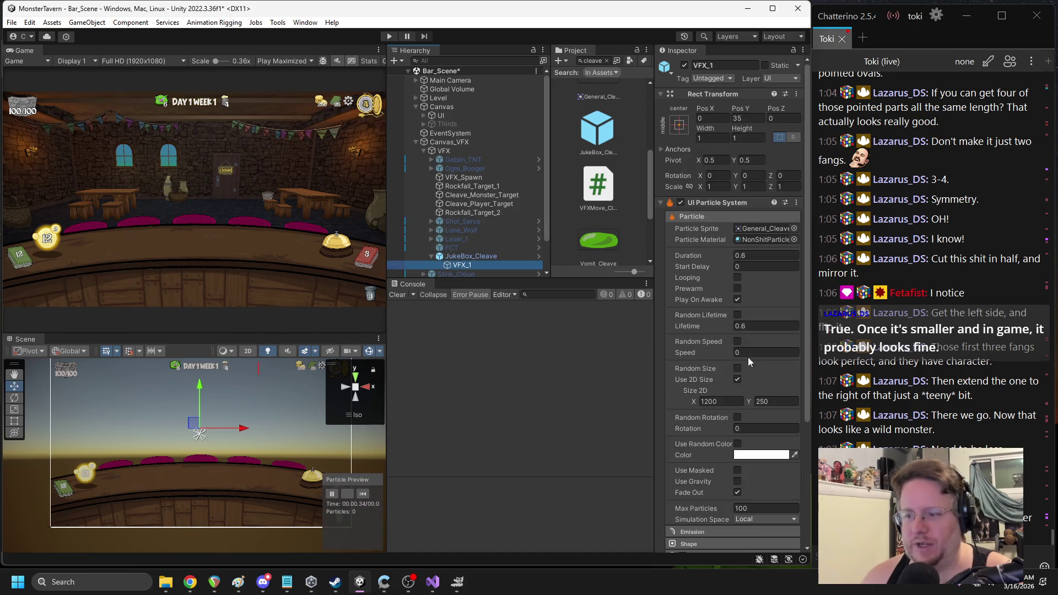
Remove the UI Particle System component from VFX_1
{"action": "mouse_move", "coordinate": [651, 305]}
{"action": "left_mouse_down"}
{"action": "mouse_move", "coordinate": [620, 306]}
{"action": "mouse_move", "coordinate": [646, 306]}
{"action": "left_mouse_up"}
{"action": "right_click", "coordinate": [713, 212]}
{"action": "left_click", "coordinate": [763, 257]}
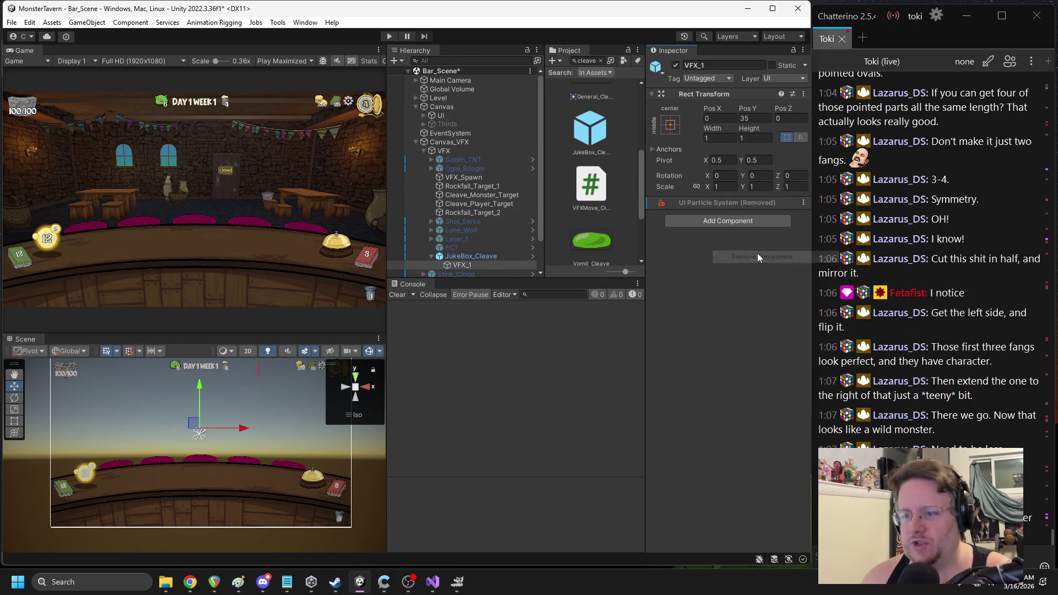
{"action": "scroll", "coordinate": [495, 256], "scroll_direction": "down", "scroll_amount": 3}
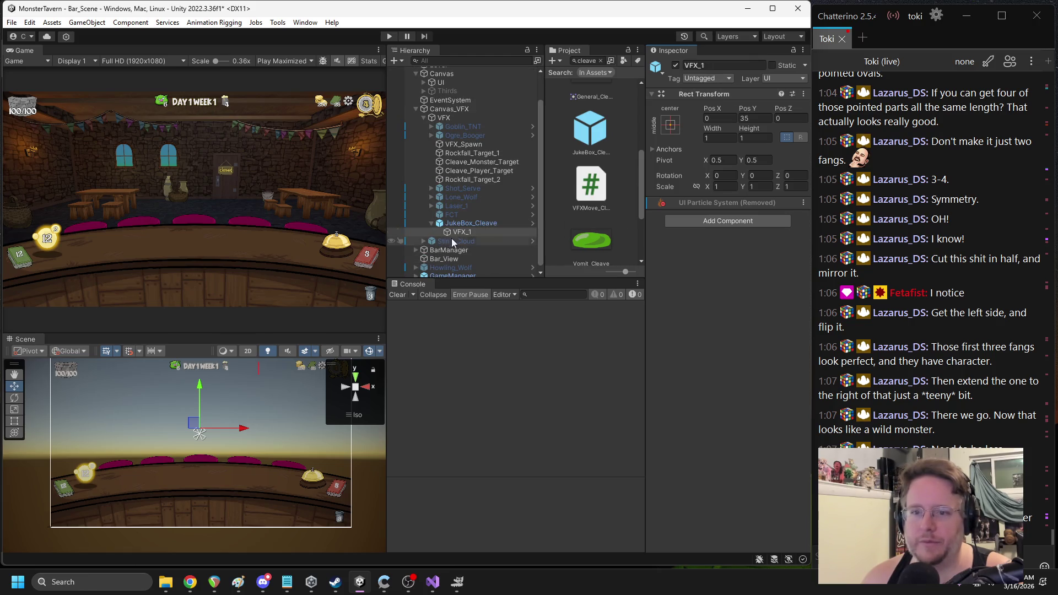
Add a new UI Image as a child of VFX_1
{"action": "right_click", "coordinate": [471, 232]}
{"action": "mouse_move", "coordinate": [521, 435]}
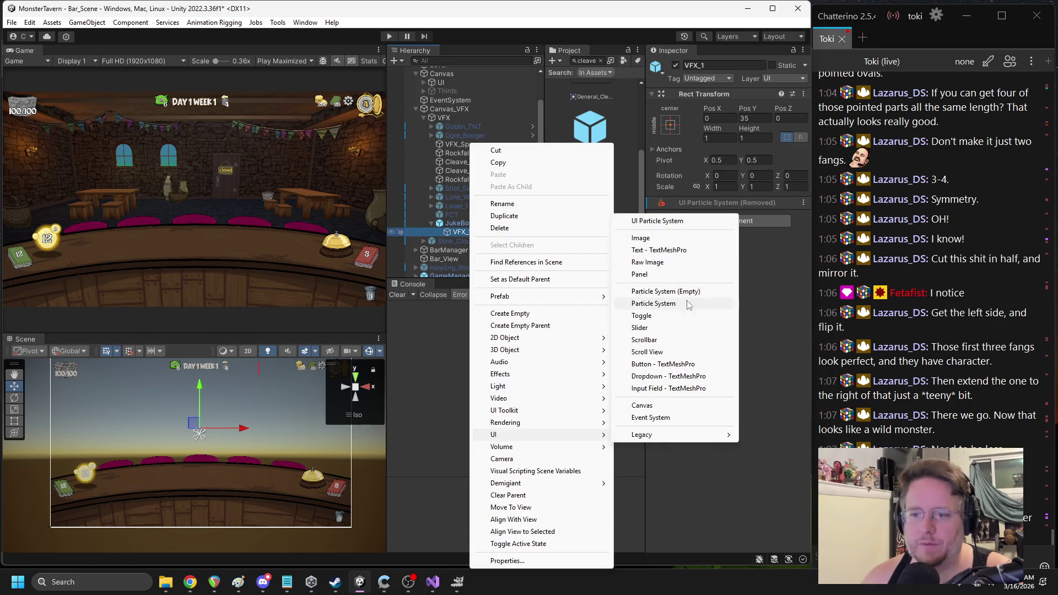
{"action": "left_click", "coordinate": [661, 239]}
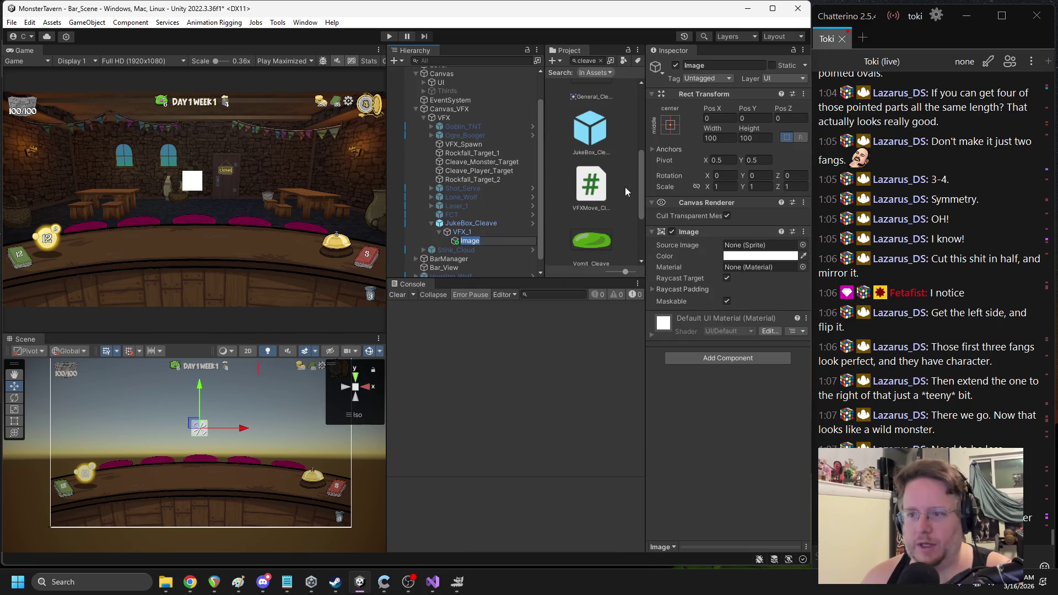
{"action": "scroll", "coordinate": [623, 182], "scroll_direction": "up", "scroll_amount": 3}
Search the assets for 'big' and review JukeBox_Cleave's unapplied prefab overrides
{"action": "left_click", "coordinate": [587, 61]}
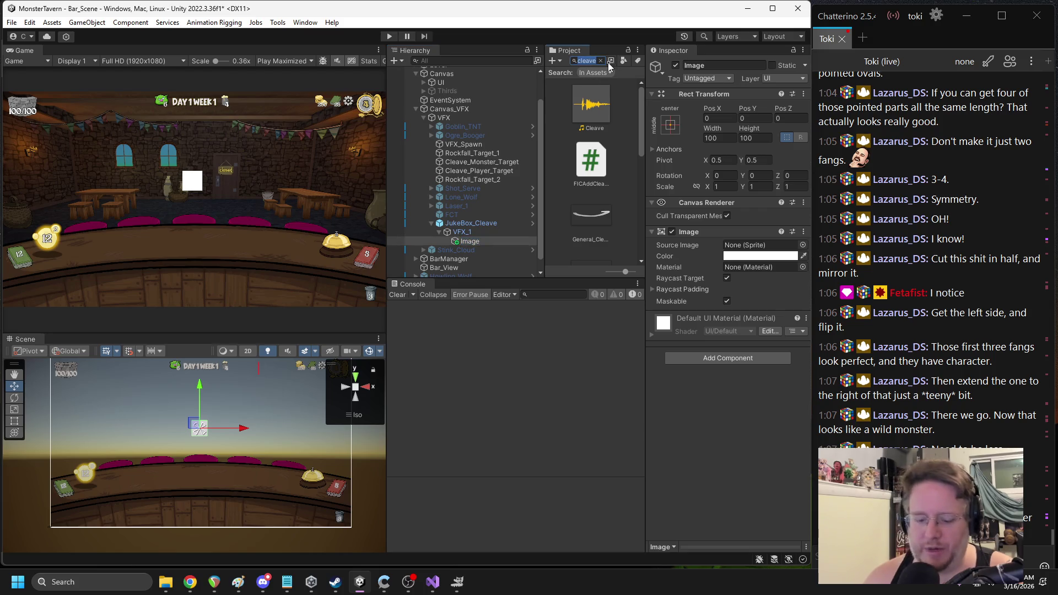
{"action": "type", "text": "big"}
{"action": "left_click", "coordinate": [485, 223]}
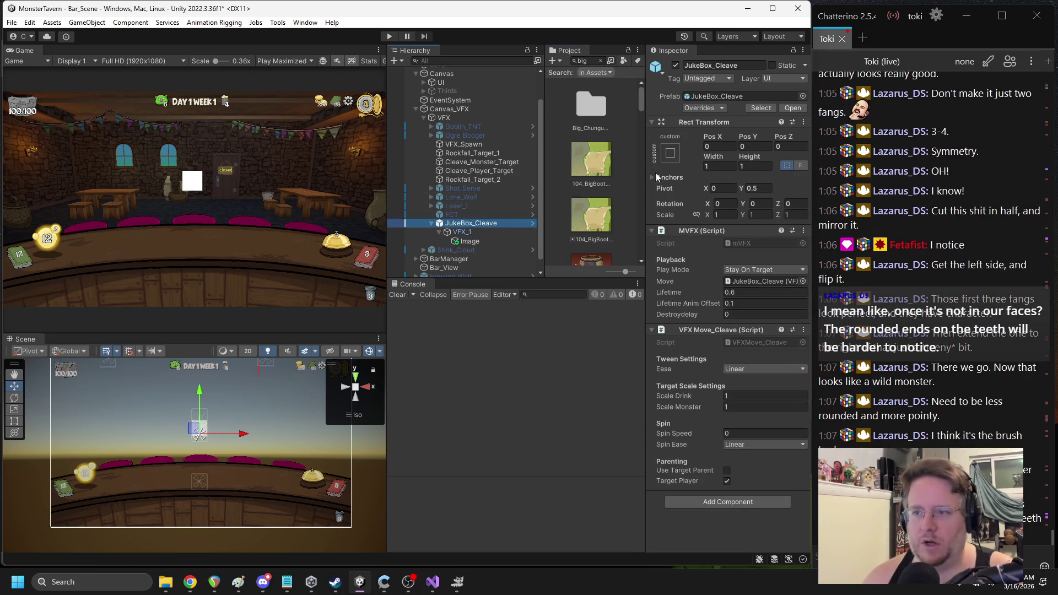
{"action": "left_click", "coordinate": [698, 107]}
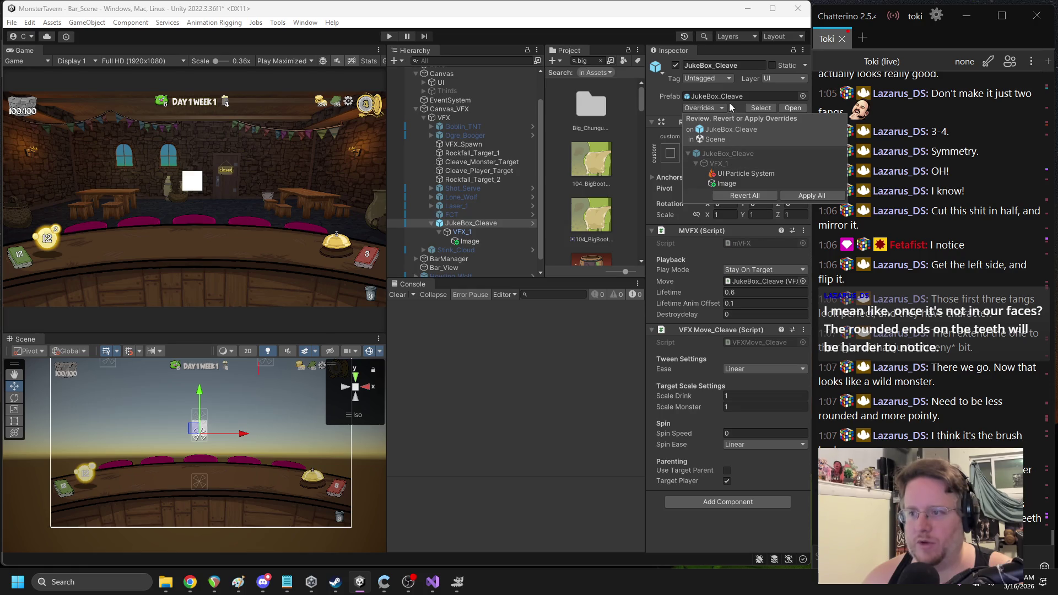